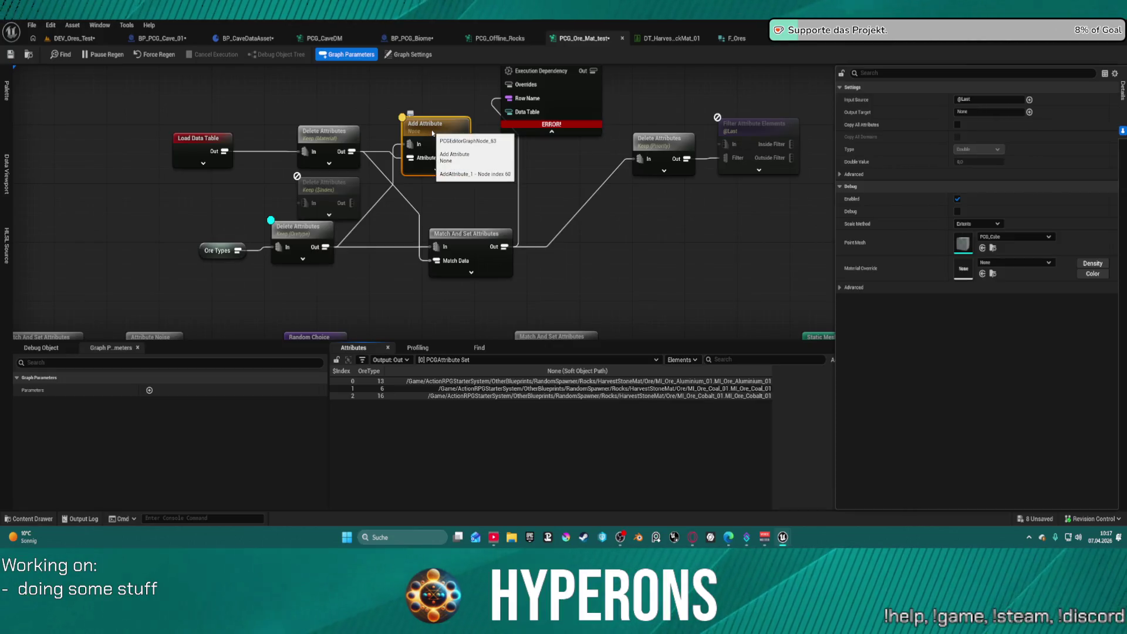
Delete the Add Attribute node and set Match And Set Attributes' input weight attribute to Priority
key(Delete)
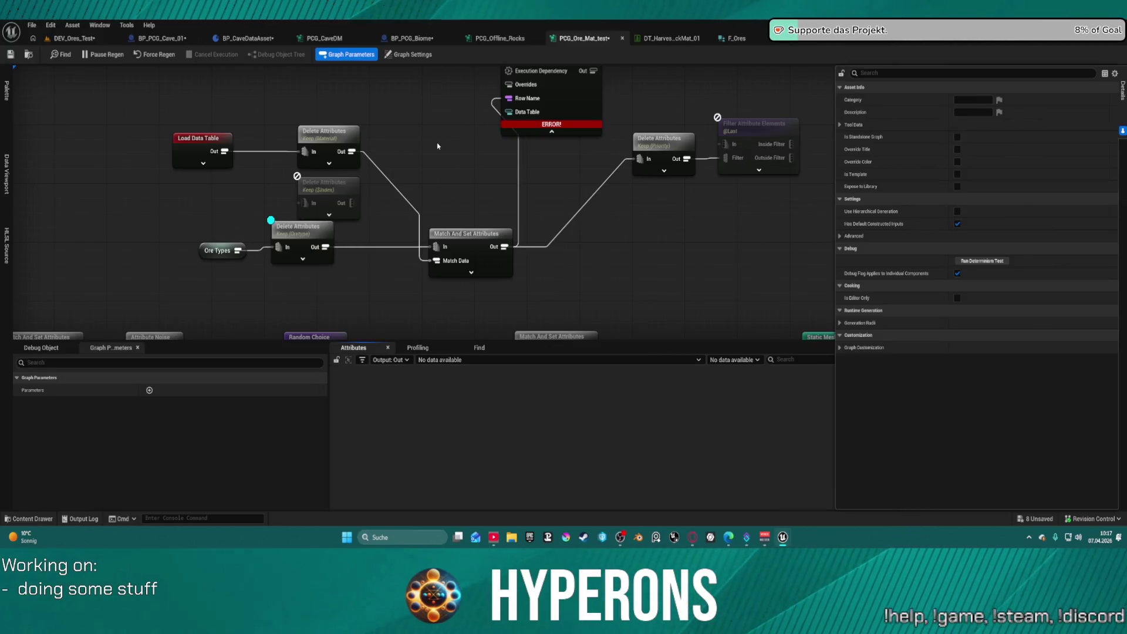
click(464, 230)
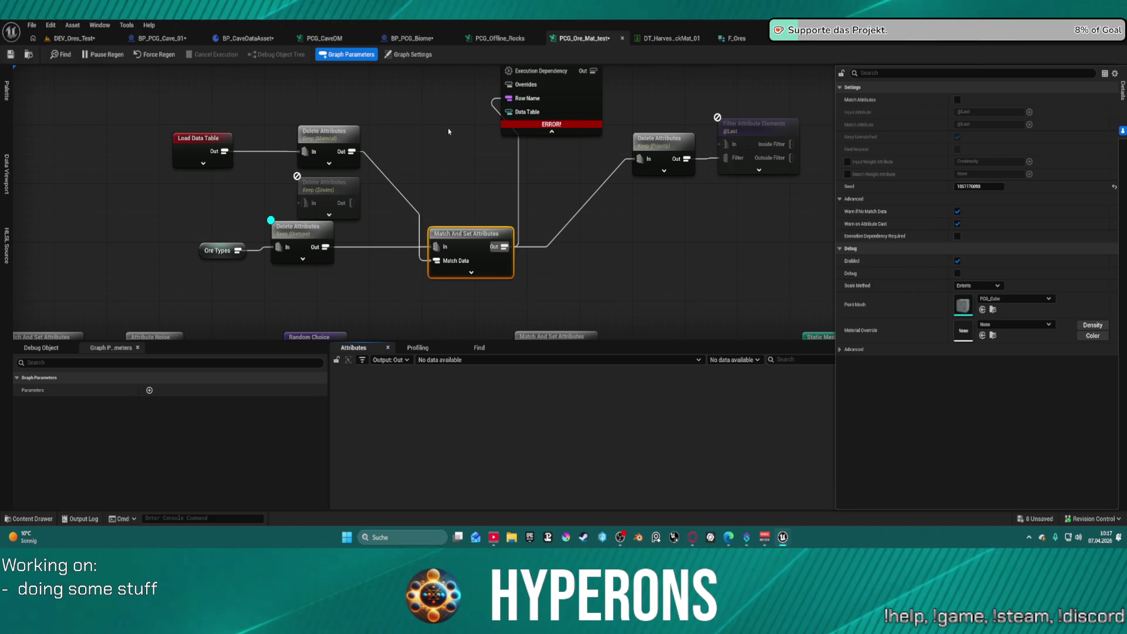
click(847, 162)
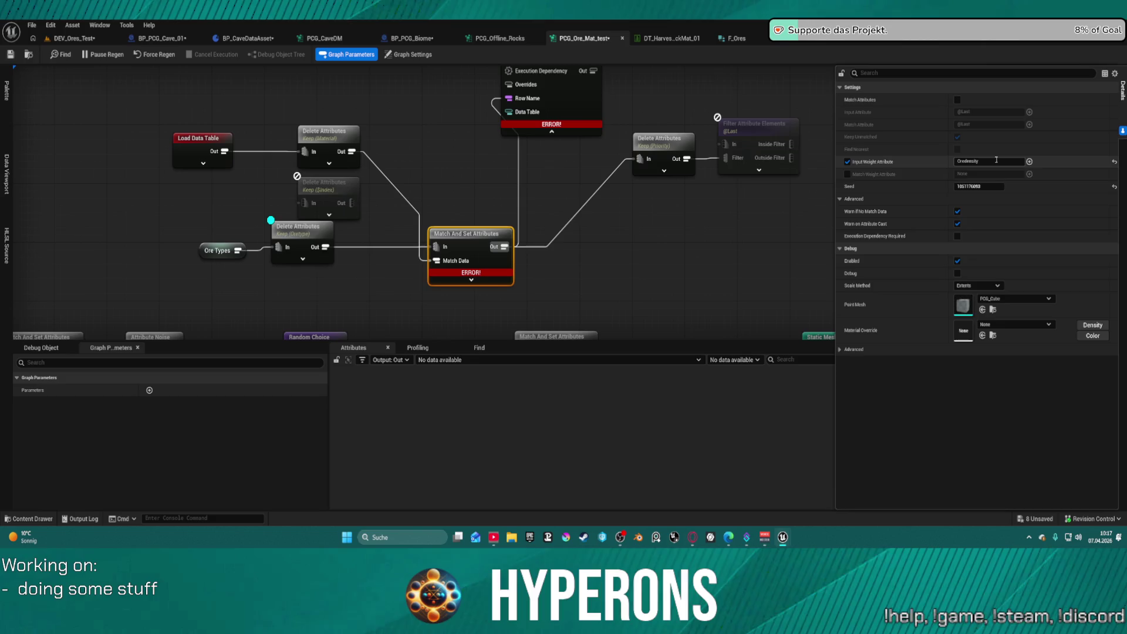
click(973, 160)
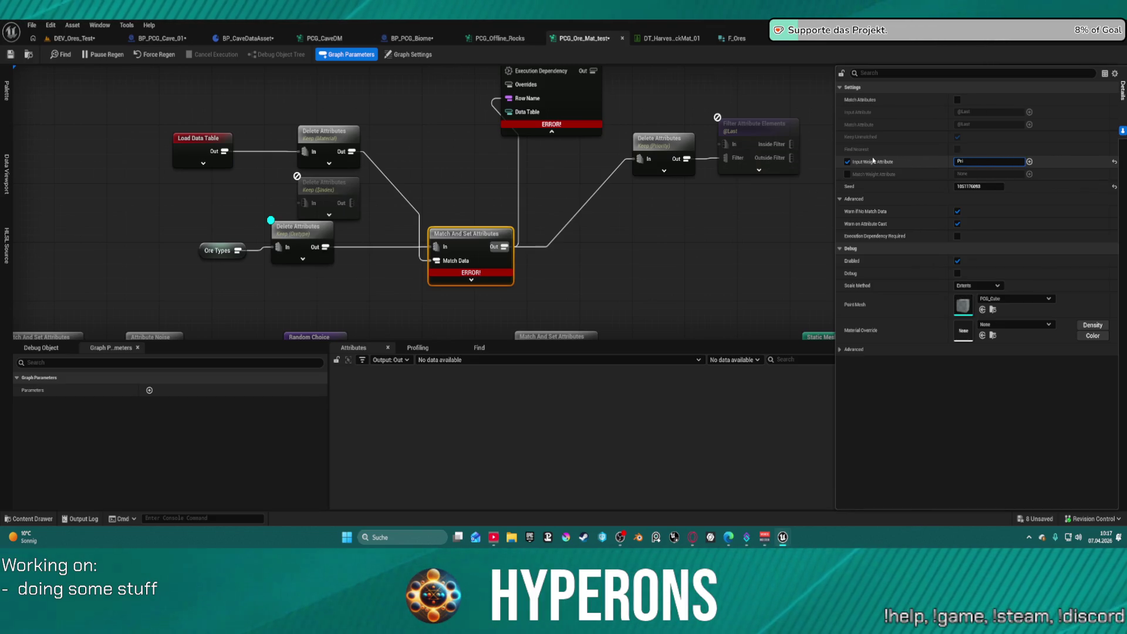
text(or)
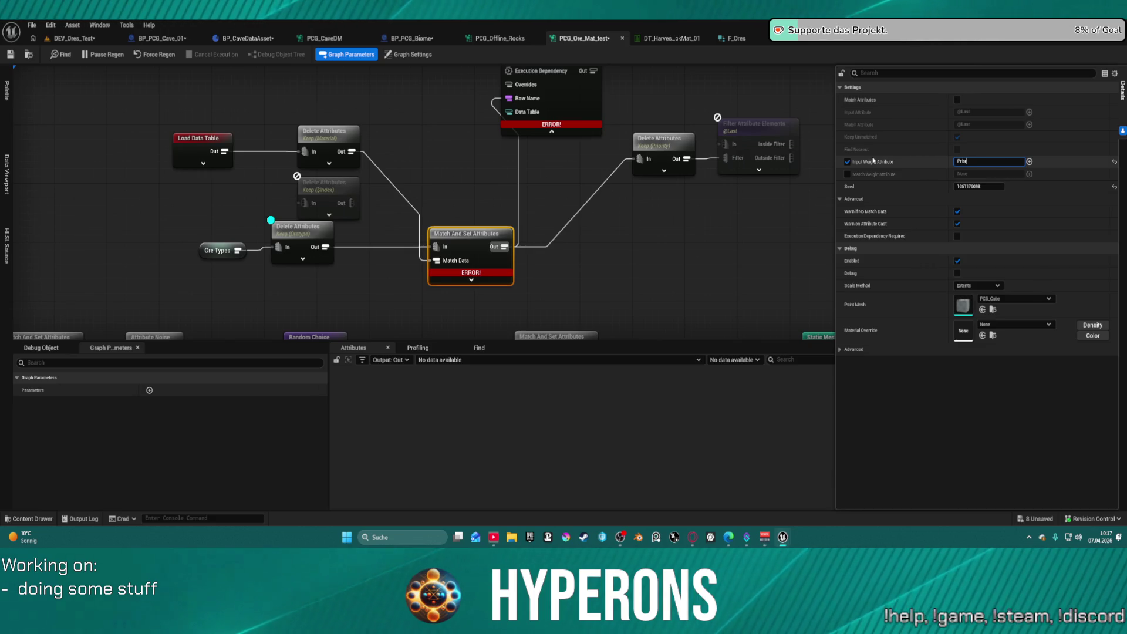
text(ity)
key(Return)
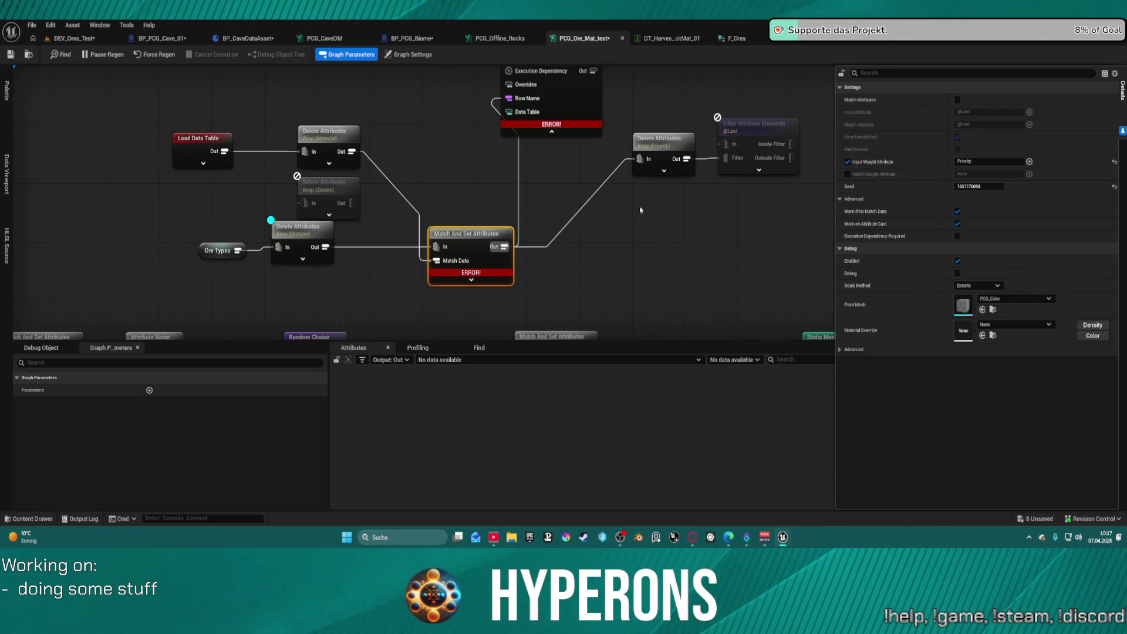
Switch Match And Set Attributes from input-attribute weighting to Match Weight Attribute weighting
click(477, 224)
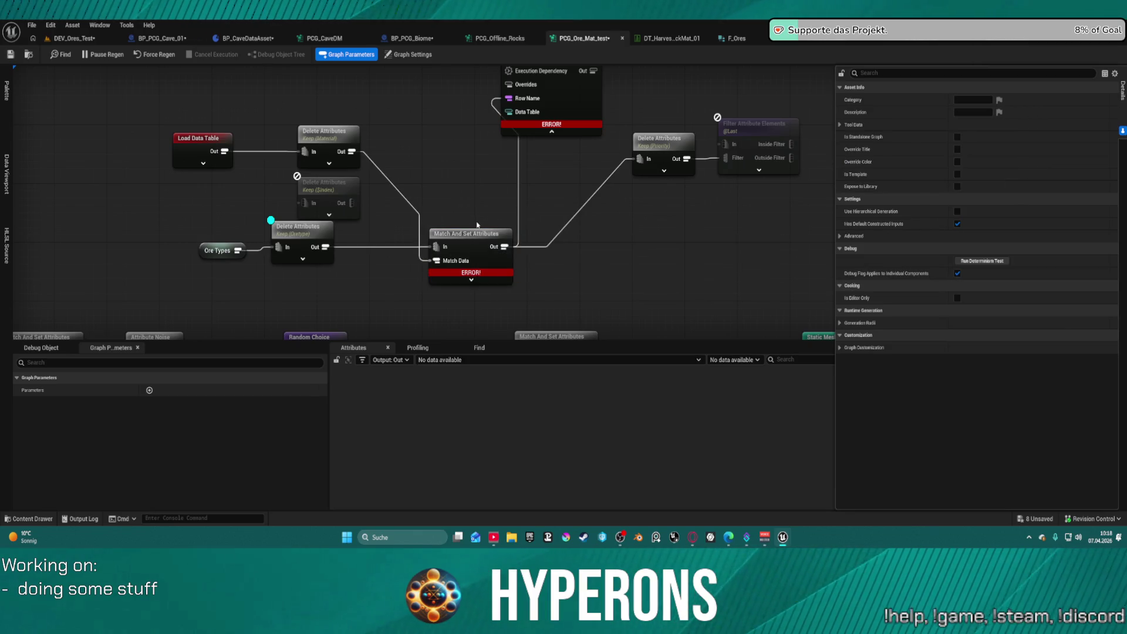
click(461, 244)
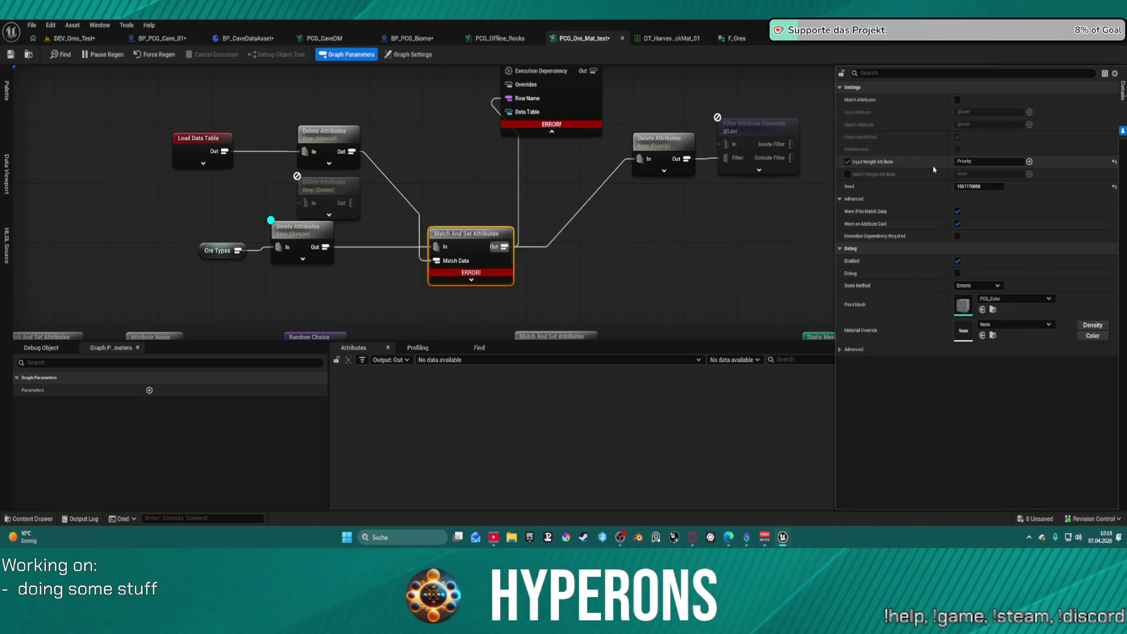
click(1000, 162)
click(847, 162)
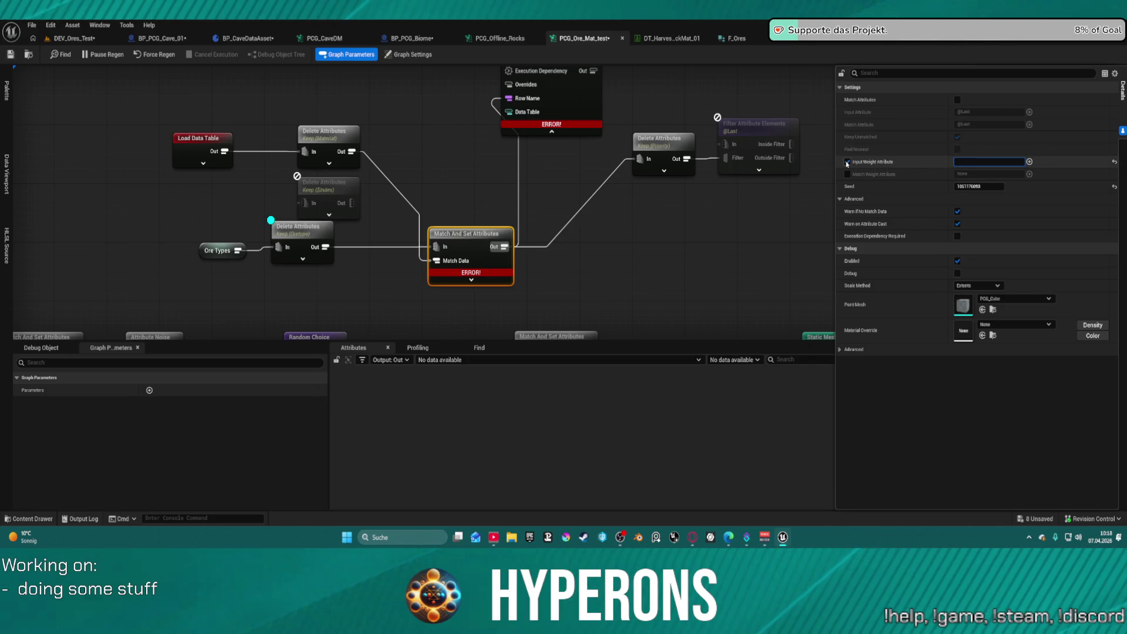
click(847, 175)
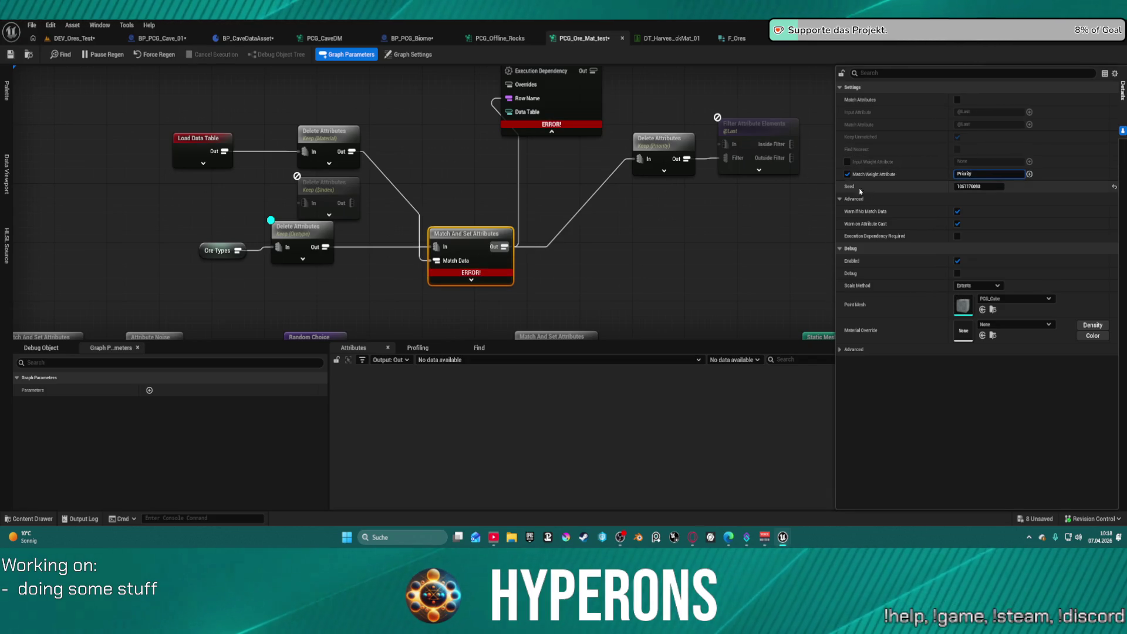
click(704, 211)
click(476, 247)
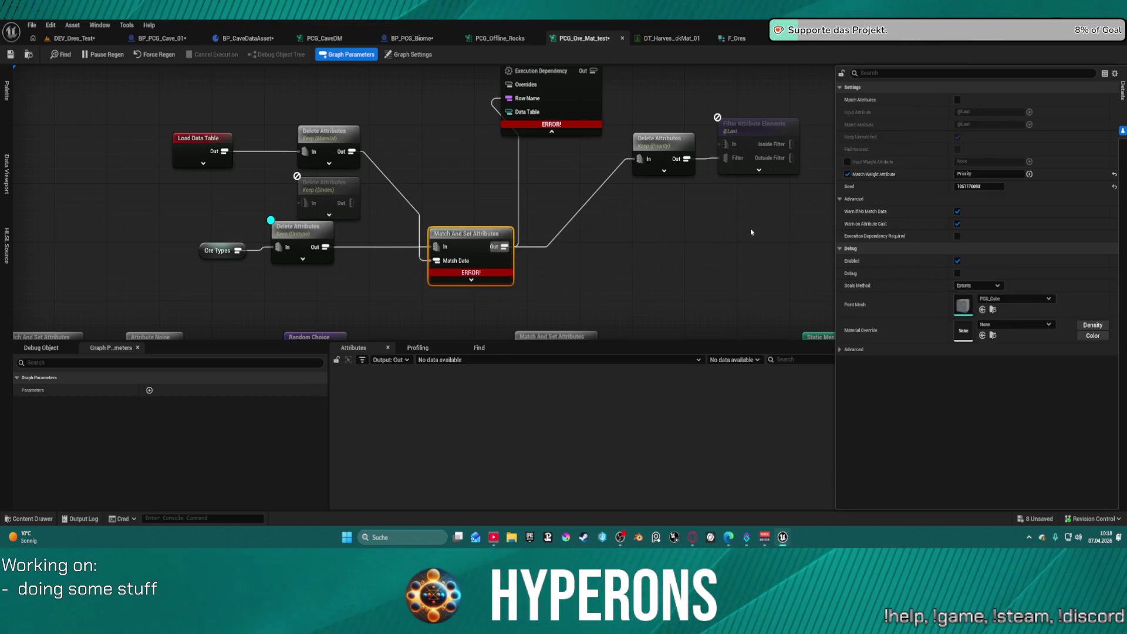
click(306, 238)
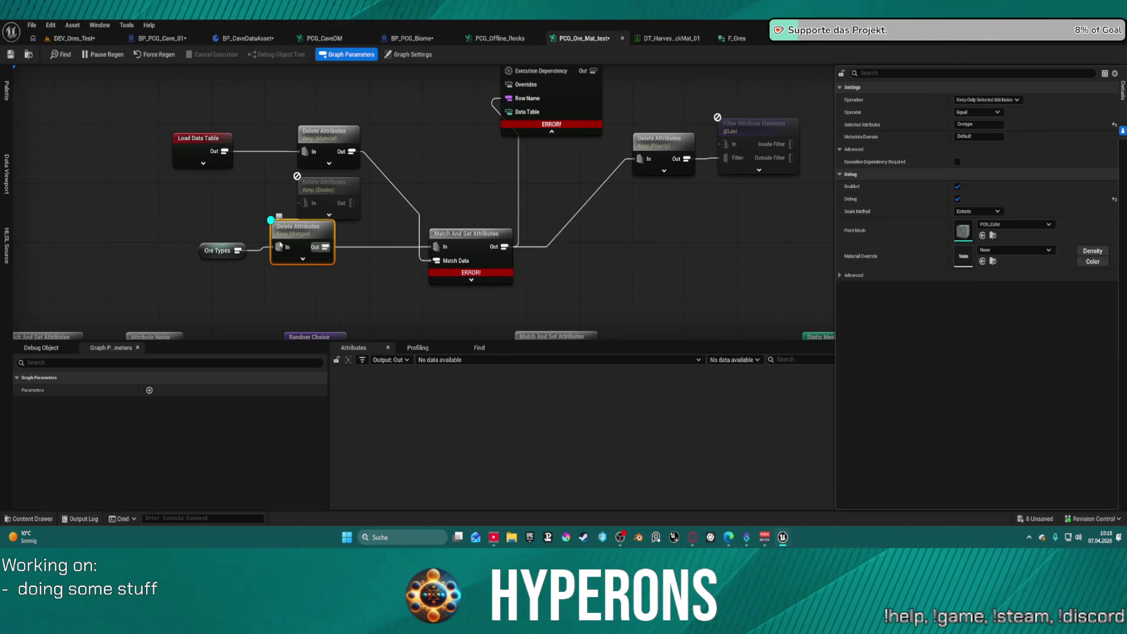
Wire Ore Types directly into Match And Set Attributes and delete the Oretype Delete Attributes node
mouse_move(229, 255)
mouse_down()
mouse_move(157, 261)
mouse_move(435, 248)
mouse_move(424, 262)
mouse_up()
click(304, 233)
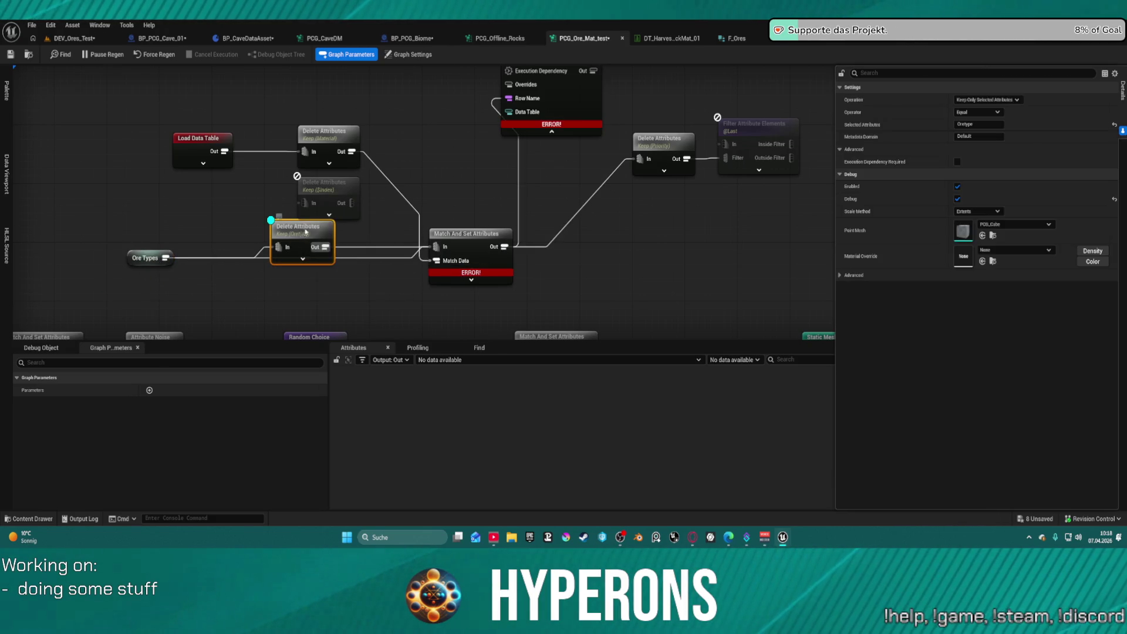
key(Delete)
Move Ore Types closer to Match And Set Attributes and open the F_Ores struct
drag(149, 262, 274, 254)
click(467, 233)
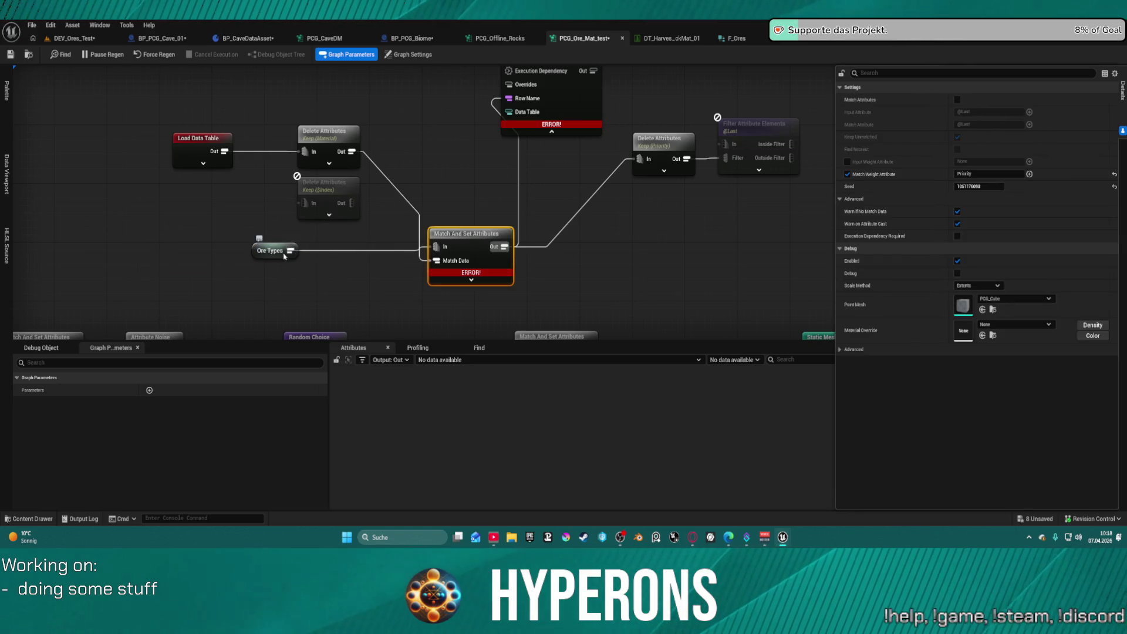
click(836, 46)
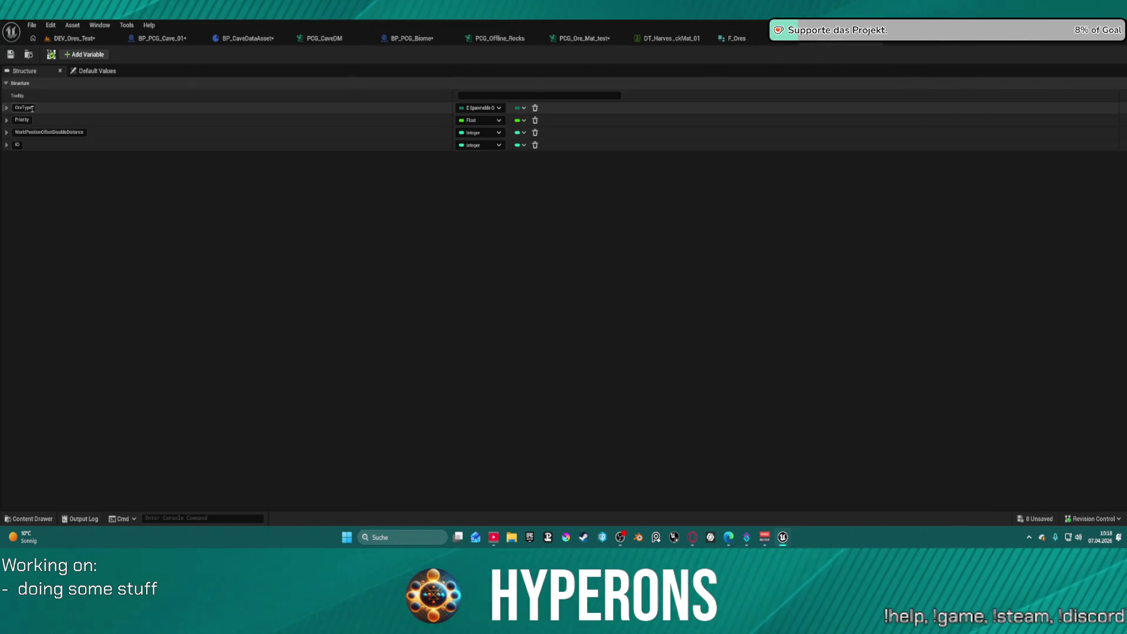
Check the Priority field name in F_Ores, then go back to the PCG_Ore_Mat_test graph
key(F2)
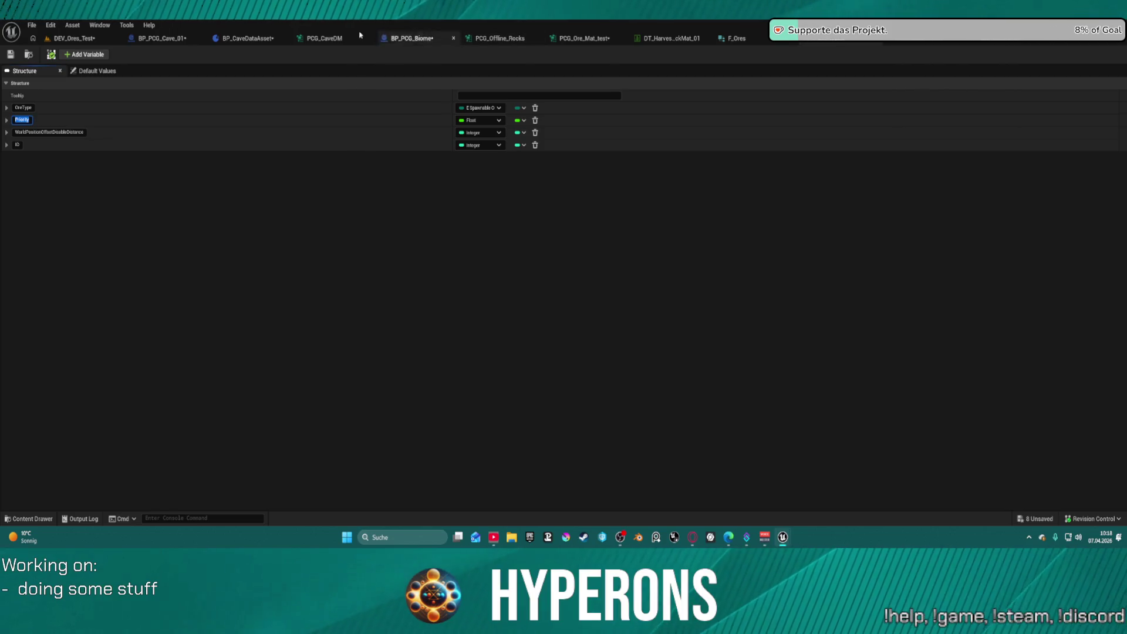
click(580, 40)
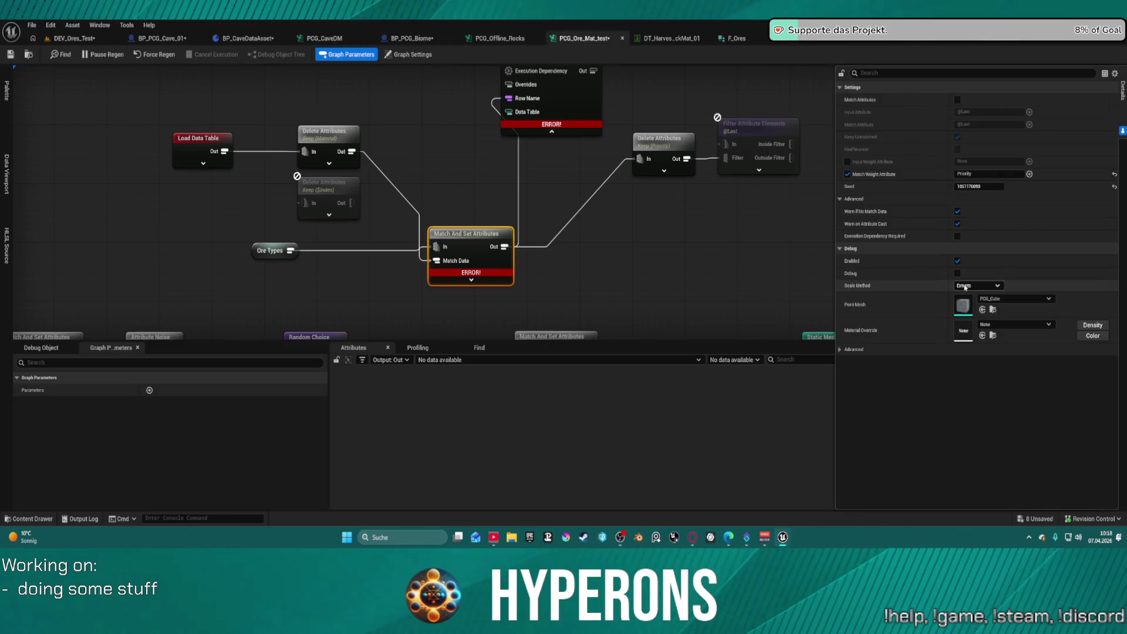
Read the missing Priority weight attribute error, then shift the Ore Types node further left
click(993, 176)
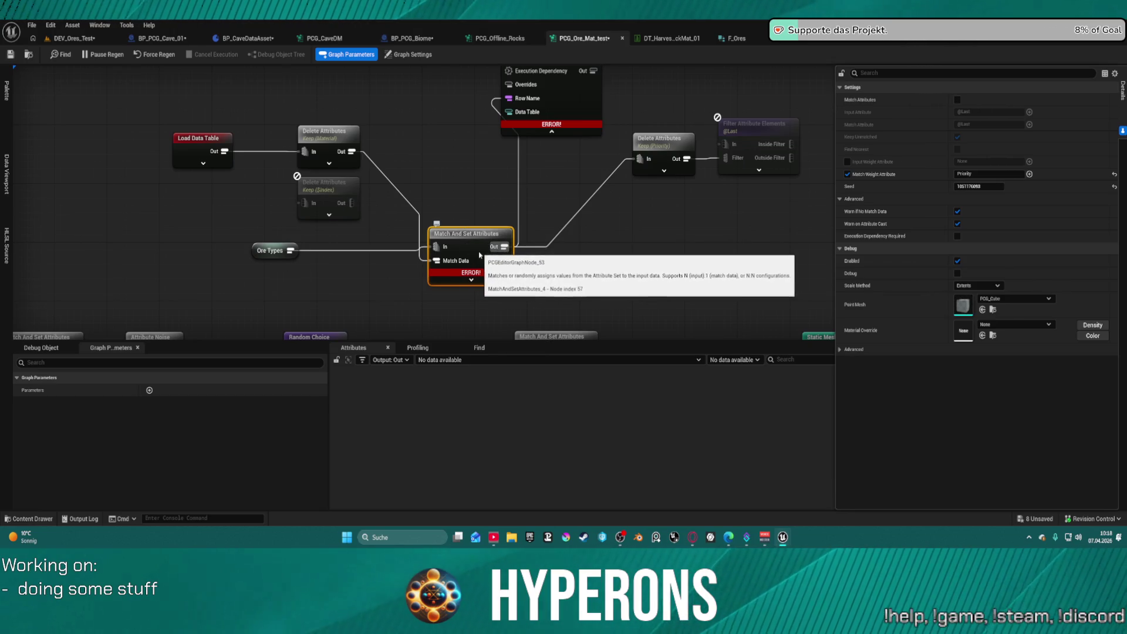
mouse_move(472, 274)
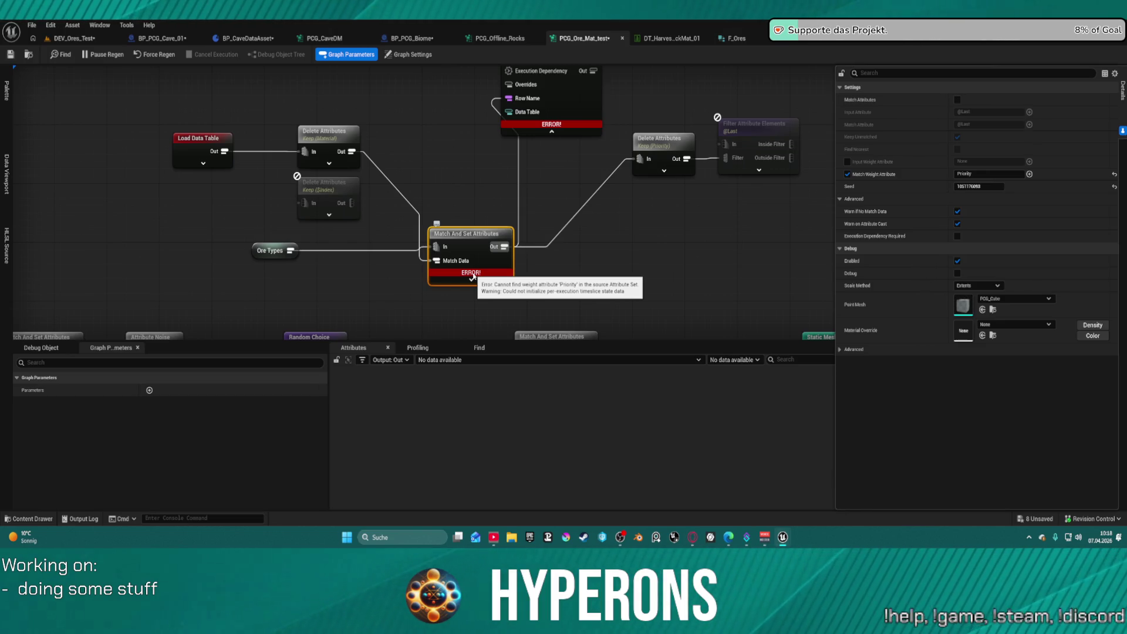
click(270, 251)
drag(270, 250, 218, 252)
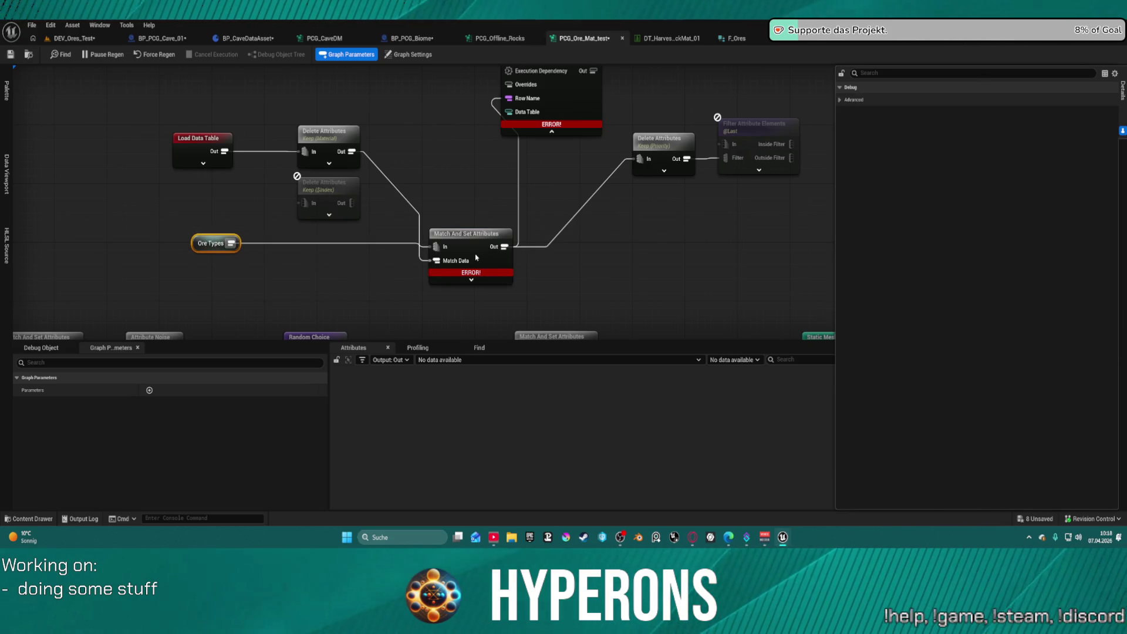
click(484, 303)
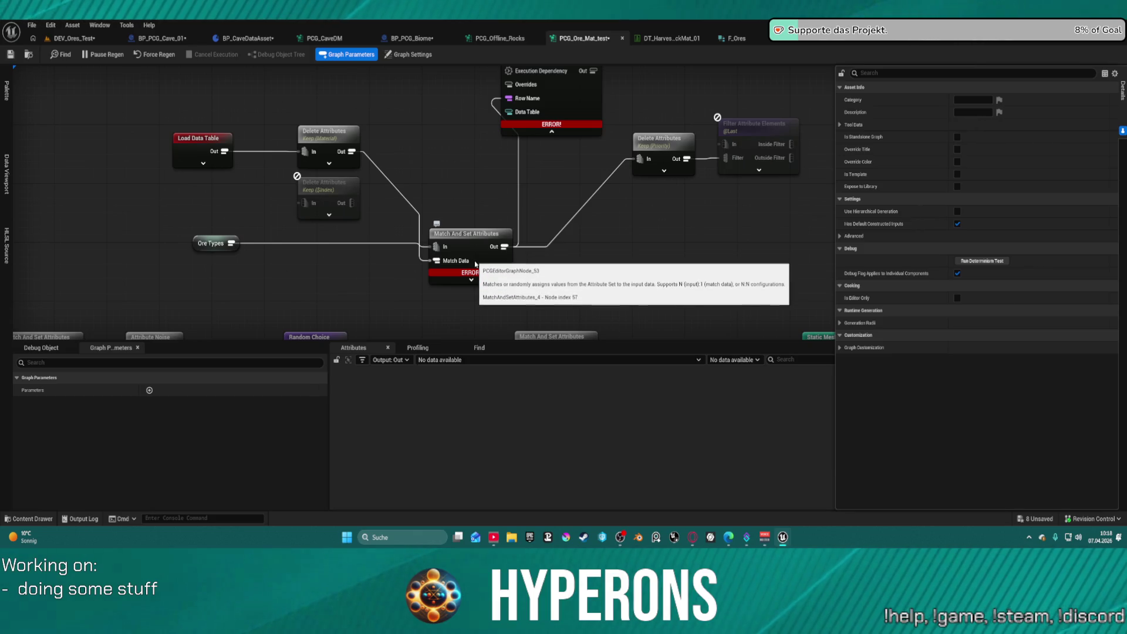
scroll(439, 294, down, 3)
scroll(460, 242, down, 1)
scroll(493, 214, up, 5)
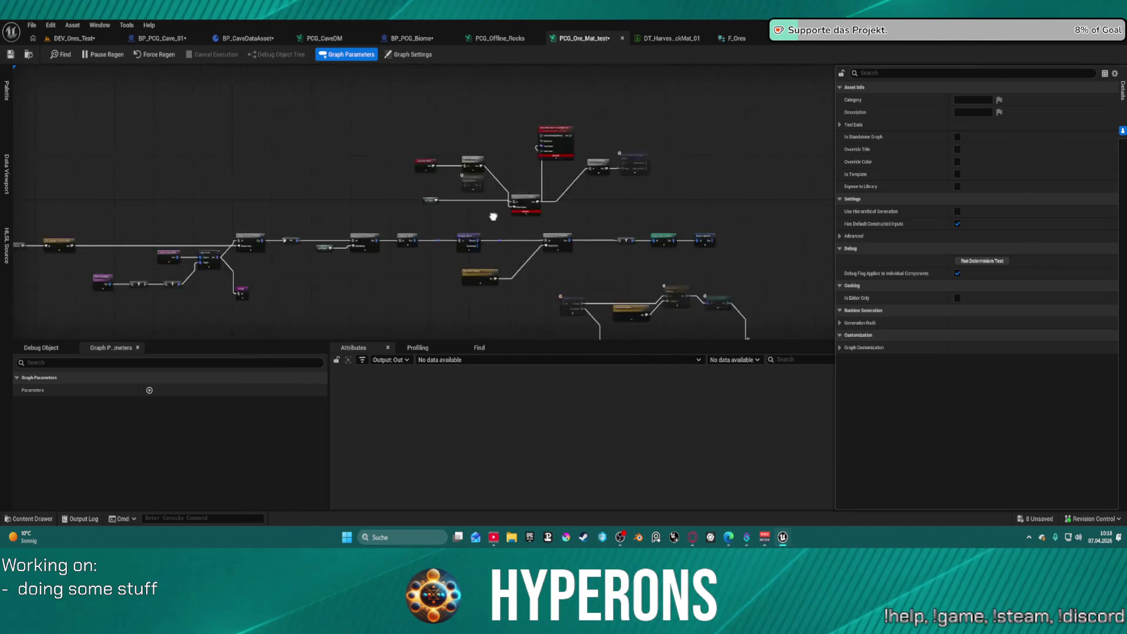
mouse_move(670, 211)
mouse_down()
mouse_move(498, 260)
mouse_move(551, 332)
mouse_move(749, 221)
mouse_move(787, 96)
mouse_move(503, 170)
mouse_up()
scroll(528, 293, down, 5)
scroll(504, 170, up, 5)
drag(633, 169, 386, 186)
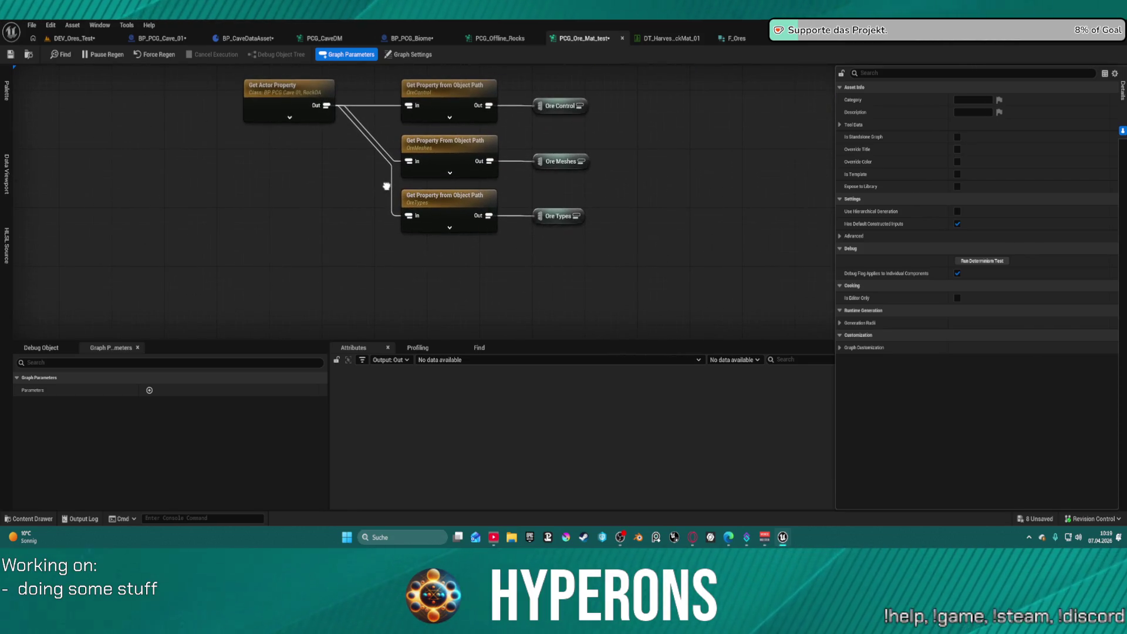
click(467, 205)
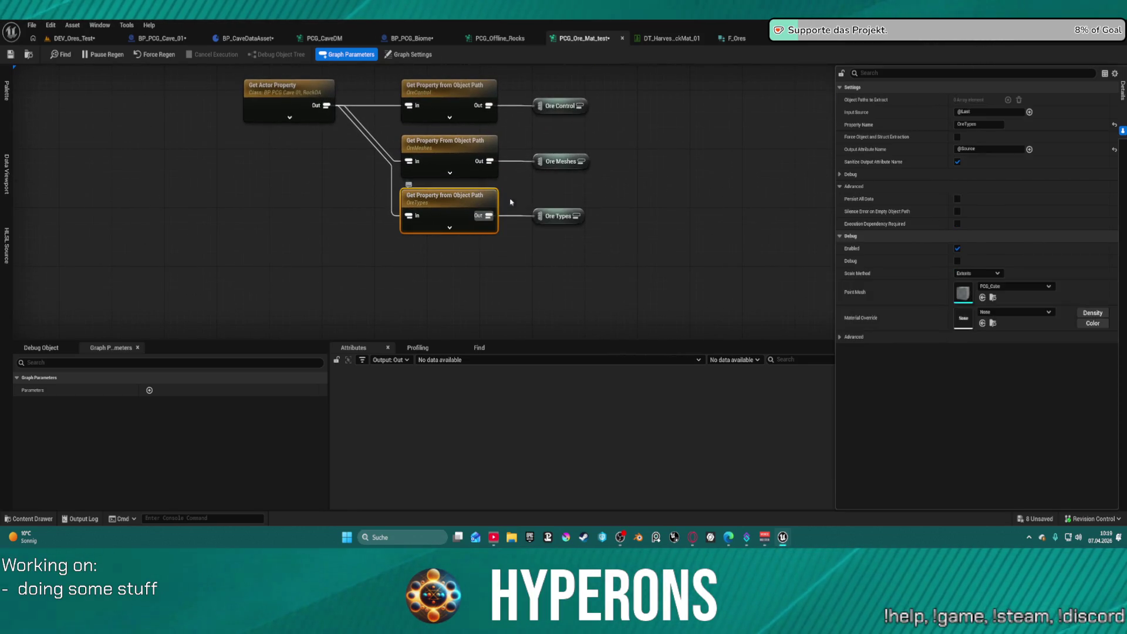
scroll(661, 166, down, 8)
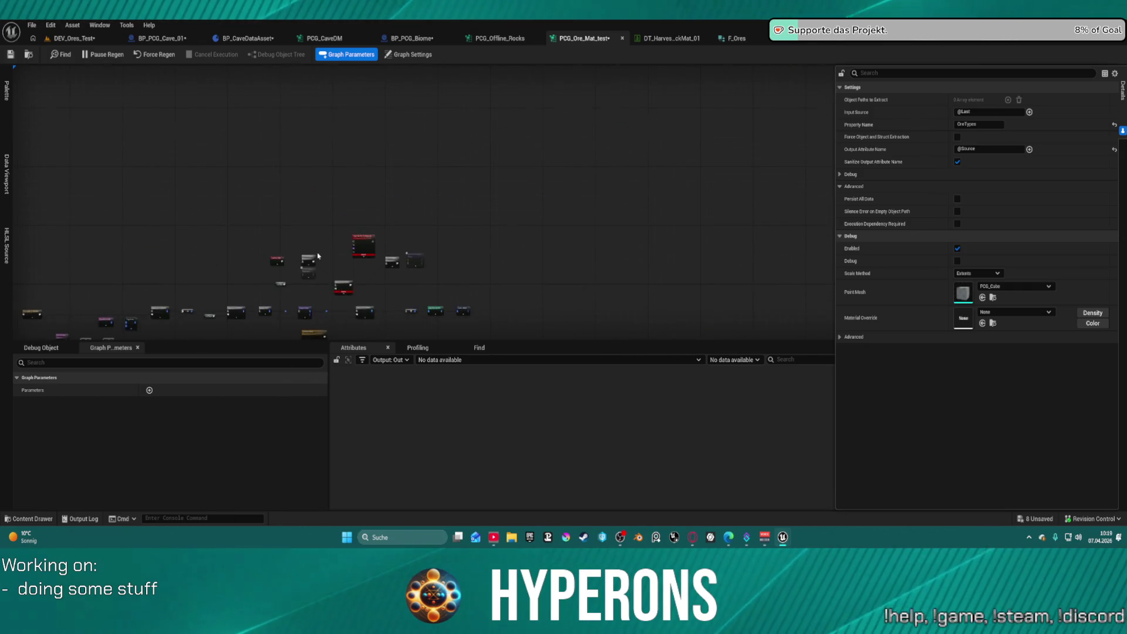
scroll(461, 195, up, 6)
click(503, 201)
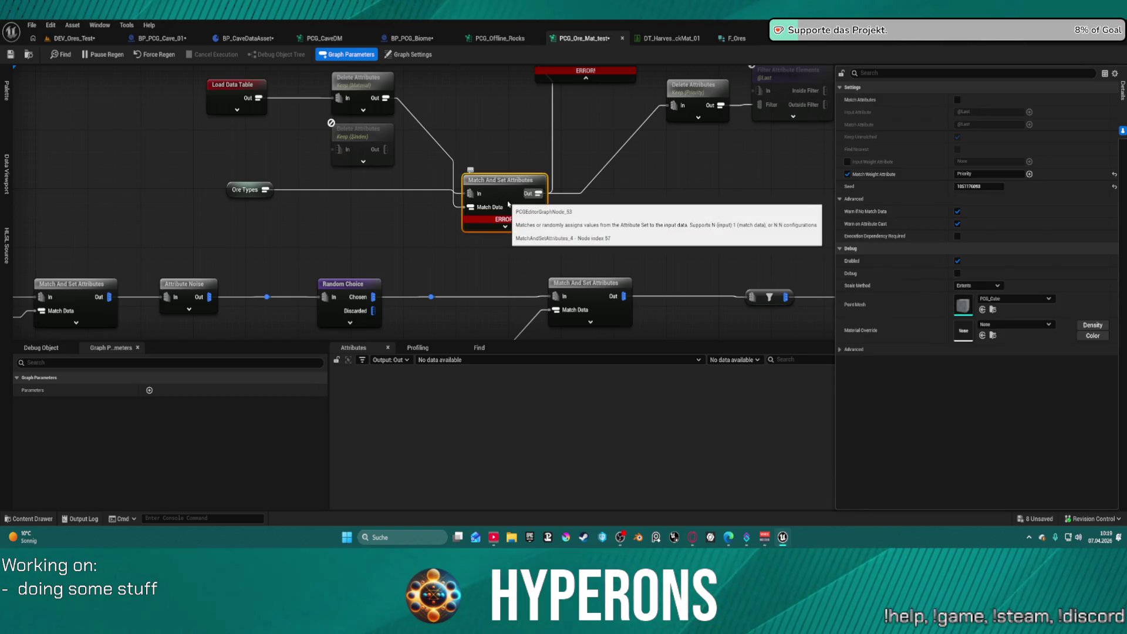
Set Match And Set Attributes to weight by Input Weight Attribute 'Priority', yielding three ore rows
click(358, 95)
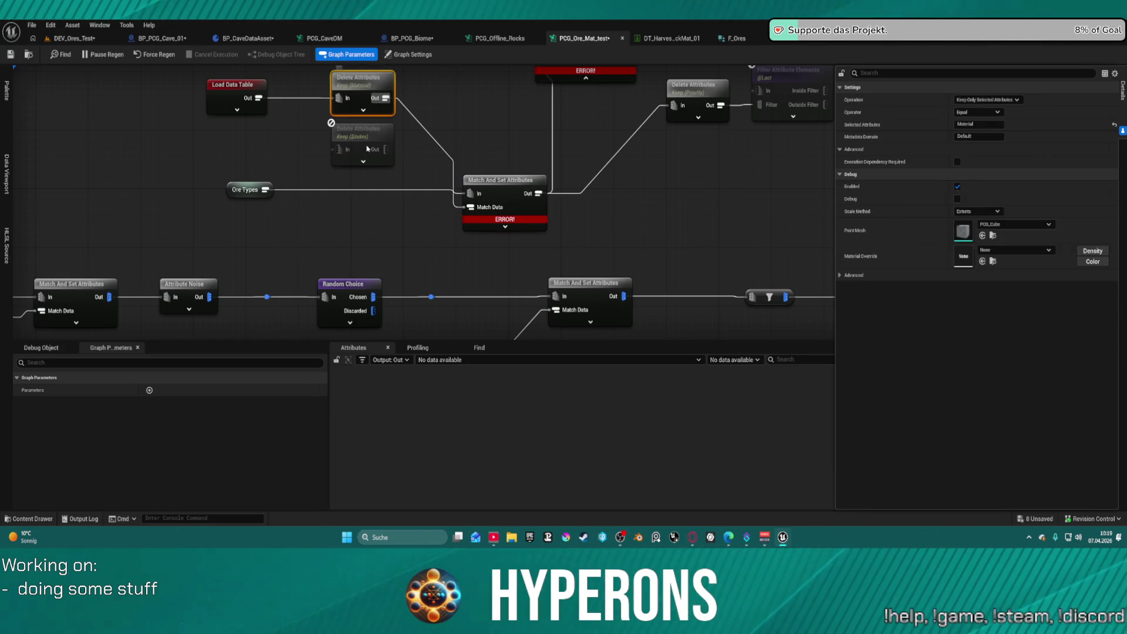
click(500, 183)
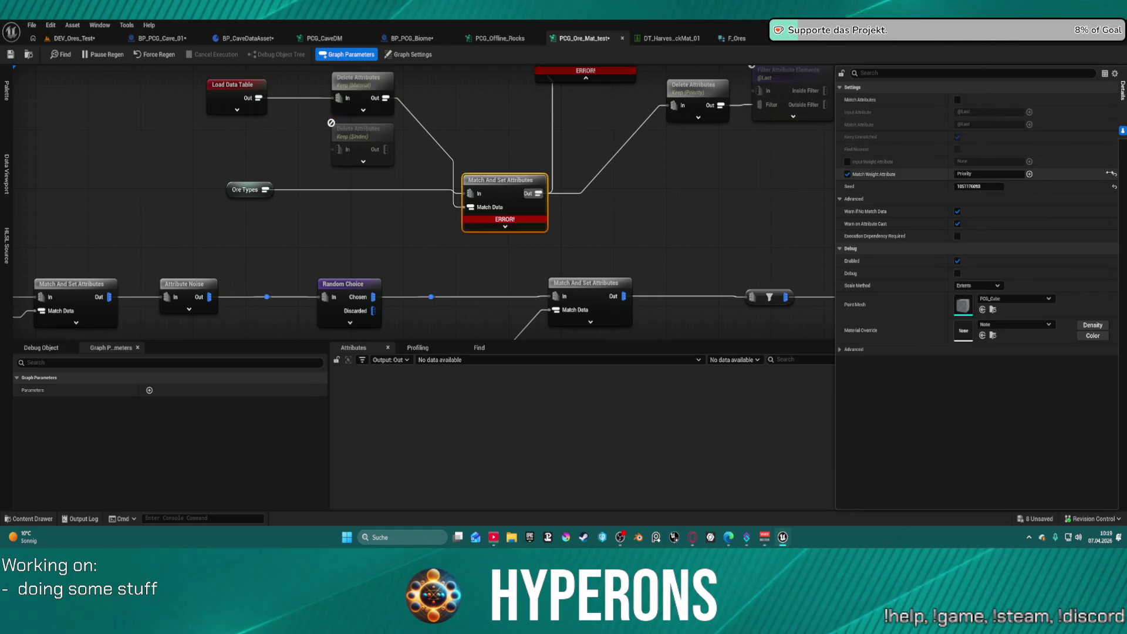
click(998, 174)
click(847, 175)
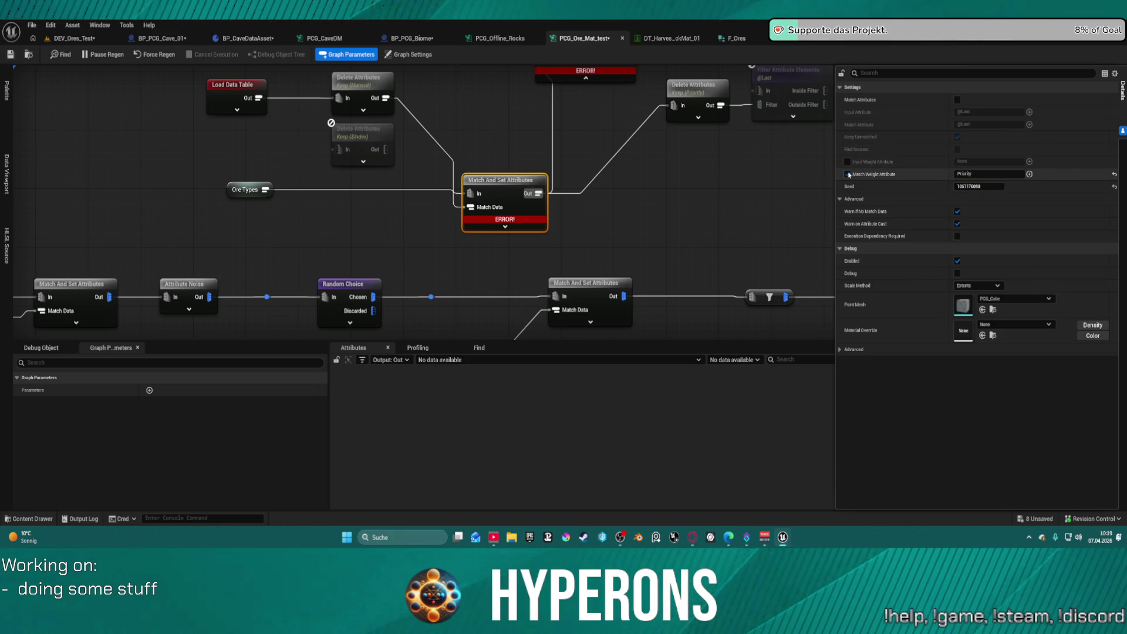
click(847, 162)
text(Priority)
key(Return)
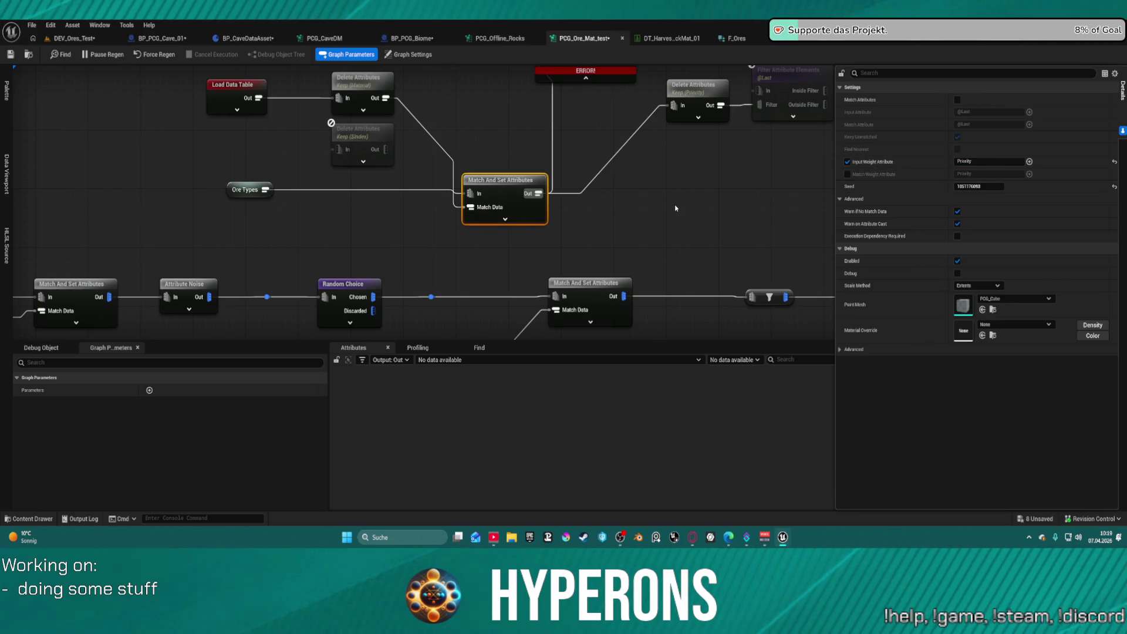
click(542, 223)
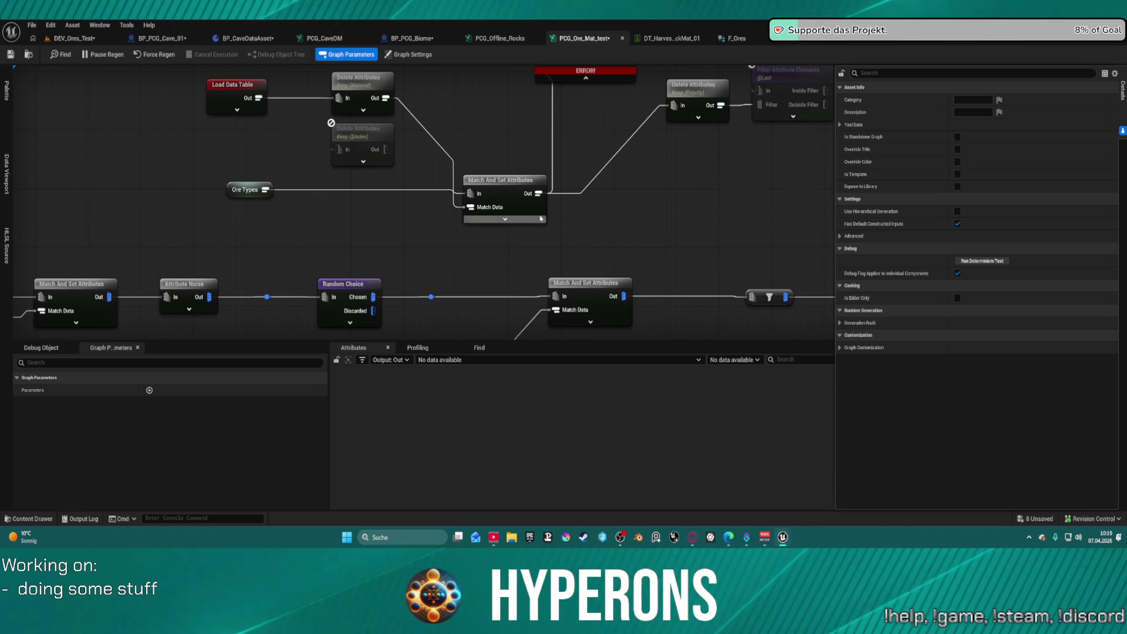
click(497, 191)
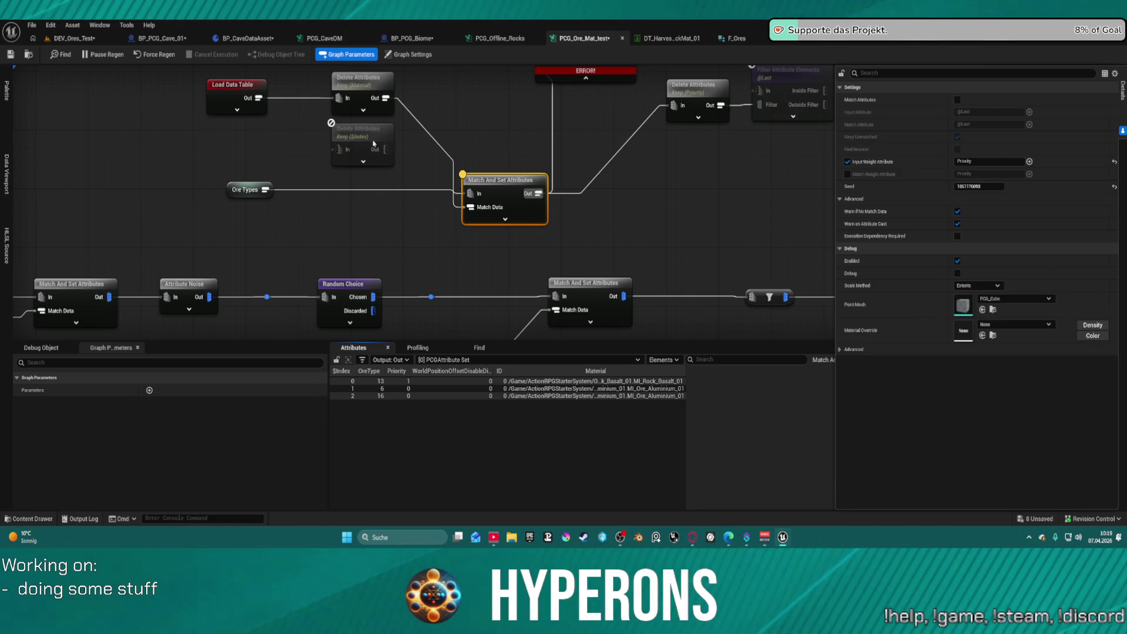
Try wiring the data table and Material-only attributes into Match Data, undo it, and open BP_CaveDataAsset
mouse_move(258, 98)
mouse_down()
mouse_move(464, 191)
mouse_move(467, 208)
mouse_up()
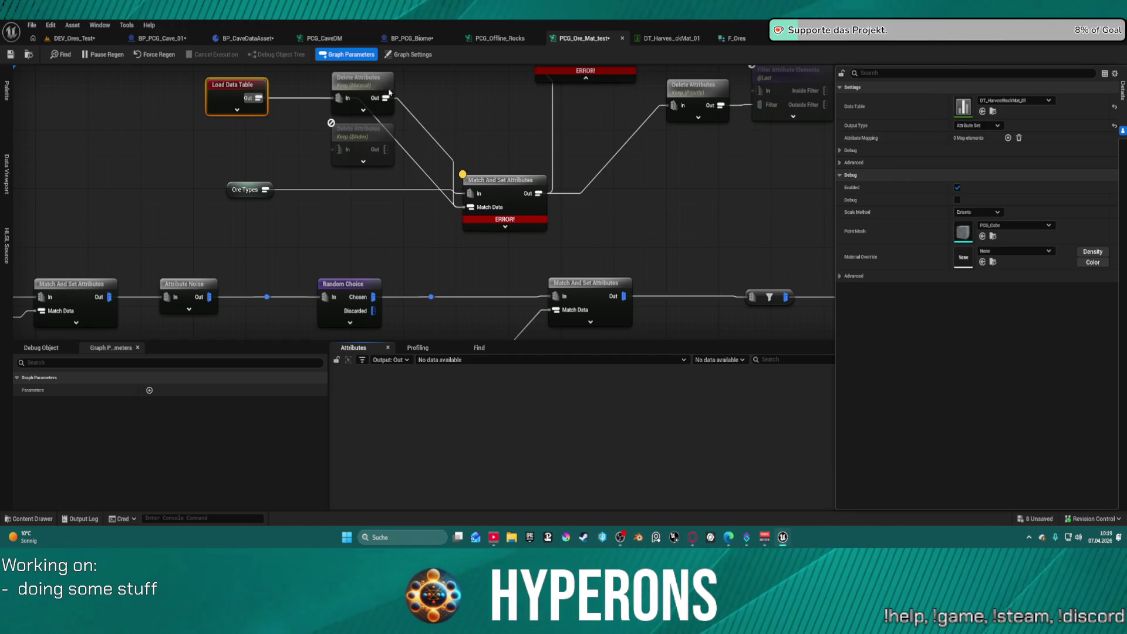
click(446, 147)
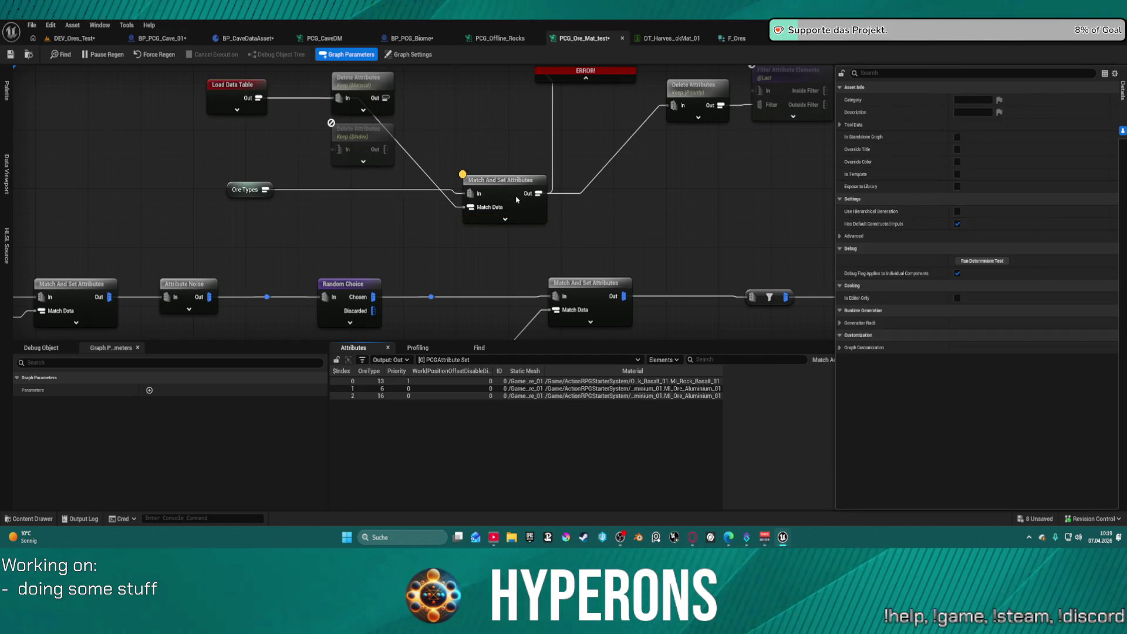
drag(387, 95, 468, 208)
key(ctrl+z)
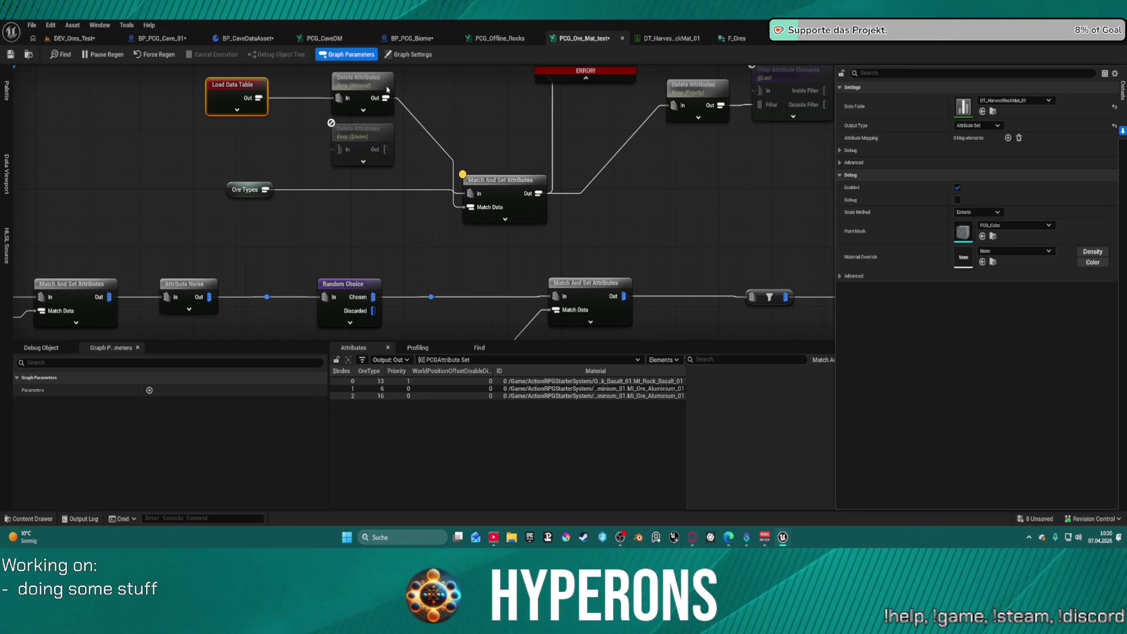
click(245, 39)
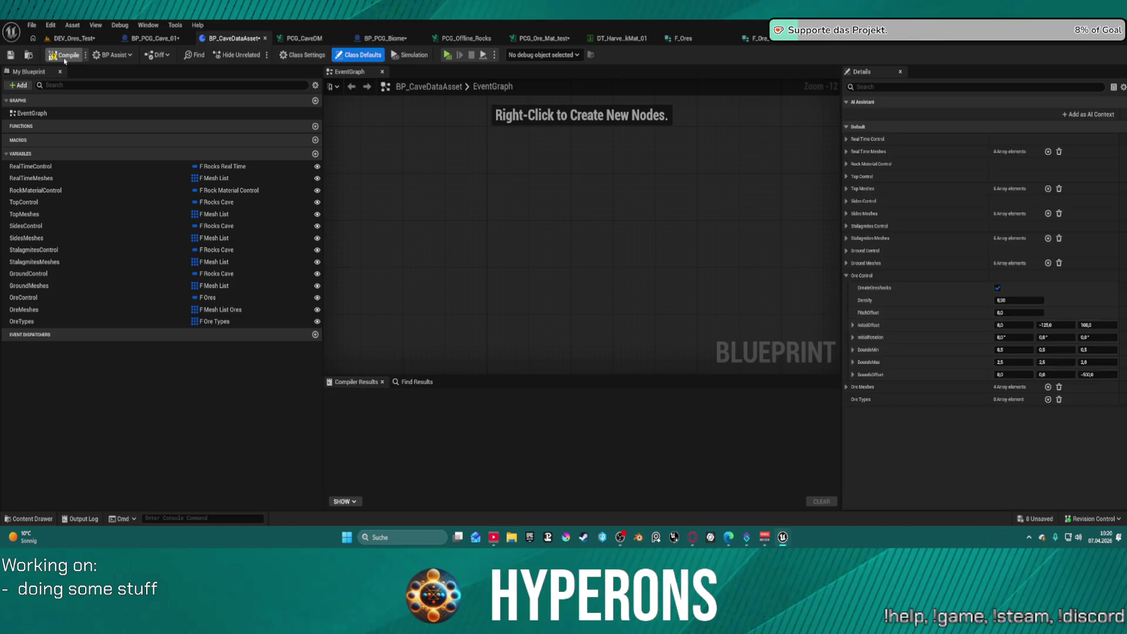
Compile BP_CaveDataAsset, view the ore rocks in DEV_Ores_Test, and return to PCG_Ore_Mat_test
click(65, 56)
click(69, 38)
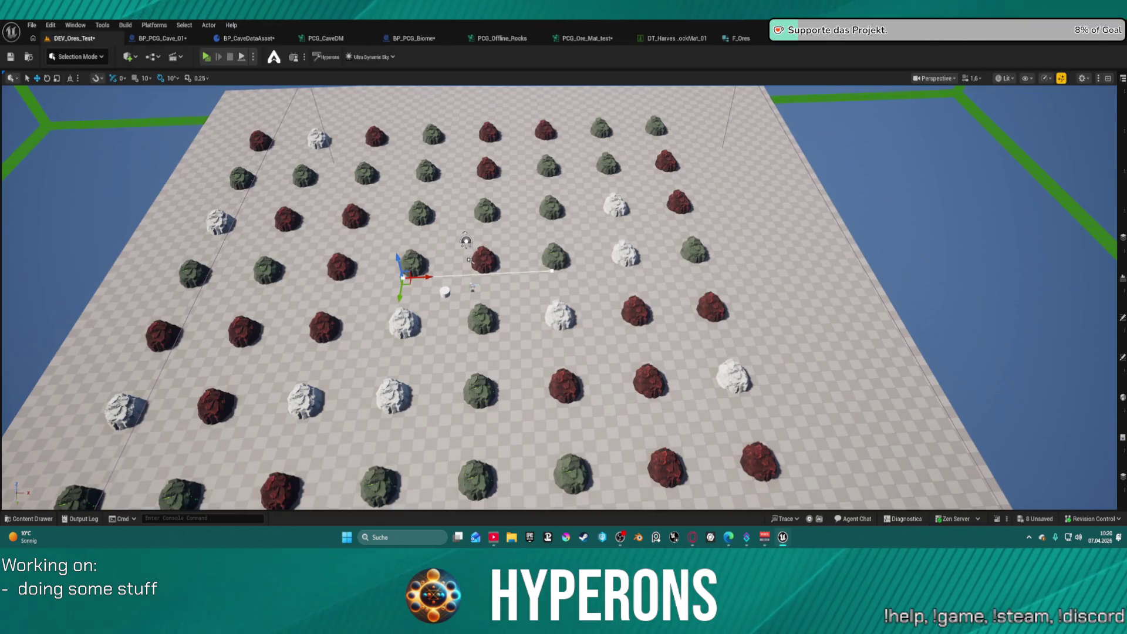
click(586, 38)
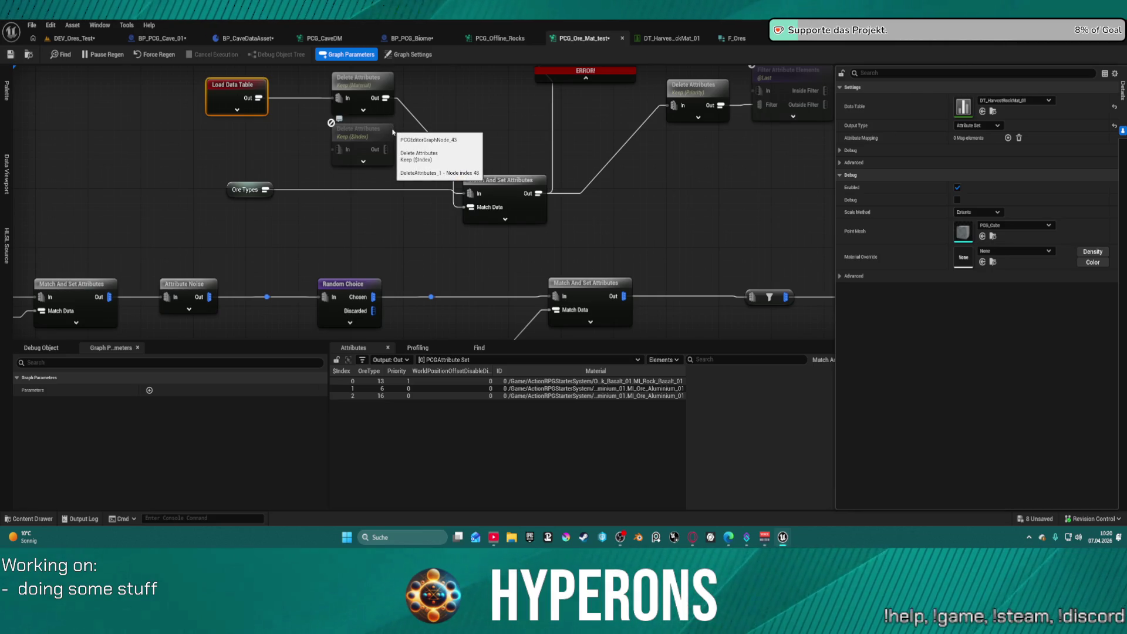
Reset the input weight attribute back to Priority and place the Priority Delete Attributes node beside it
click(512, 194)
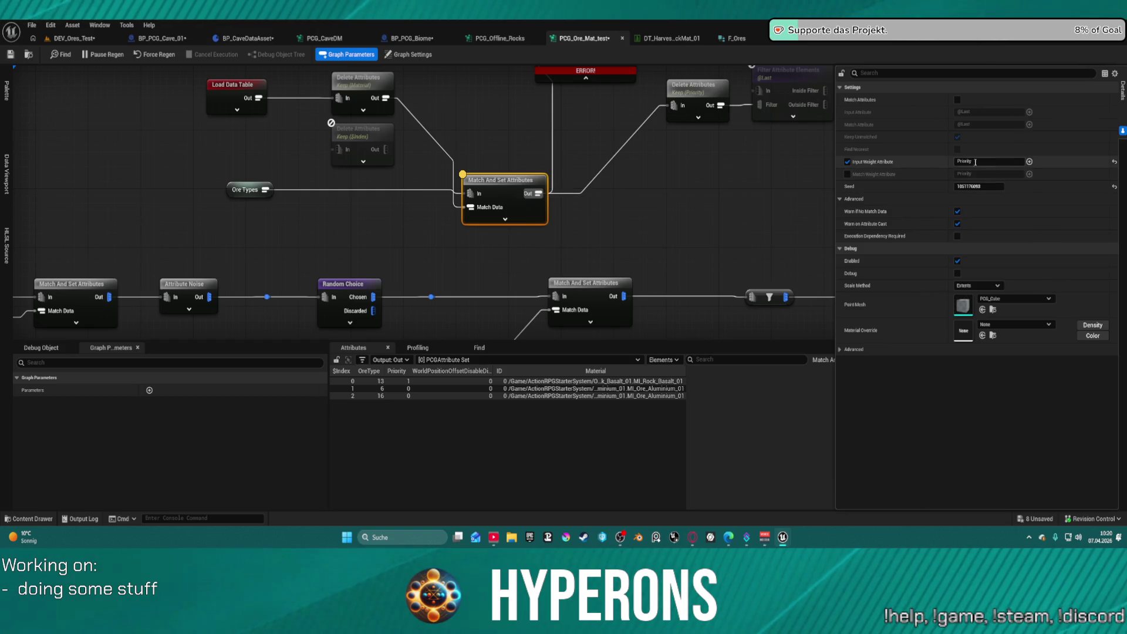
click(1113, 162)
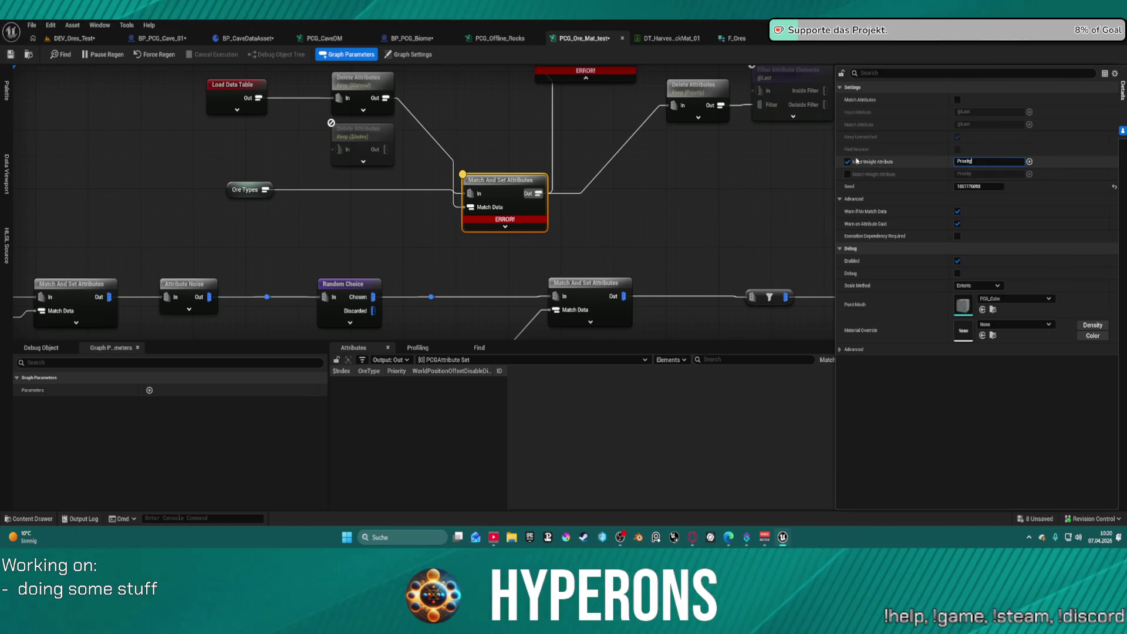
key(Return)
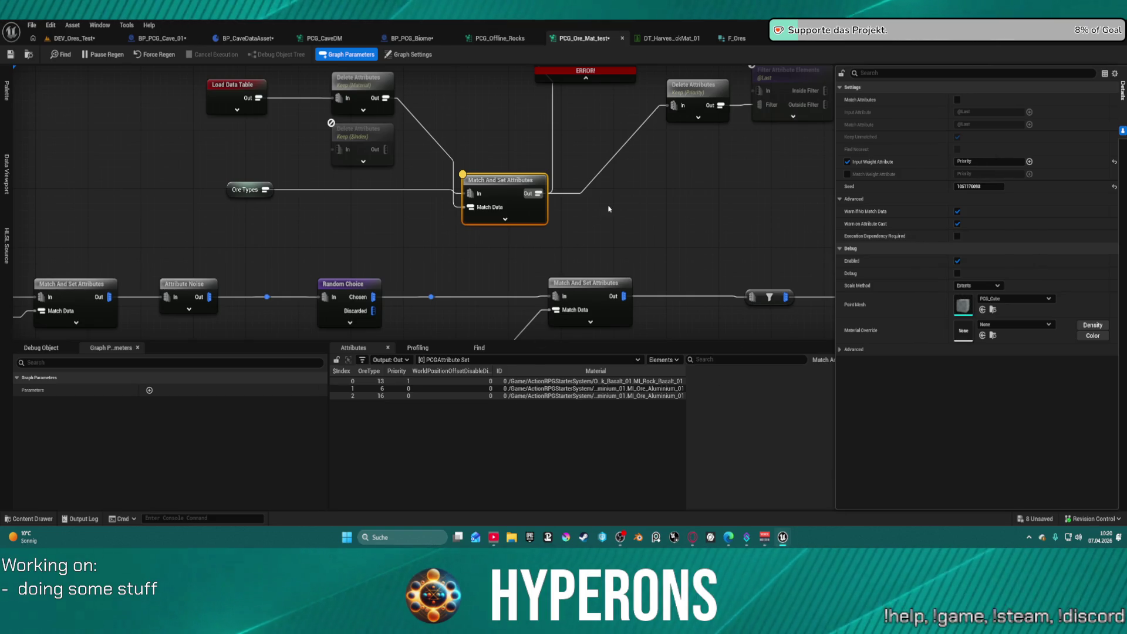
mouse_move(690, 103)
mouse_down()
mouse_move(664, 166)
mouse_move(604, 191)
mouse_up()
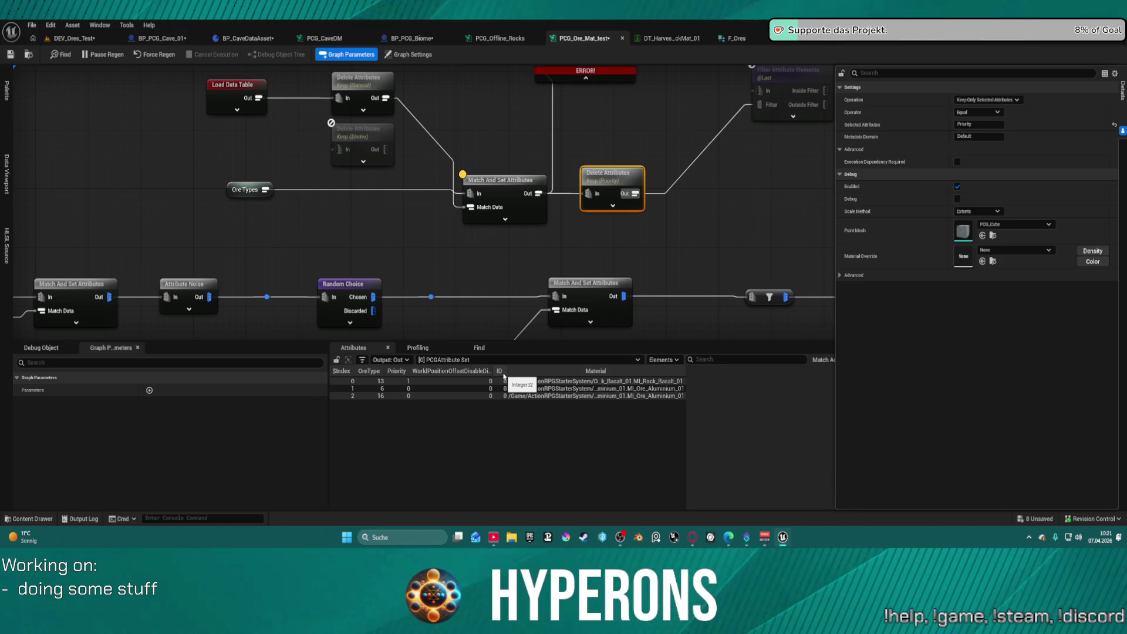
Inspect the Keep Material node's 17 material paths, then open the DT_Harvest data table
click(364, 88)
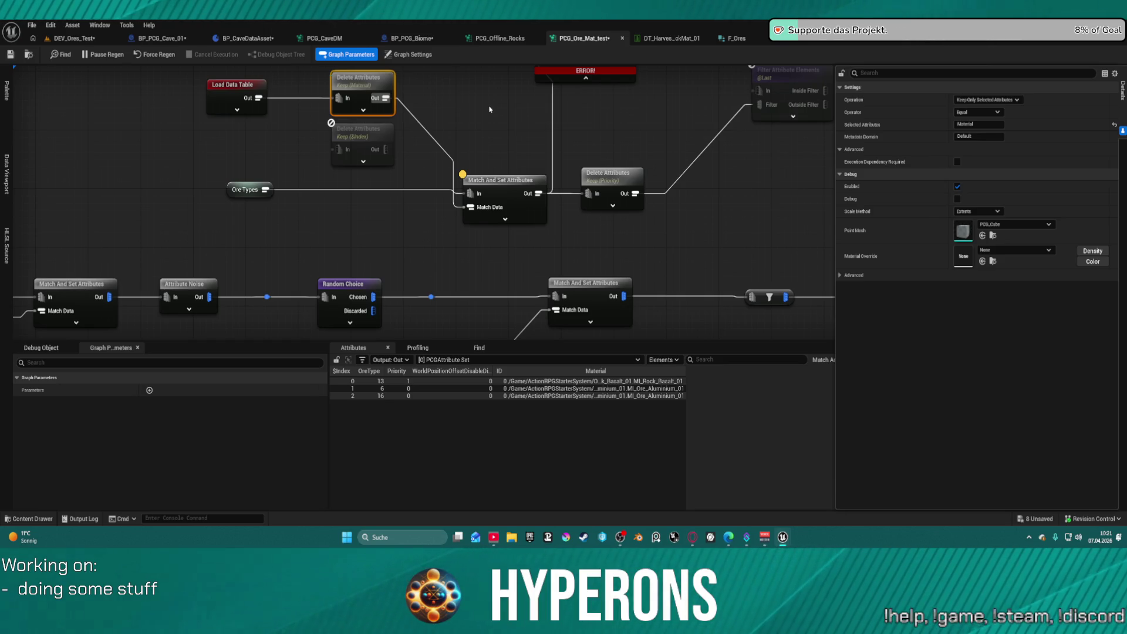
key(a)
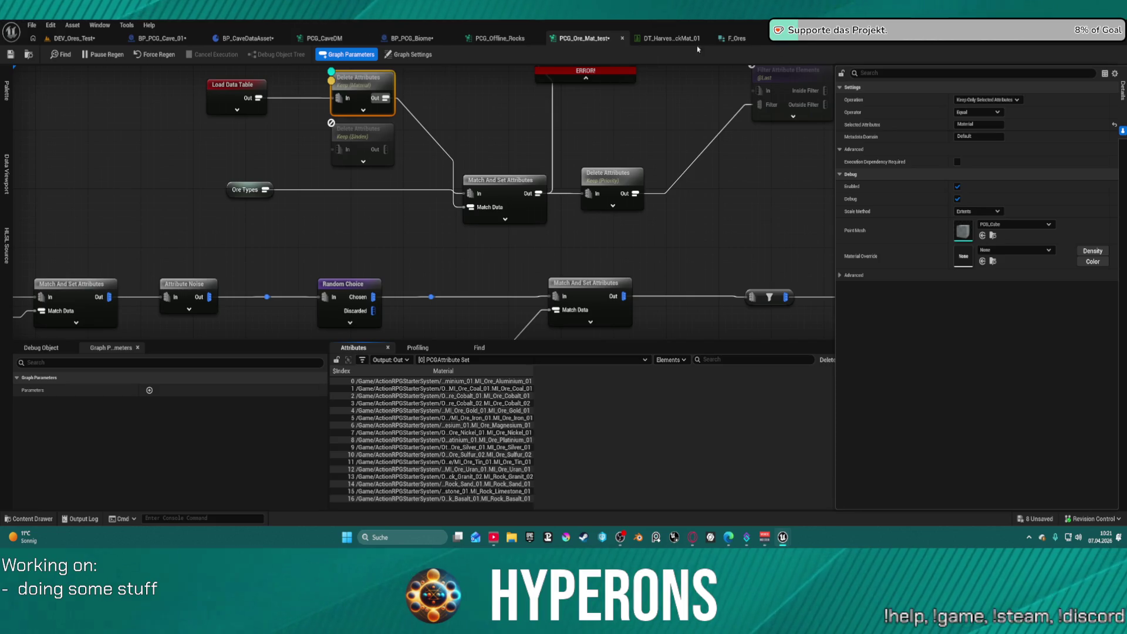
click(675, 38)
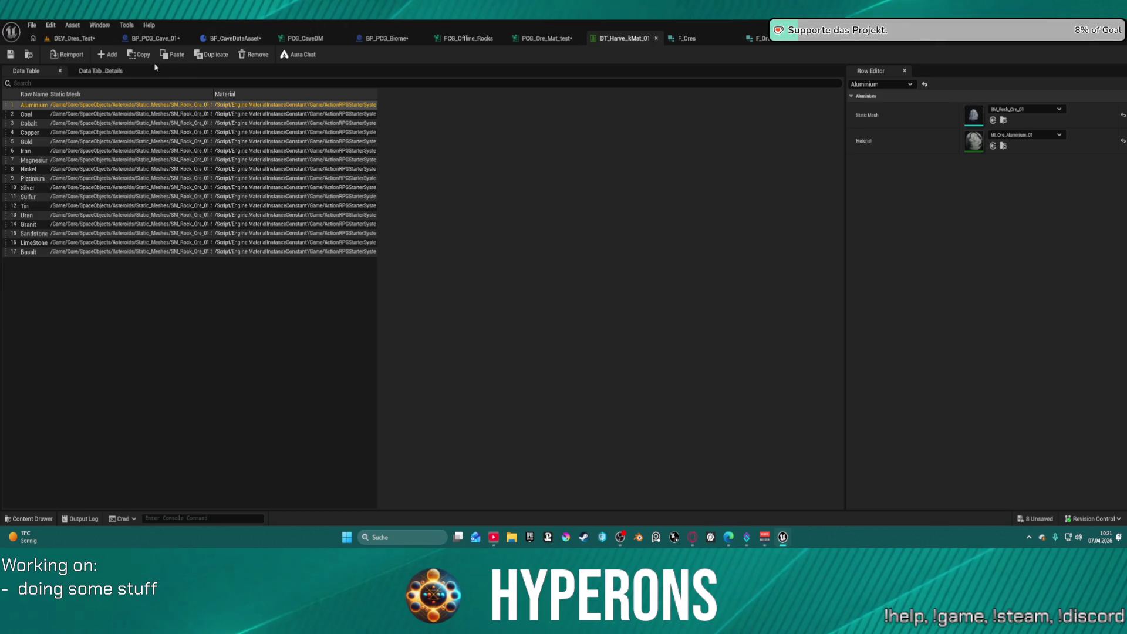
Trial-duplicate the Aluminium row, revert to the original 17 rows, and switch to PCG_Offline_Rocks
click(211, 54)
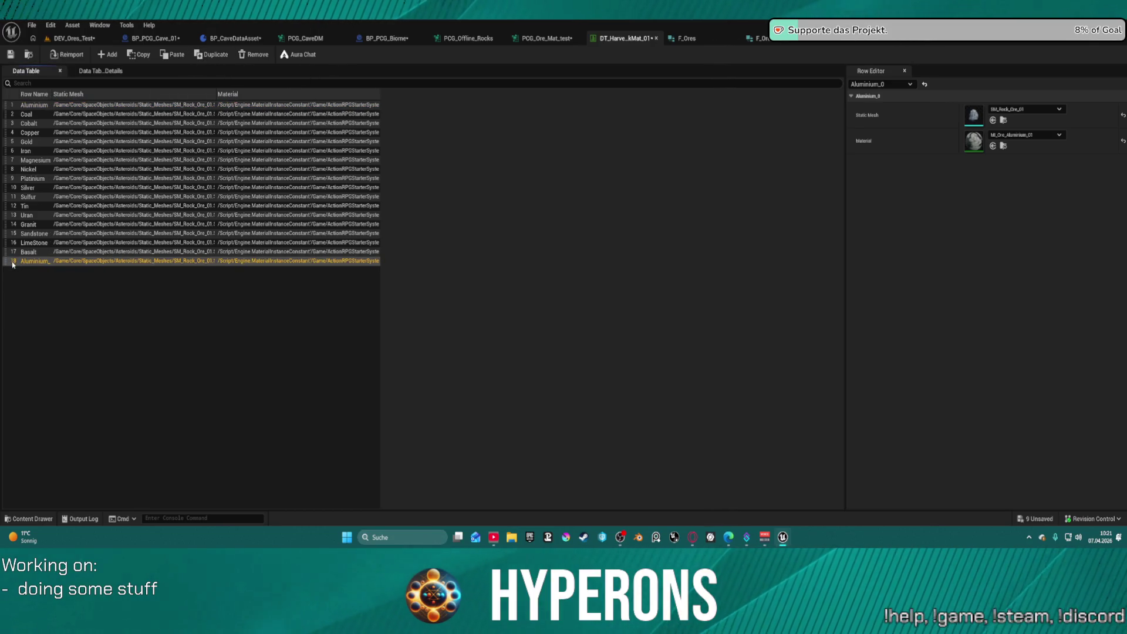
key(F2)
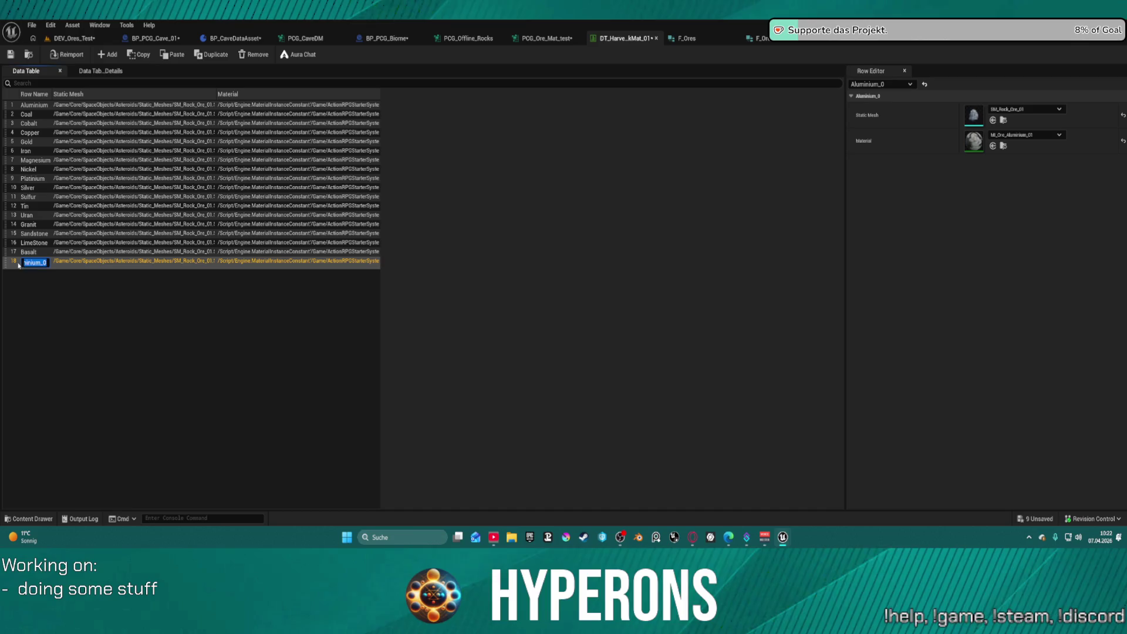
click(87, 329)
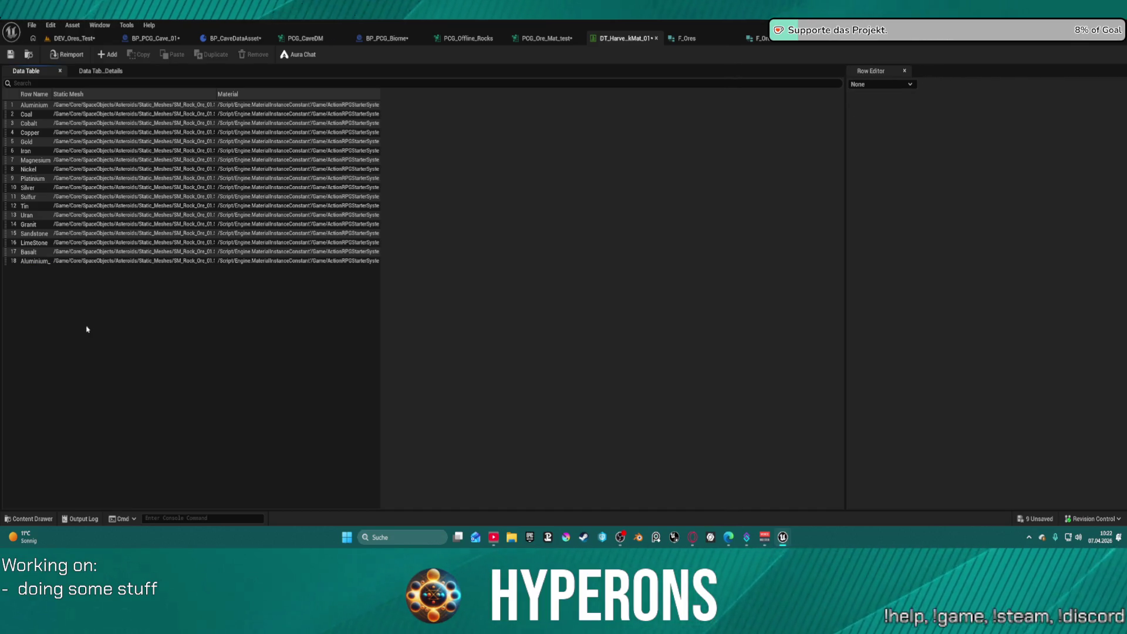
click(37, 263)
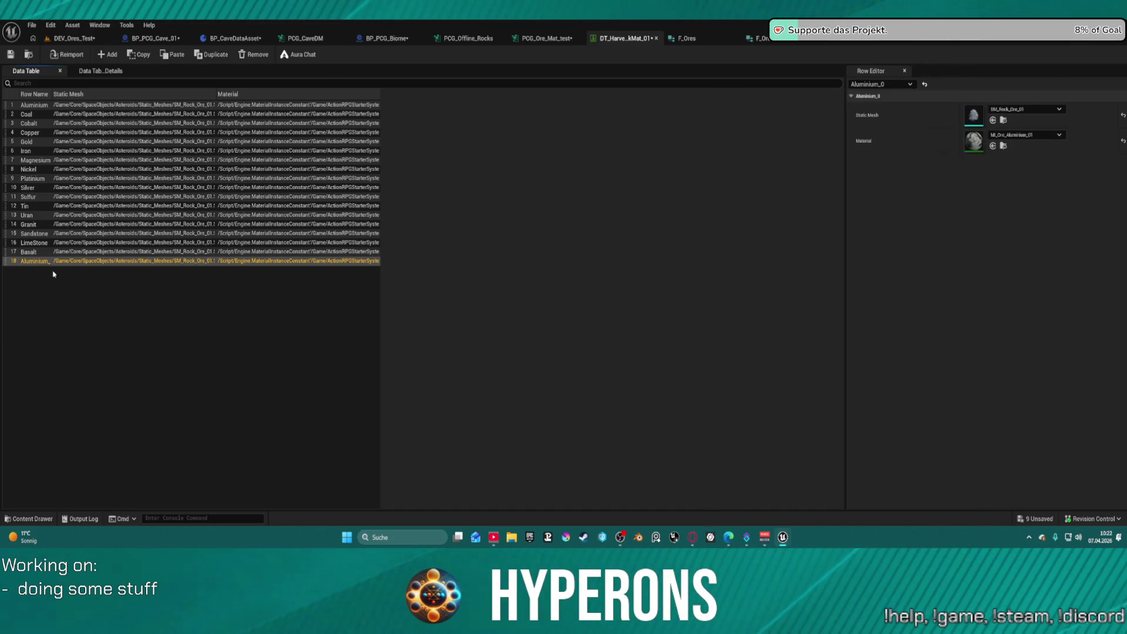
click(253, 55)
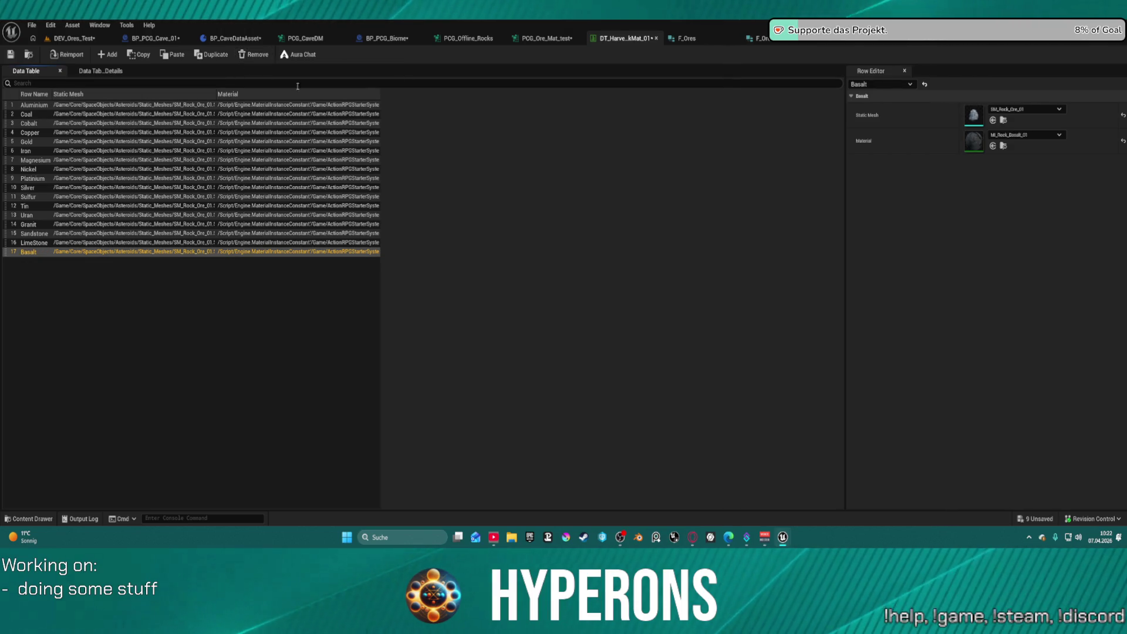
key(ctrl+z)
key(ctrl+z)
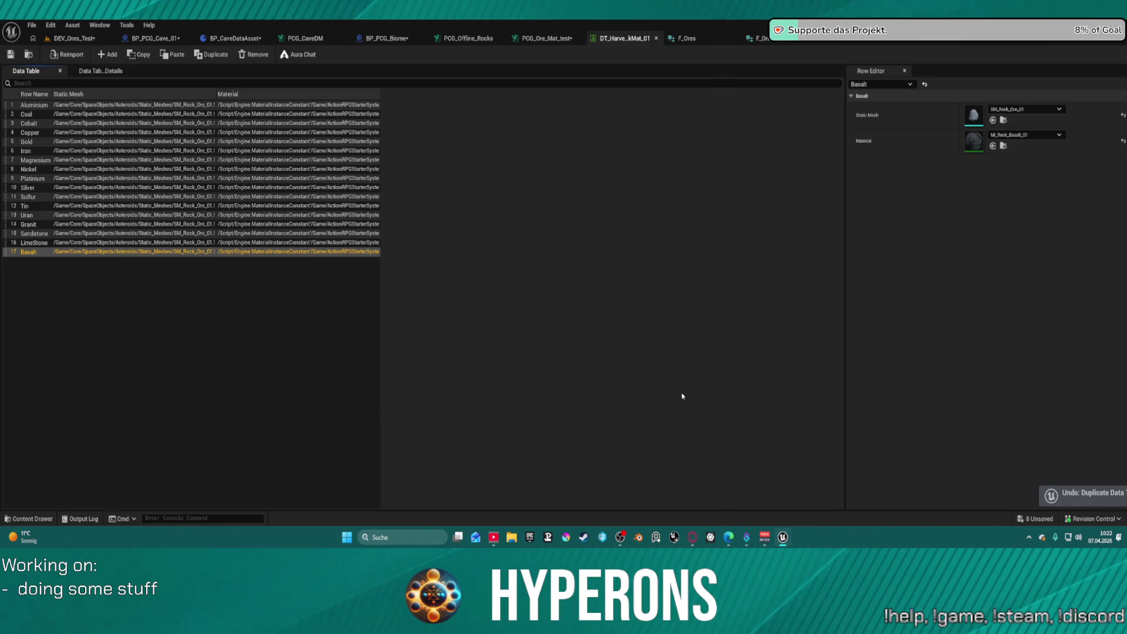
key(ctrl+Tab)
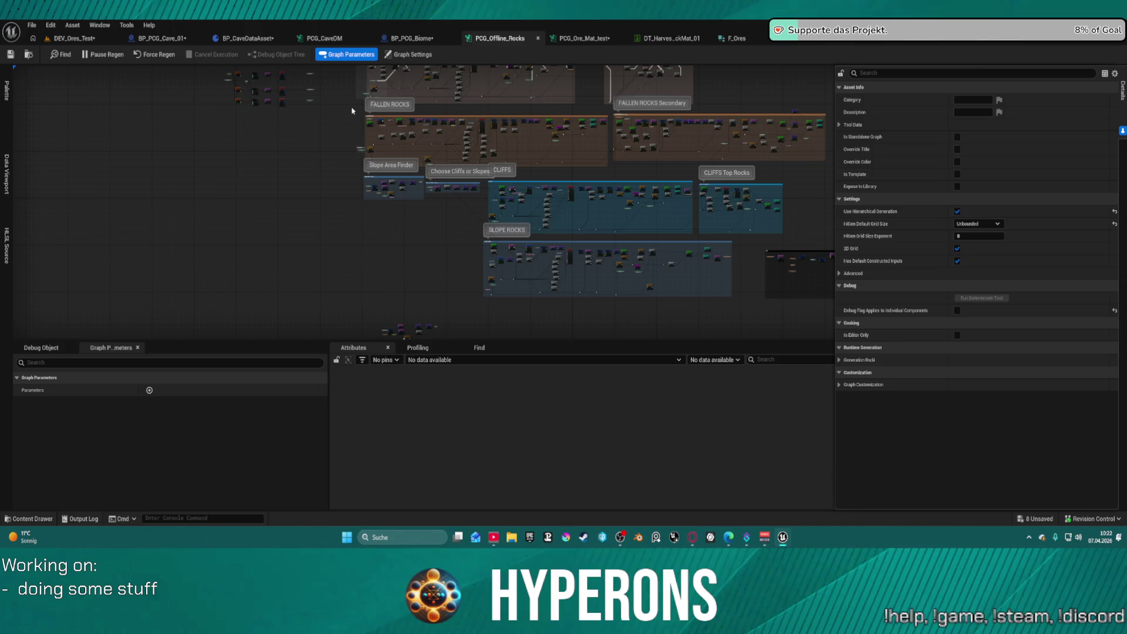
Undo the OreType edit and the pin link with two Ctrl+Z presses, which crashes the editor
key(ctrl+z)
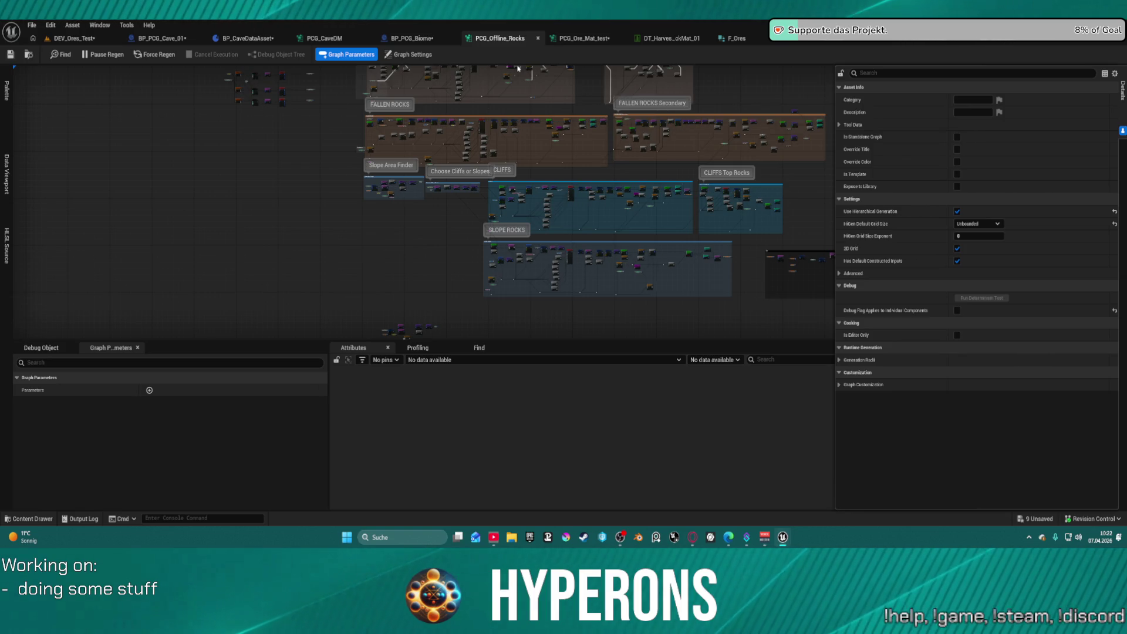
key(ctrl+z)
key(ctrl+z)
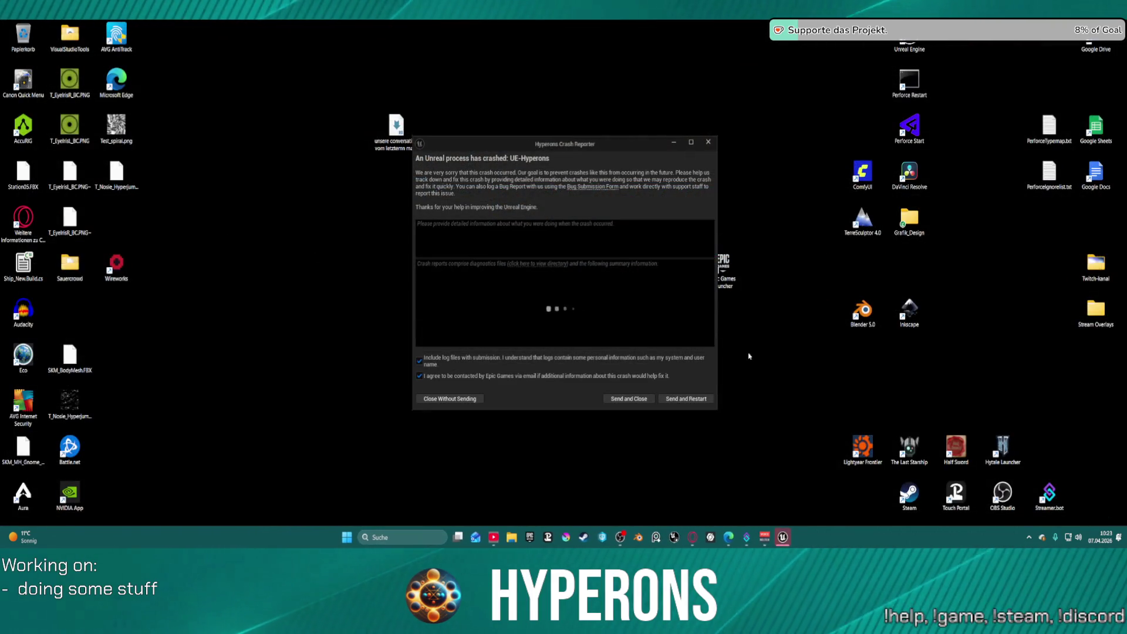
Send the crash report and relaunch the Hyperons project to the Restore Packages dialog
click(699, 401)
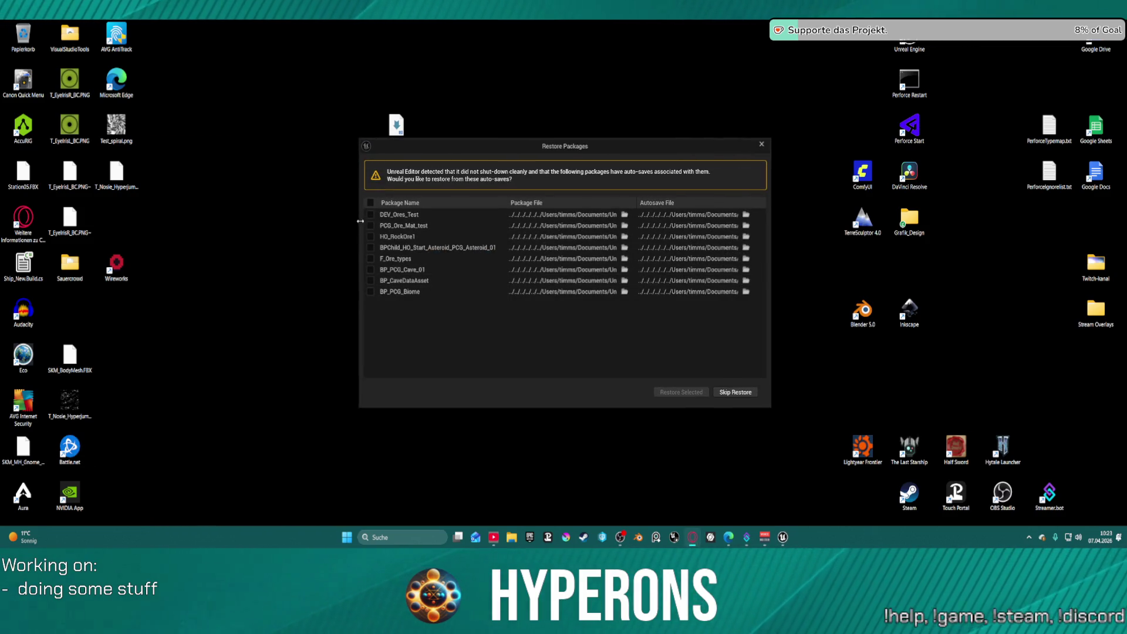
Select all eight auto-saved packages in Restore Packages and restore them
click(370, 202)
click(679, 392)
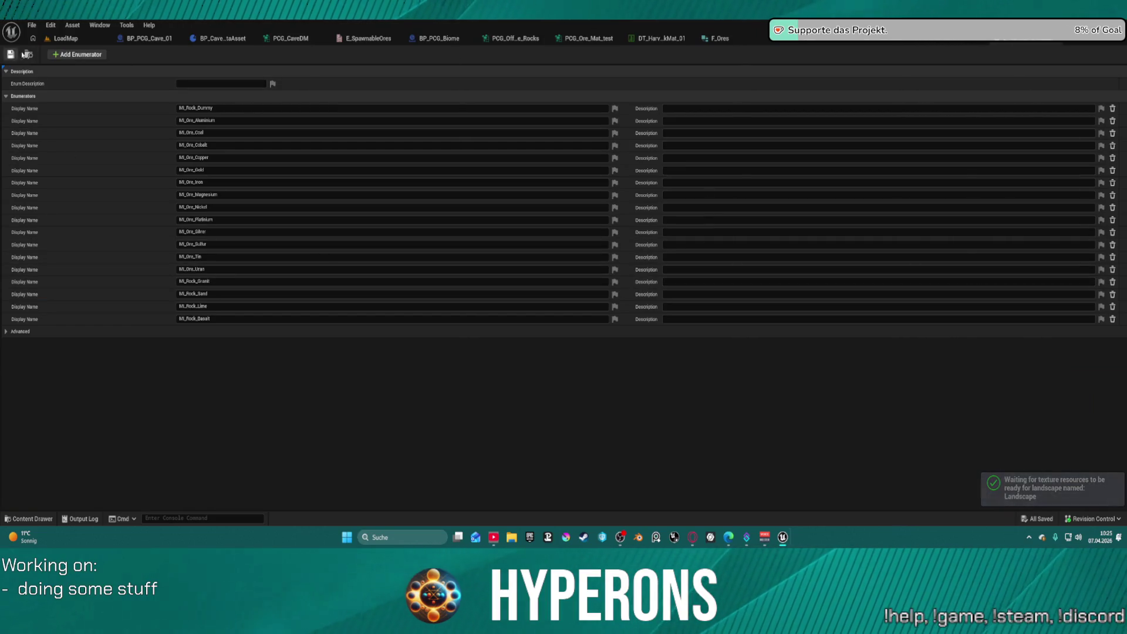
Reopen the DEV_Ores_Test level from the recent levels list
click(57, 41)
click(32, 25)
mouse_move(89, 94)
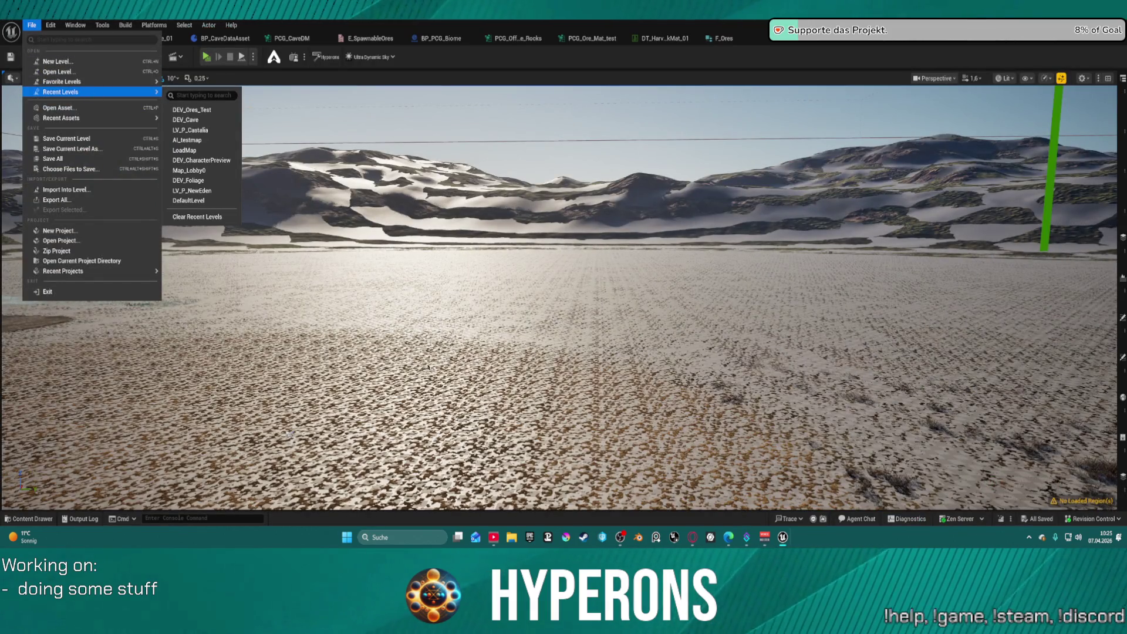
click(211, 111)
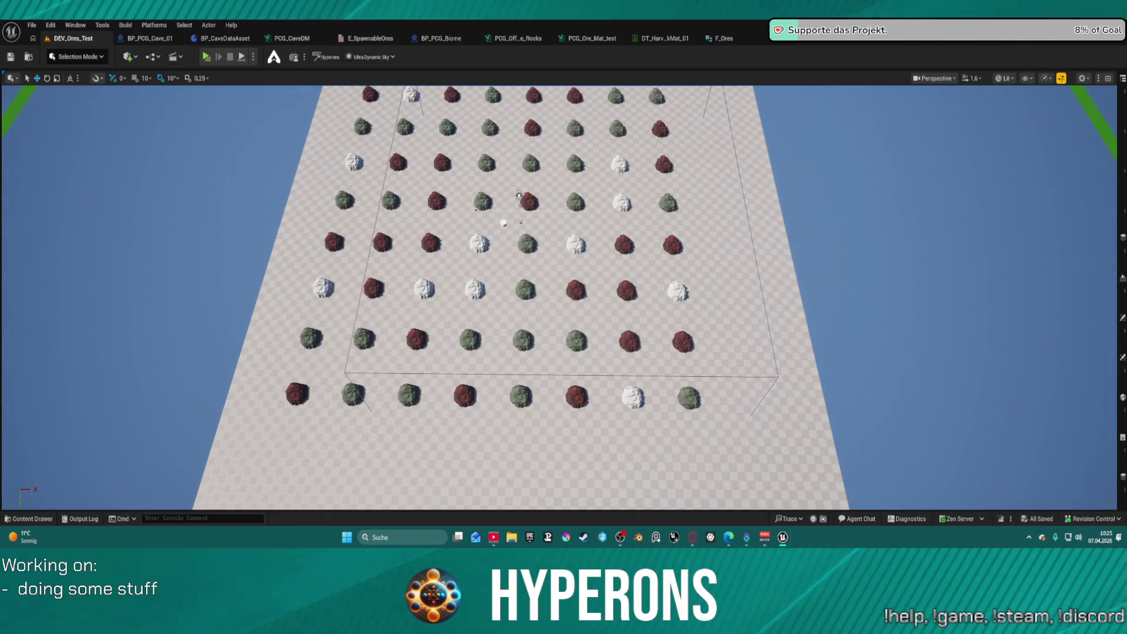
Delete the M_Rock_Dummy and Dummy entries from both ore enums and save all assets
click(369, 38)
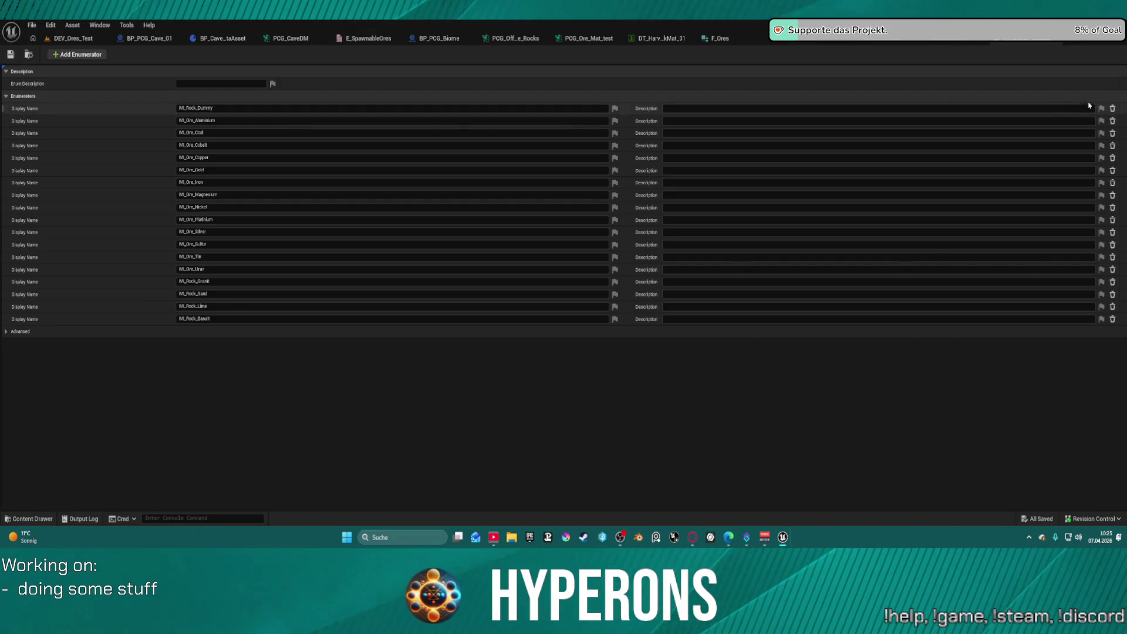
click(1112, 108)
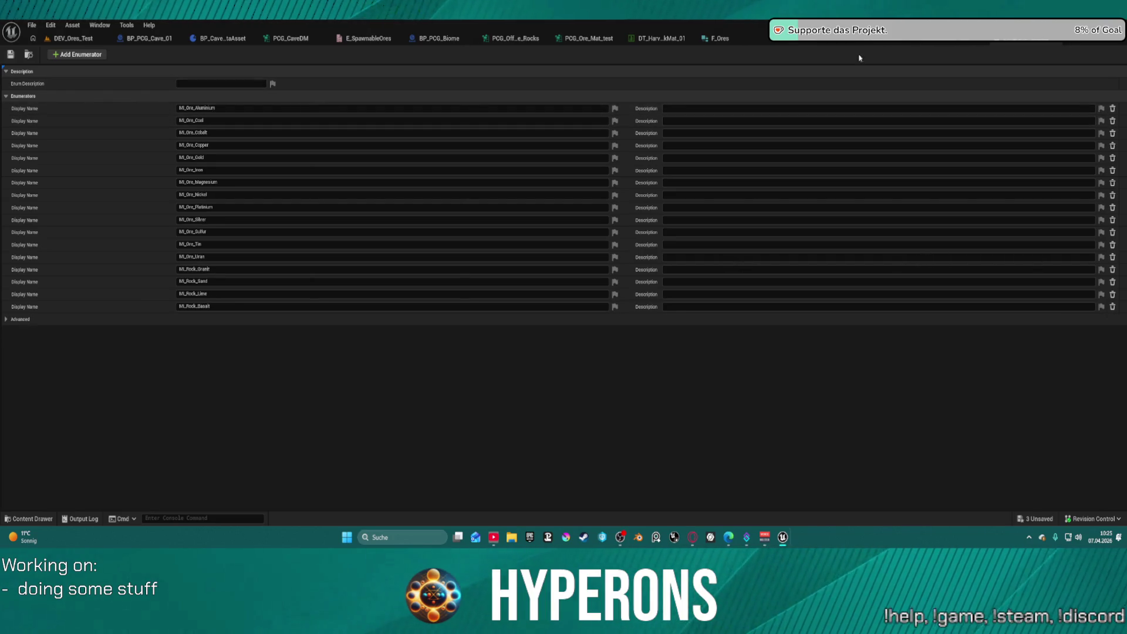
click(369, 38)
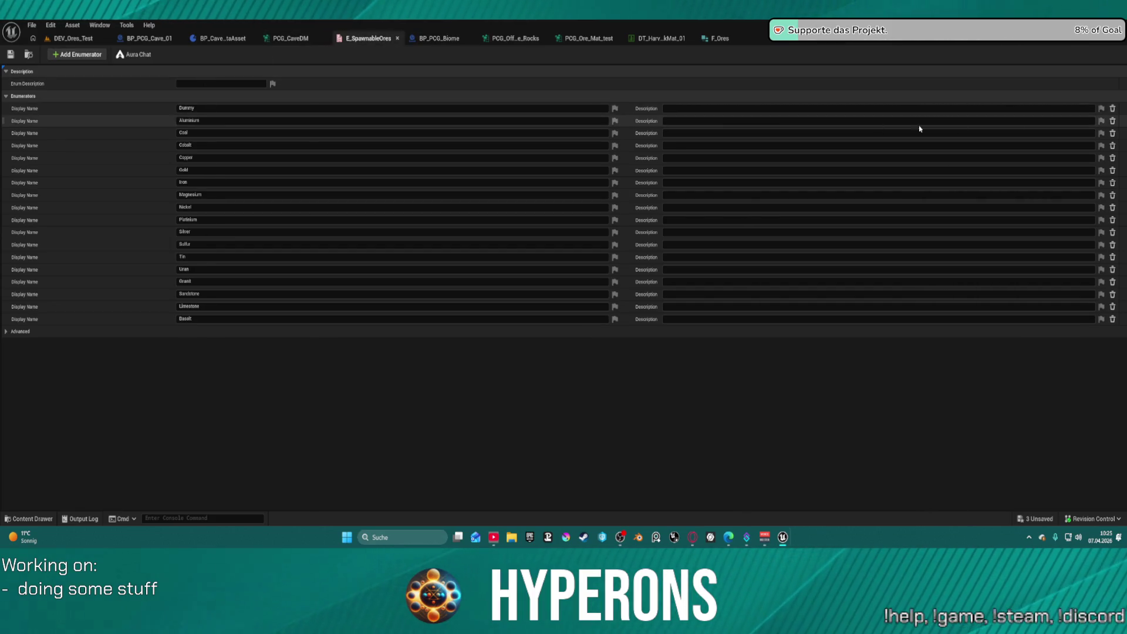
click(1112, 109)
key(ctrl+shift+s)
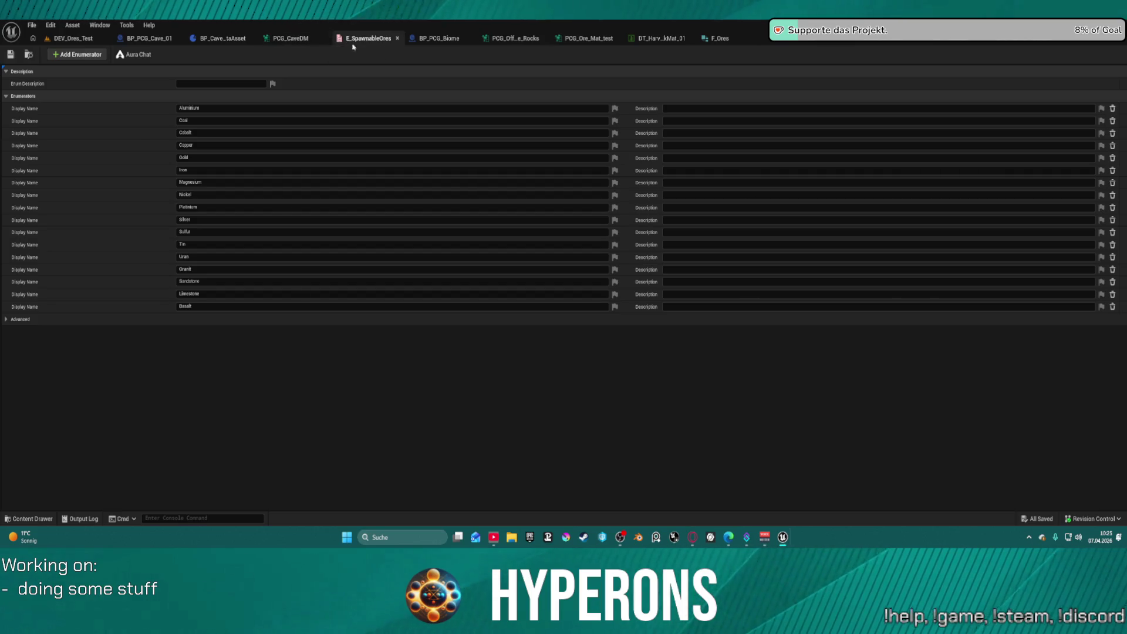
click(588, 38)
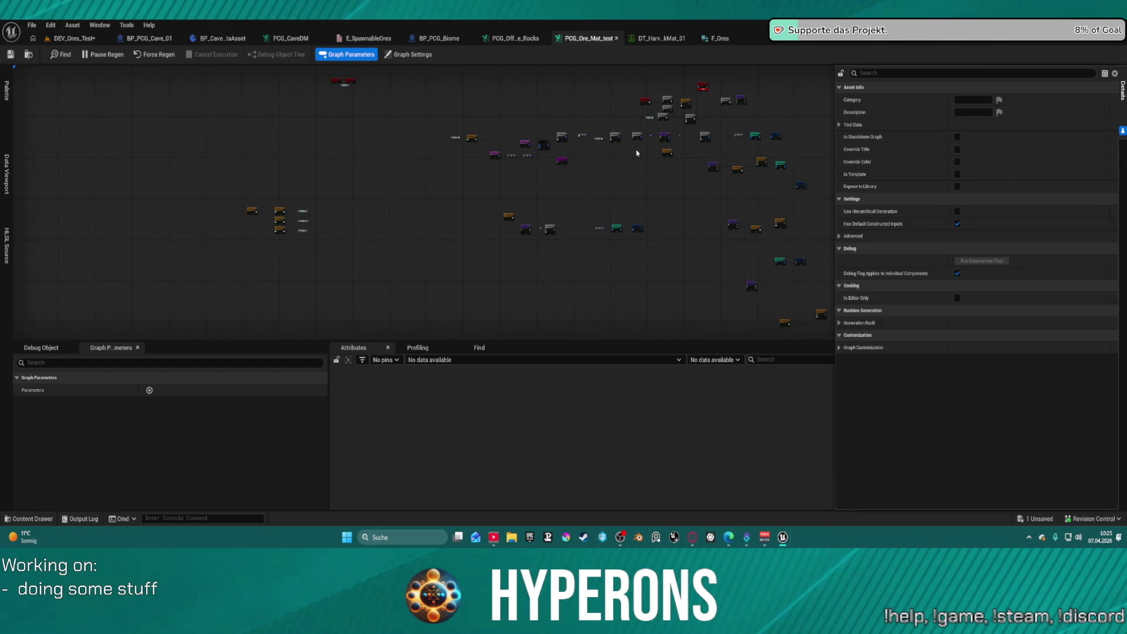
Inspect the Match And Set Attributes output, widening the Material column to read Coal, Magnesium and Tin paths
drag(764, 111, 544, 104)
scroll(544, 104, up, 8)
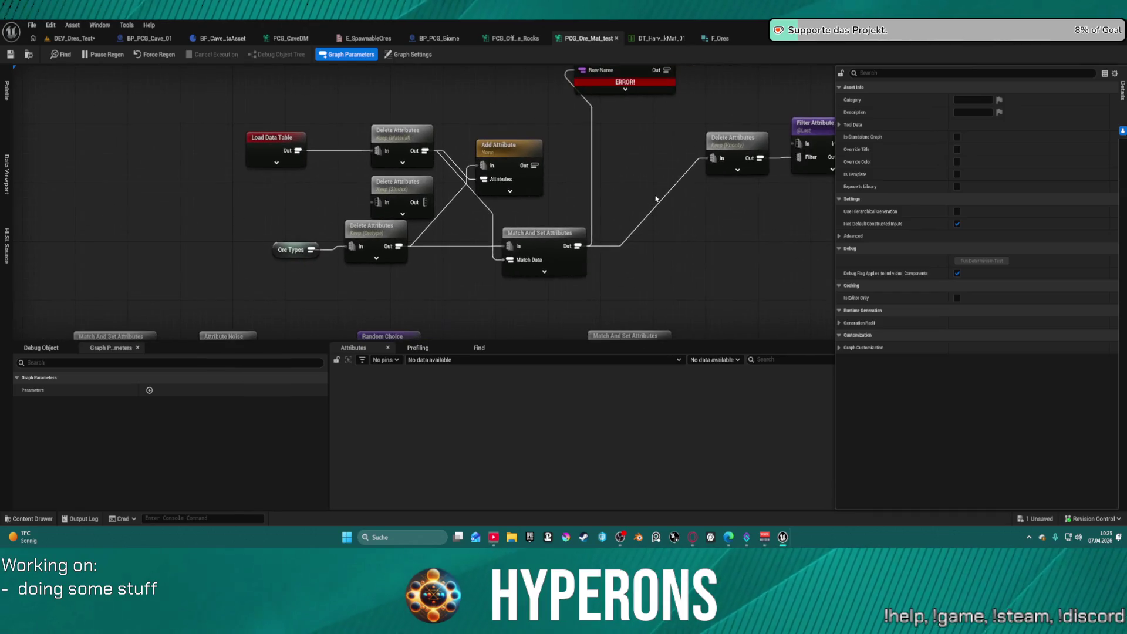
drag(553, 242, 553, 236)
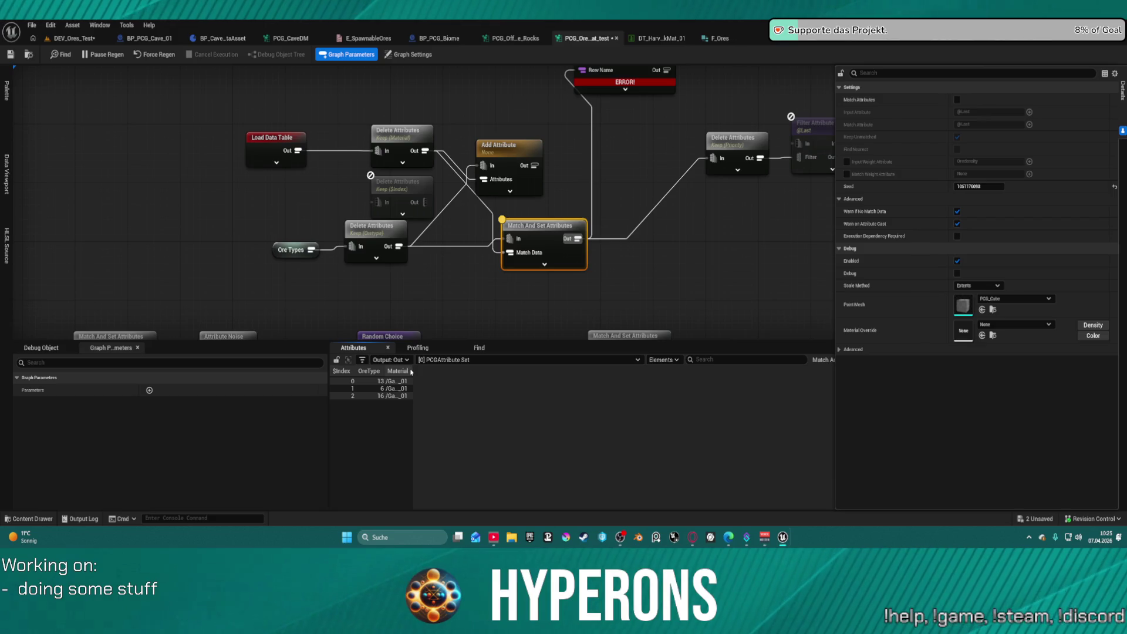
mouse_move(412, 371)
mouse_down()
mouse_move(687, 369)
mouse_move(653, 370)
mouse_up()
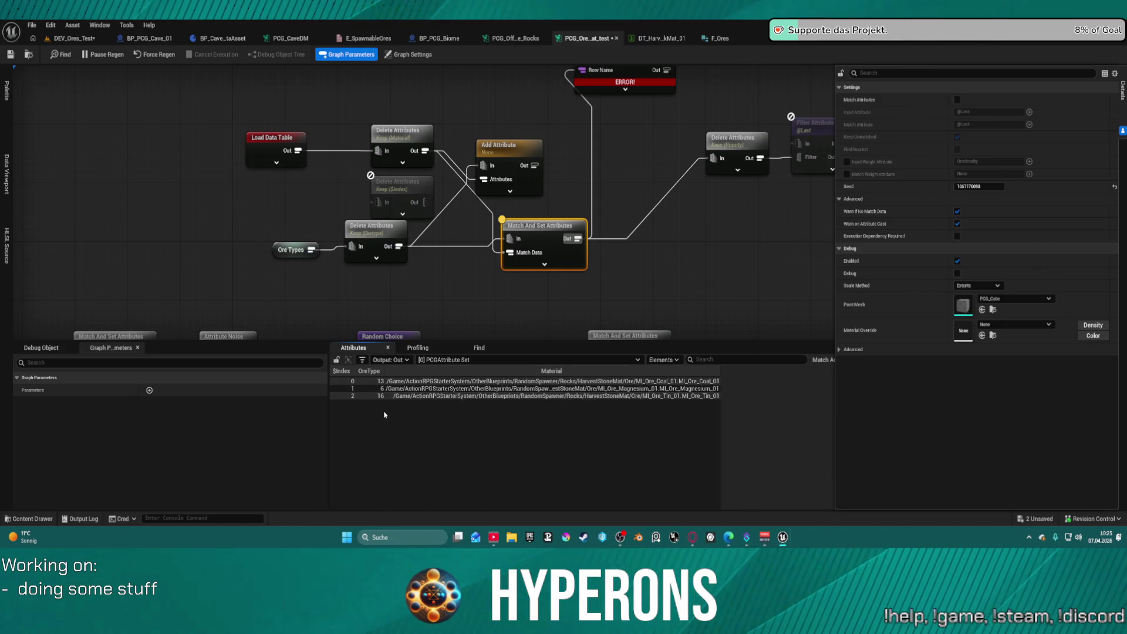
Glance at the DT_HarvestRockMat_01 data table, then select the top Delete Attributes node in the graph
click(651, 40)
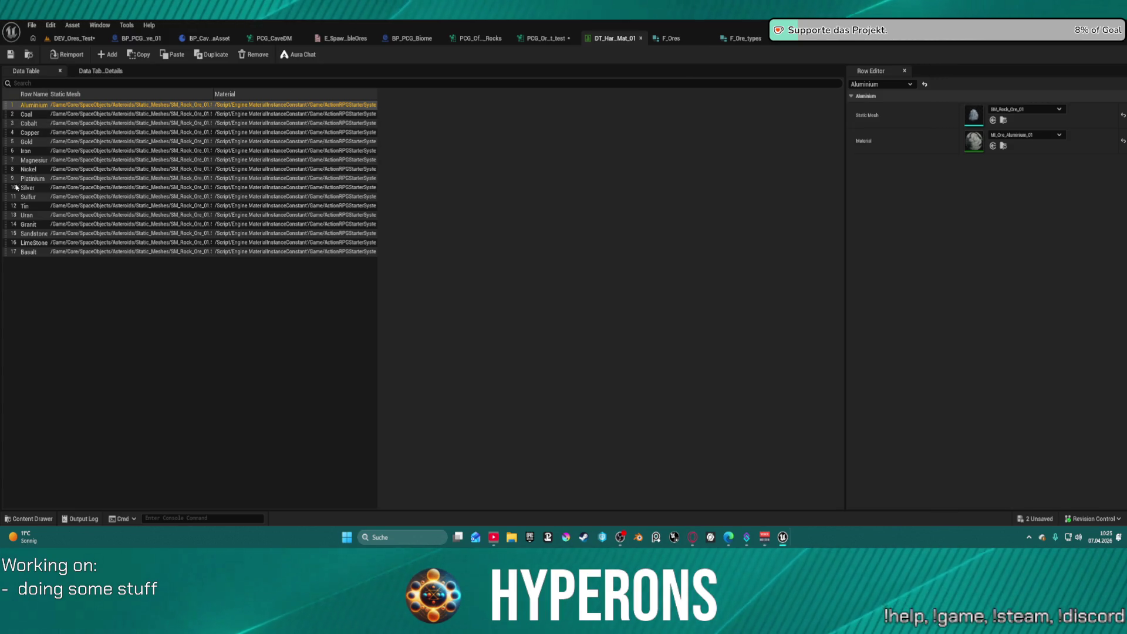
click(546, 40)
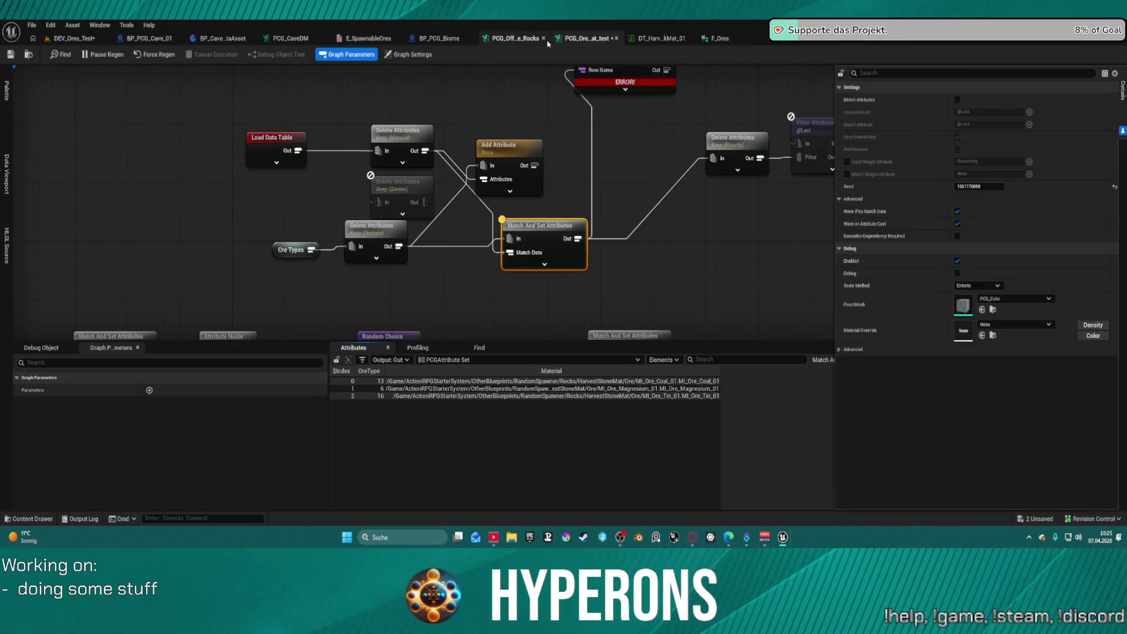
click(404, 134)
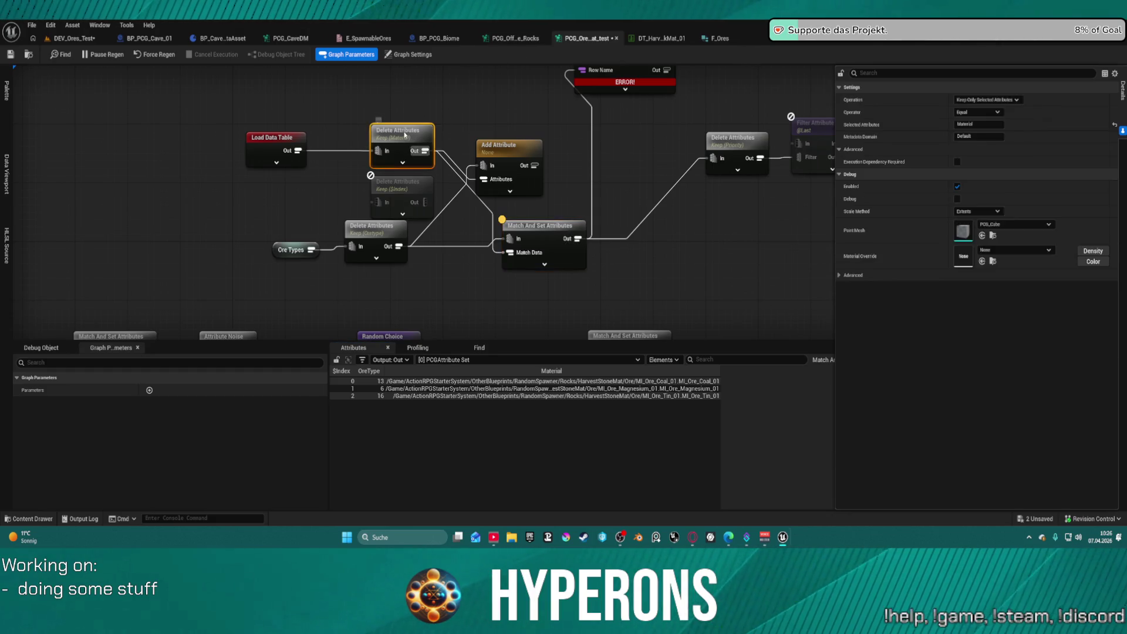
Inspect the top Delete Attributes node's output with the Material column widened
click(279, 146)
click(393, 133)
key(a)
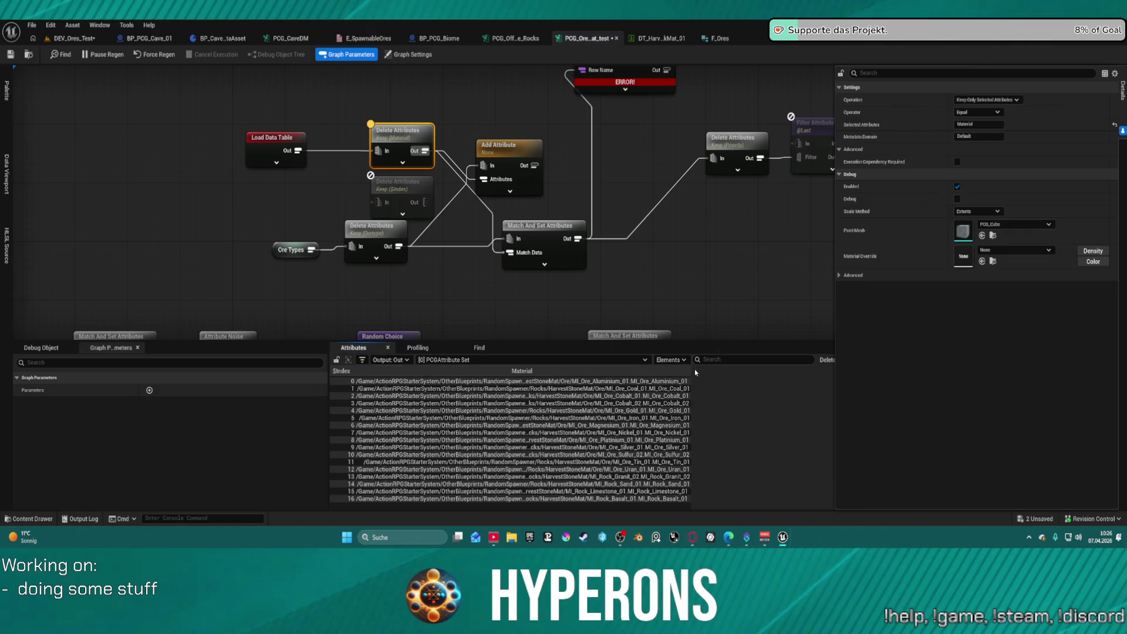
drag(689, 372, 774, 372)
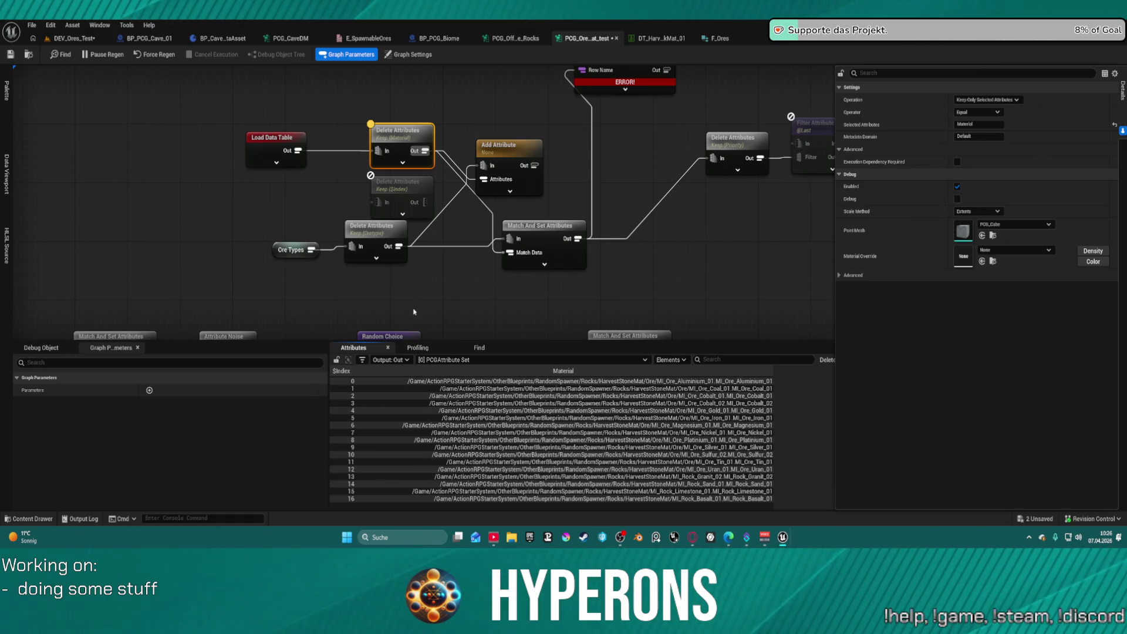
Compare the Match And Set Attributes and Load Data Table outputs, then view DT_HarvestRockMat_01
click(536, 225)
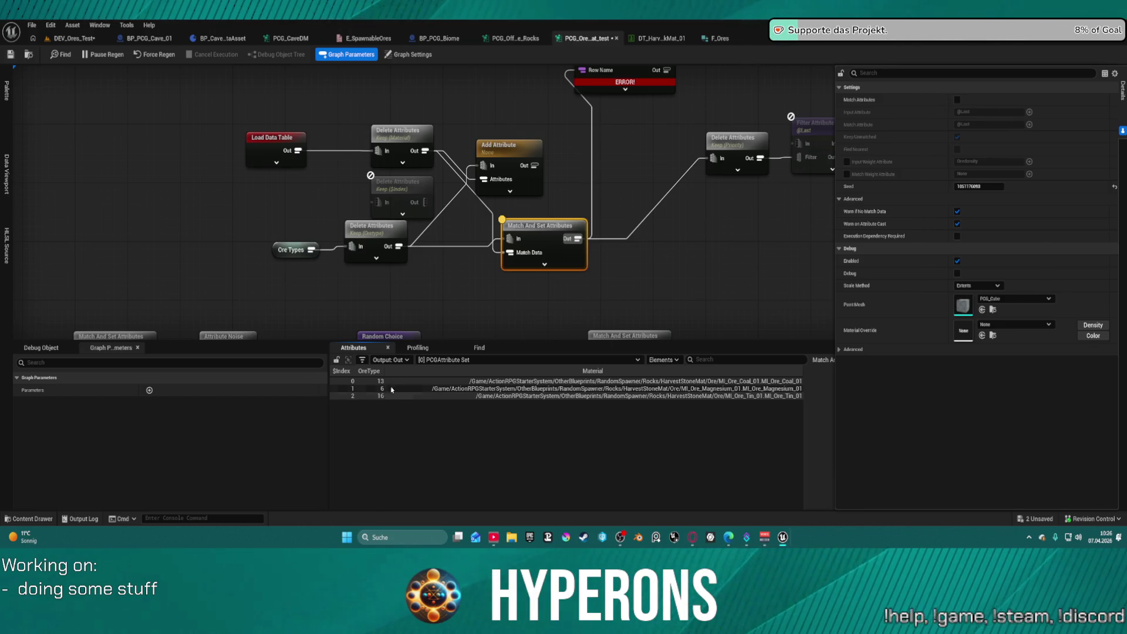
click(289, 143)
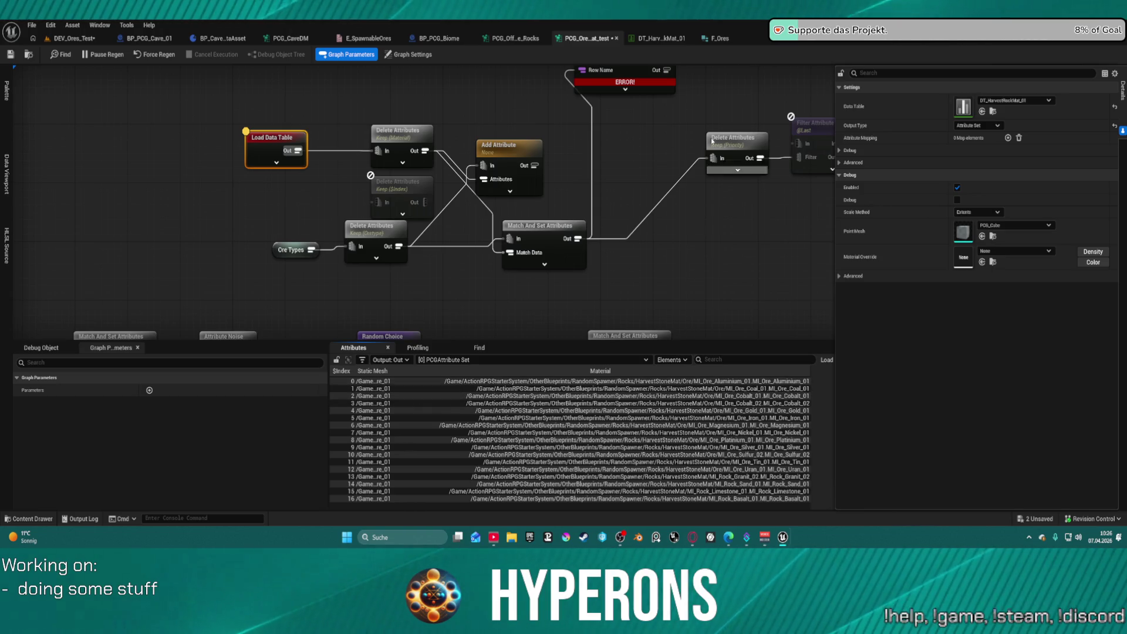
click(655, 38)
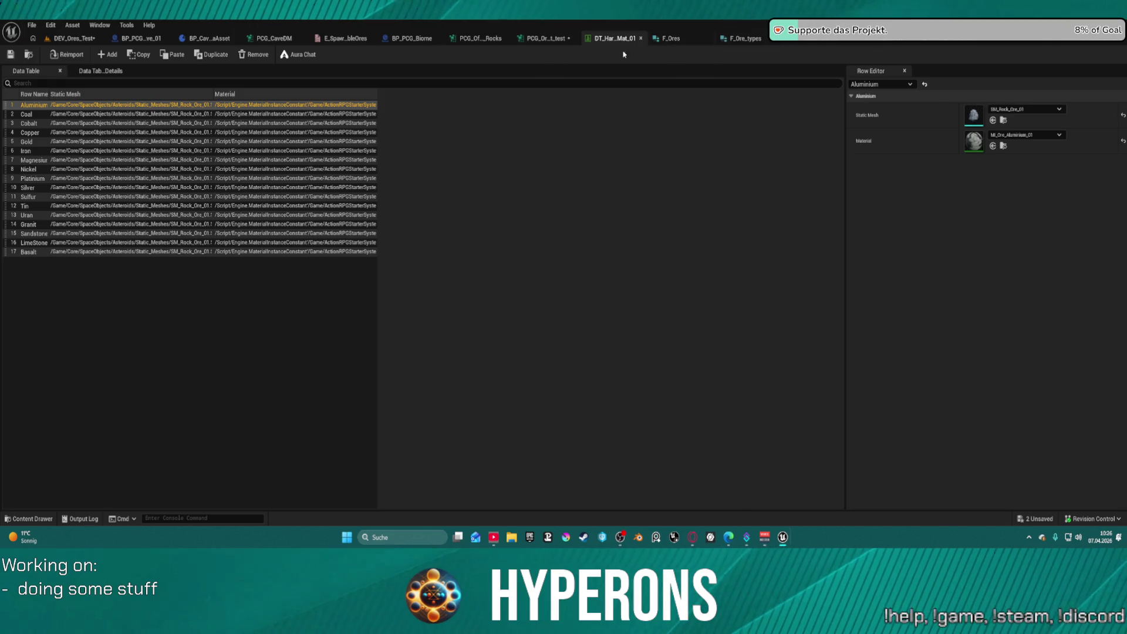
Add a blank NewRow, move it to the top of DT_HarvestRockMat_01, and save the table
click(104, 56)
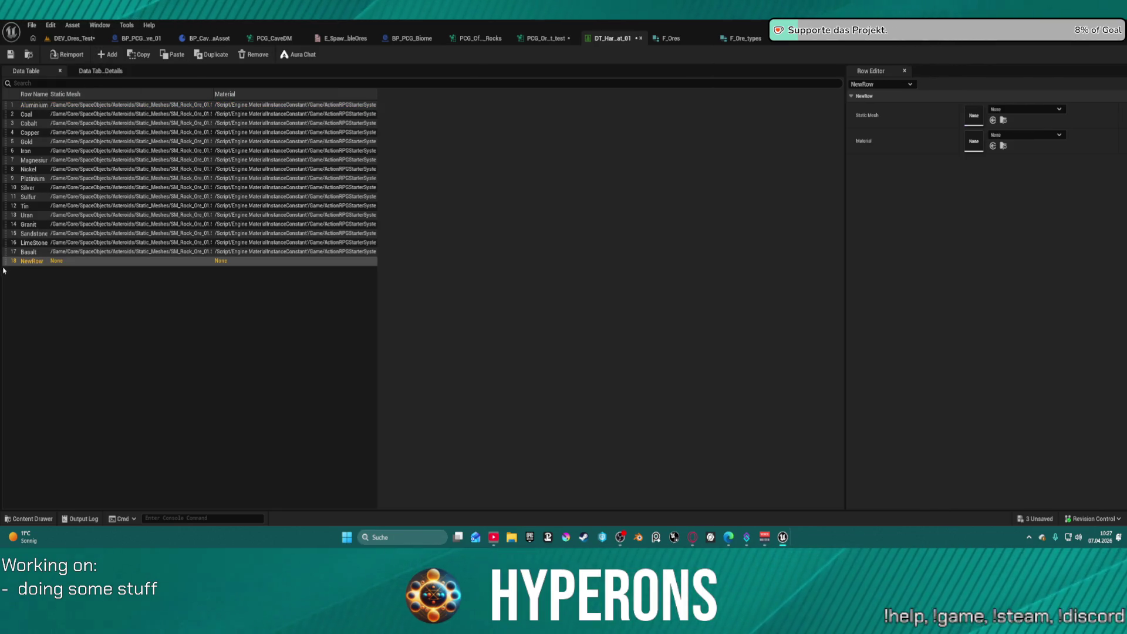
drag(5, 260, 27, 108)
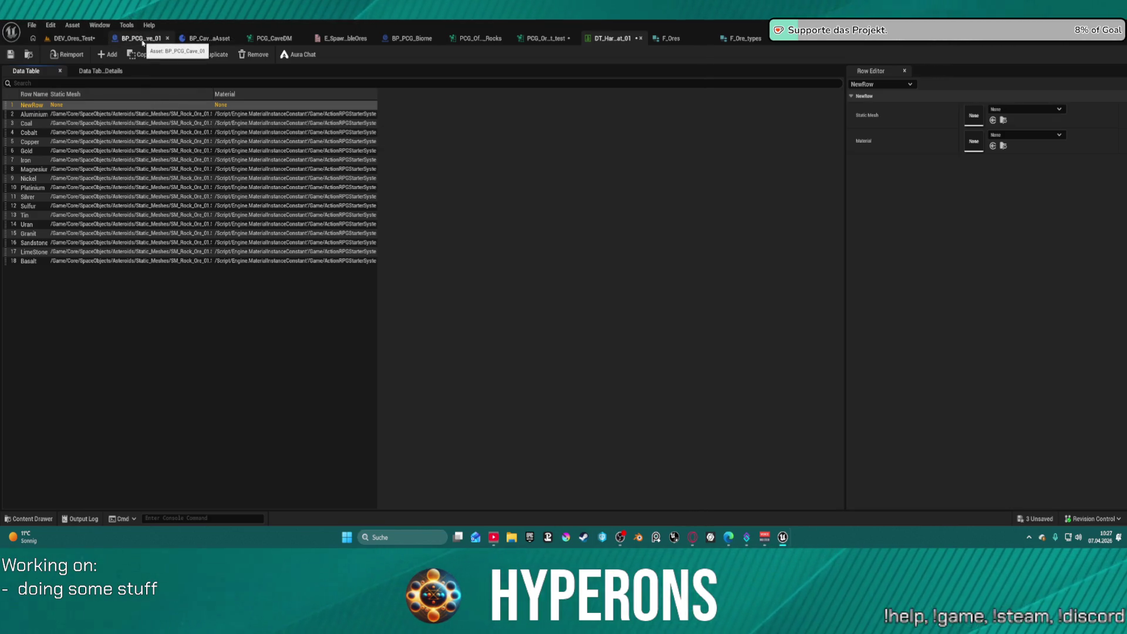
click(10, 56)
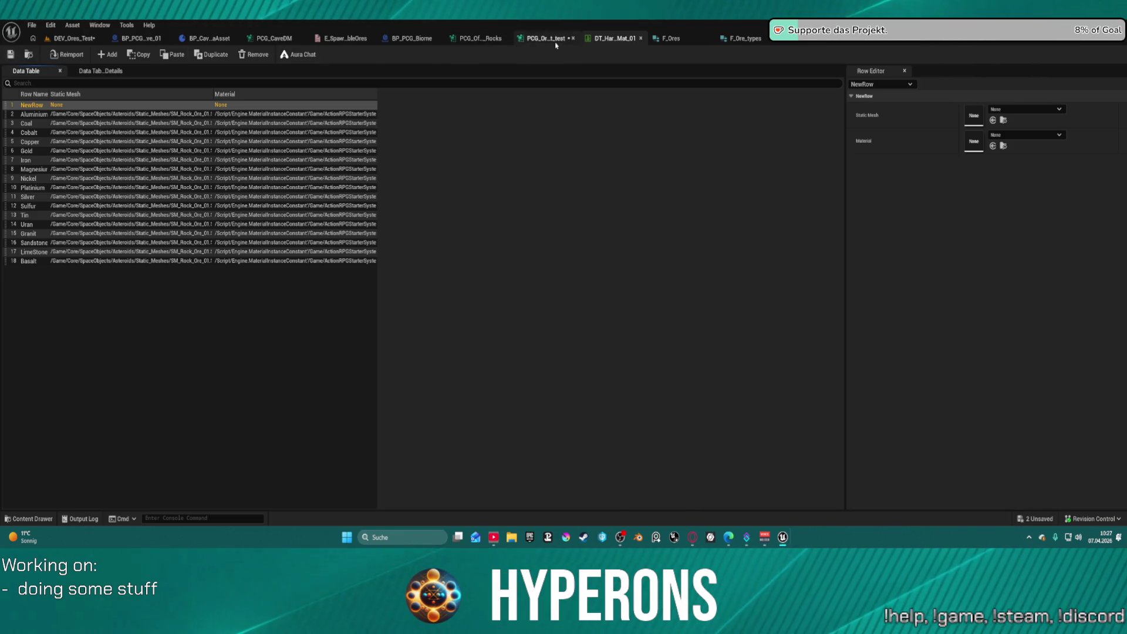
Delete the disabled Delete Attributes Keep (Index) node from the ore graph
click(554, 42)
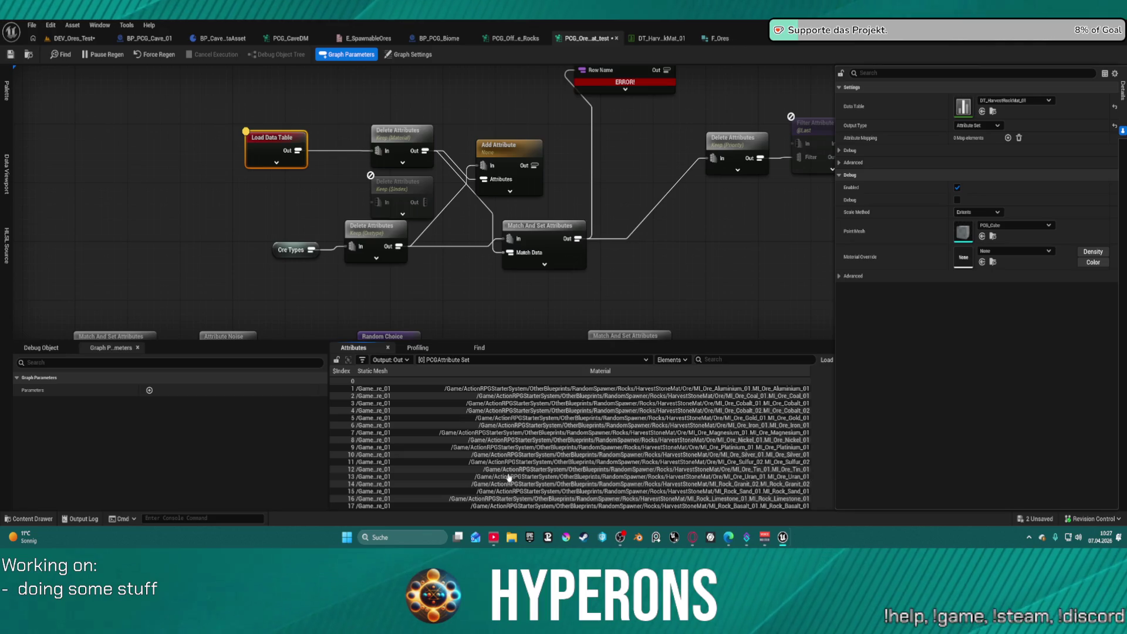
click(436, 283)
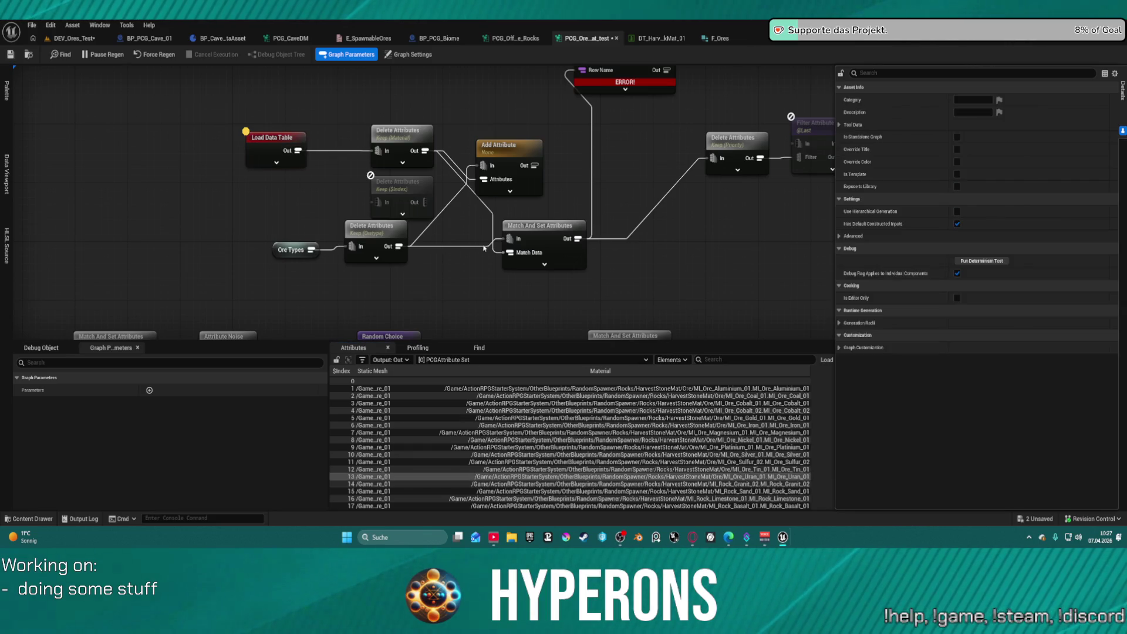
click(409, 191)
right_click(405, 187)
key(Escape)
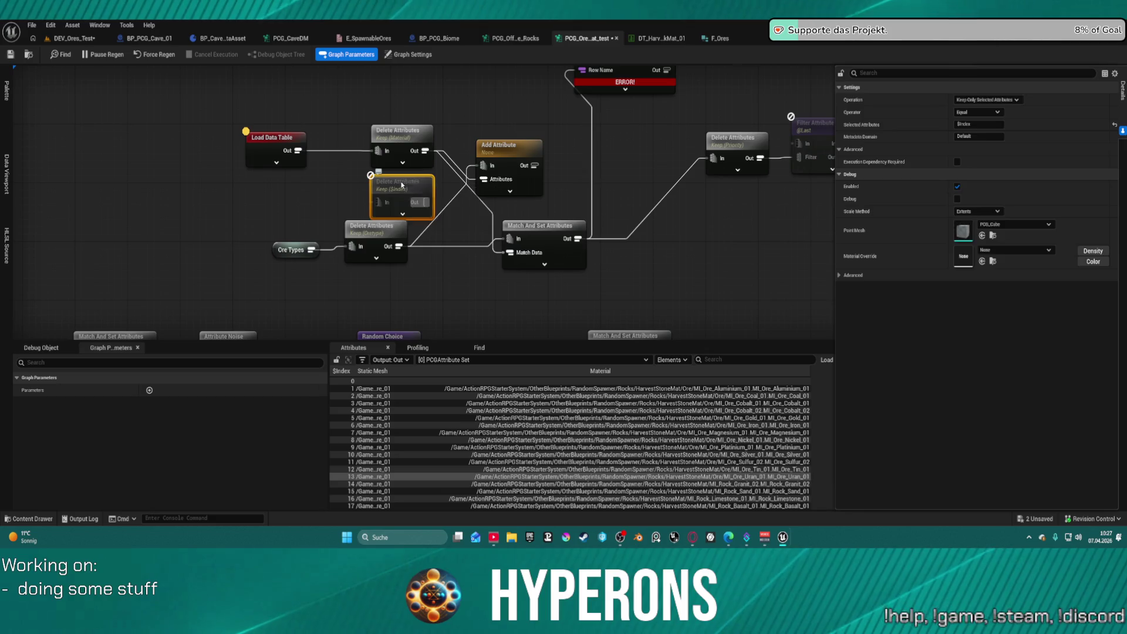
key(Delete)
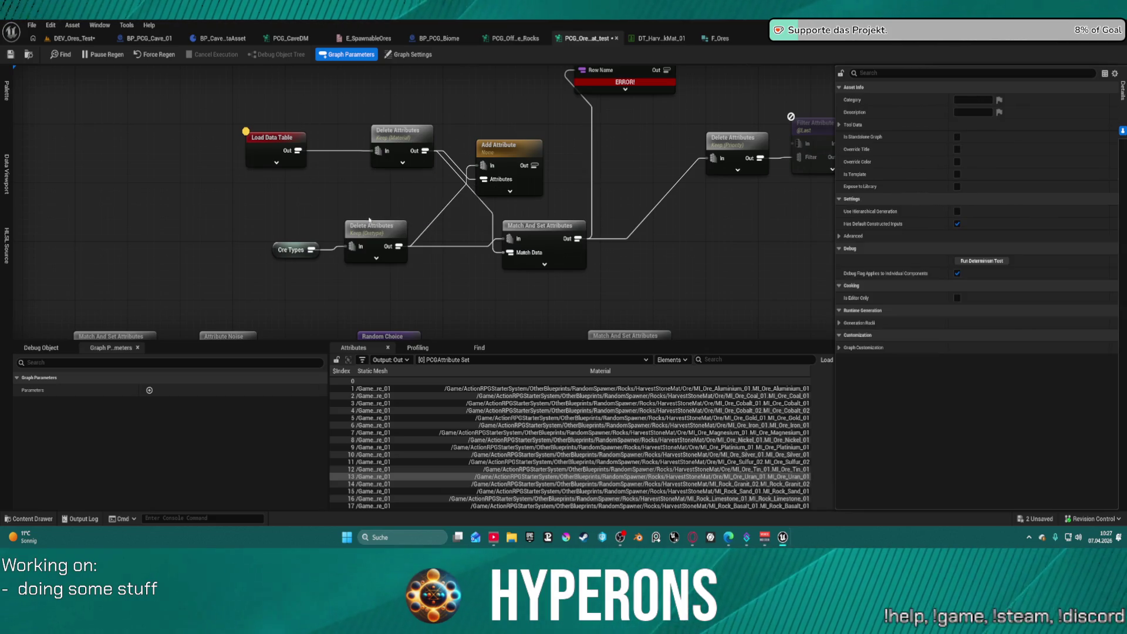
Move Add Attribute higher and check the Load Data Table output's new empty index-0 row
click(386, 231)
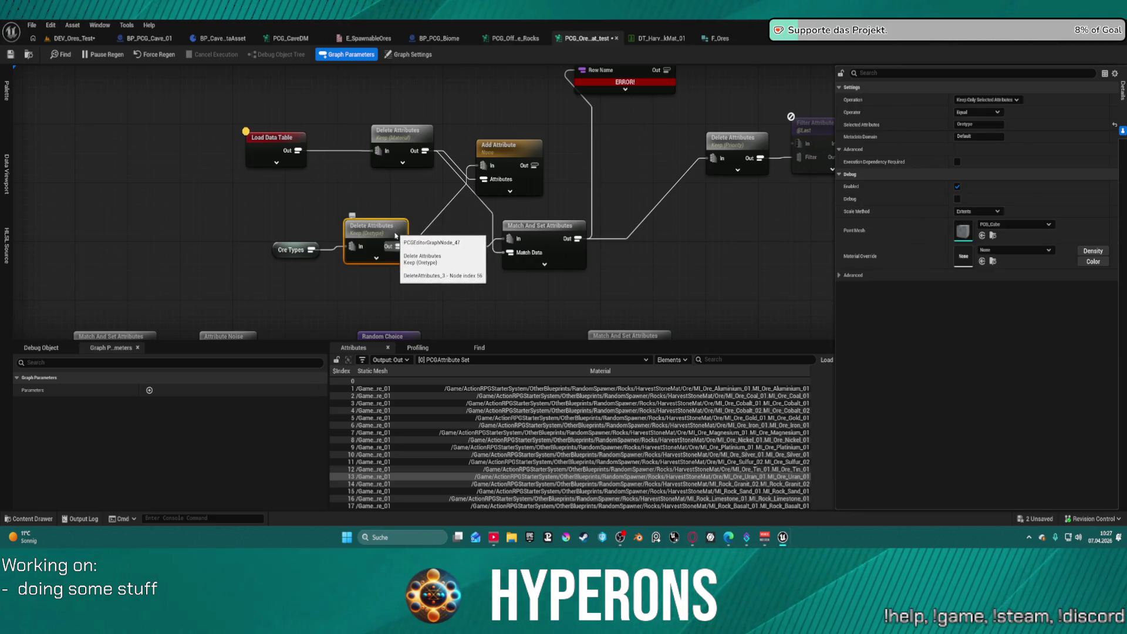
drag(502, 147, 514, 88)
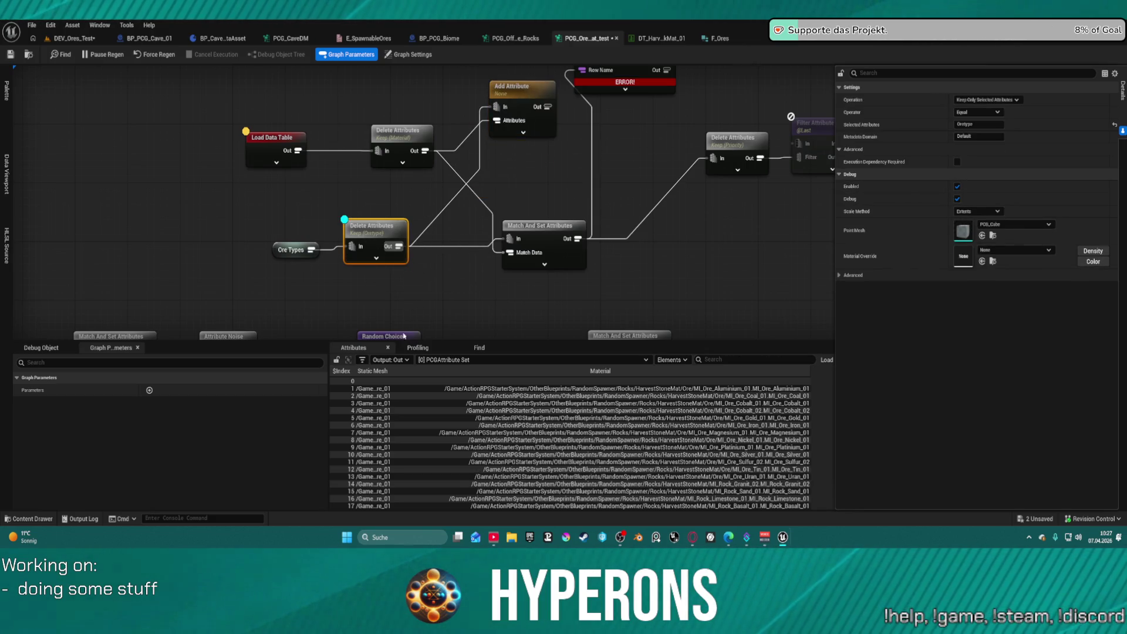
key(a)
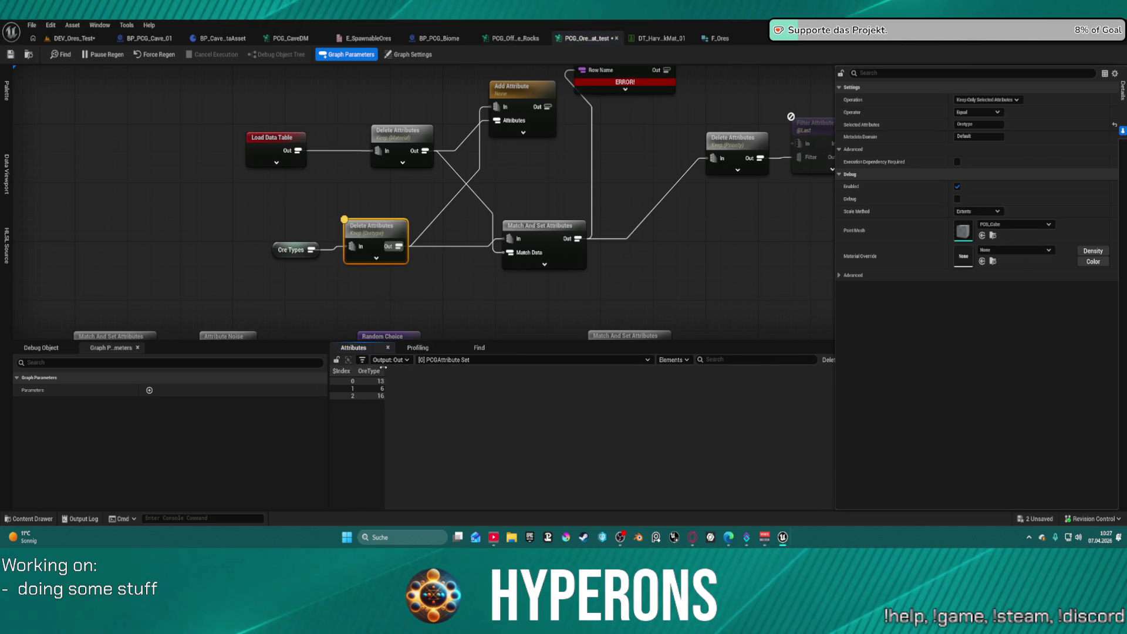
click(276, 144)
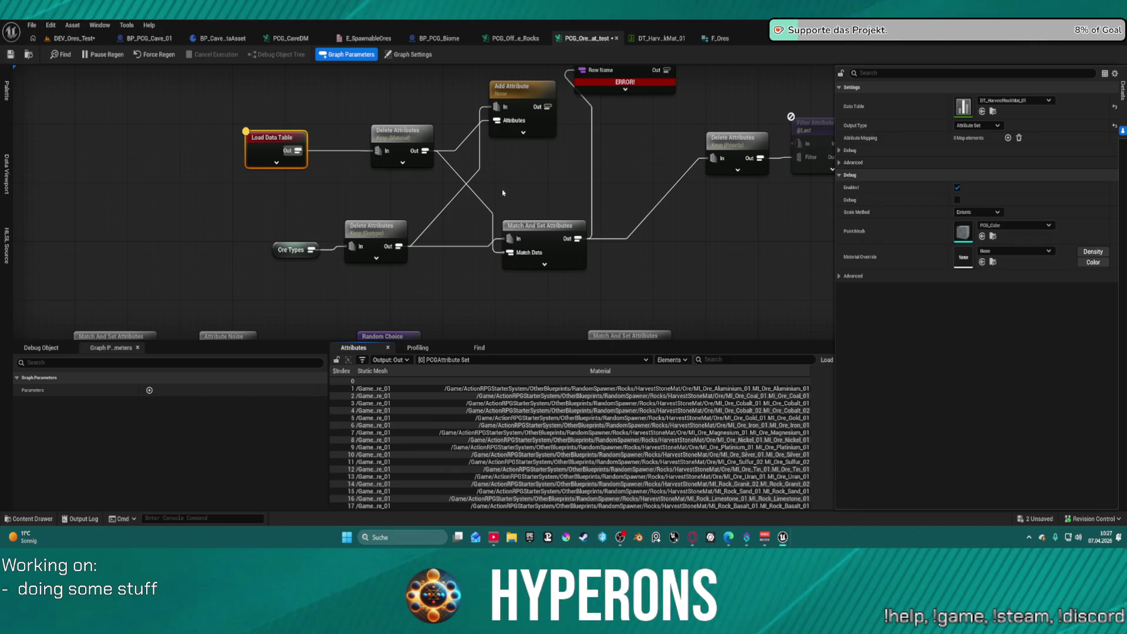
Break the Data Table Row To Attribute Set output wire, expand its pins and shift it right
right_click(365, 139)
mouse_move(647, 180)
mouse_down()
mouse_move(404, 115)
mouse_move(405, 100)
mouse_up()
click(467, 179)
alt+click(467, 180)
click(420, 130)
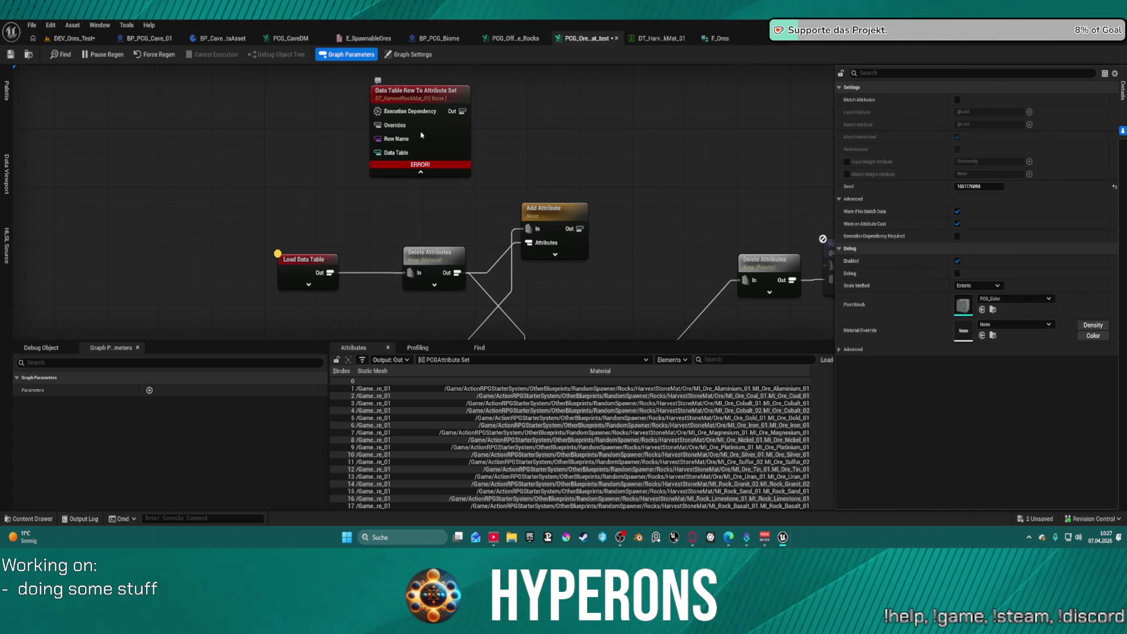
mouse_move(419, 218)
mouse_down()
mouse_move(461, 181)
mouse_move(451, 196)
mouse_up()
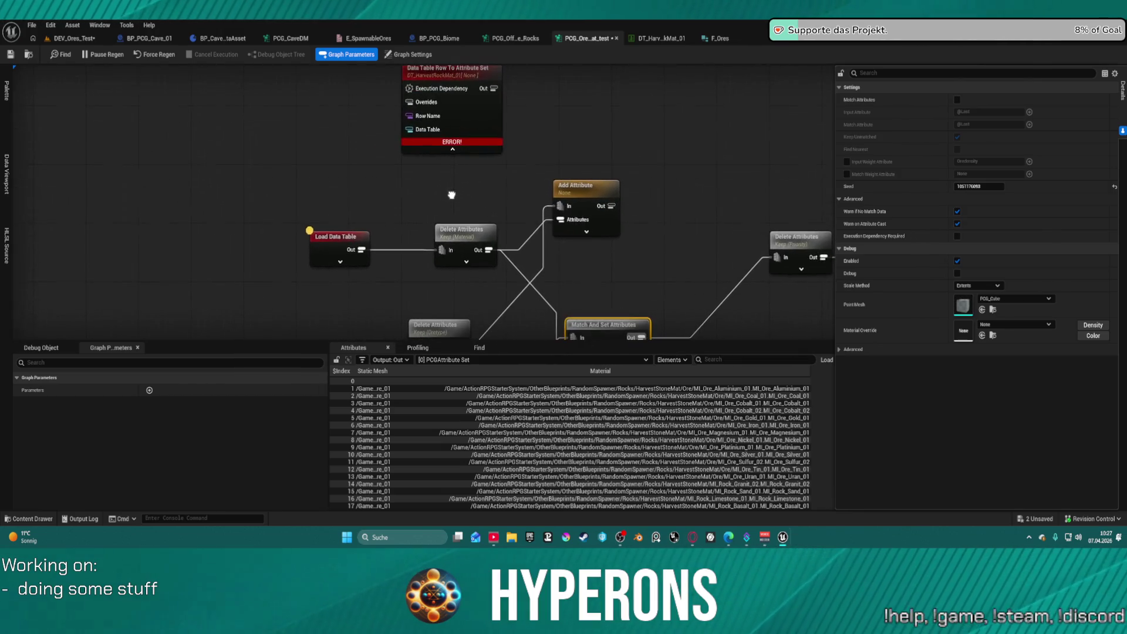
drag(471, 129, 509, 136)
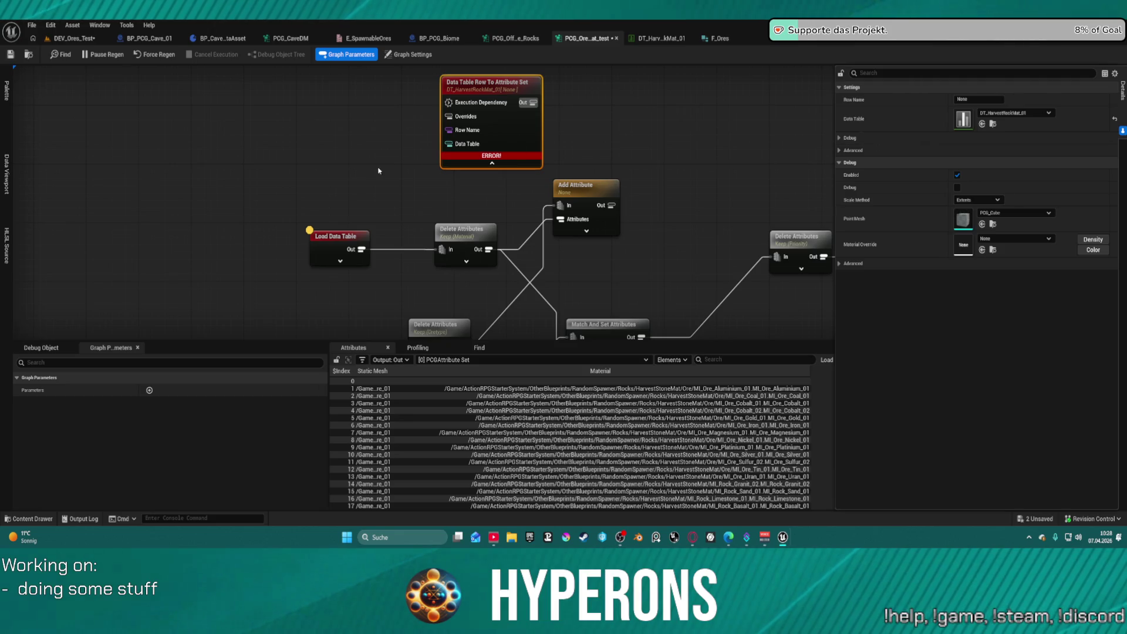
Delete the Add Attribute node from the ore graph
mouse_move(496, 139)
mouse_down()
mouse_move(539, 78)
mouse_move(483, 159)
mouse_move(457, 118)
mouse_up()
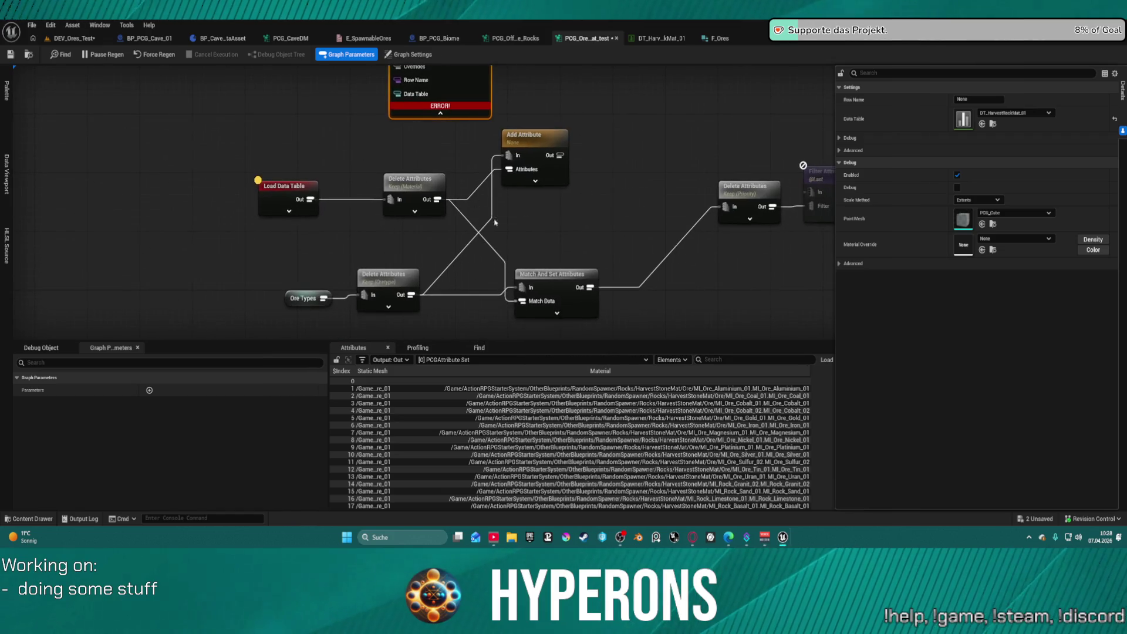
drag(481, 185, 439, 152)
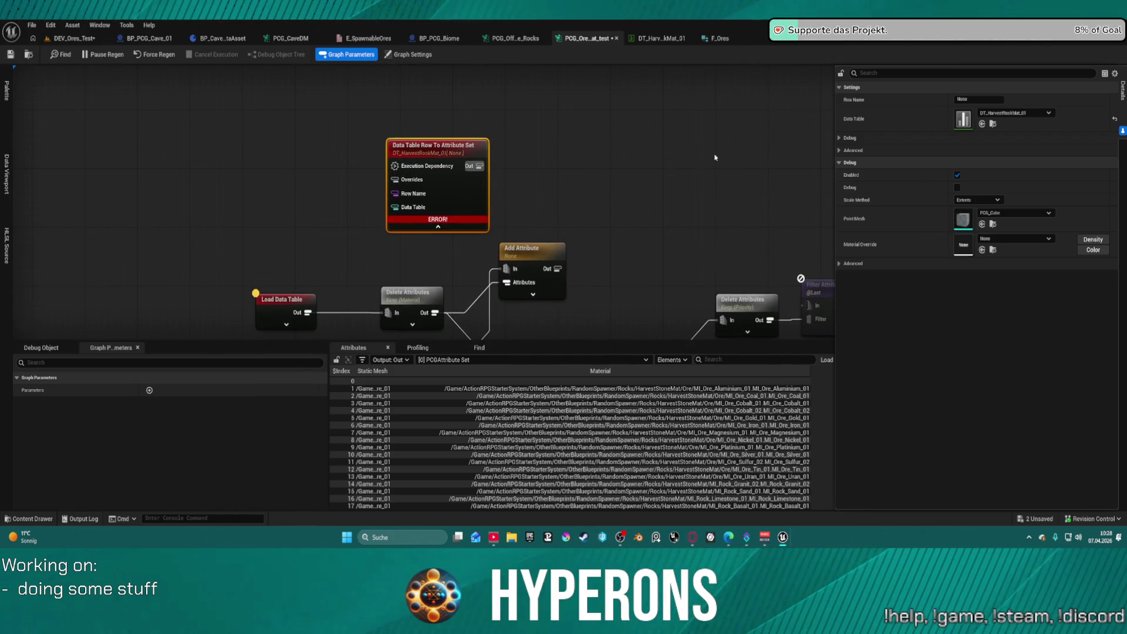
drag(544, 280, 498, 140)
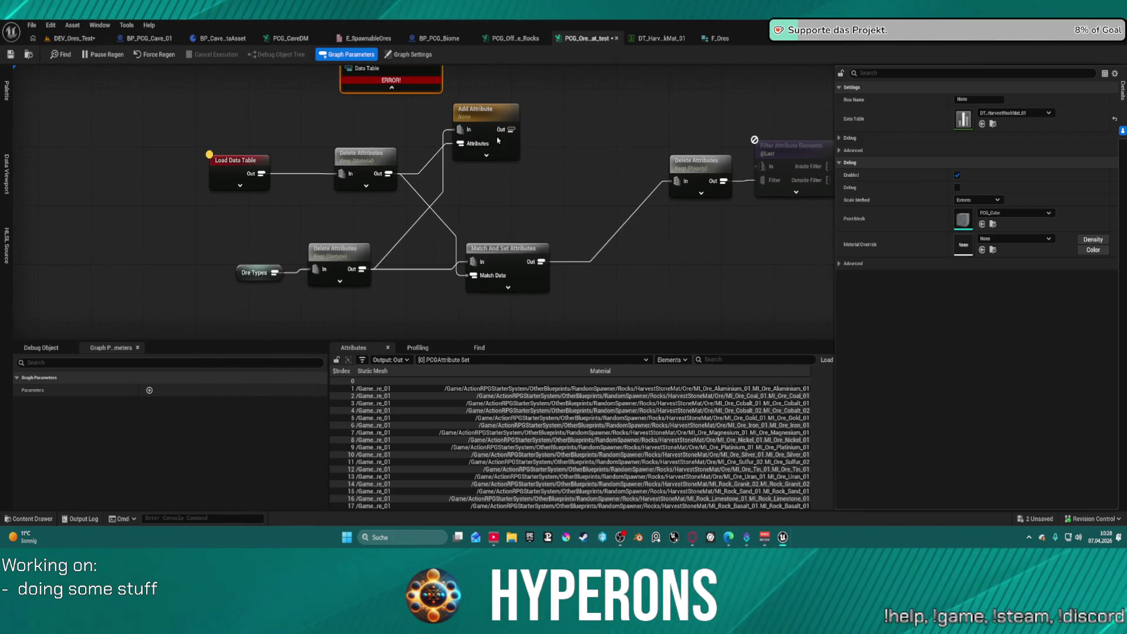
click(500, 253)
mouse_move(500, 253)
mouse_down()
mouse_move(522, 202)
mouse_move(526, 118)
mouse_move(516, 221)
mouse_up()
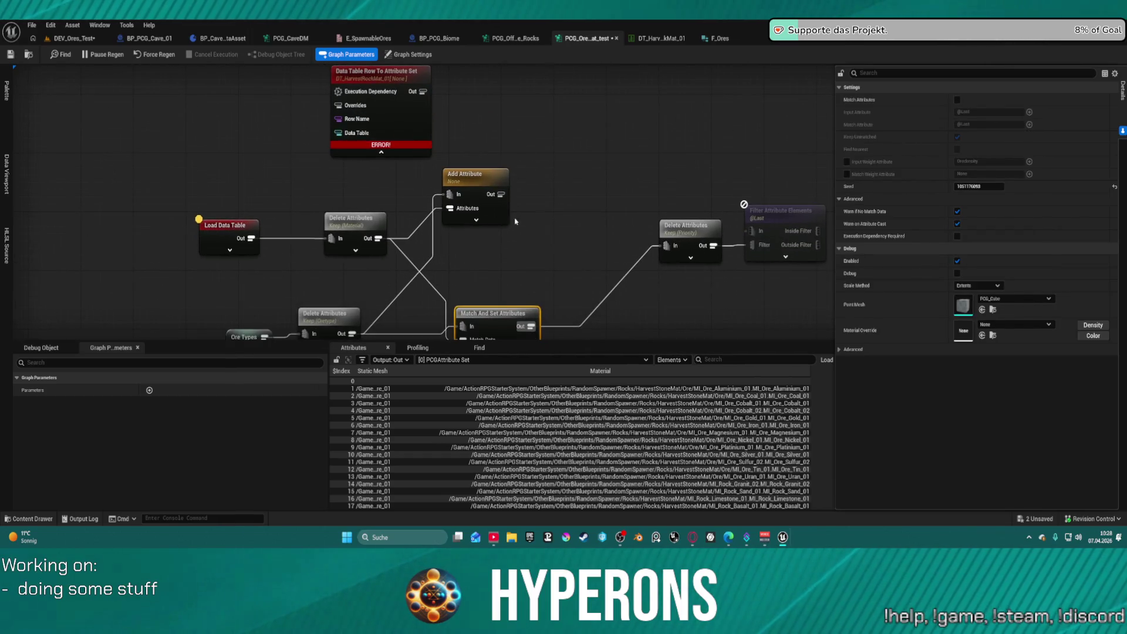
click(484, 181)
key(Delete)
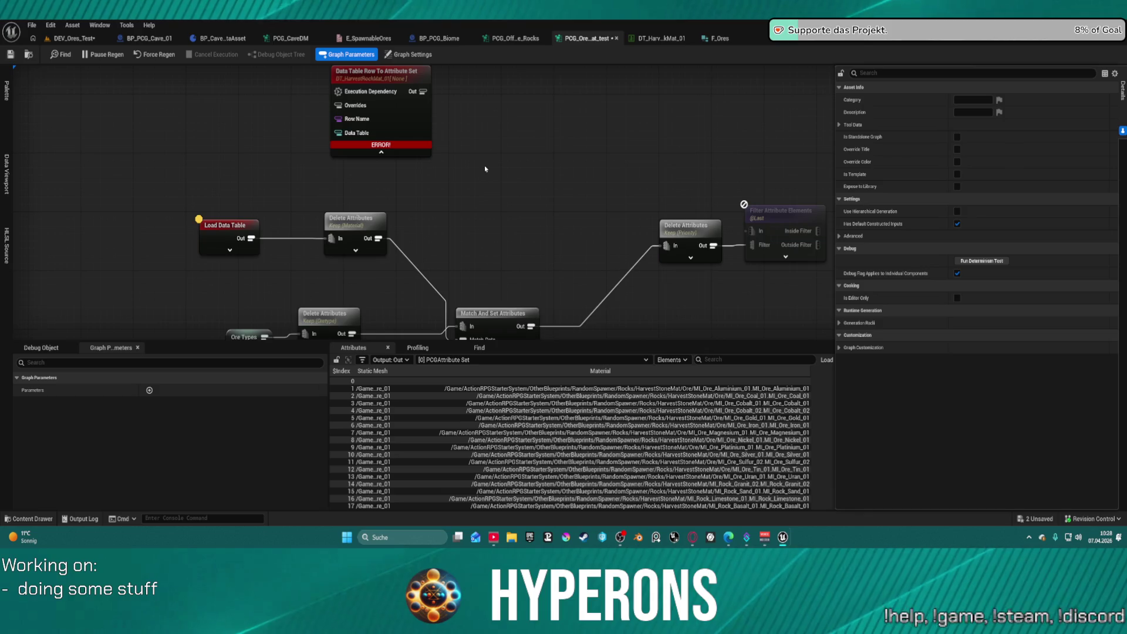
Reposition Ore Types and Delete Attributes, and leave Match Weight Attribute unchecked on Match And Set Attributes
drag(426, 191, 438, 102)
drag(235, 207, 375, 276)
drag(317, 228, 303, 213)
drag(243, 233, 245, 242)
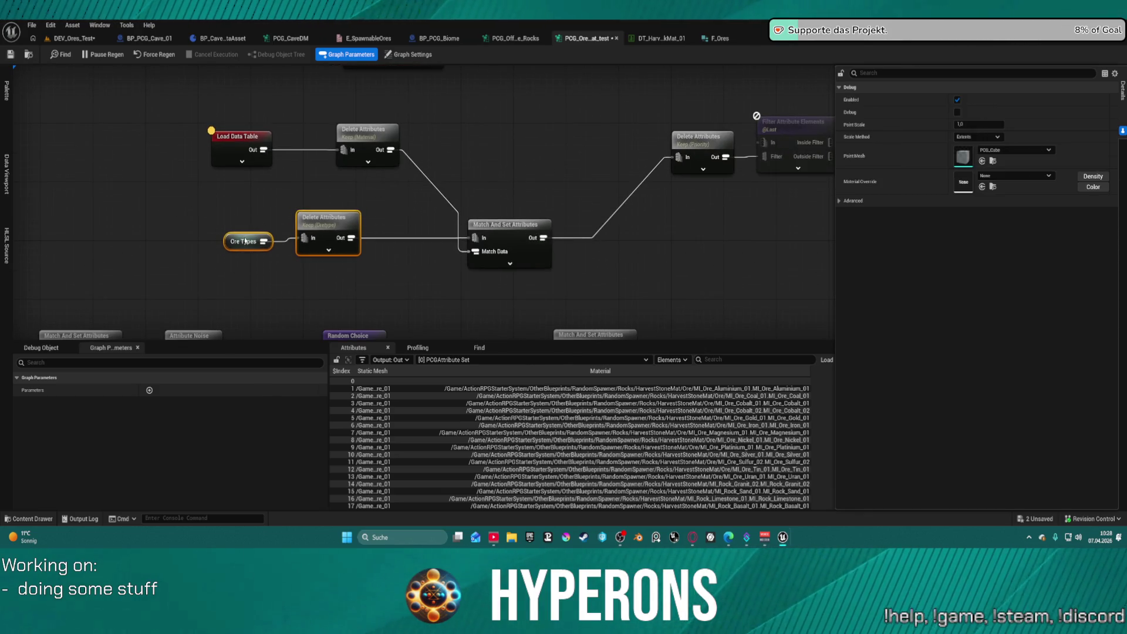
click(523, 247)
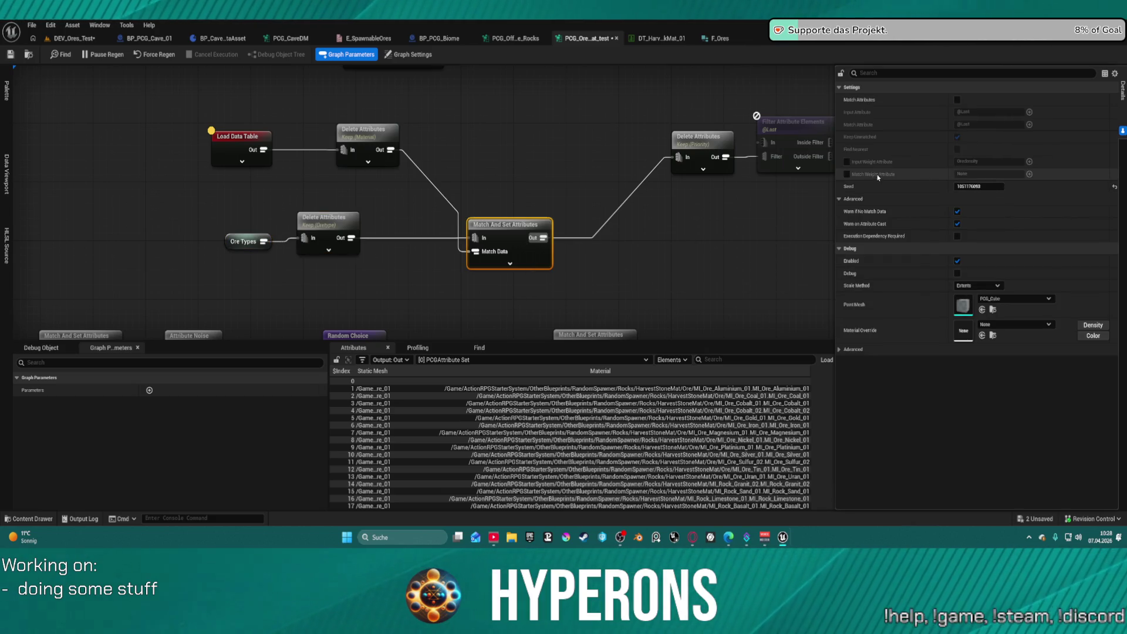
click(846, 174)
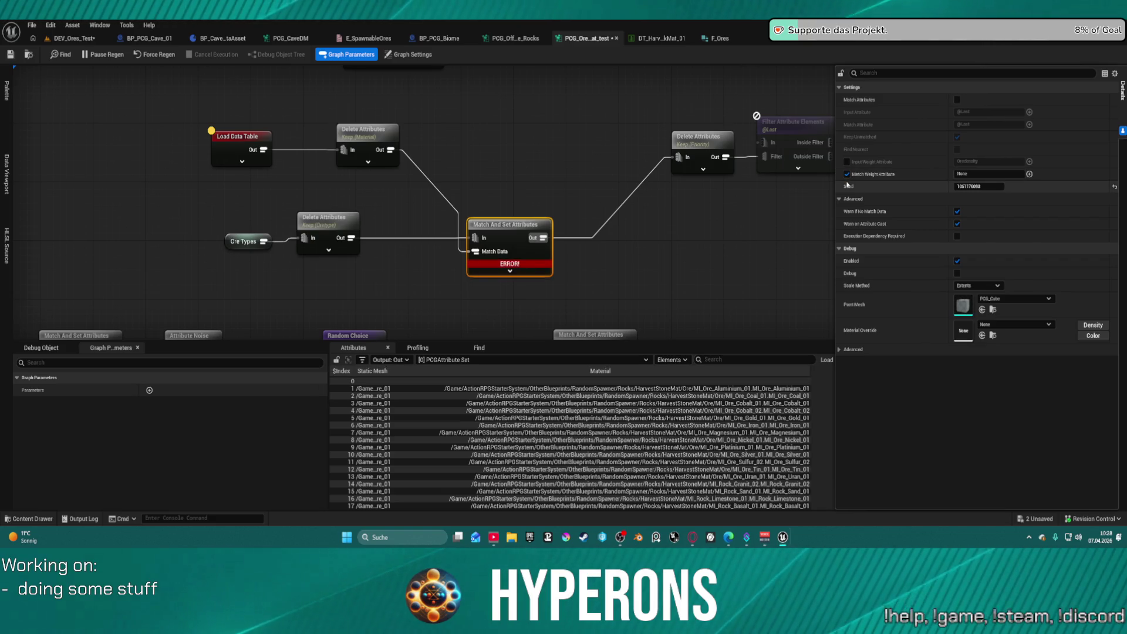
click(847, 174)
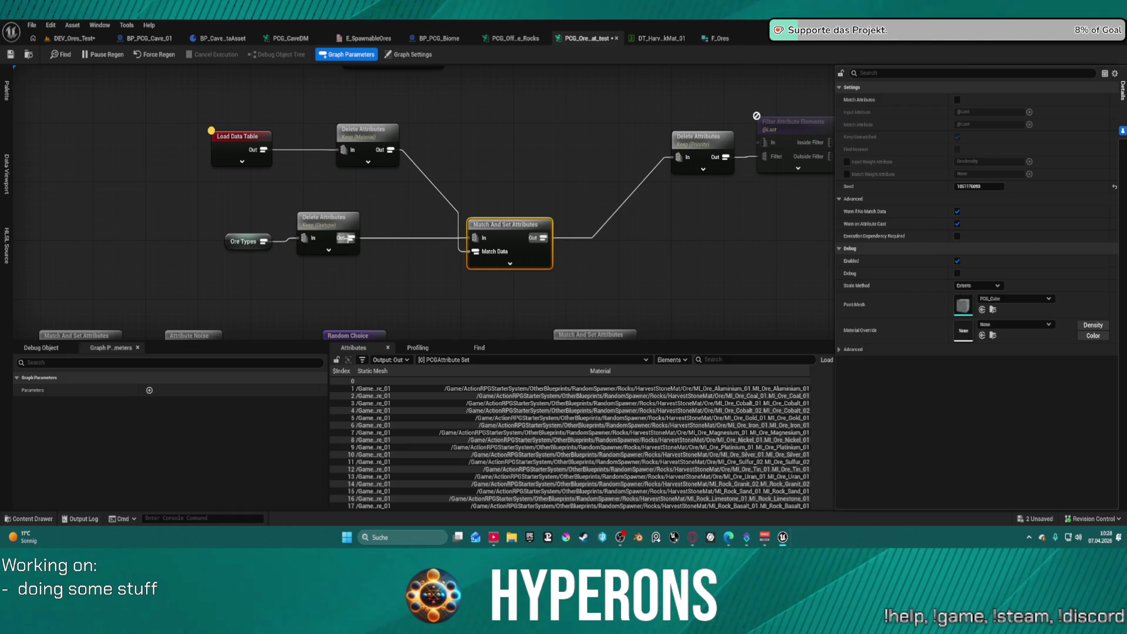
Rewire Delete Attributes (Material) Out into Match And Set Attributes In and tidy the layout
click(346, 236)
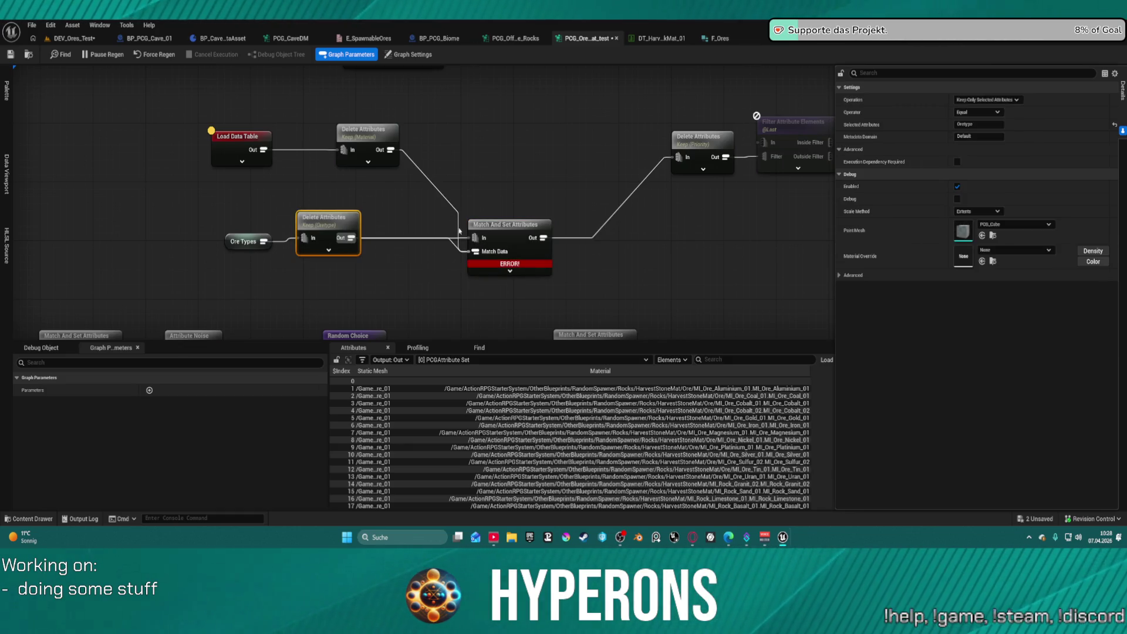
click(461, 237)
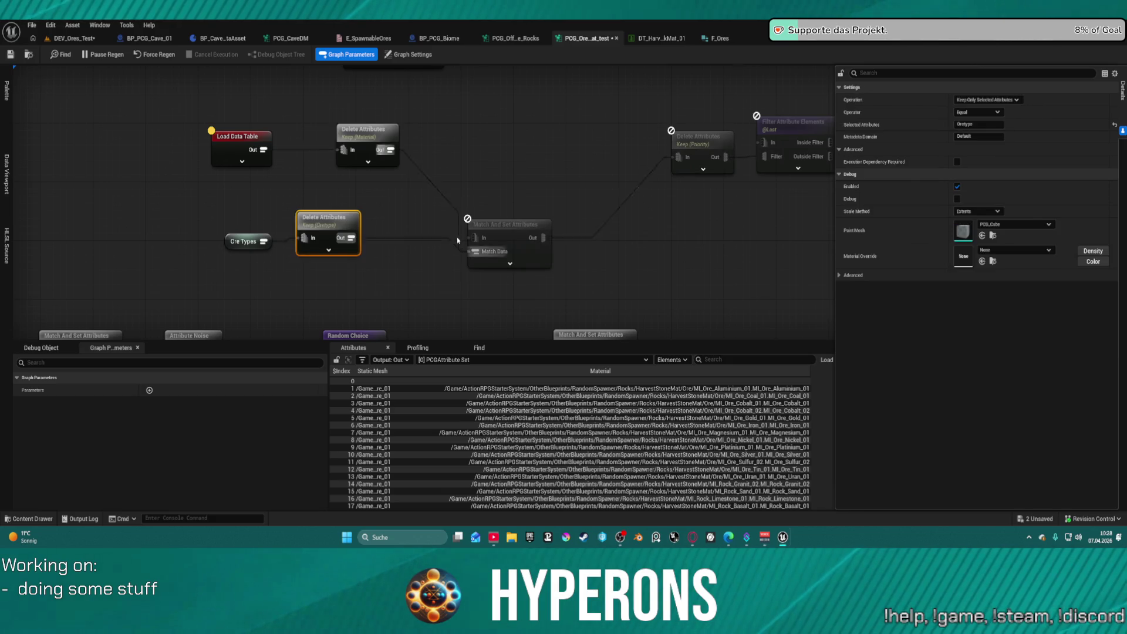
alt+click(459, 237)
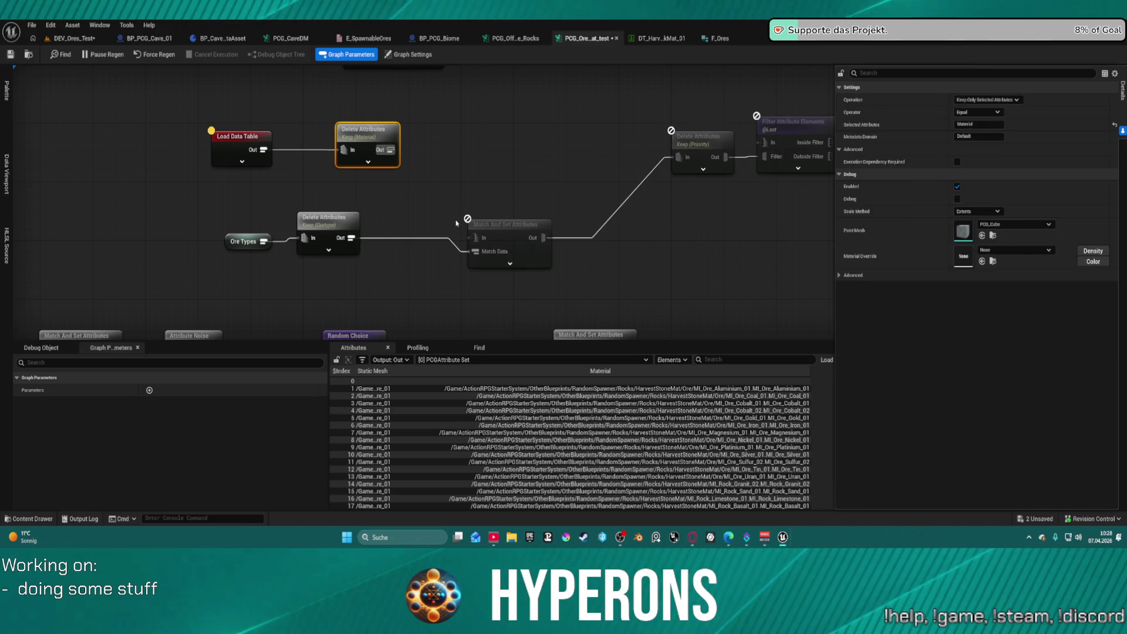
drag(390, 149, 472, 237)
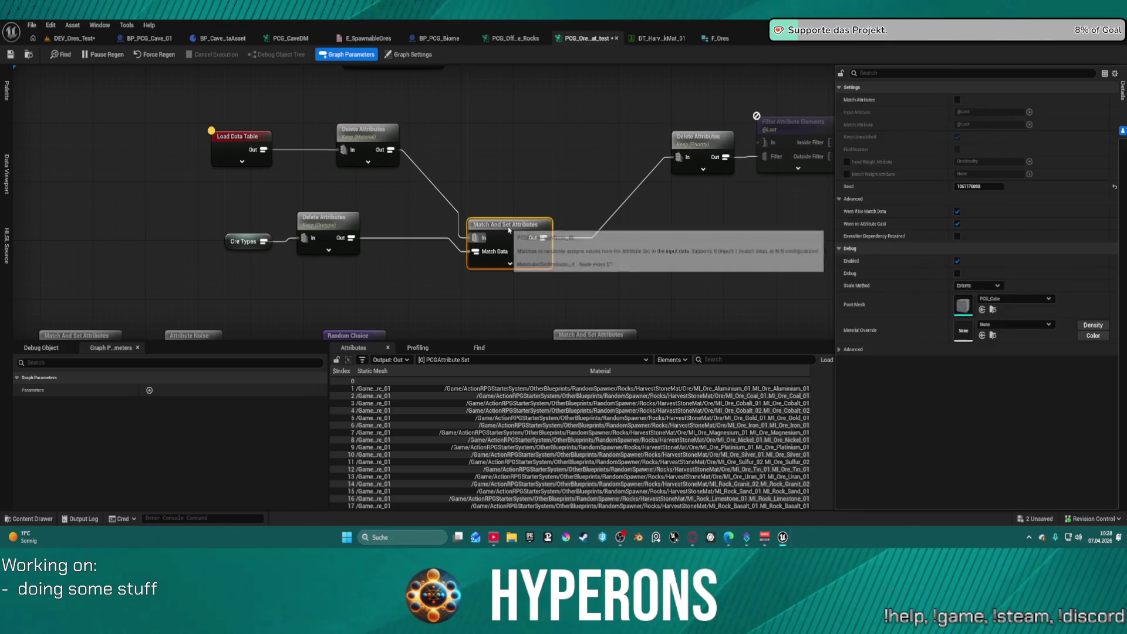
key(f)
scroll(579, 214, down, 3)
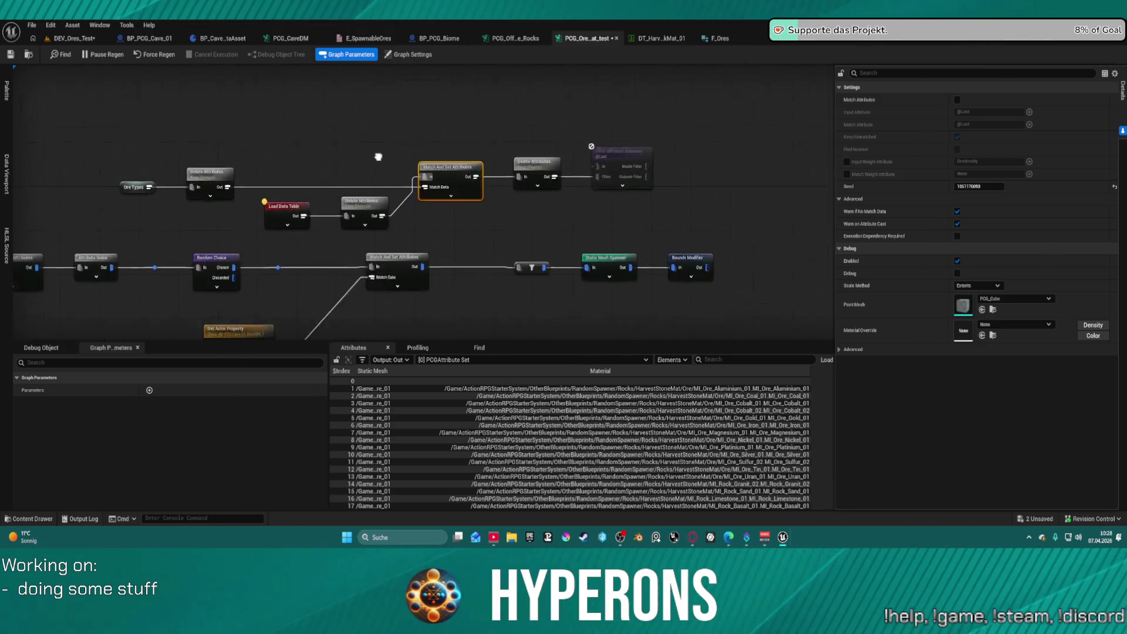
Save, then weight the Match And Set Attributes matching by the Priority attribute
scroll(528, 227, up, 2)
key(ctrl+shift+s)
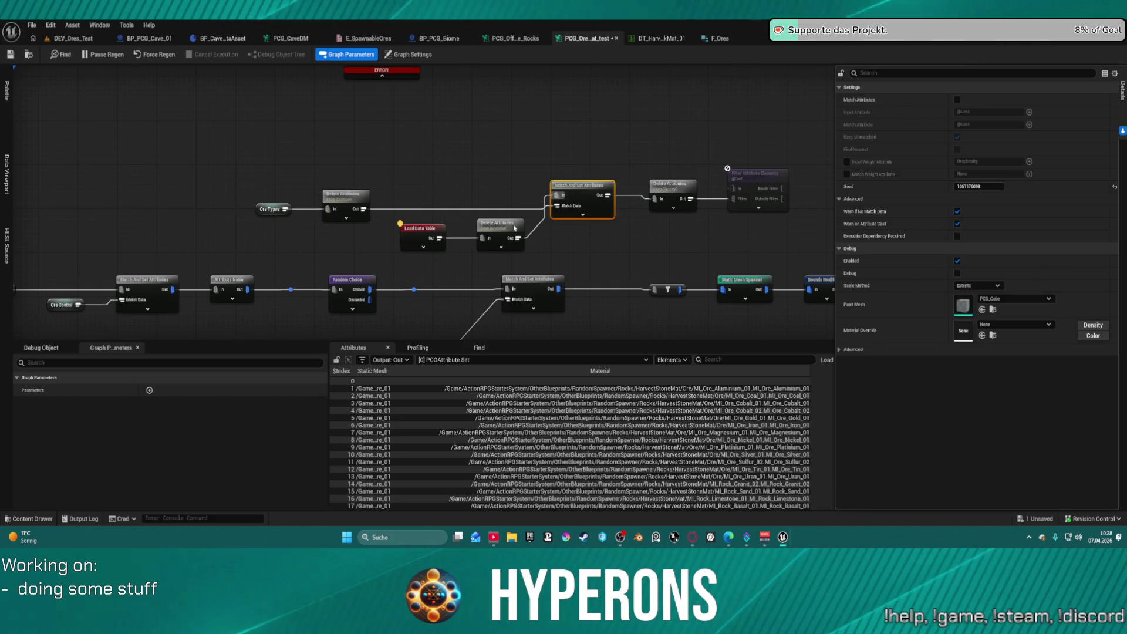
drag(585, 190, 580, 196)
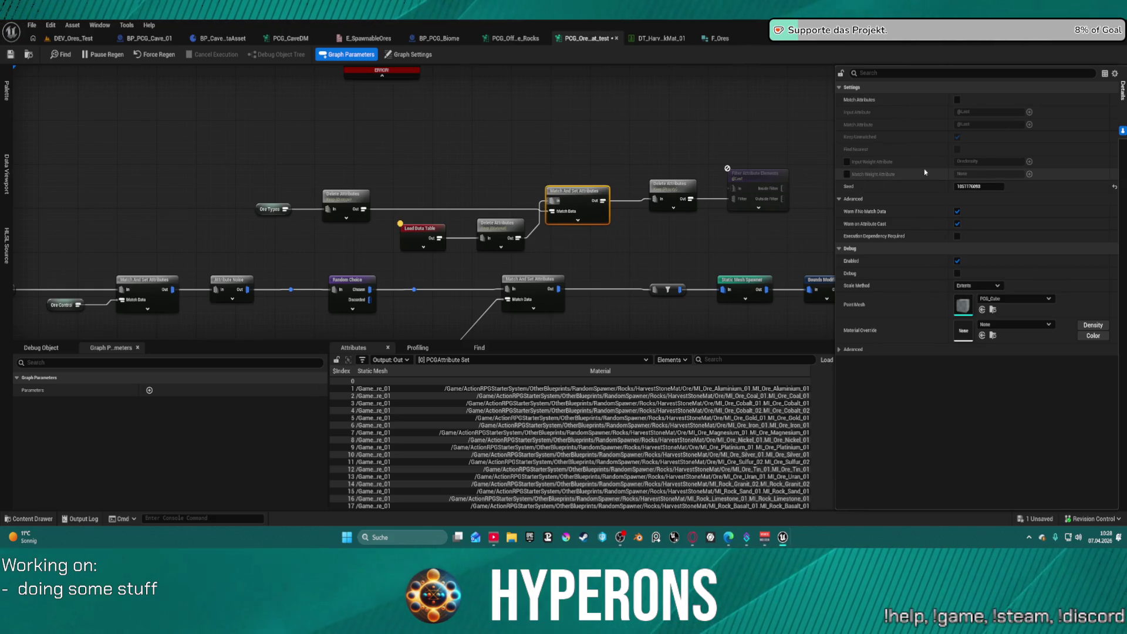
click(847, 174)
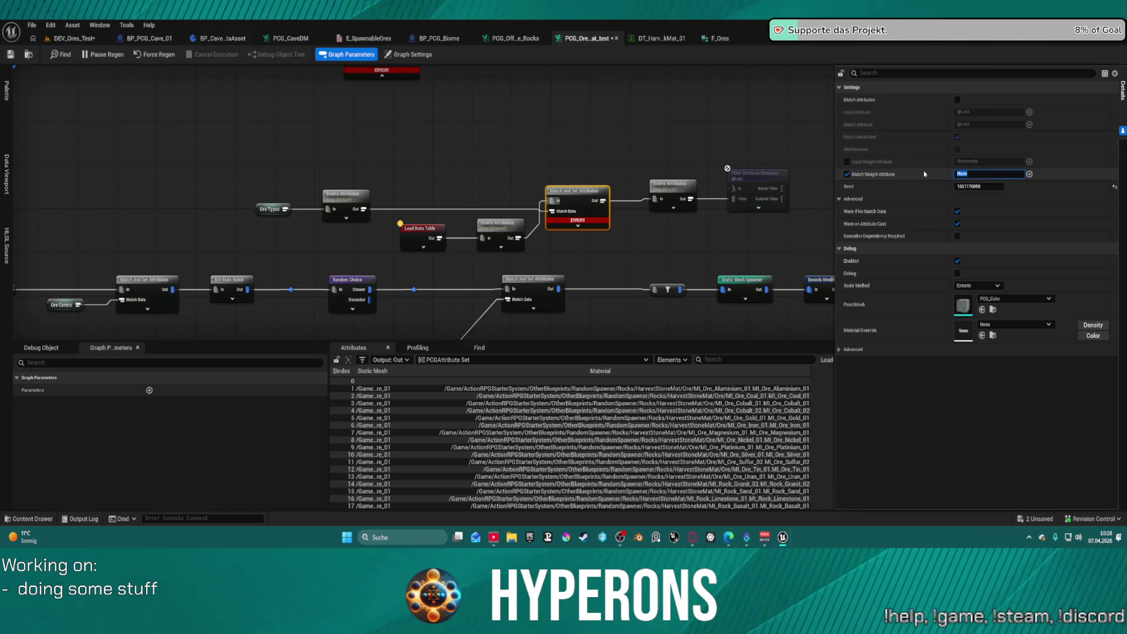
text(Prio)
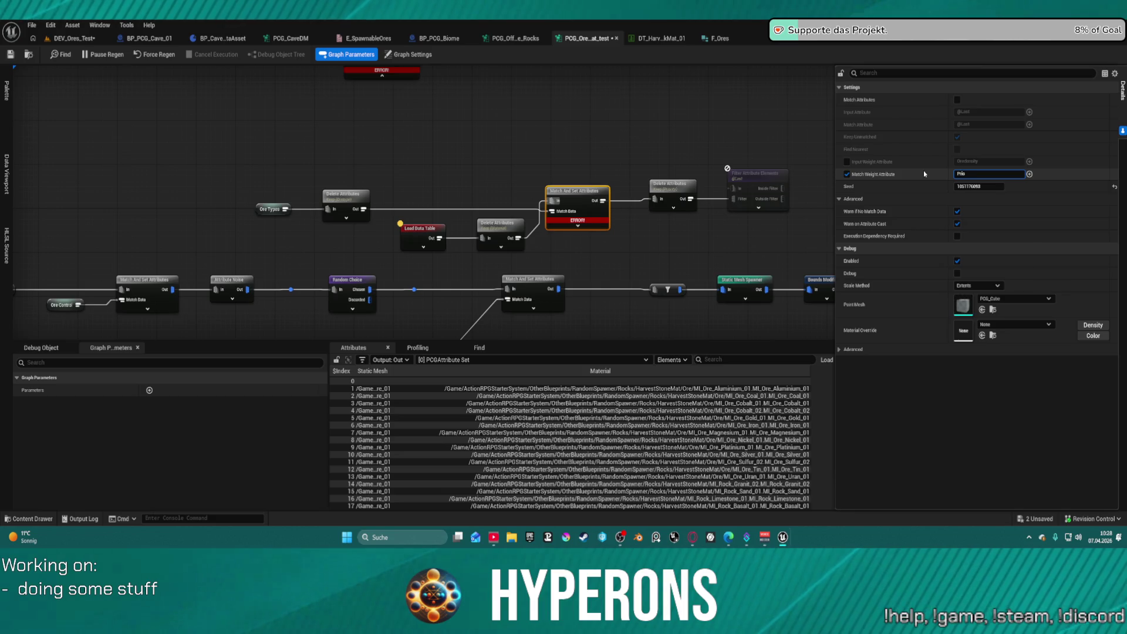
text(ty)
key(Return)
Wire Ore Types straight into Match Data and delete the unused Delete Attributes node
click(484, 225)
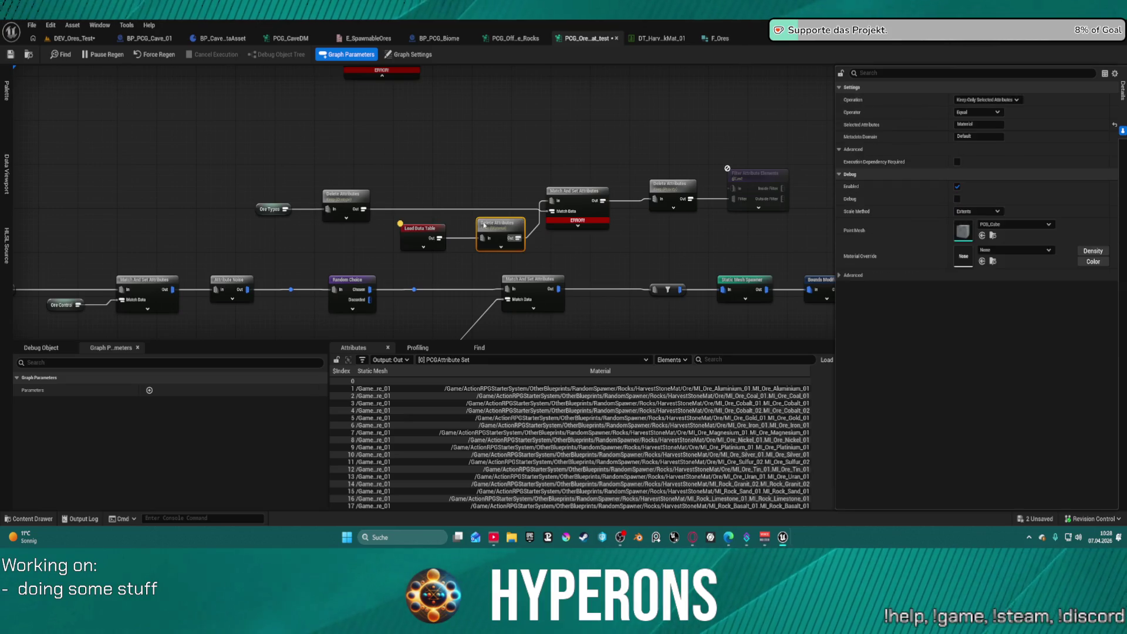
shift+click(425, 228)
drag(424, 228, 390, 163)
drag(285, 209, 550, 211)
click(347, 195)
drag(347, 195, 358, 214)
key(Delete)
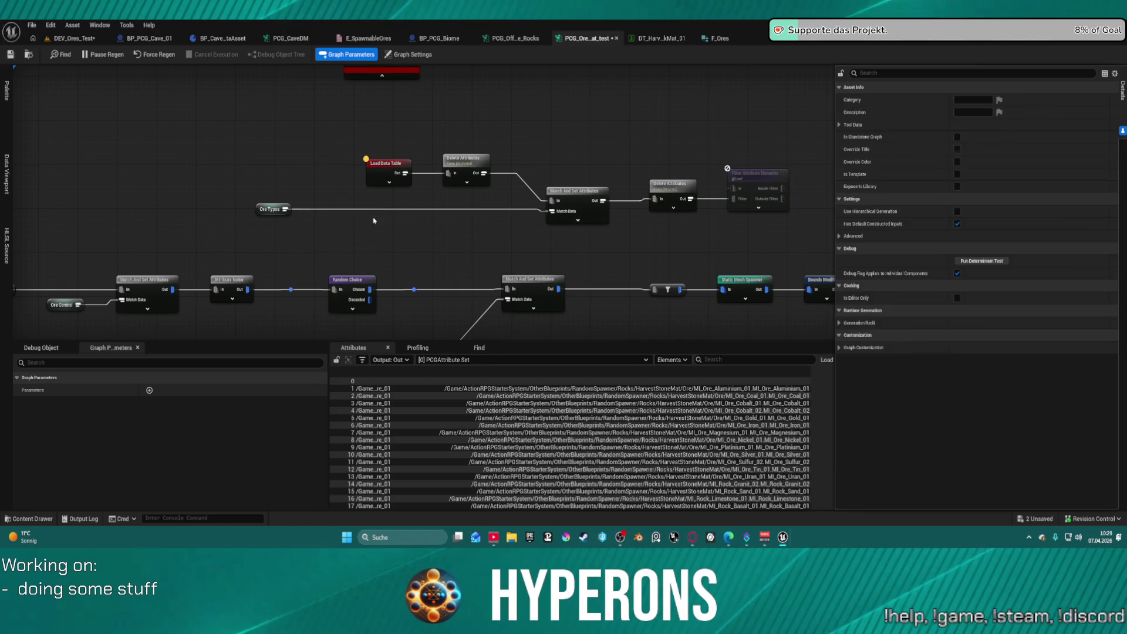
Inspect the Match And Set output, narrowing Material to reveal OreType, WorldPositionOffset and ID columns
click(580, 195)
click(680, 195)
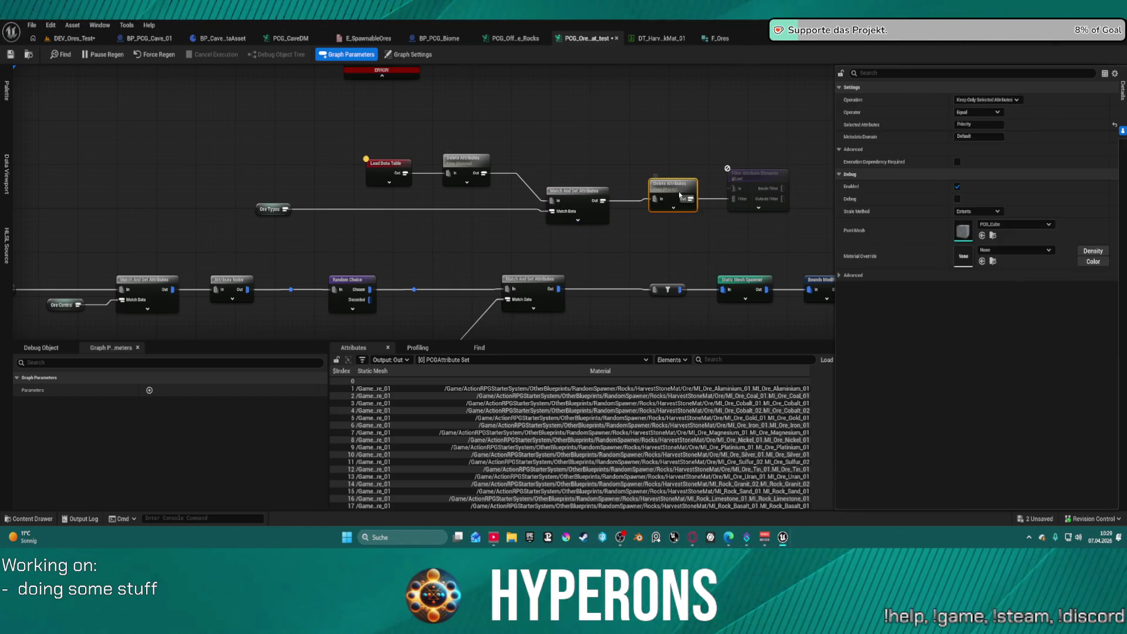
click(559, 196)
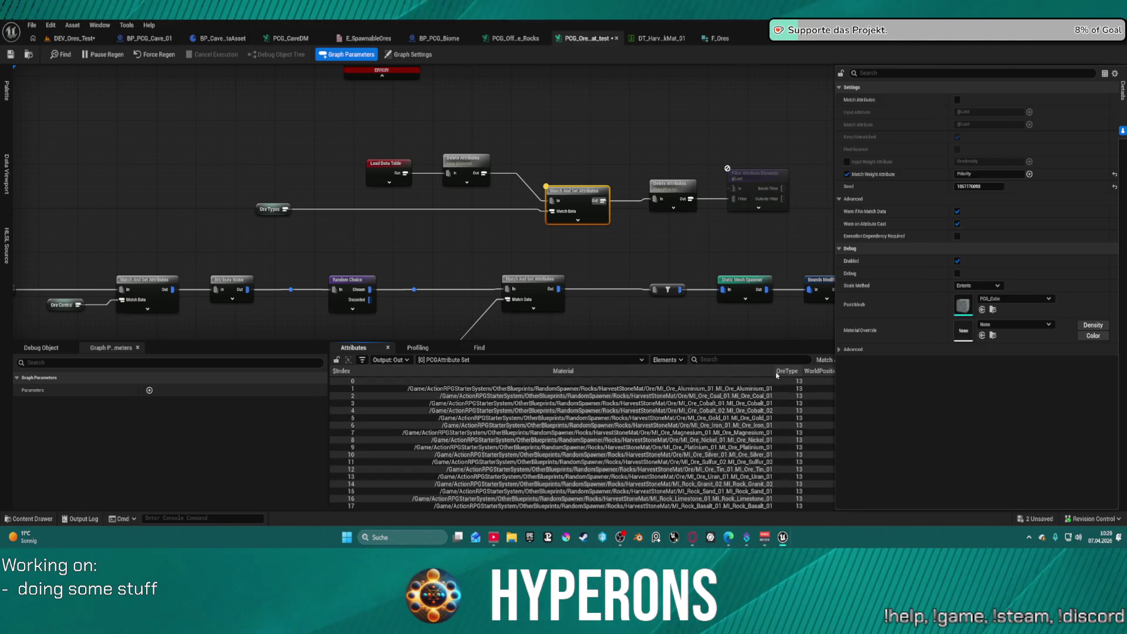
drag(773, 366, 581, 370)
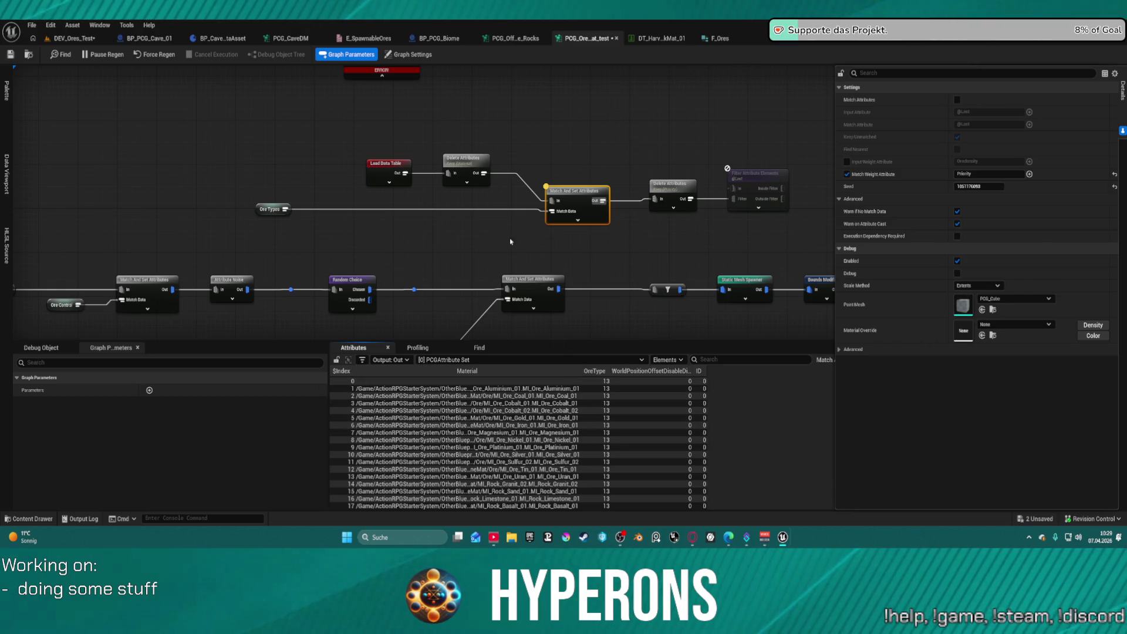
drag(264, 213, 343, 230)
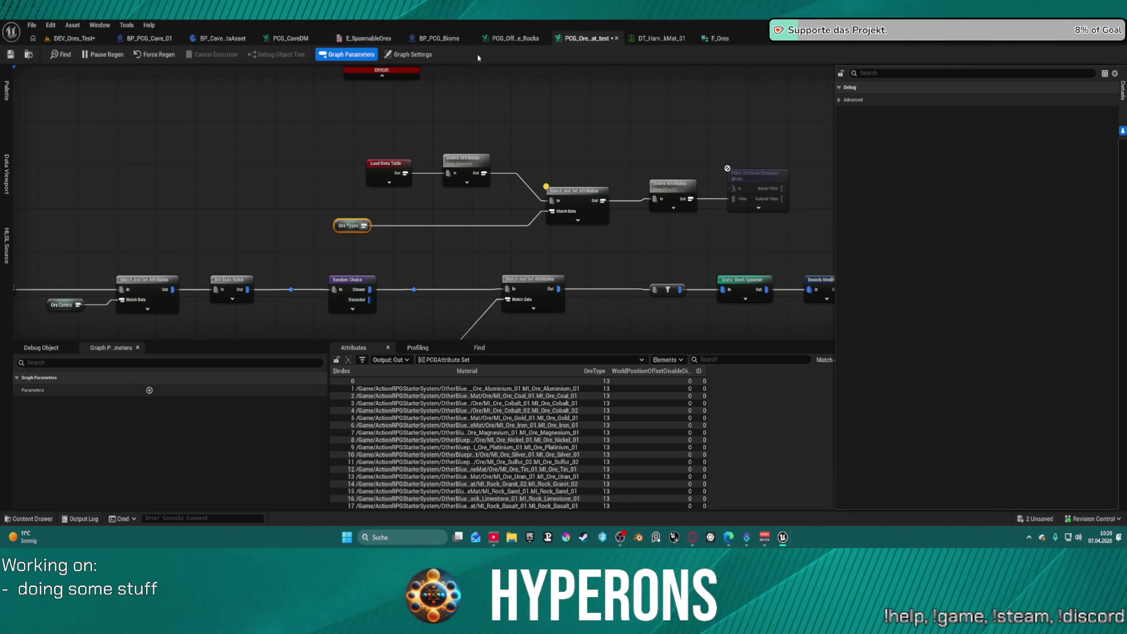
click(950, 39)
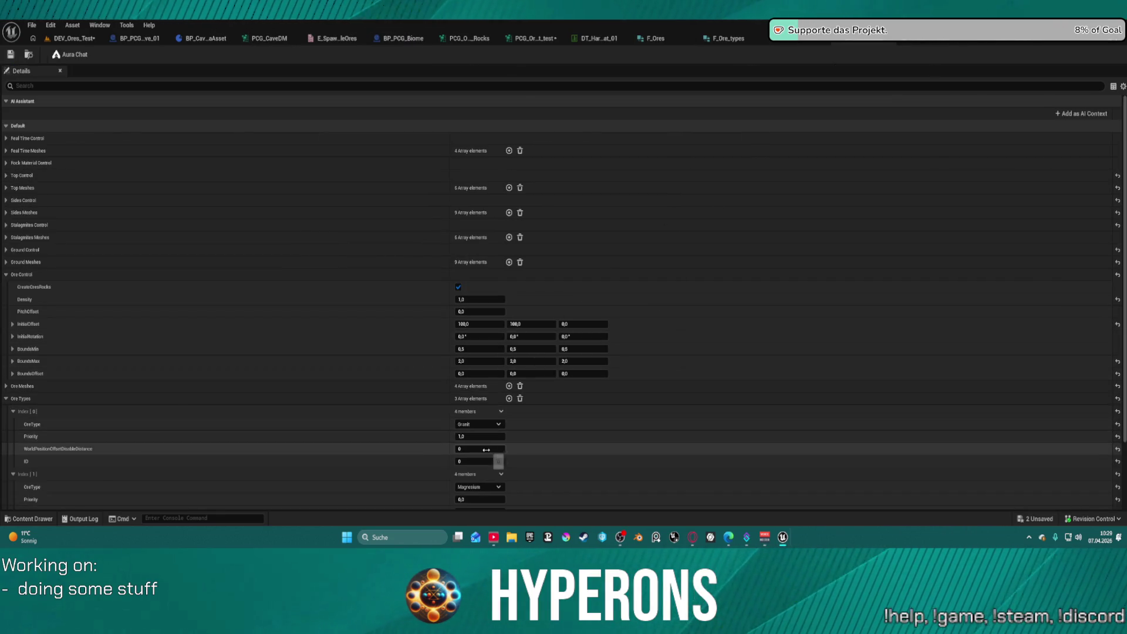
In F_Ore_types choose Uran, Iron and Limestone for the three entries, save, and switch to DEV_Ores_Test
scroll(469, 432, down, 5)
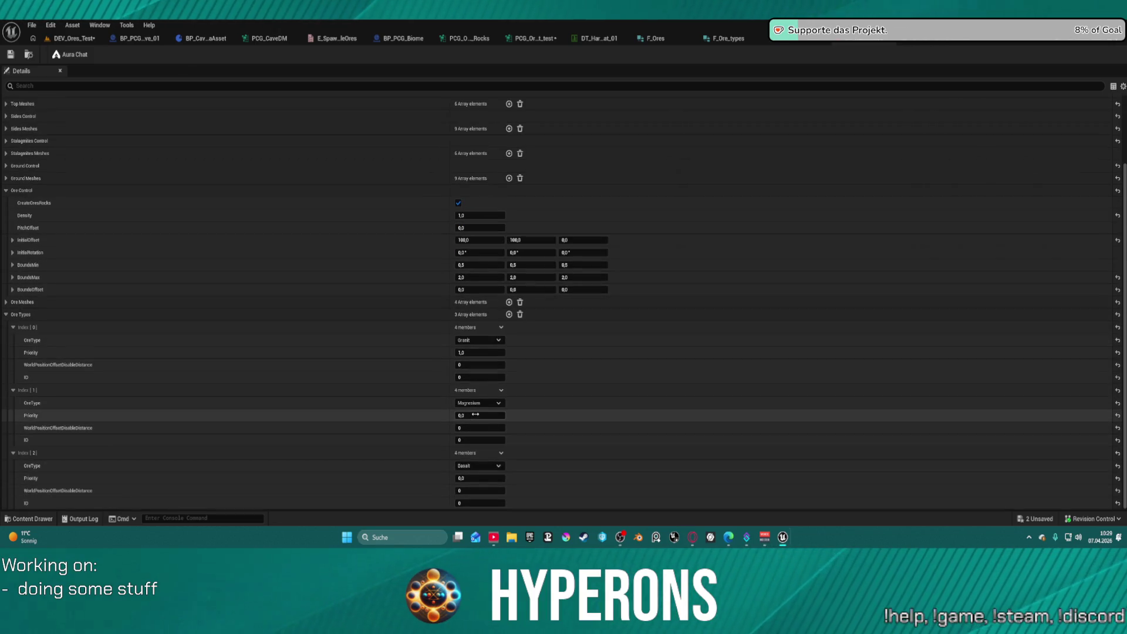
click(473, 341)
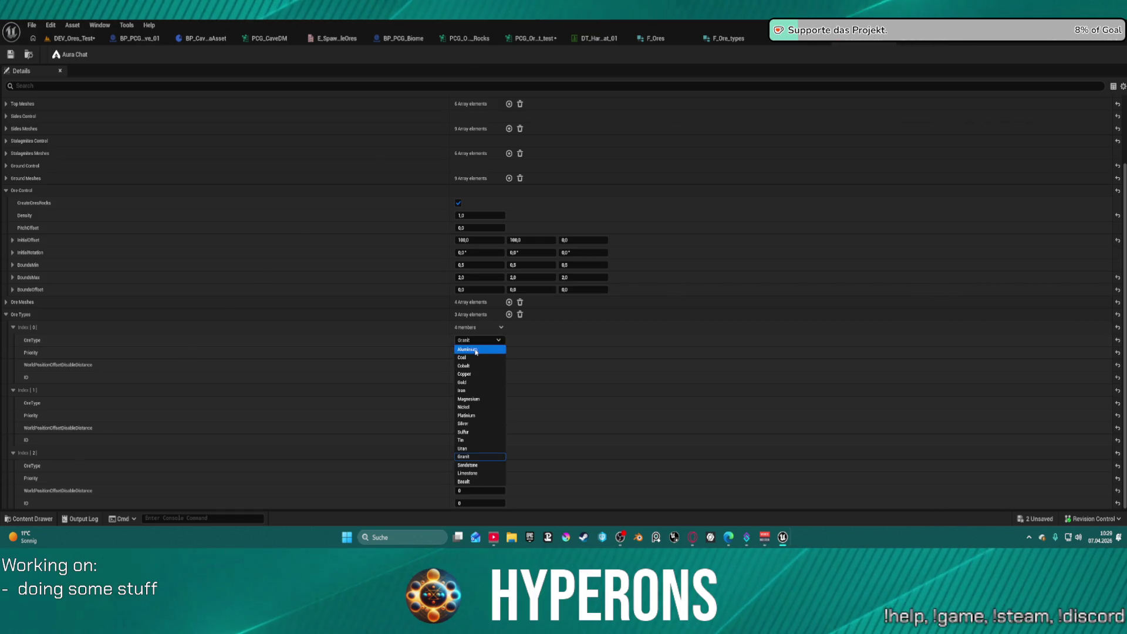
click(474, 449)
click(476, 403)
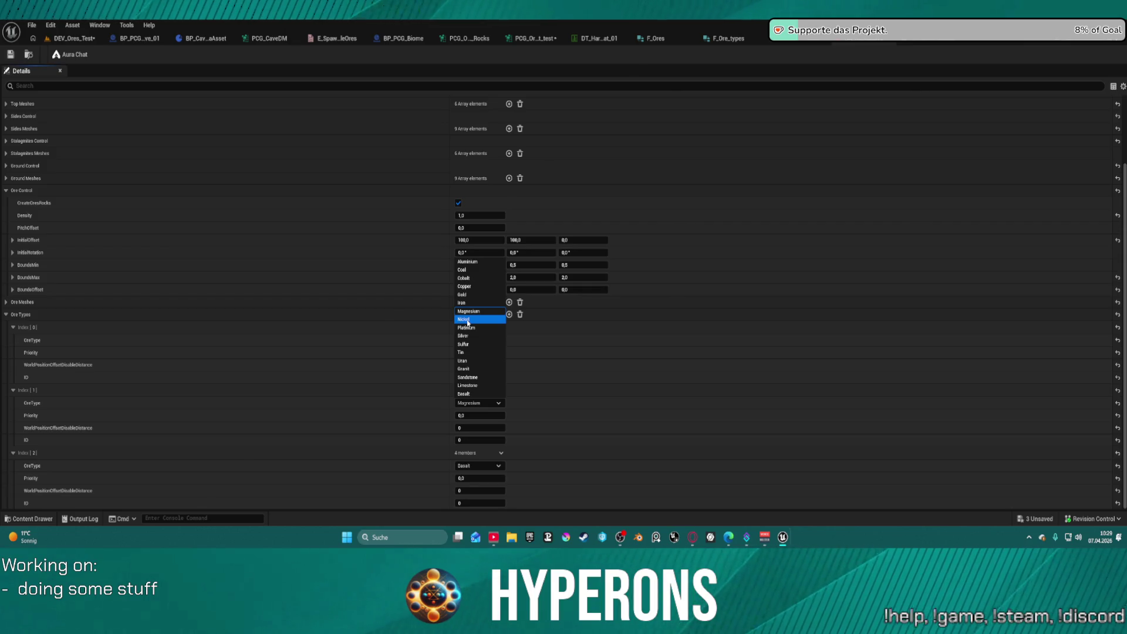
click(464, 303)
click(478, 466)
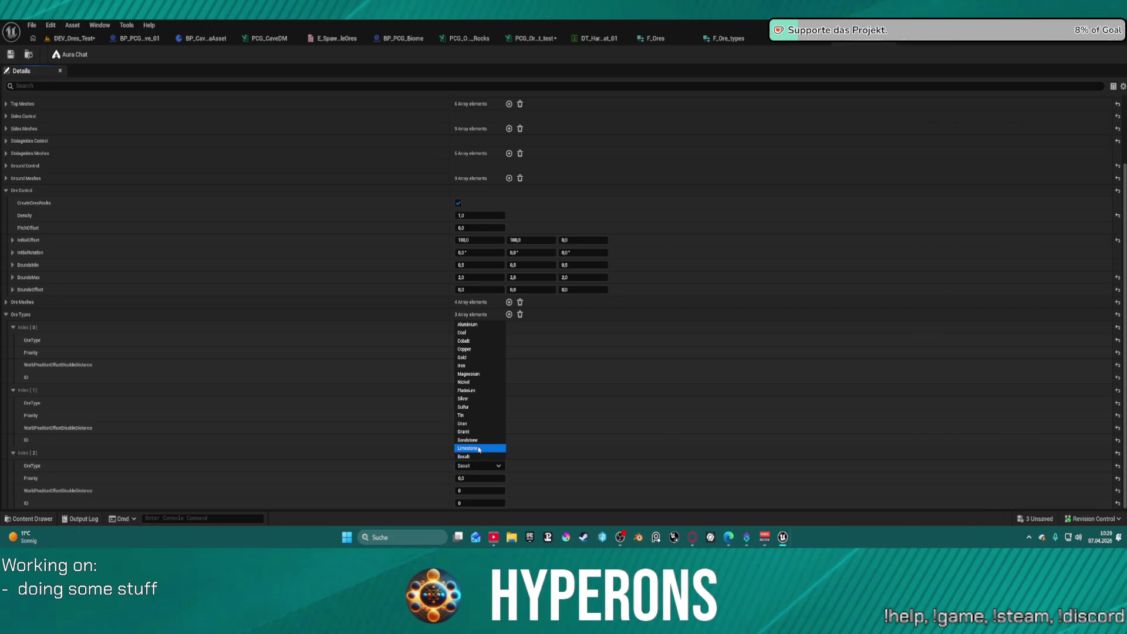
click(479, 448)
click(10, 54)
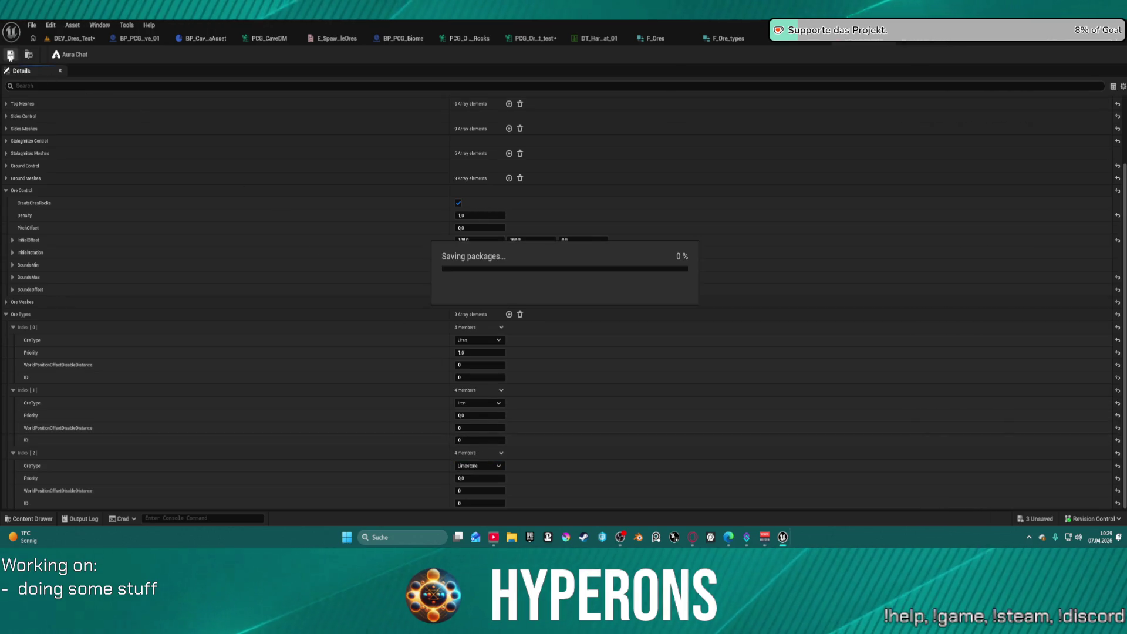
click(100, 43)
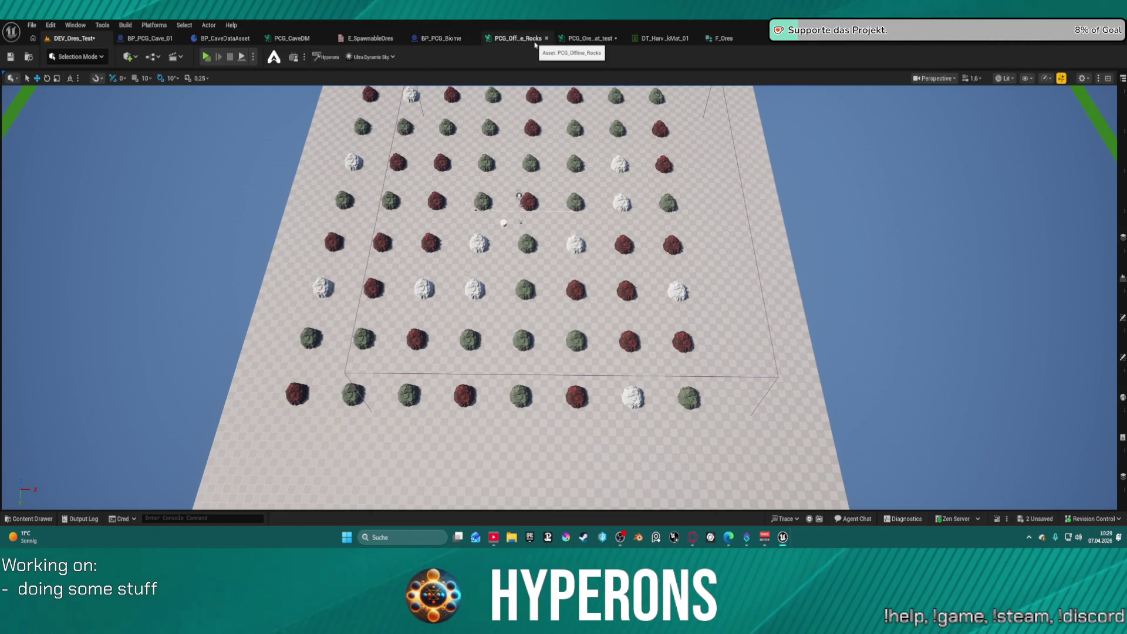
Back in the ore PCG graph, inspect Match And Set and Load Data Table, moving Ore Types closer
click(578, 40)
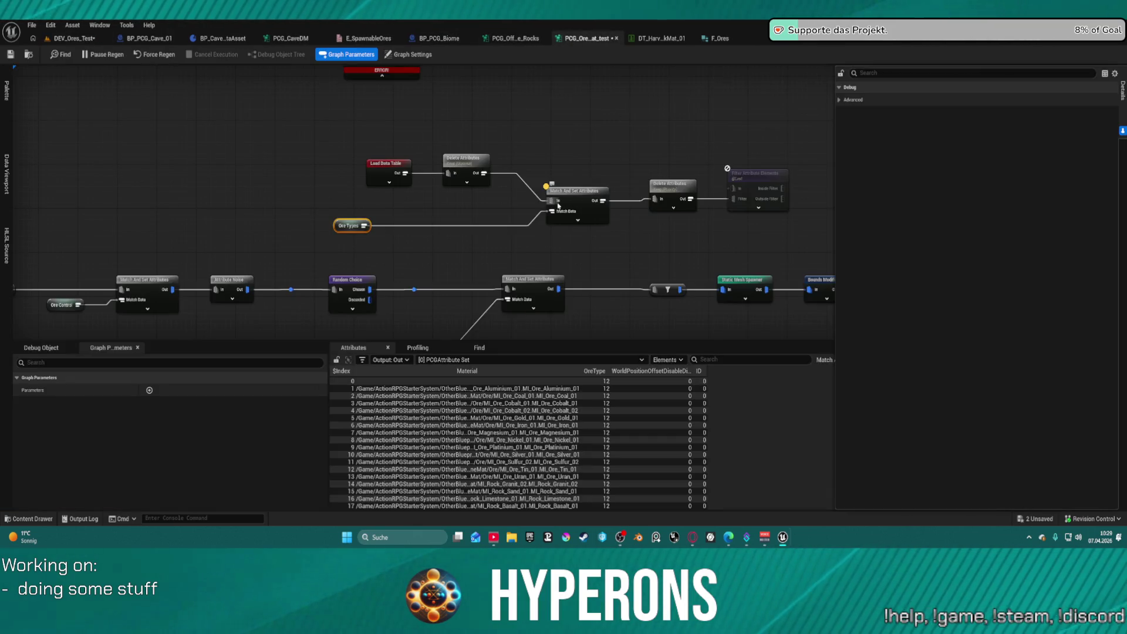
click(554, 203)
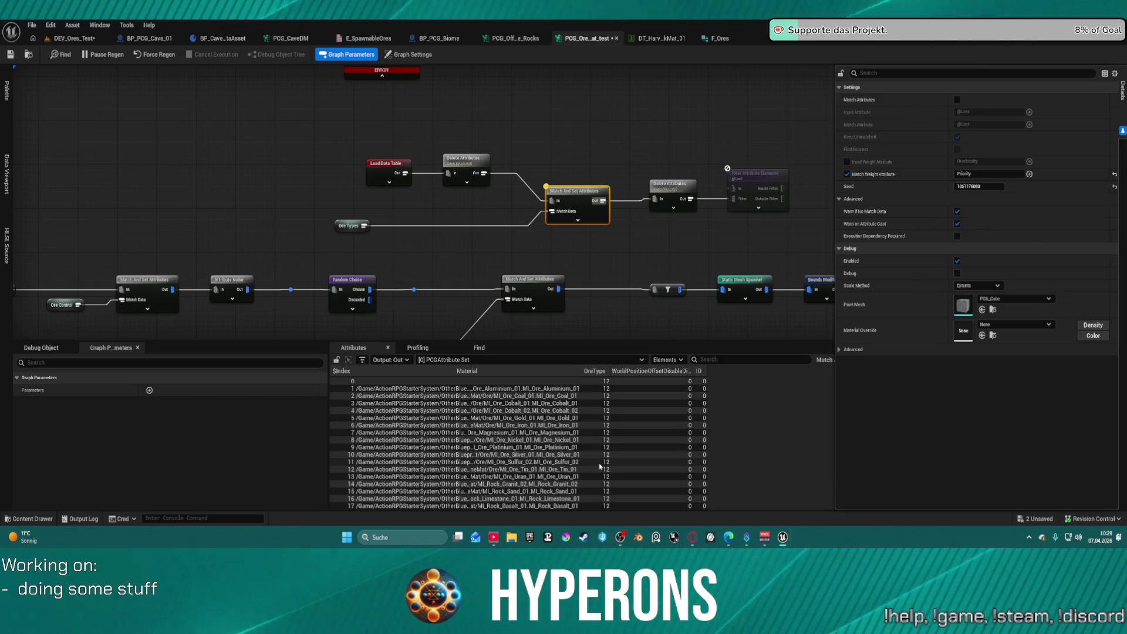
drag(353, 230, 456, 228)
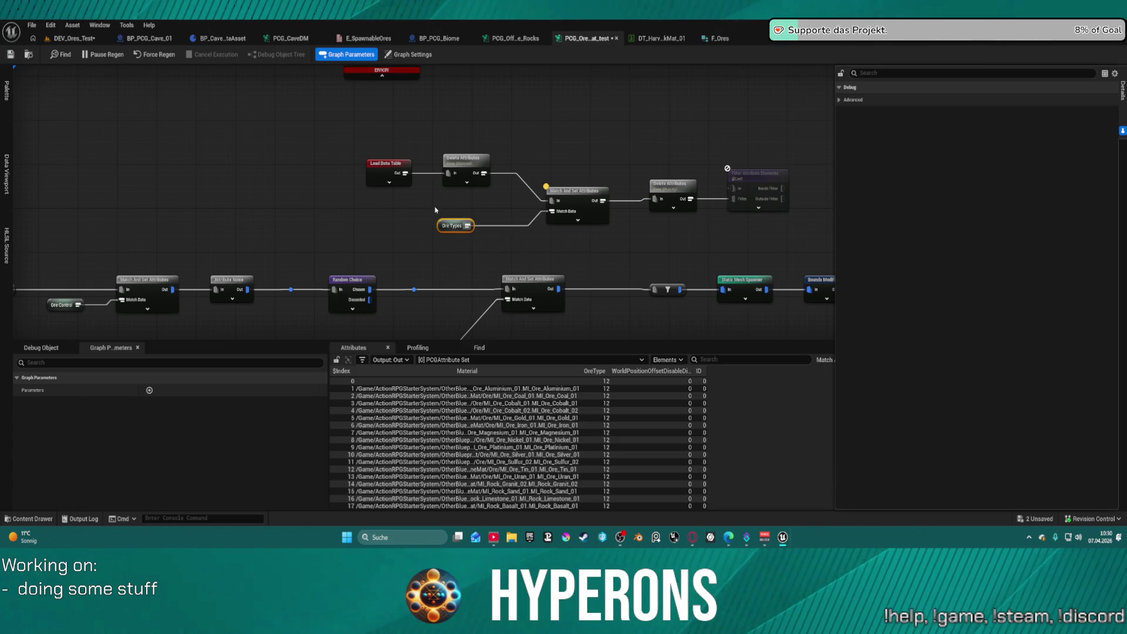
click(382, 167)
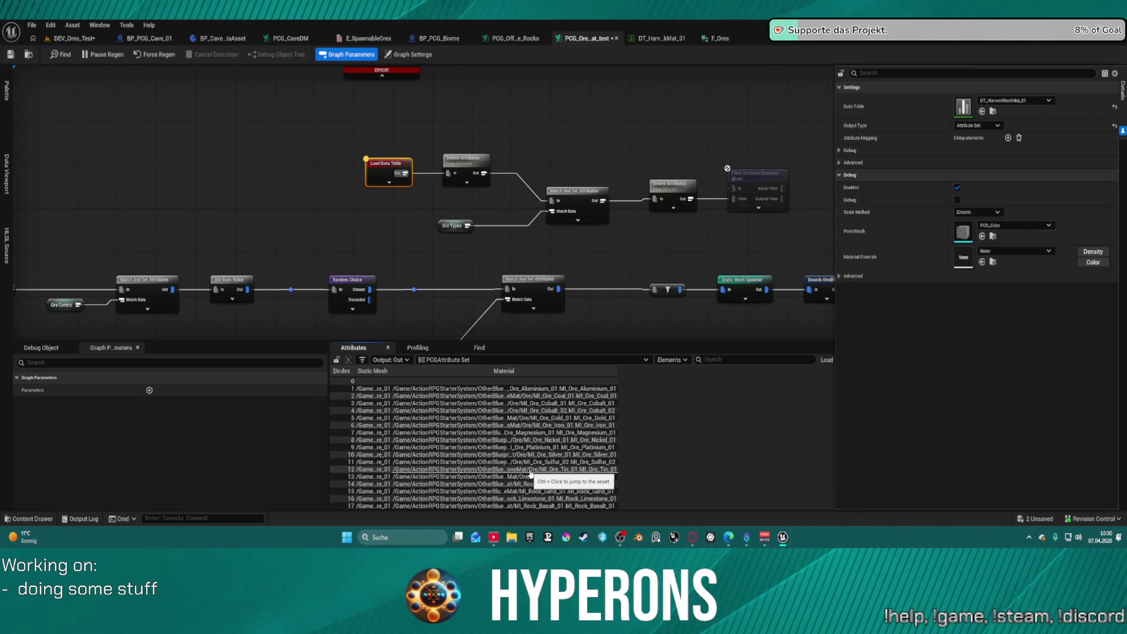
Line up Match And Set, Delete Attributes and Filter Attribute Elements, then recheck the OreType 12 output
mouse_move(577, 192)
mouse_down()
mouse_move(543, 172)
mouse_move(524, 180)
mouse_up()
drag(672, 187, 607, 166)
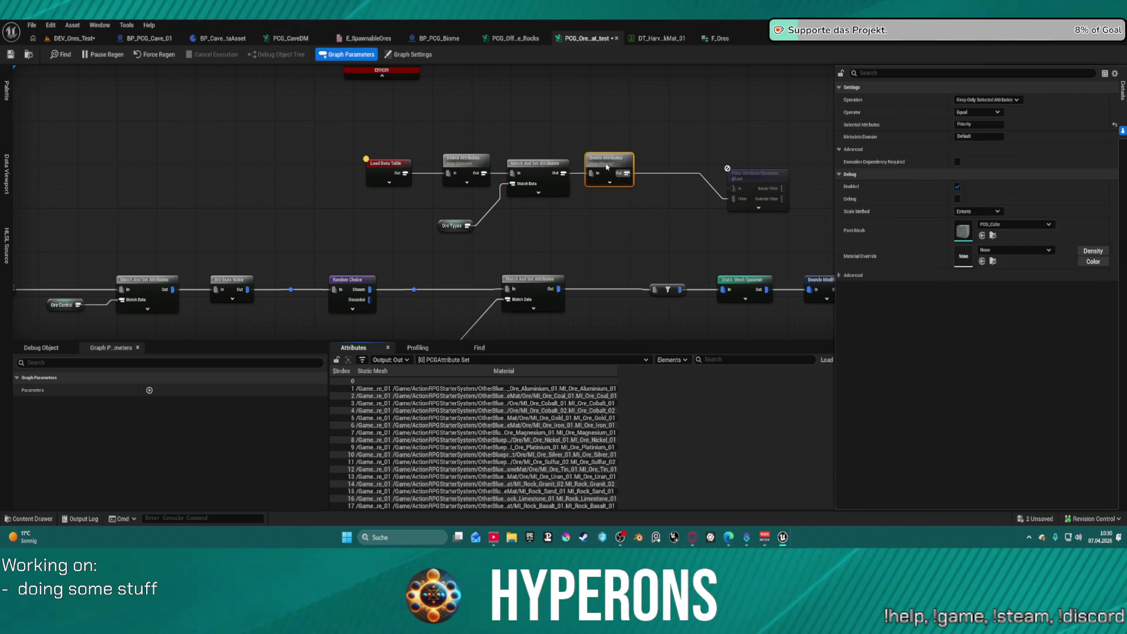
mouse_move(746, 185)
mouse_down()
mouse_move(685, 152)
mouse_move(674, 159)
mouse_up()
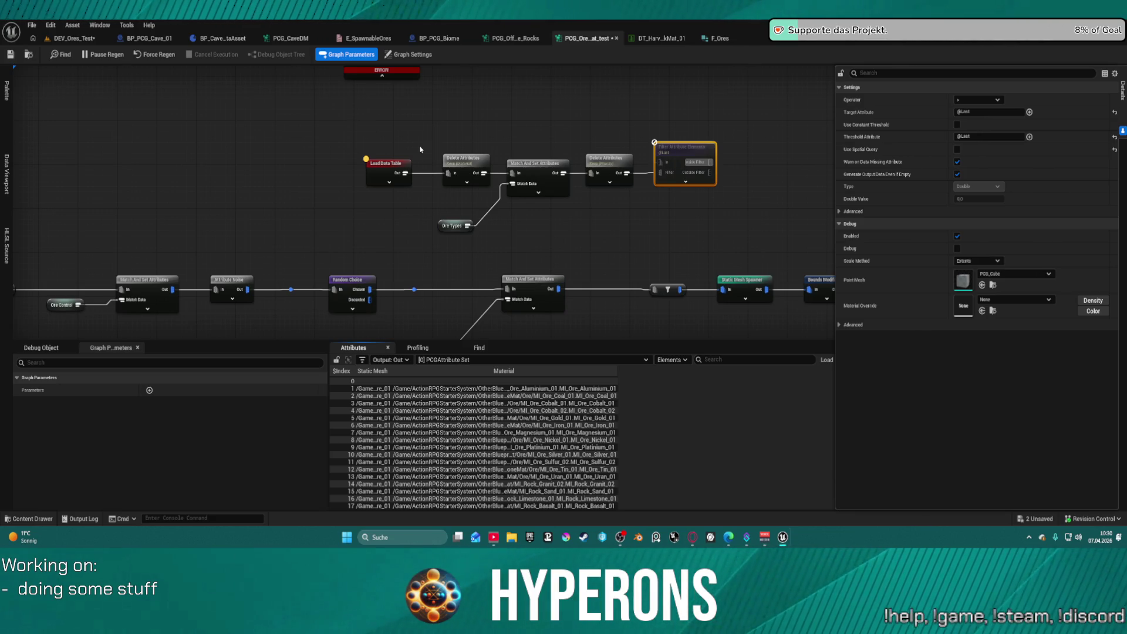
click(556, 192)
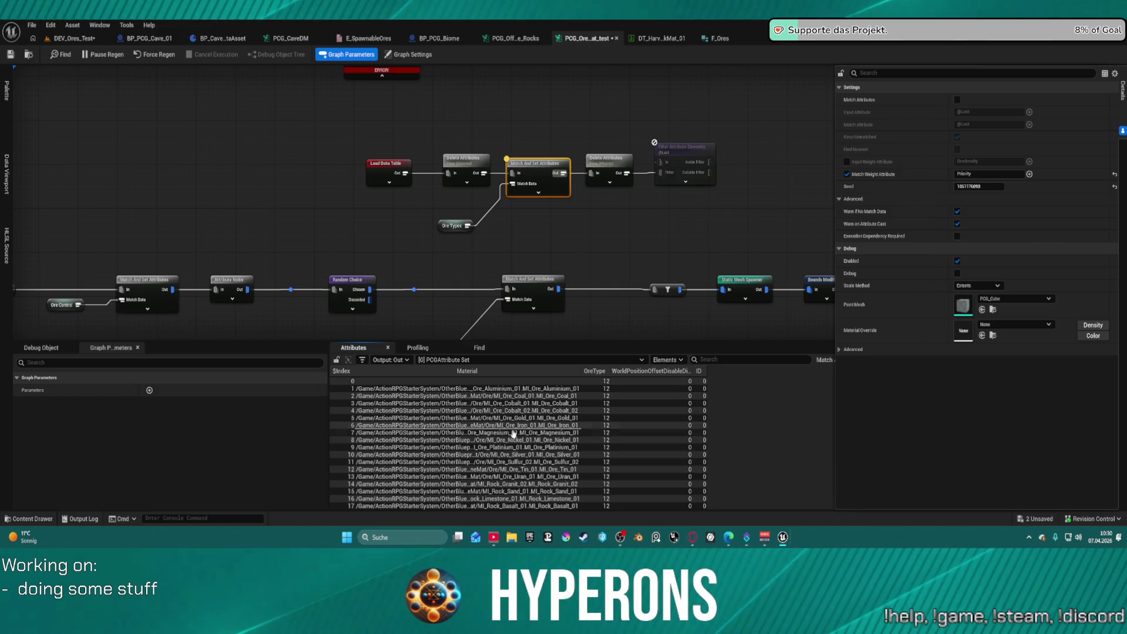
click(75, 38)
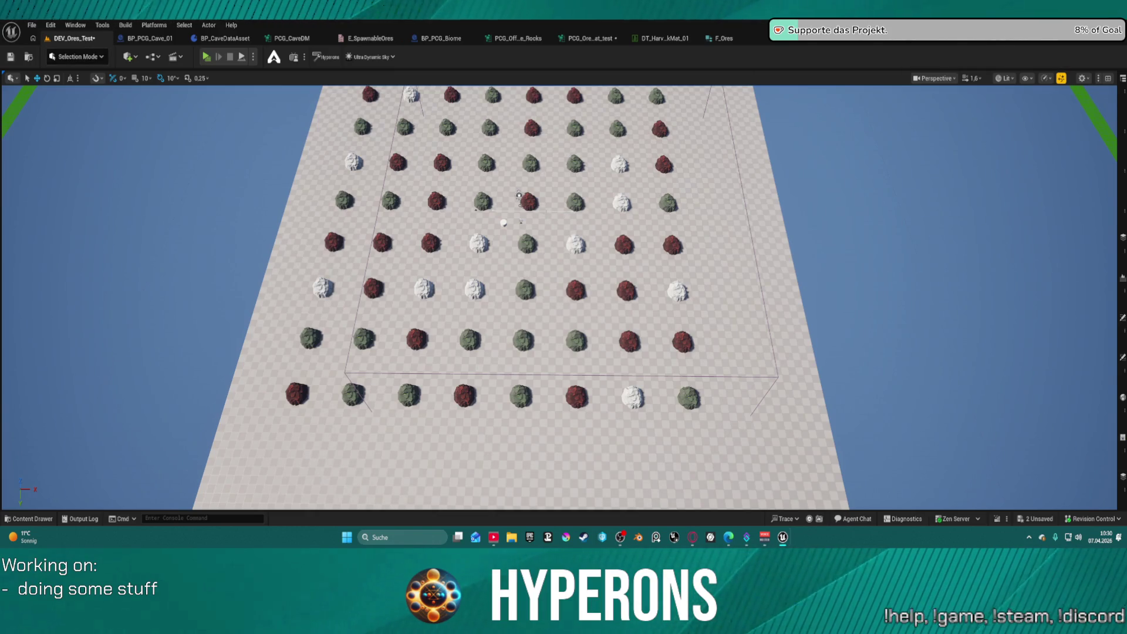
Select the floor and spline actor in the ore level, then go via BP_CaveDataAsset to PCG_Ore_Mat_test
click(532, 224)
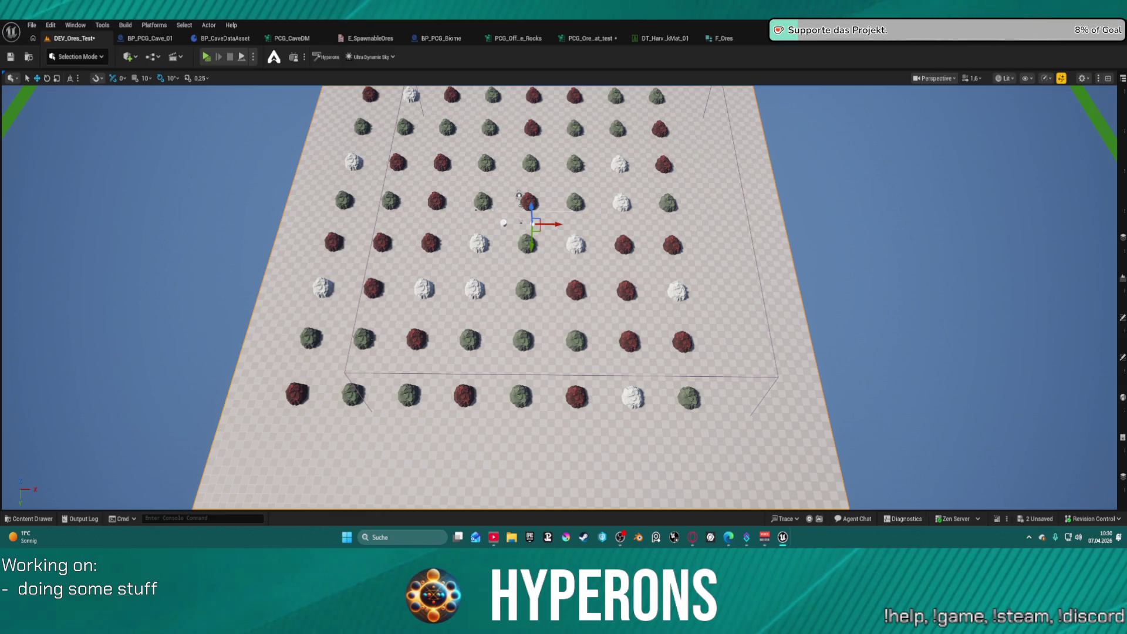
scroll(532, 224, up, 10)
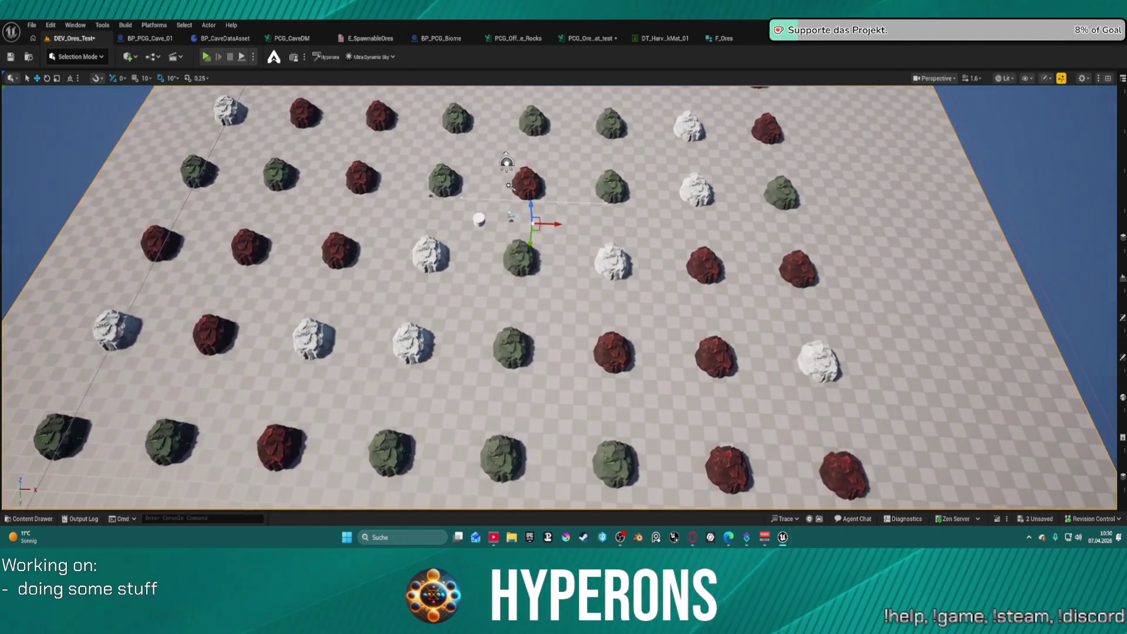
scroll(531, 224, up, 1)
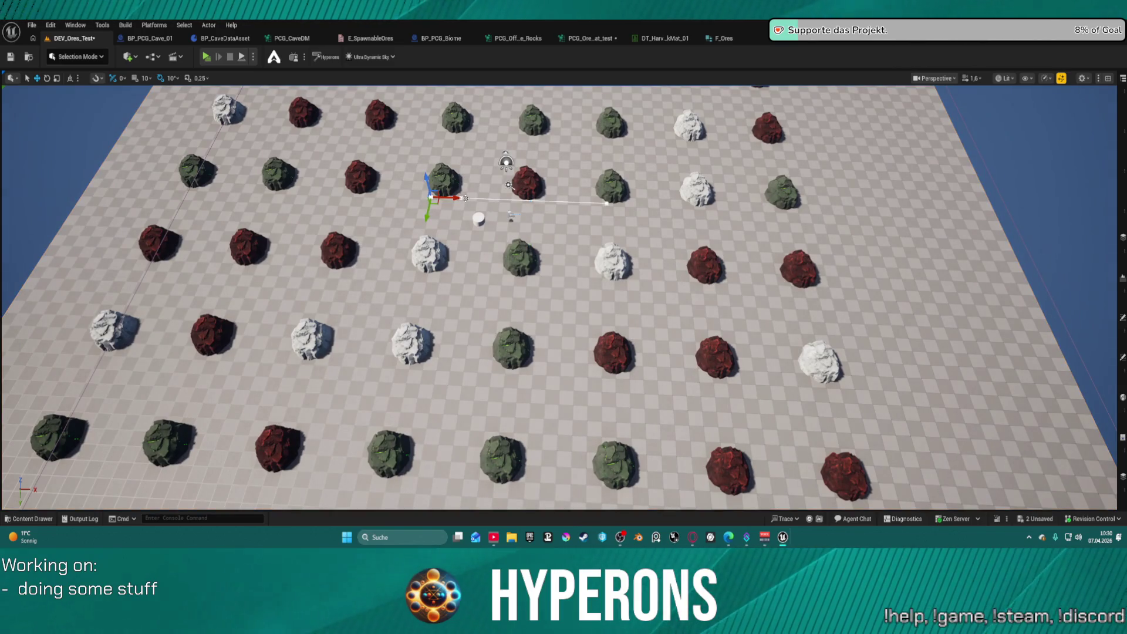
click(446, 197)
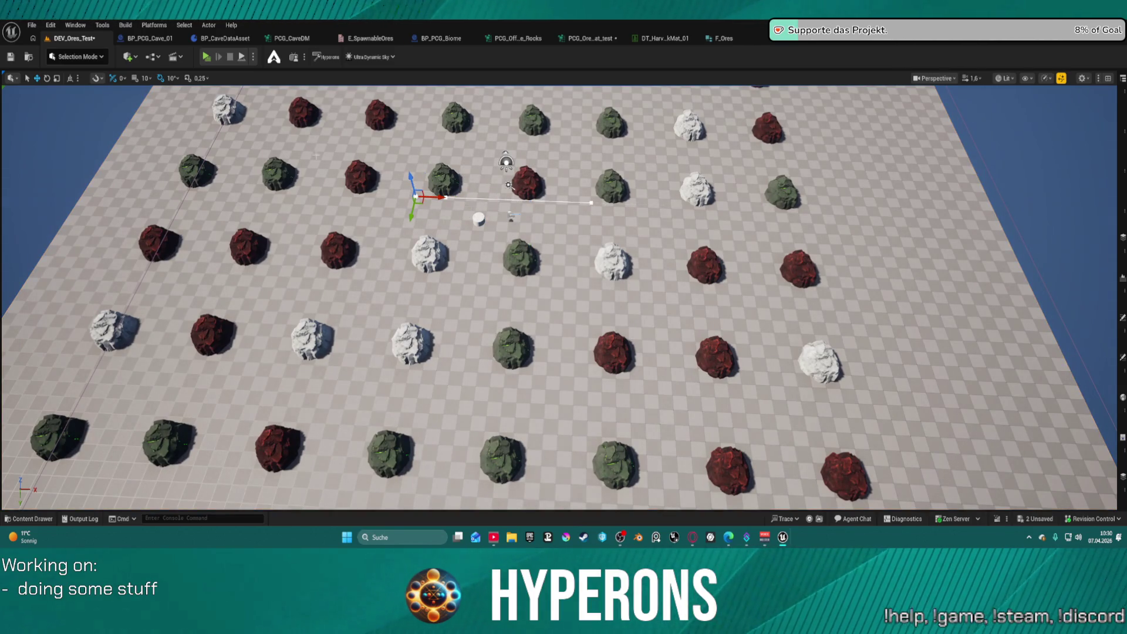
click(218, 39)
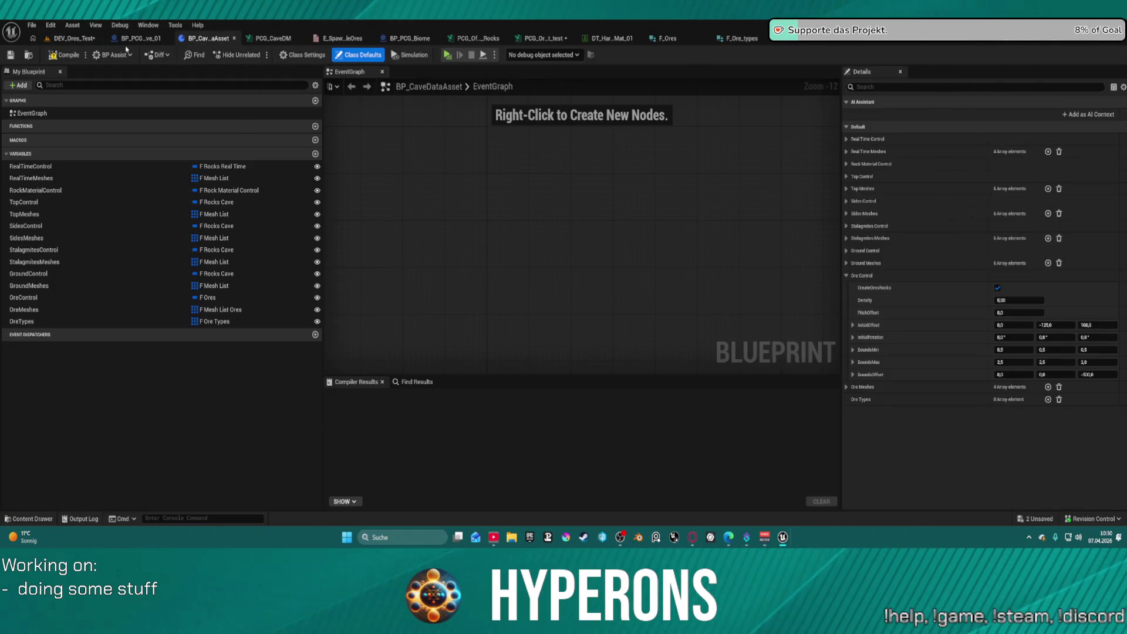
click(543, 38)
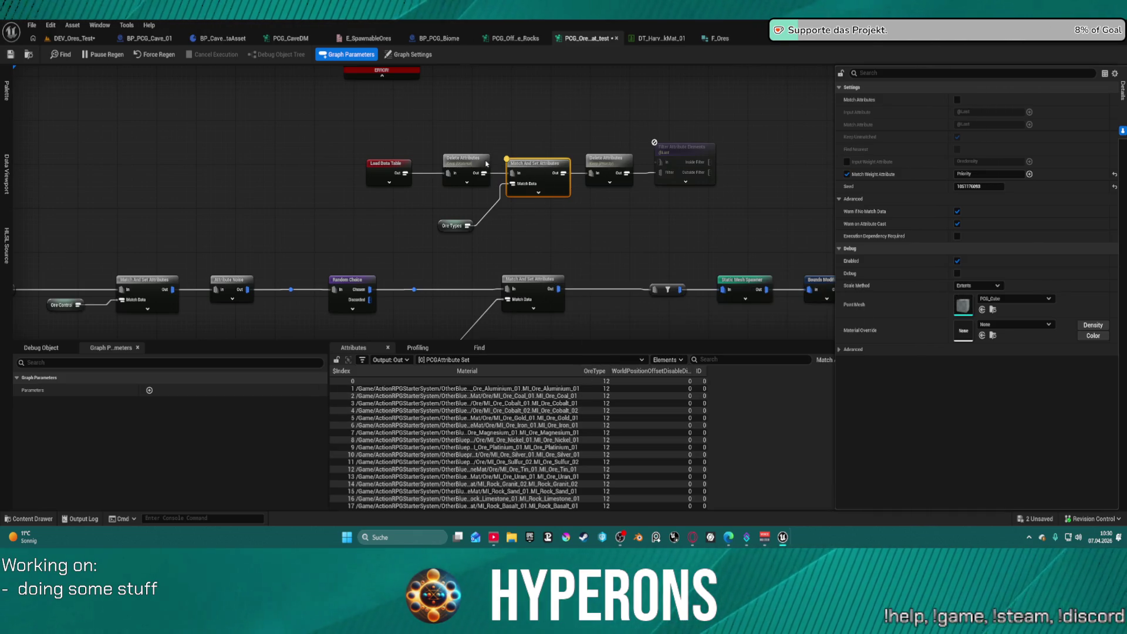
Inspect the first Delete Attributes node's output and expand its advanced pins, shifting Ore Types left
click(470, 162)
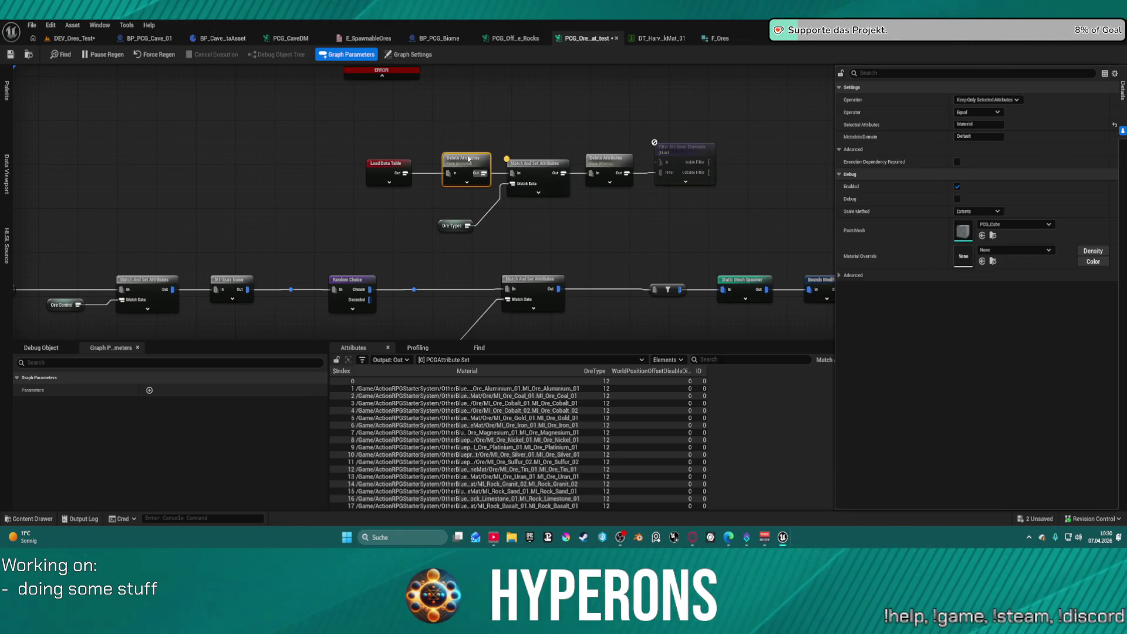
key(a)
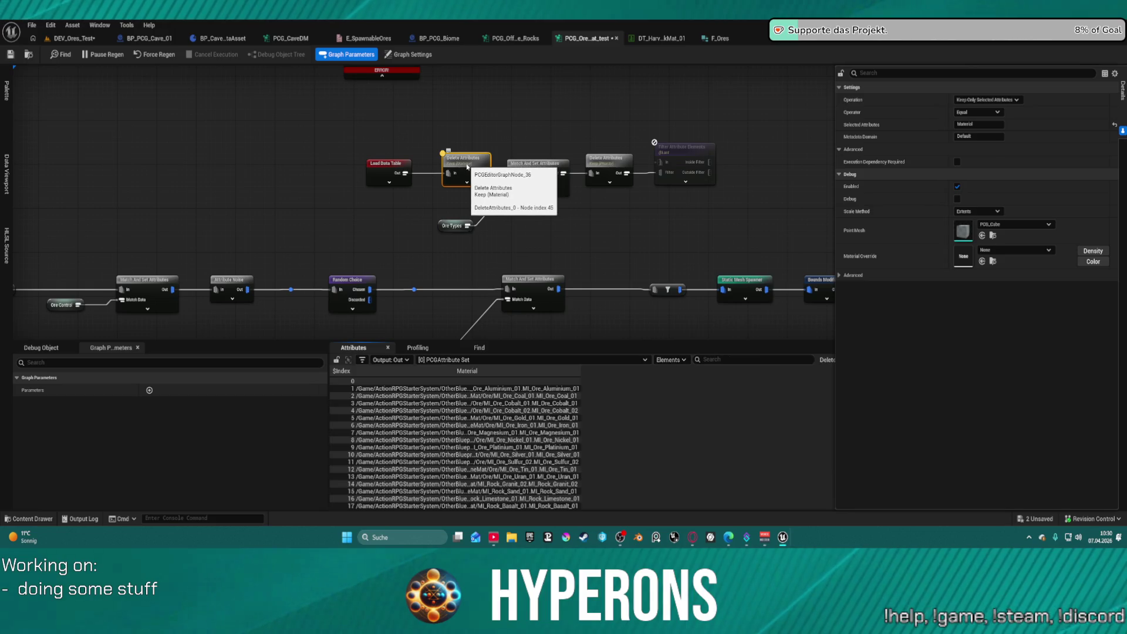
drag(455, 232, 371, 237)
click(467, 182)
Reposition Load Data Table, both Delete Attributes nodes and Match And Set Attributes
drag(389, 174, 381, 152)
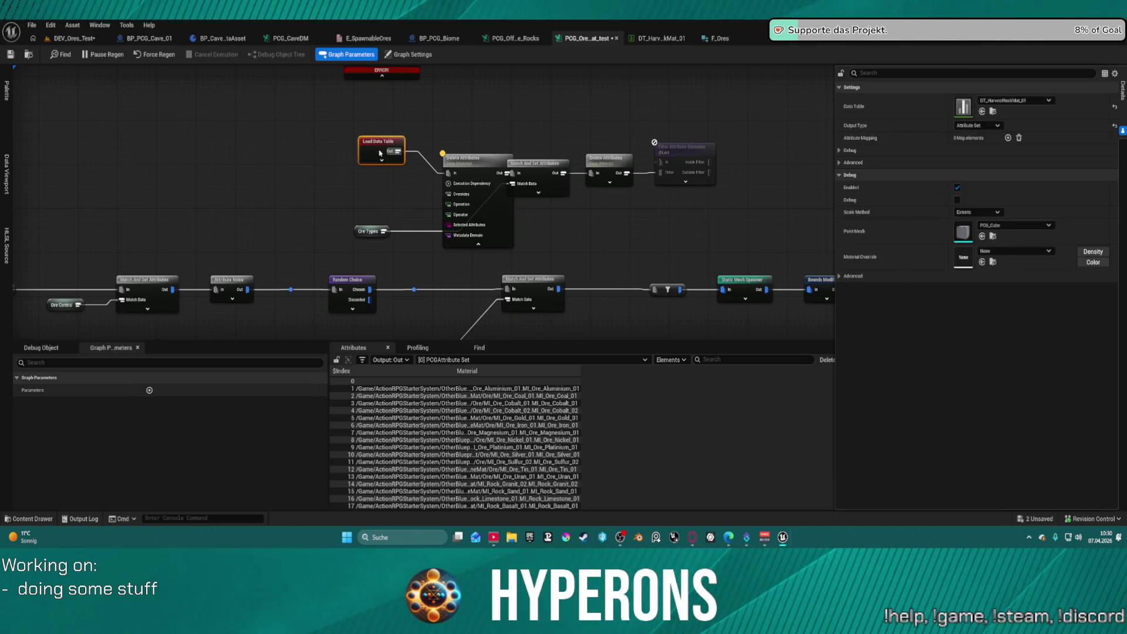
drag(479, 205, 468, 177)
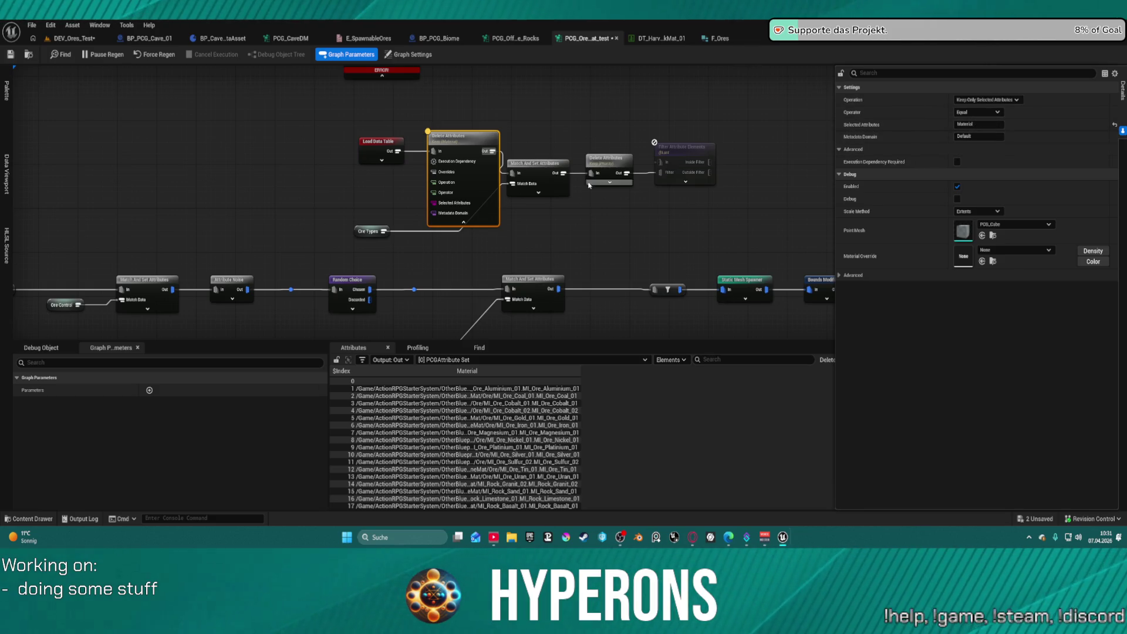
drag(716, 154, 756, 153)
drag(604, 157, 656, 150)
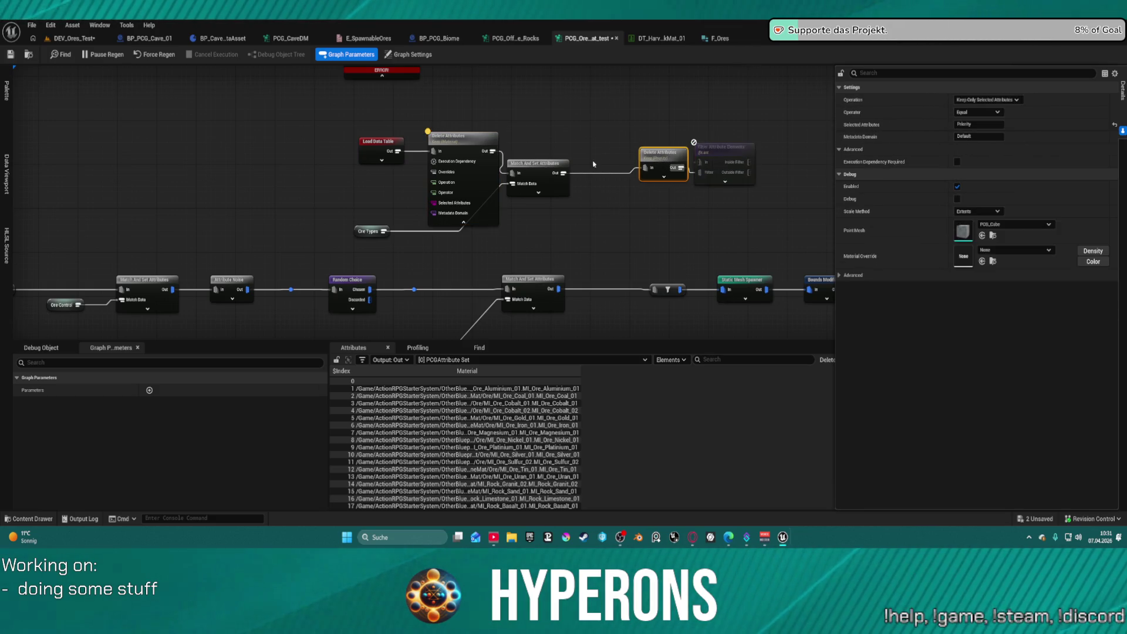
mouse_move(547, 169)
mouse_down()
mouse_move(550, 144)
mouse_move(496, 139)
mouse_move(495, 150)
mouse_up()
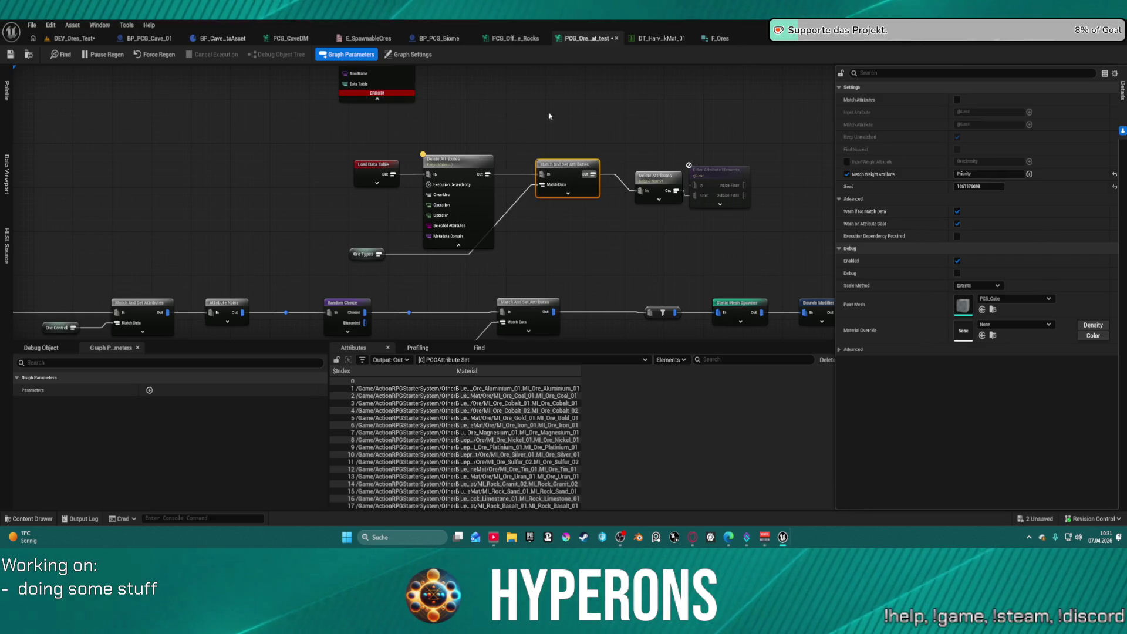
Bring the ore filter and spawner nodes into view and shift Ore Types to the right
mouse_move(604, 255)
mouse_down()
mouse_move(395, 259)
mouse_move(431, 224)
mouse_up()
scroll(448, 246, up, 3)
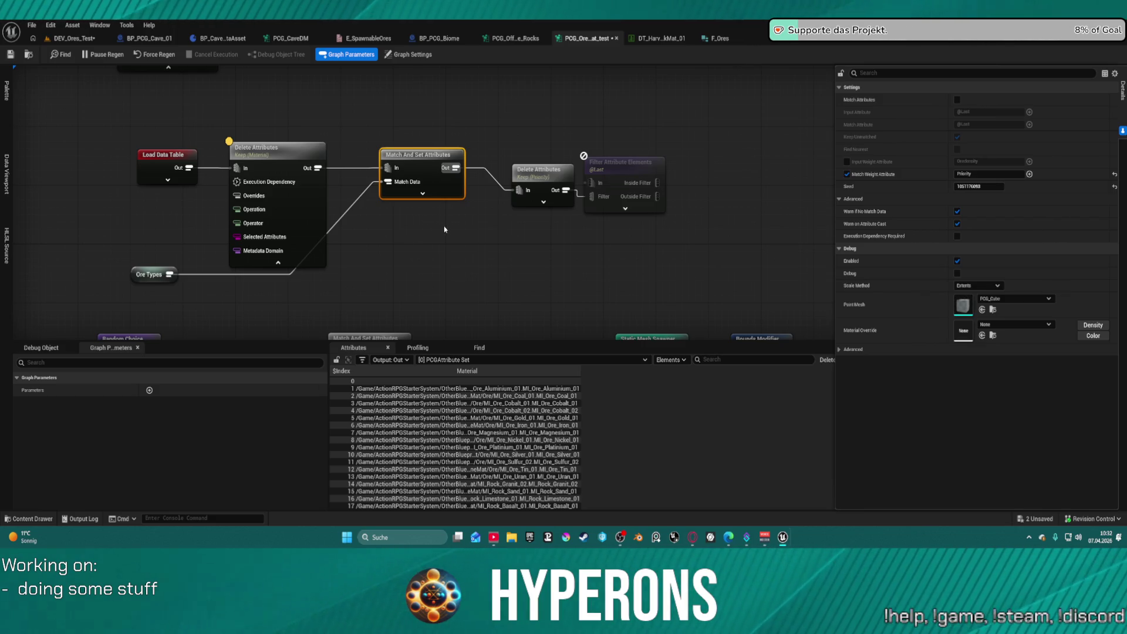
mouse_move(458, 233)
mouse_down()
mouse_move(456, 129)
mouse_move(519, 147)
mouse_move(573, 191)
mouse_up()
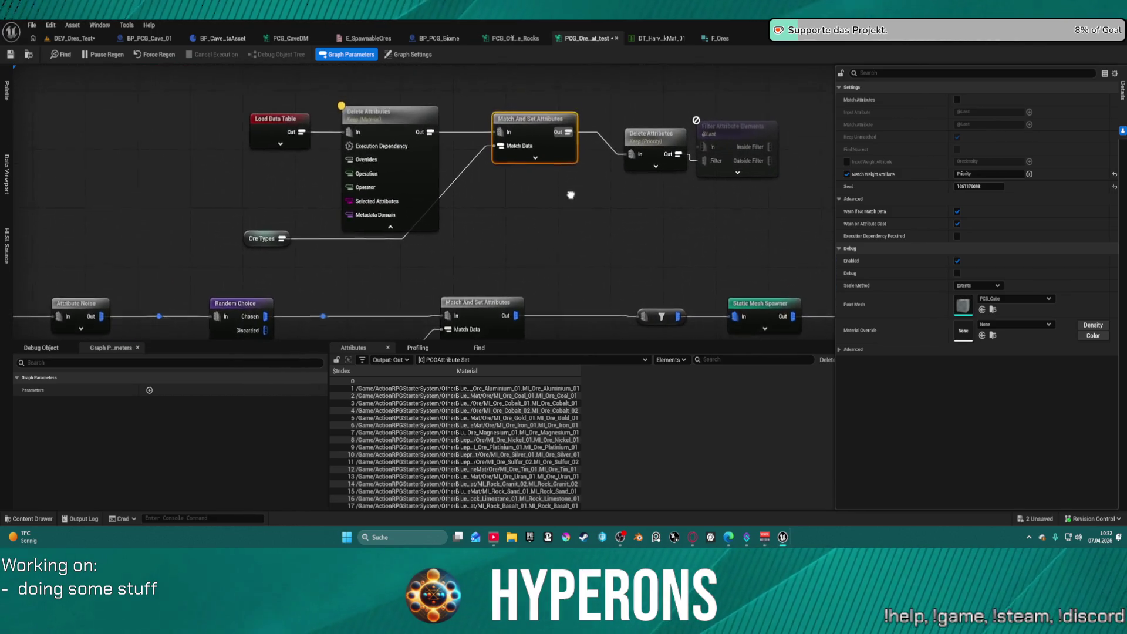
mouse_move(247, 256)
mouse_down()
mouse_move(350, 258)
mouse_move(448, 217)
mouse_move(448, 268)
mouse_move(396, 263)
mouse_up()
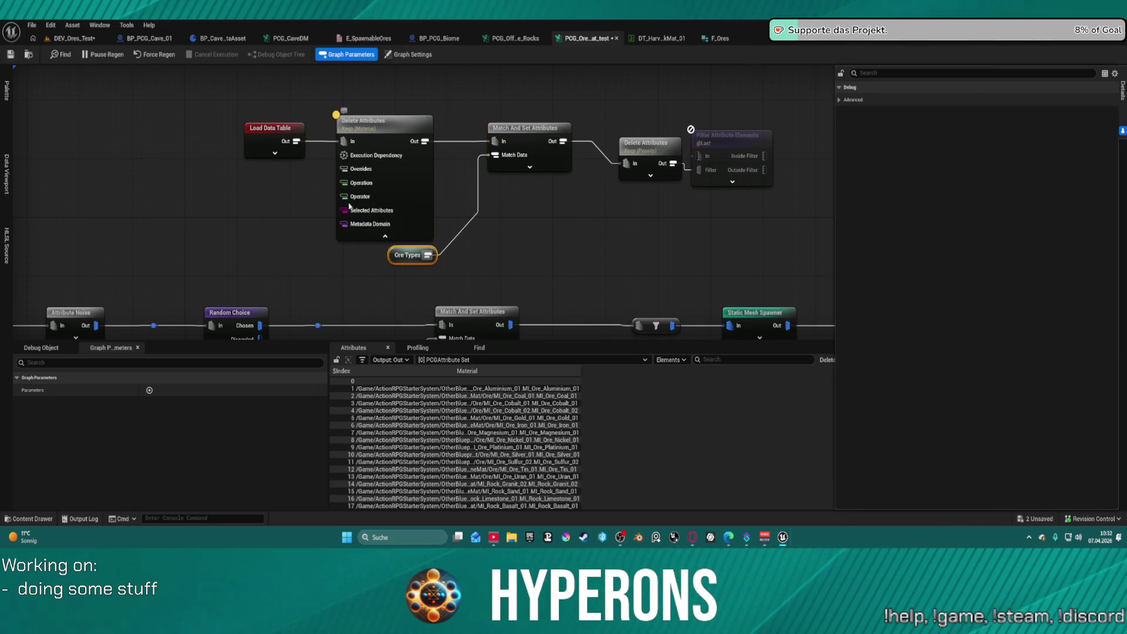
scroll(414, 237, down, 8)
scroll(423, 215, up, 8)
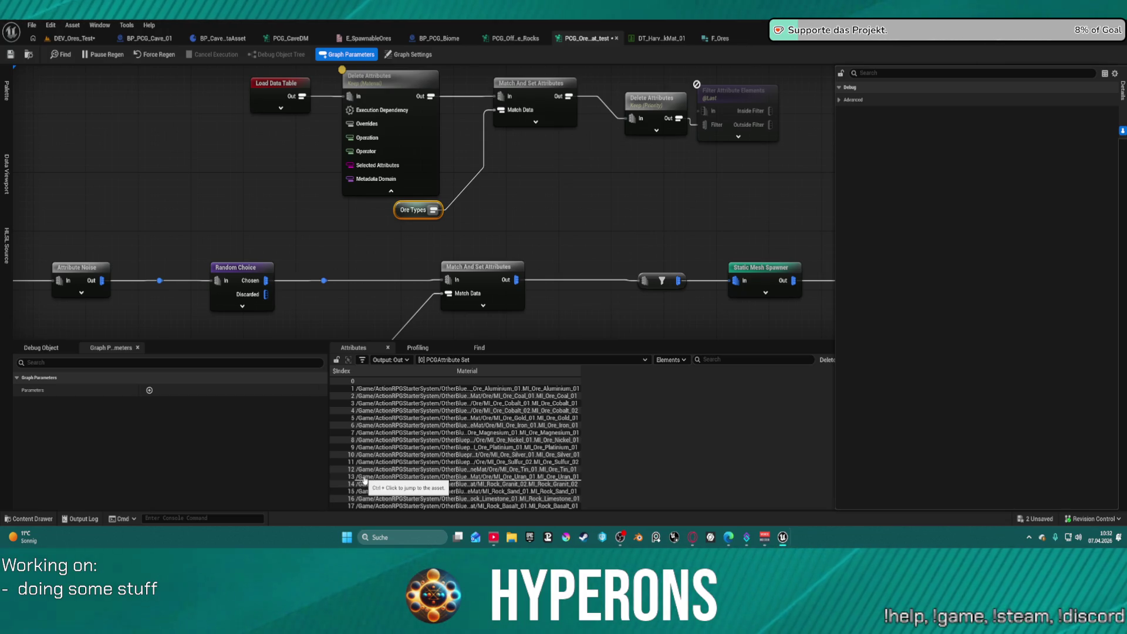
Enable debug on Delete Attributes and open the DT_HarvestRockMat_01 data table
click(275, 94)
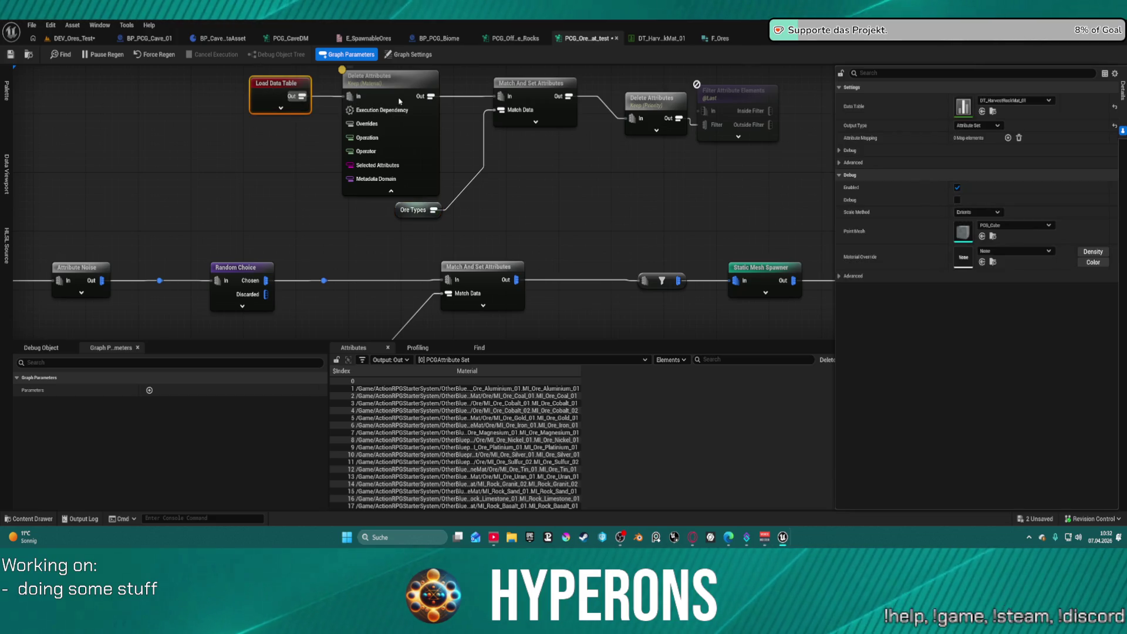
click(399, 101)
key(d)
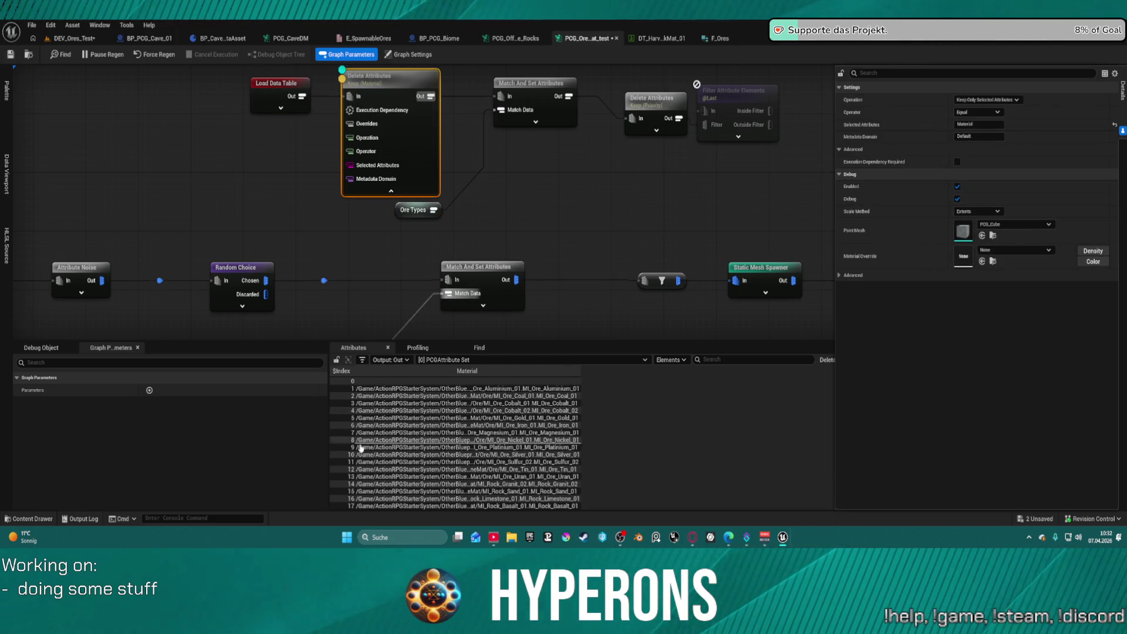
click(528, 91)
double_click(417, 210)
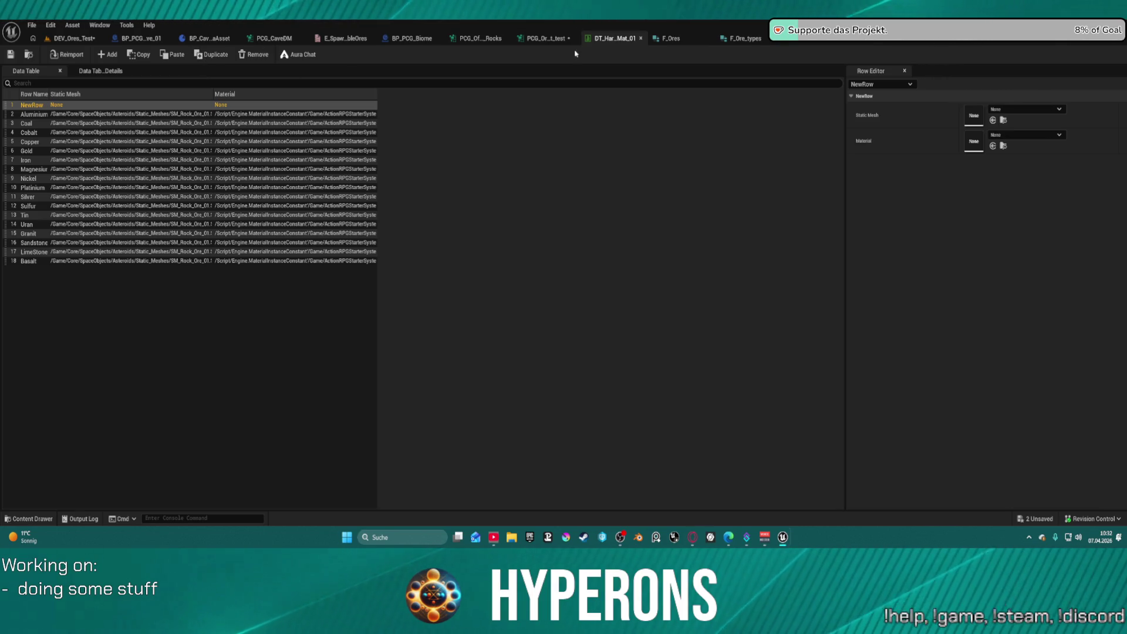
Place Ore Types lower left under Delete Attributes and move Filter Attribute Elements toward Match And Set
click(558, 39)
mouse_move(376, 247)
mouse_down()
mouse_move(299, 199)
mouse_move(310, 143)
mouse_up()
mouse_move(637, 207)
mouse_down()
mouse_move(635, 162)
mouse_move(627, 182)
mouse_up()
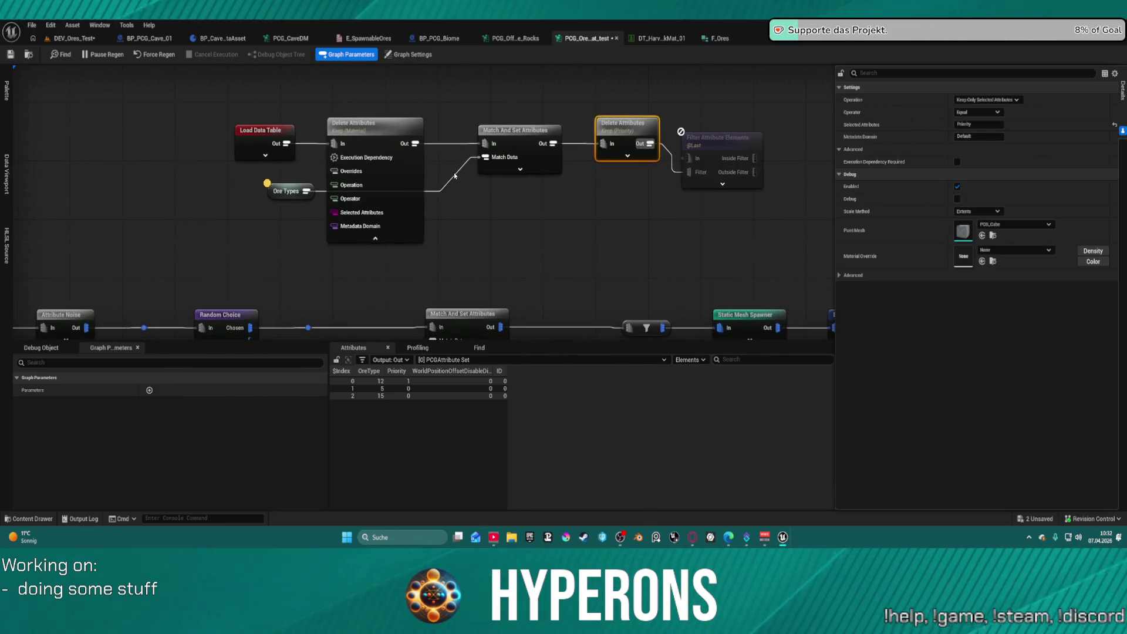
mouse_move(282, 197)
mouse_down()
mouse_move(297, 241)
mouse_move(393, 273)
mouse_up()
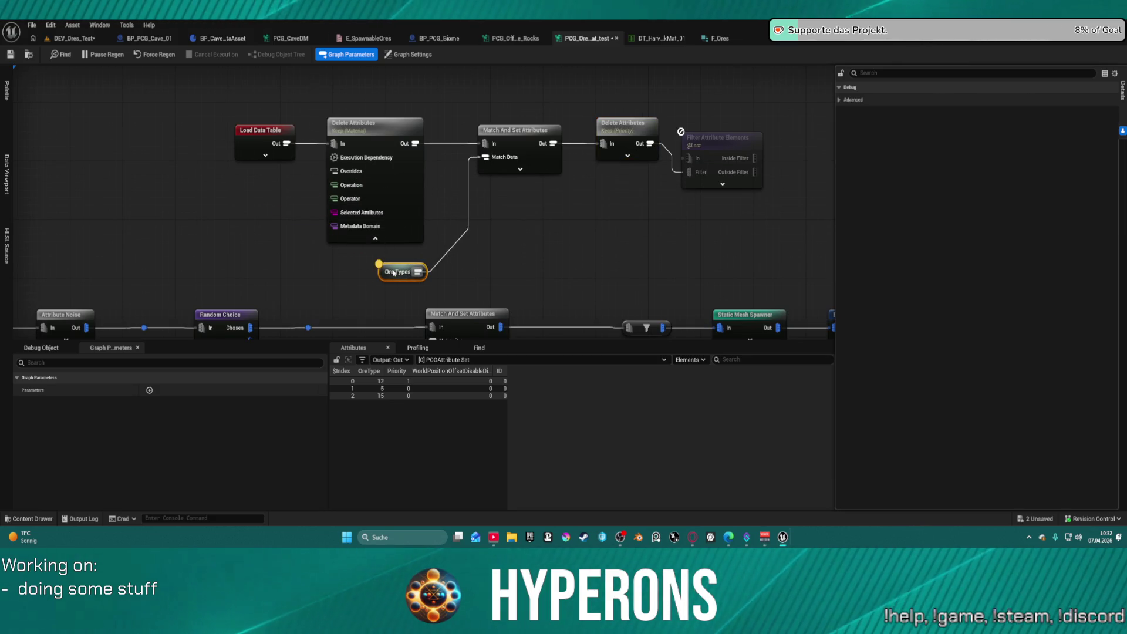
drag(392, 272, 380, 273)
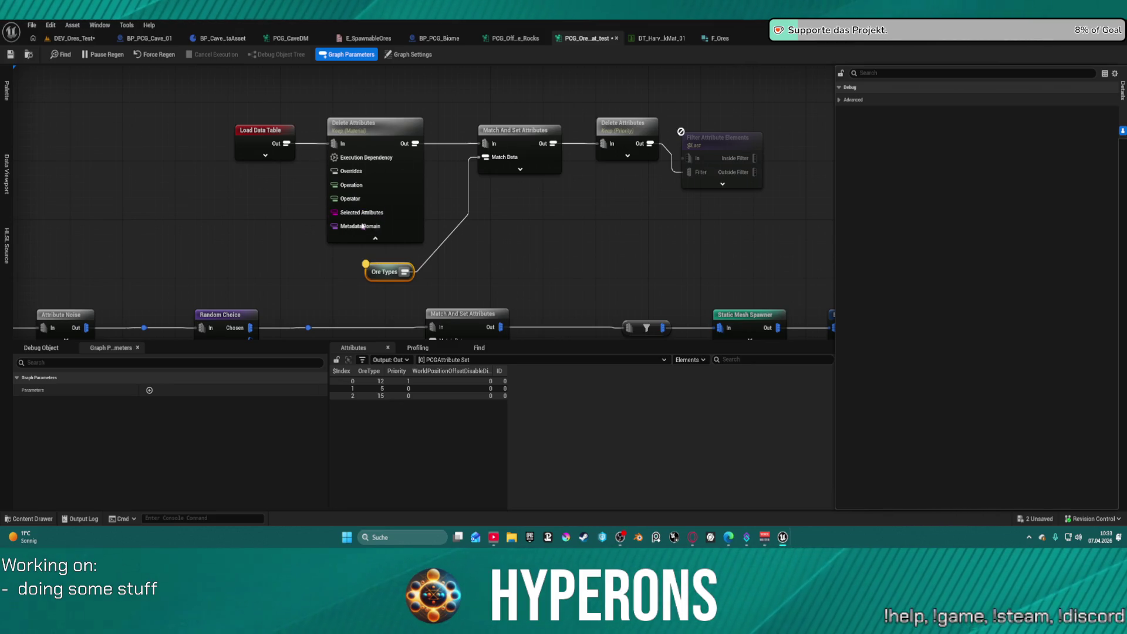
mouse_move(389, 272)
mouse_down()
mouse_move(235, 262)
mouse_move(274, 257)
mouse_up()
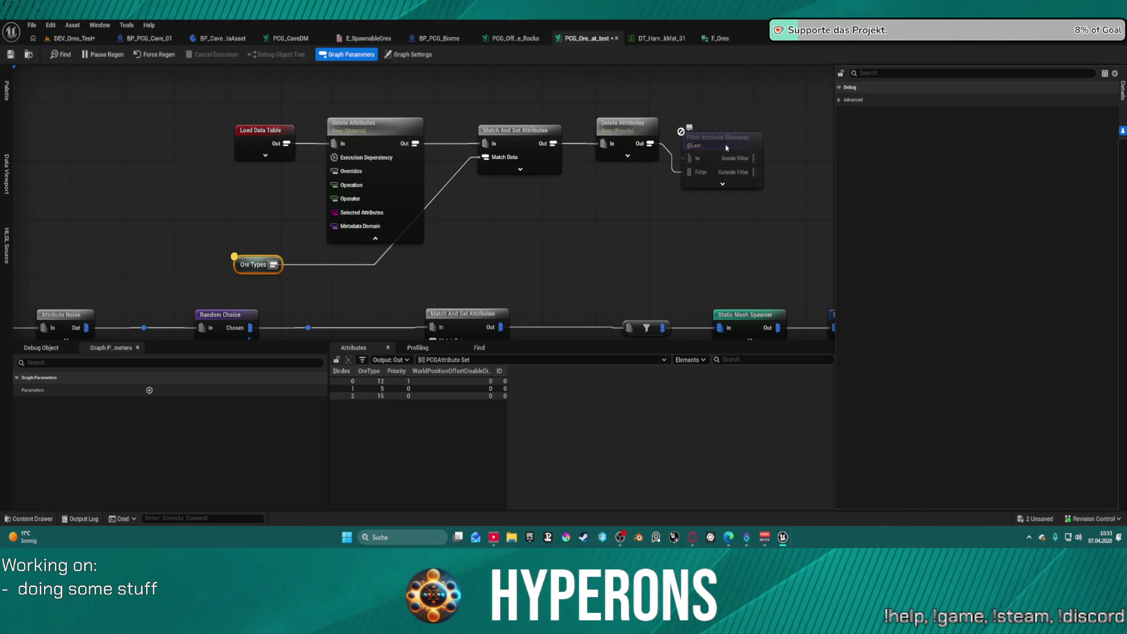
mouse_move(719, 139)
mouse_down()
mouse_move(471, 248)
mouse_move(494, 212)
mouse_up()
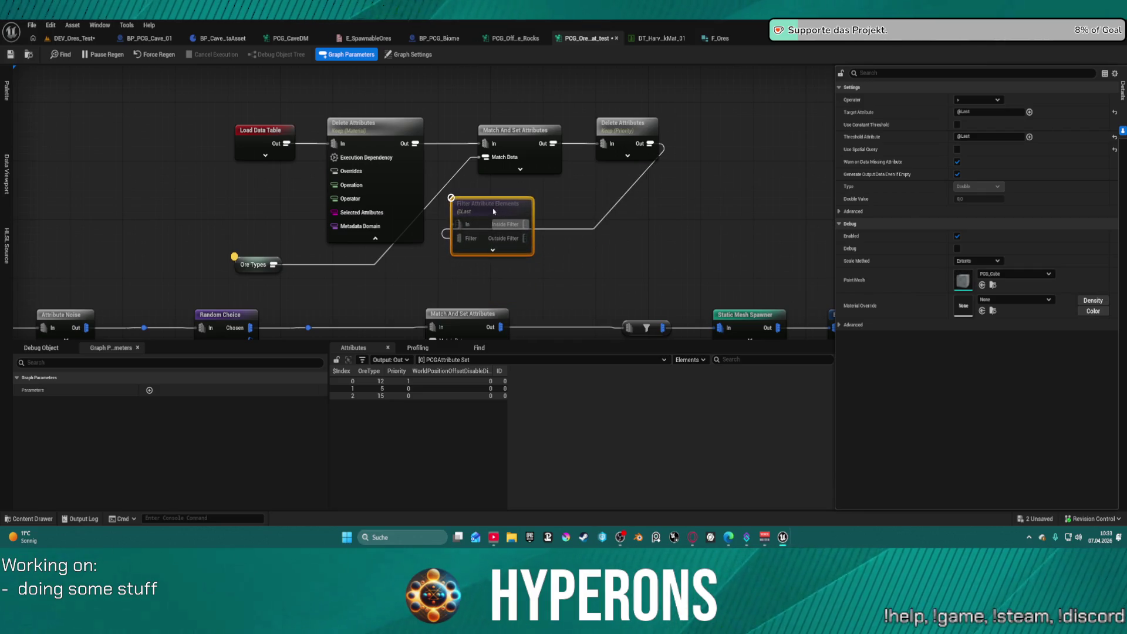
Wire Load Data Table into Filter Attribute Elements and disconnect Delete Attributes from its Filter pin
drag(451, 198, 459, 224)
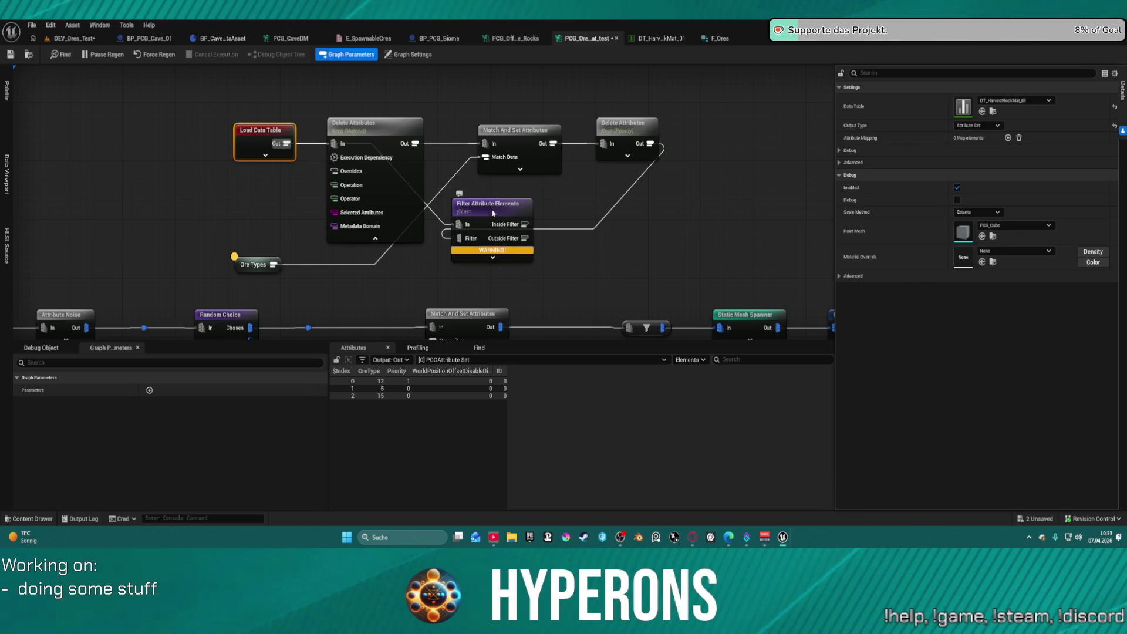
click(488, 203)
click(604, 214)
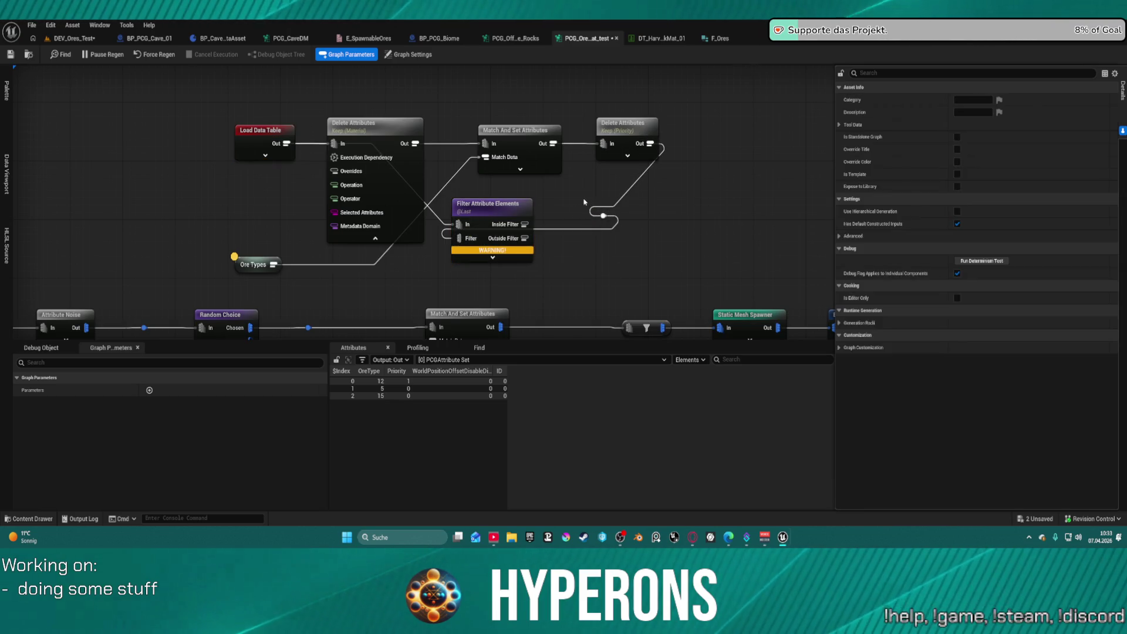
alt+click(587, 224)
Rearrange Filter Attribute Elements, Load Data Table, both Delete Attributes nodes, Match And Set and Ore Types
click(490, 204)
drag(490, 204, 306, 189)
drag(261, 130, 201, 101)
mouse_move(386, 125)
mouse_down()
mouse_move(438, 74)
mouse_move(405, 63)
mouse_up()
drag(516, 170, 588, 117)
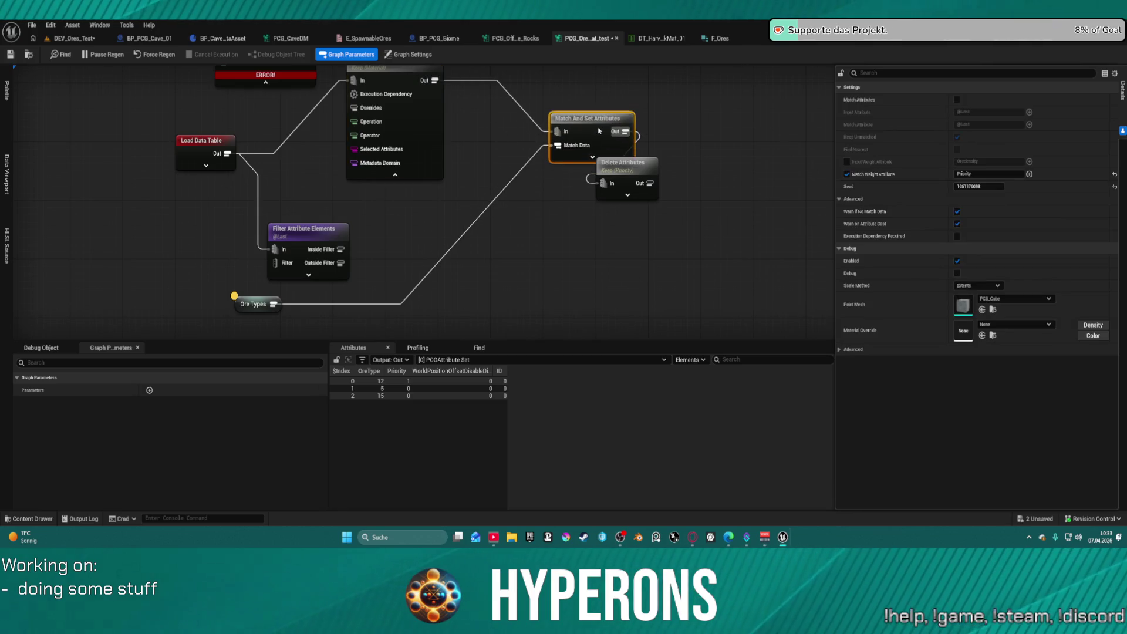
drag(640, 179, 705, 132)
drag(380, 121, 426, 151)
drag(307, 237, 313, 216)
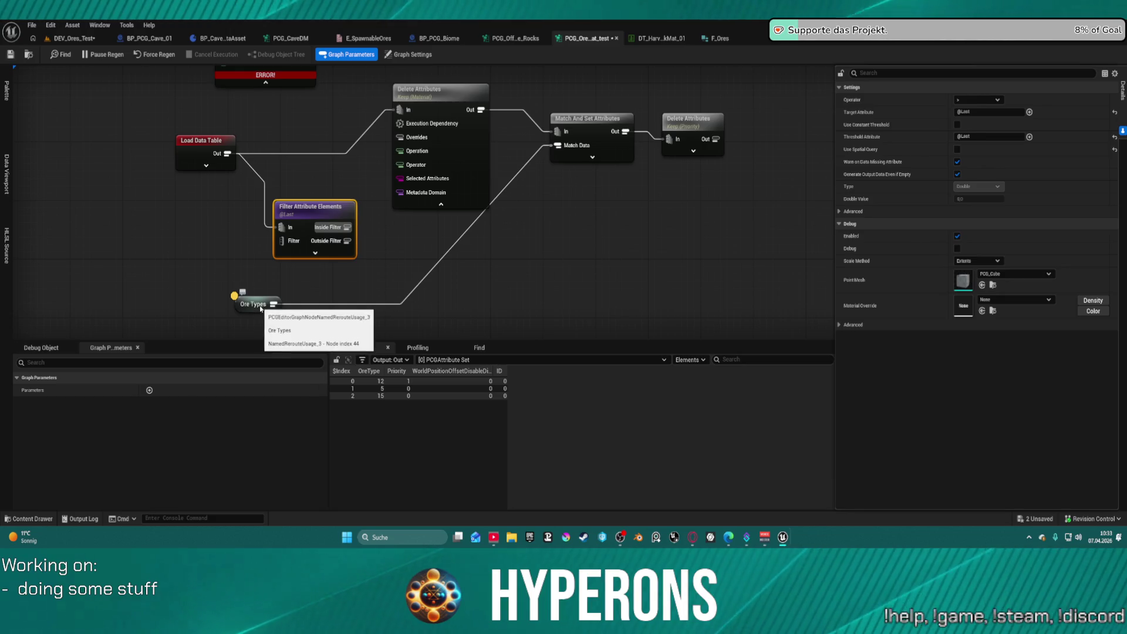
drag(266, 305, 233, 290)
Replace the right Delete Attributes node with a pasted copy fed by Ore Types
click(686, 126)
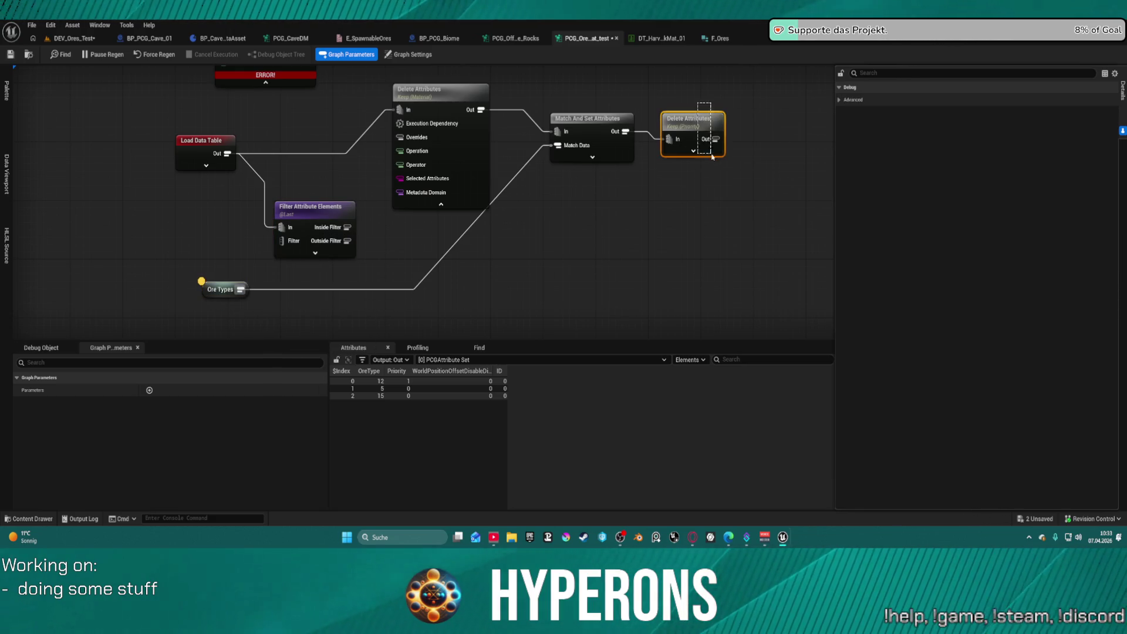
key(Delete)
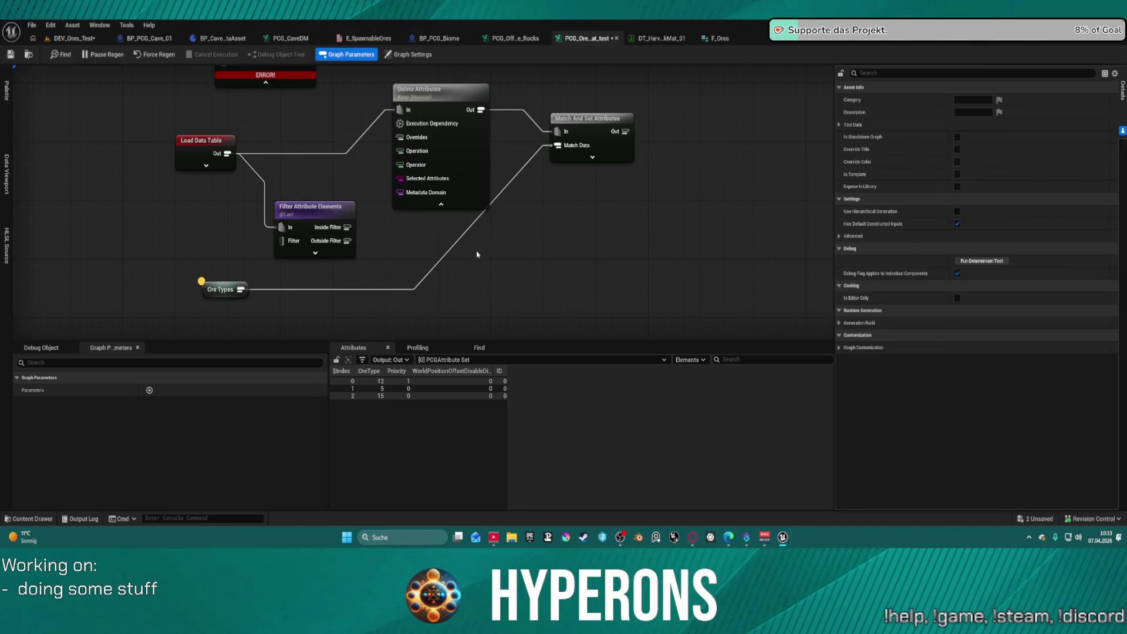
key(ctrl+v)
drag(241, 289, 274, 316)
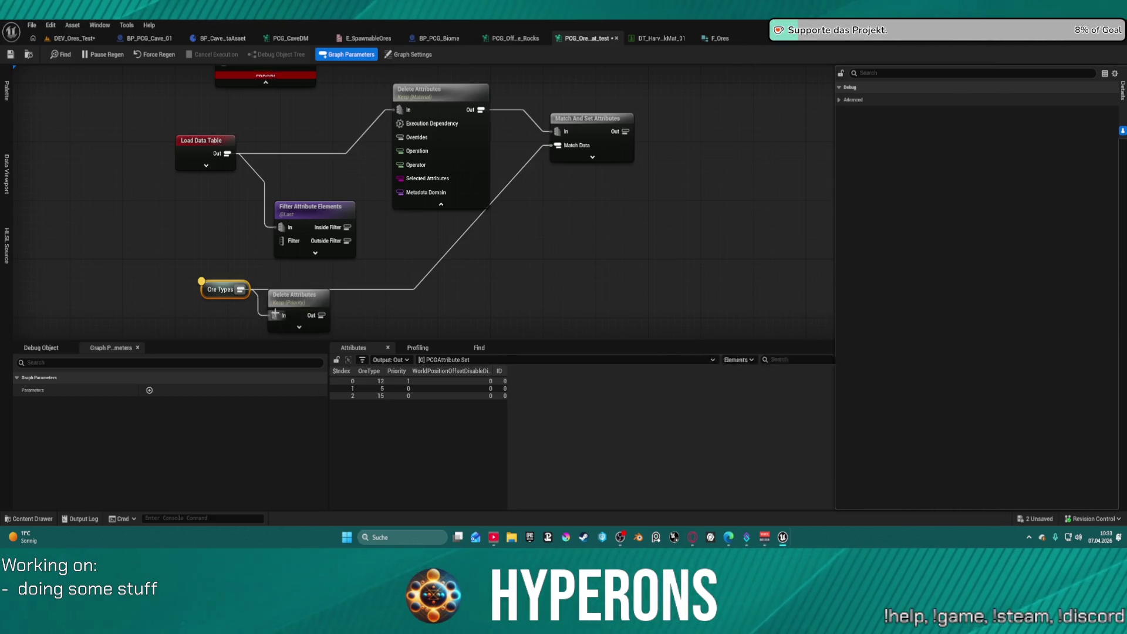
Set Filter Attribute Elements' Target Attribute to $Index
click(313, 212)
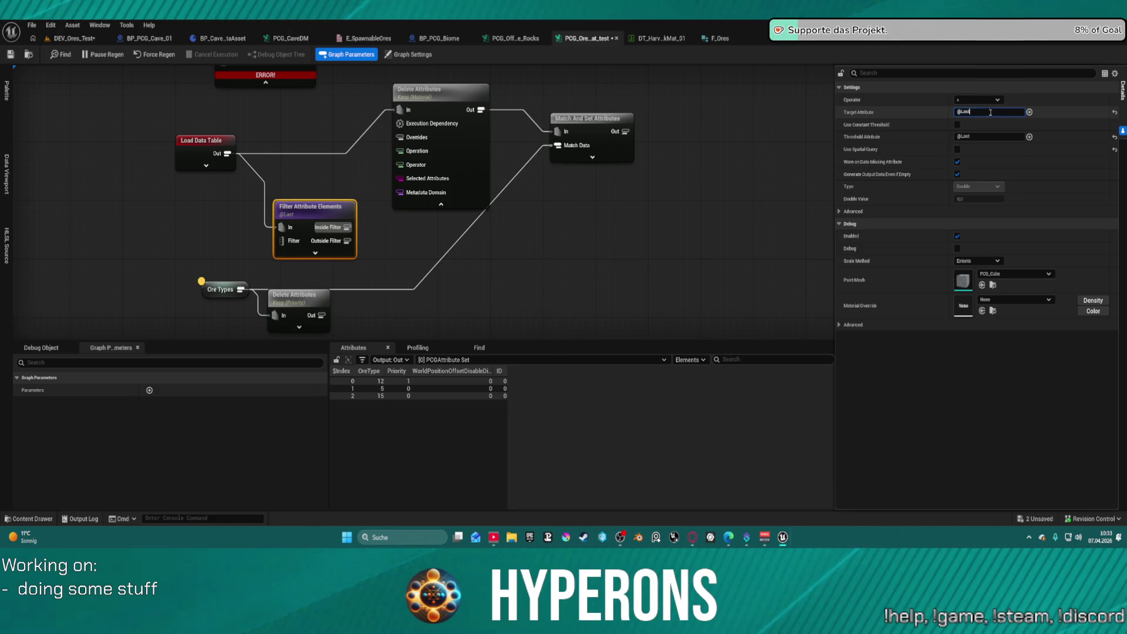
click(1029, 113)
click(1043, 209)
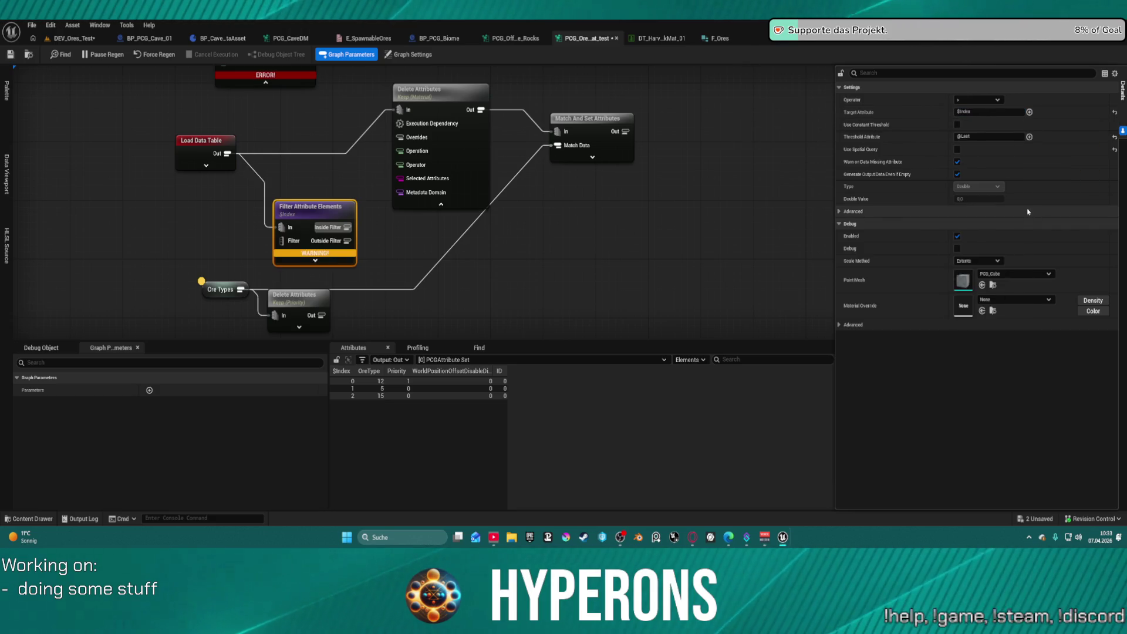
Connect the pasted node to the filter's Filter input and make it keep only OreType
click(299, 297)
mouse_move(321, 315)
mouse_down()
mouse_move(303, 302)
mouse_move(337, 296)
mouse_move(283, 241)
mouse_up()
click(305, 276)
click(296, 296)
drag(295, 294, 287, 280)
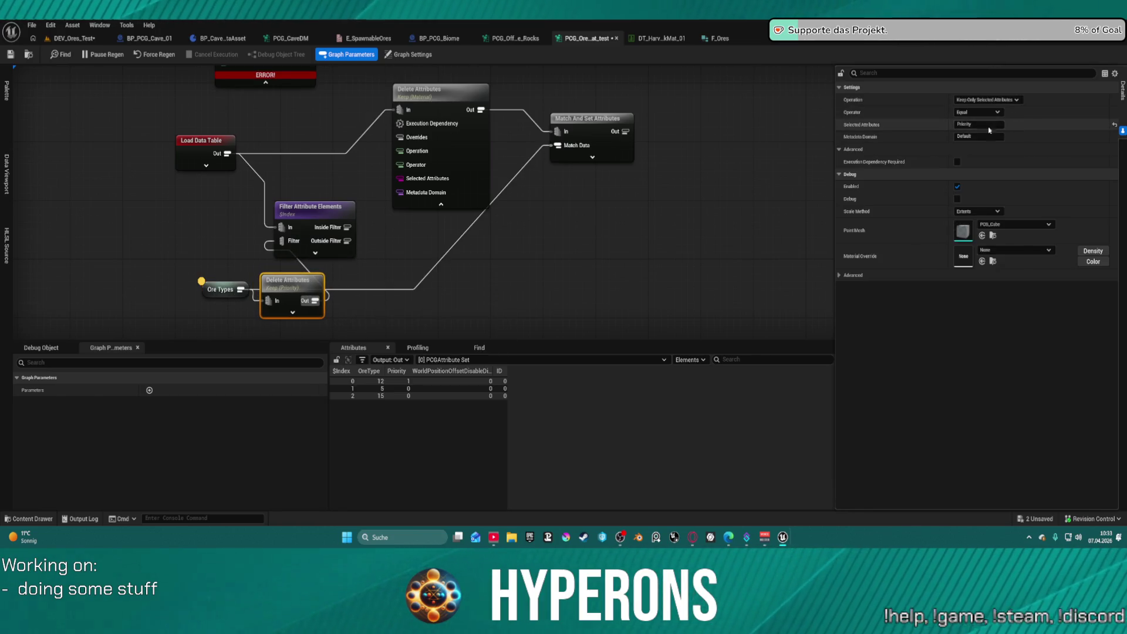
text(O)
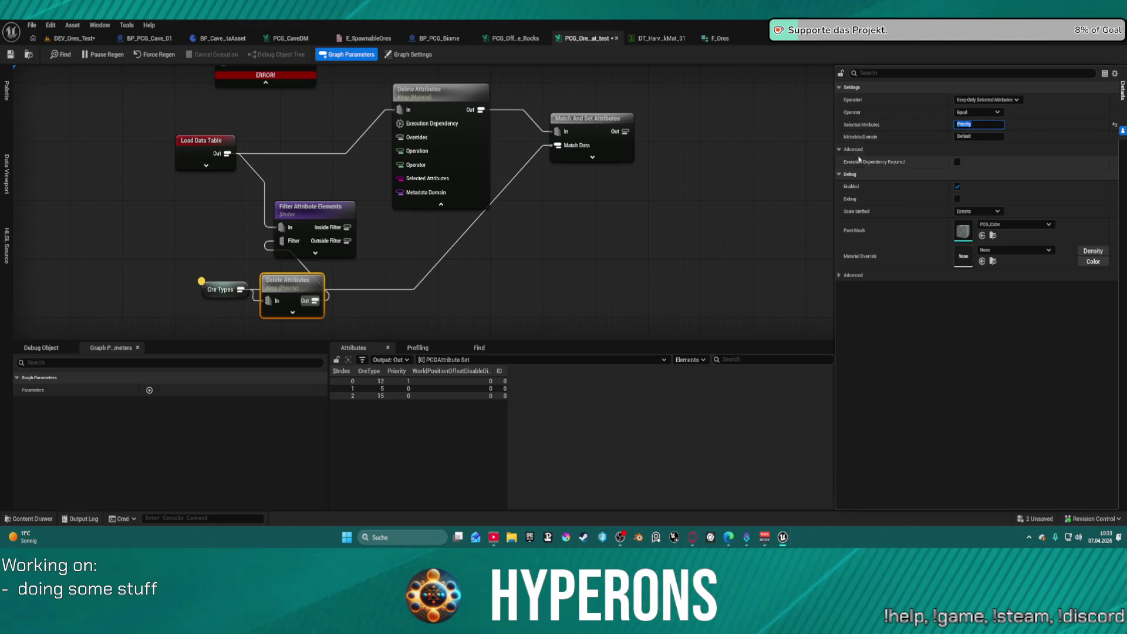
text(reType)
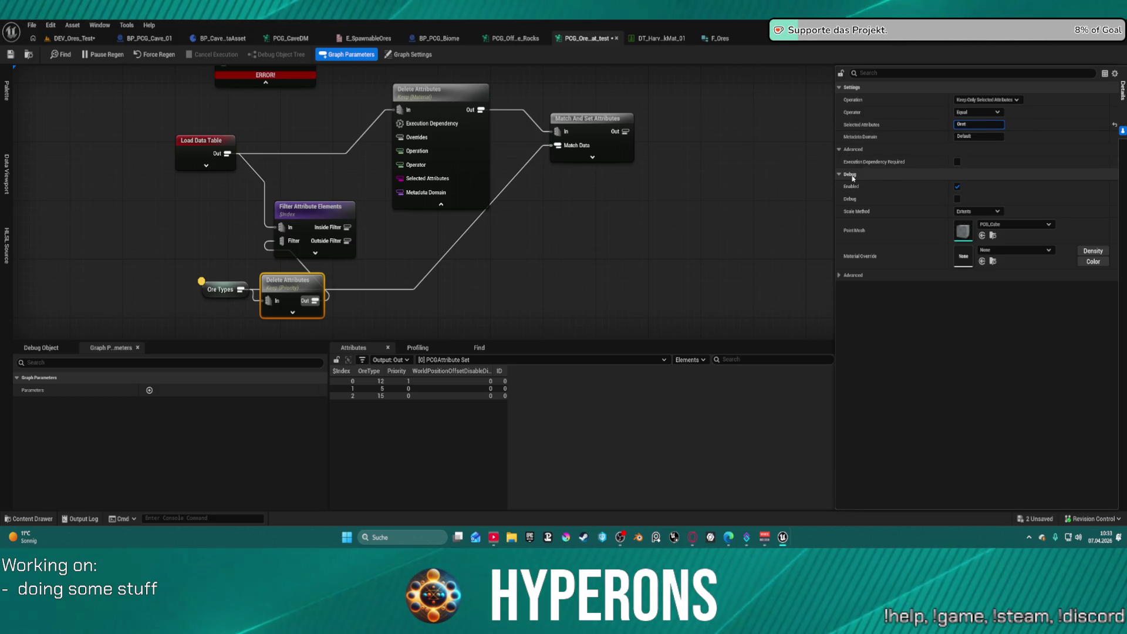
click(285, 289)
drag(225, 292, 188, 295)
mouse_move(316, 291)
mouse_down()
mouse_move(219, 229)
mouse_move(228, 226)
mouse_up()
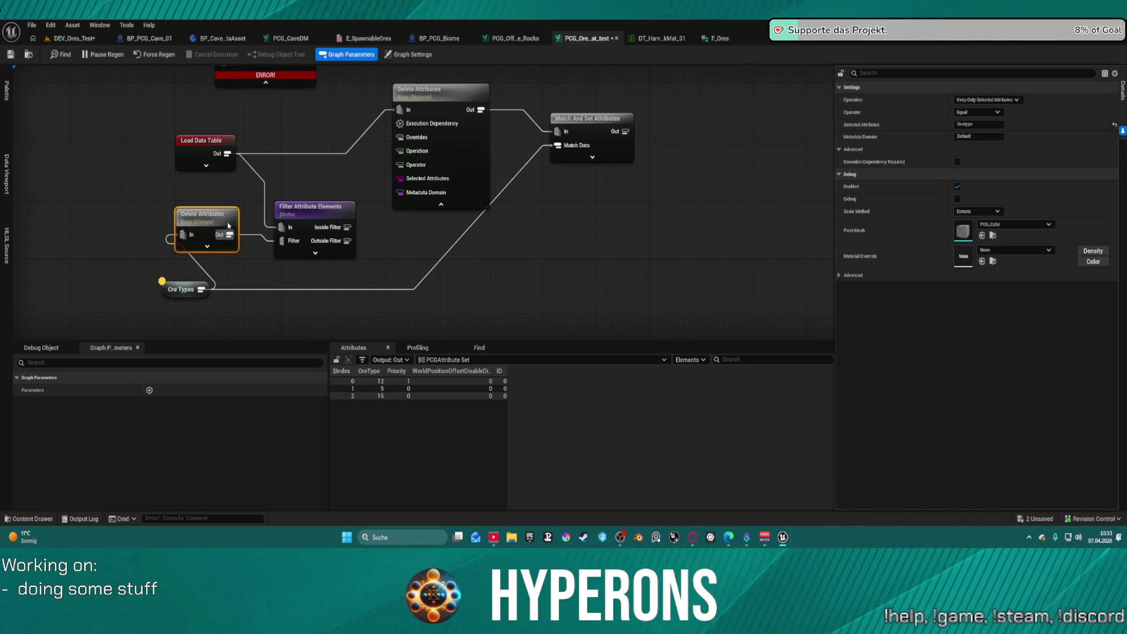
Attach another Delete Attributes copy to the filter's Inside Filter output and save the graph
click(303, 216)
mouse_move(347, 227)
mouse_down()
mouse_move(493, 248)
mouse_move(494, 278)
mouse_up()
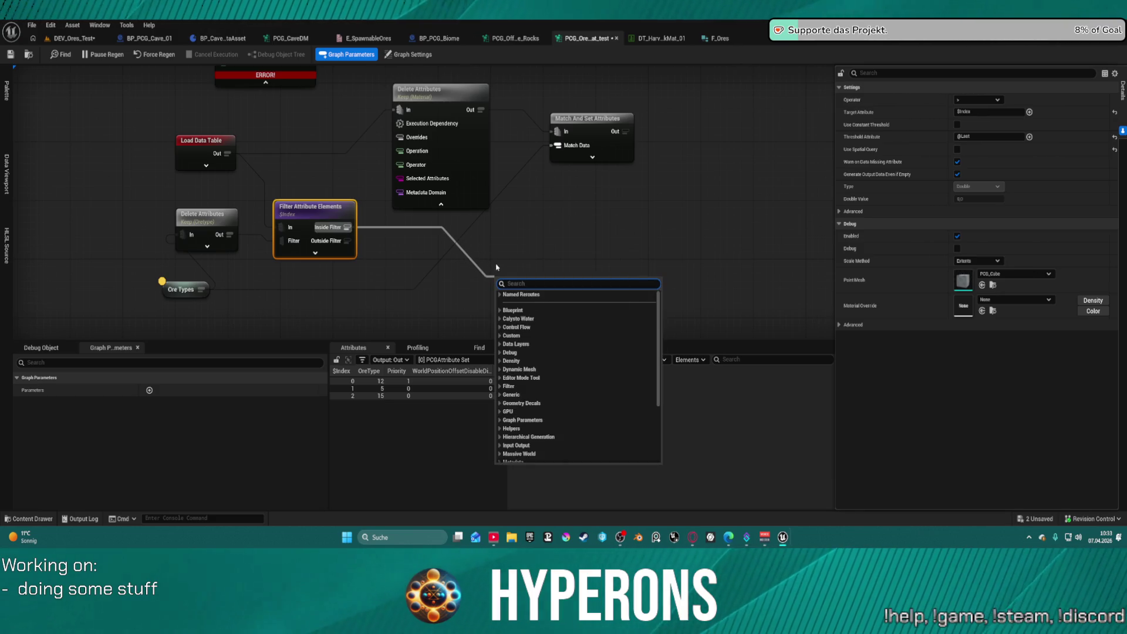
click(223, 228)
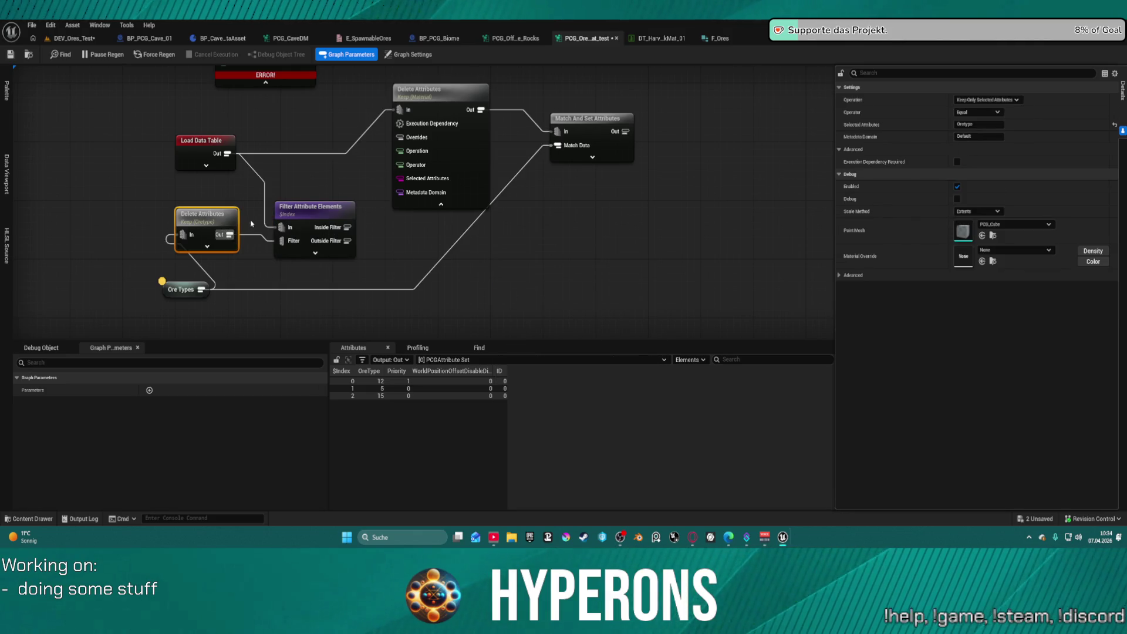
key(ctrl+v)
drag(347, 227, 458, 264)
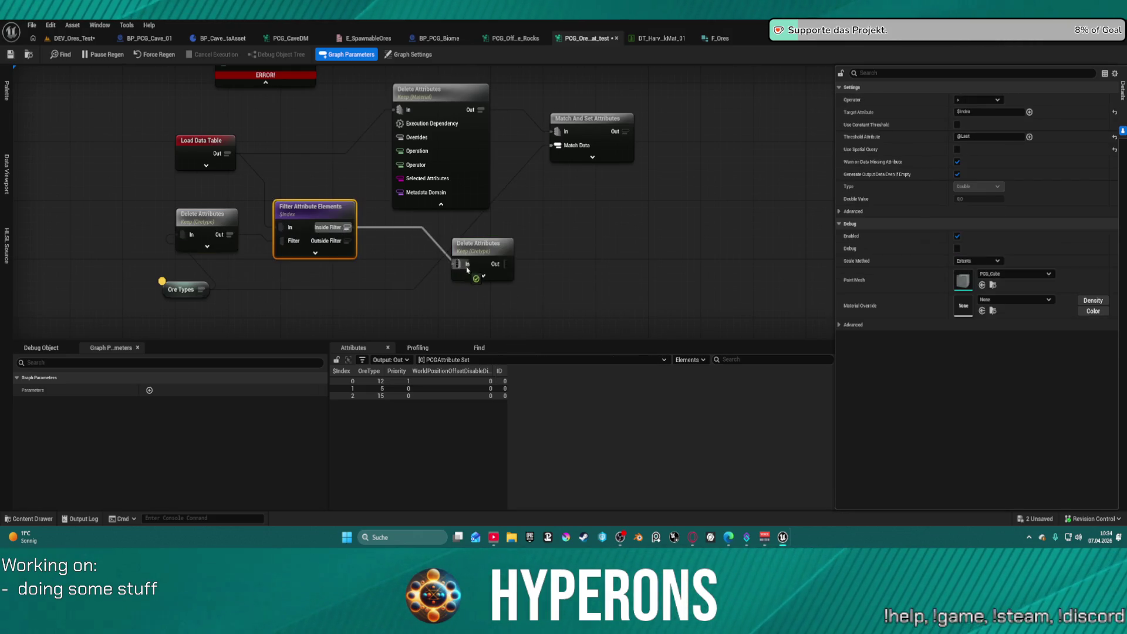
click(484, 257)
key(ctrl+z)
key(ctrl+z)
key(ctrl+z)
key(ctrl+z)
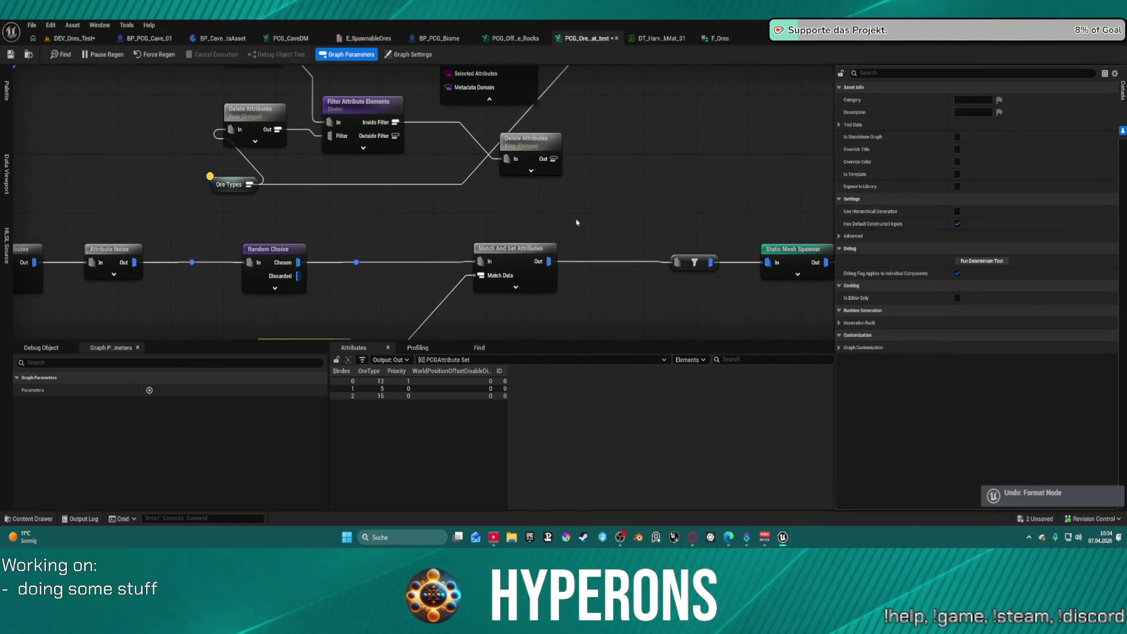
key(ctrl+s)
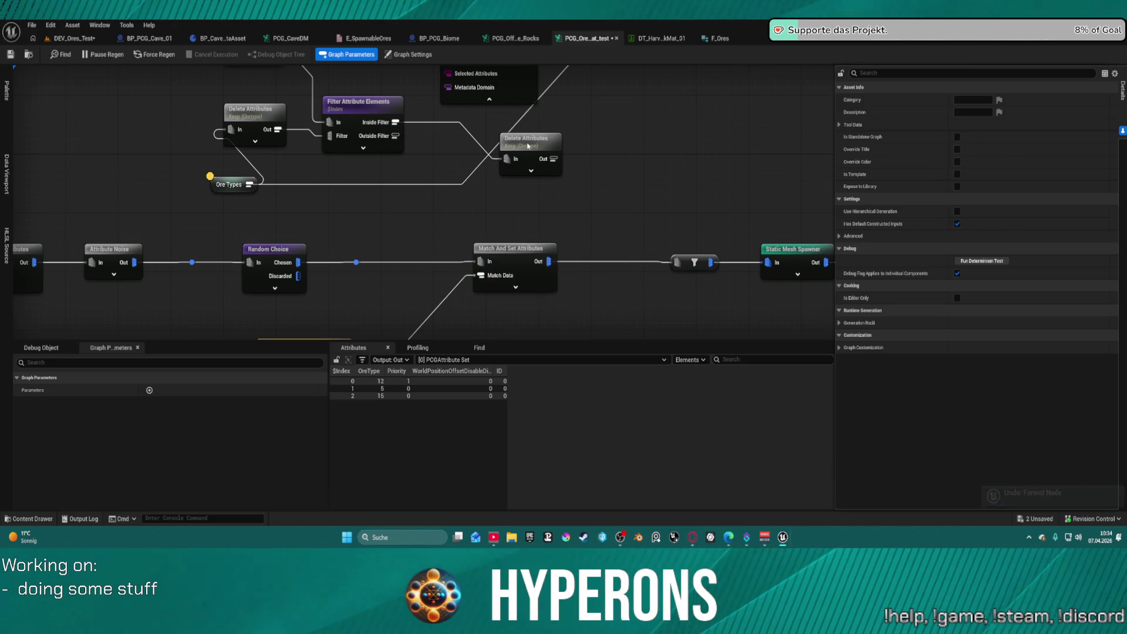
click(539, 148)
drag(644, 150, 579, 224)
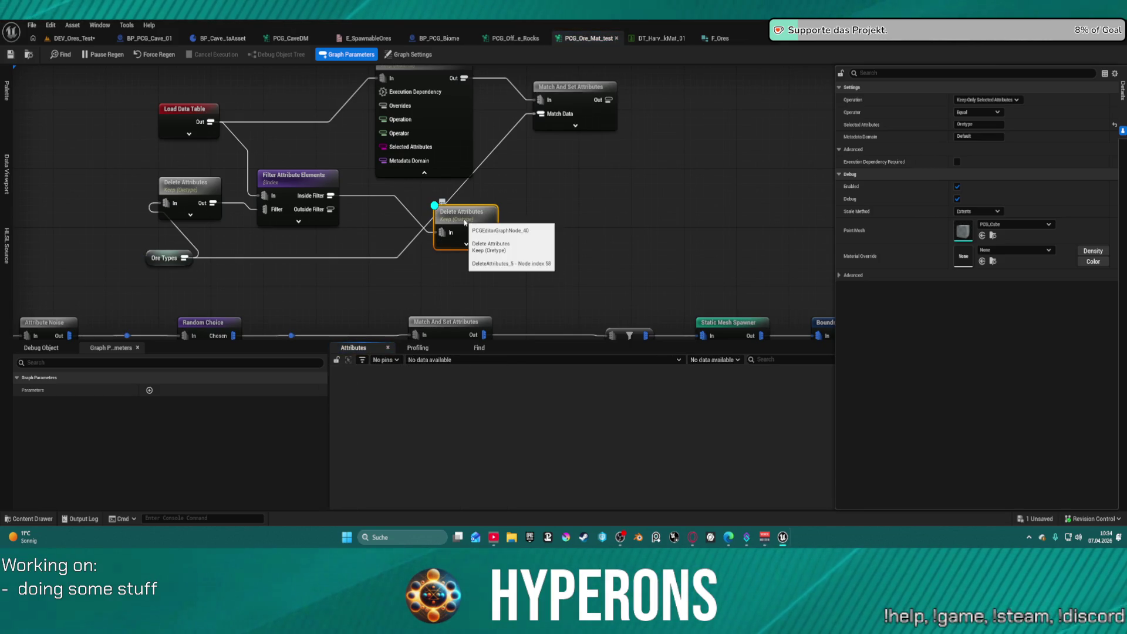
Tidy the Delete Attributes, Filter and Ore Types nodes and inspect Keep OreType output (12, 5, 15)
drag(464, 222, 490, 207)
drag(264, 175, 284, 204)
drag(188, 183, 206, 197)
drag(167, 258, 121, 273)
click(206, 207)
key(a)
mouse_move(207, 201)
mouse_down()
mouse_move(206, 226)
mouse_move(193, 236)
mouse_move(186, 222)
mouse_up()
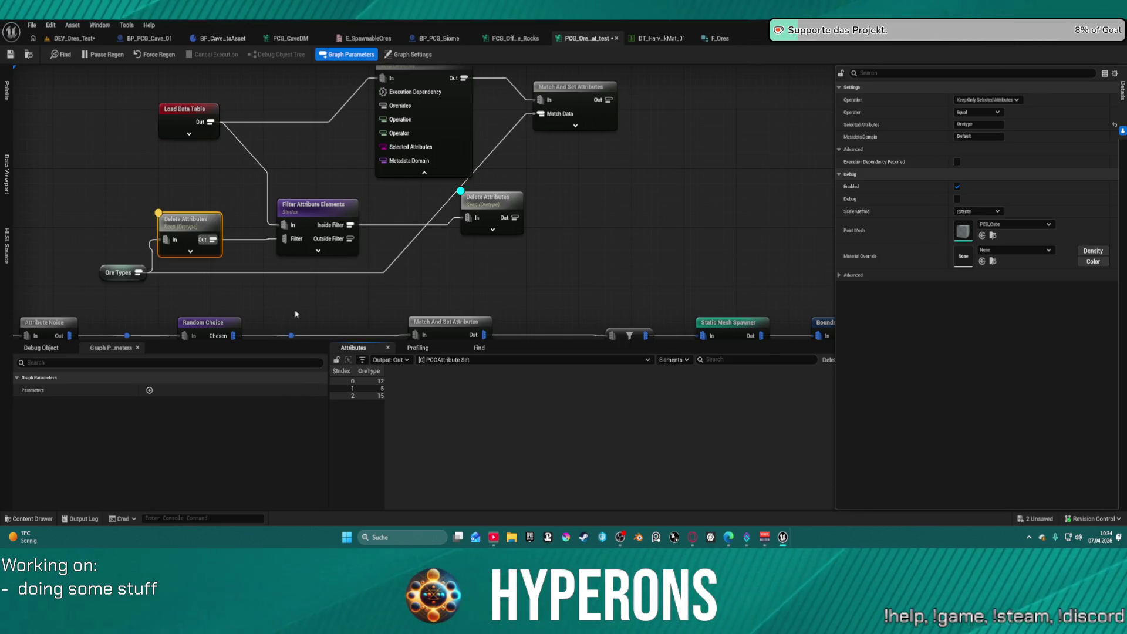
click(315, 212)
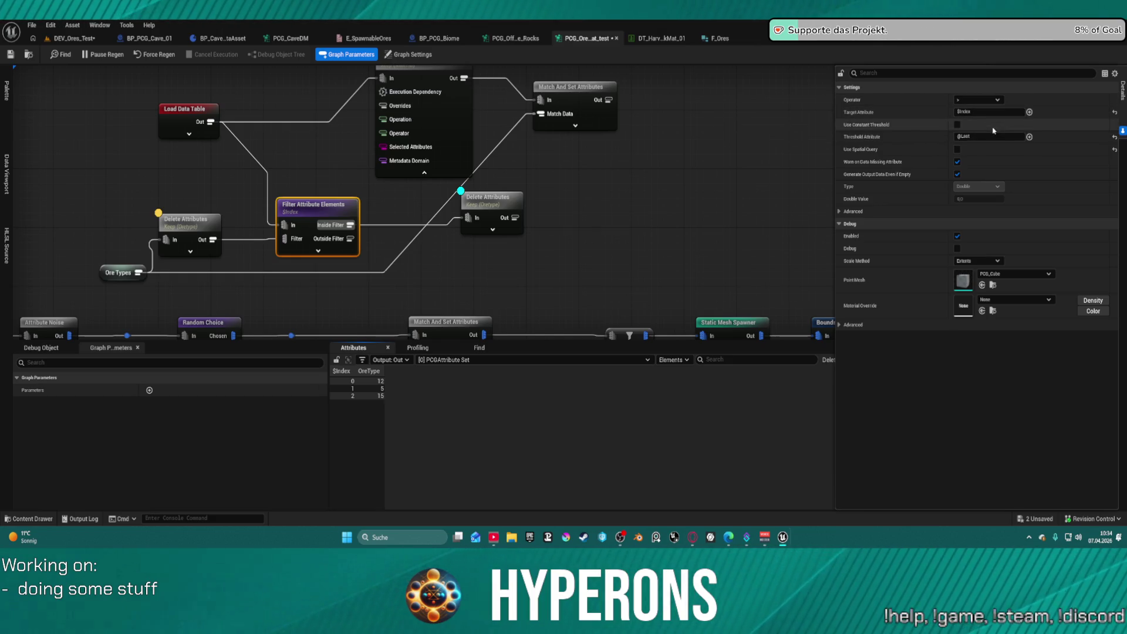
Set the filter's Operator to = and check the copied Delete Attributes node's output
click(978, 100)
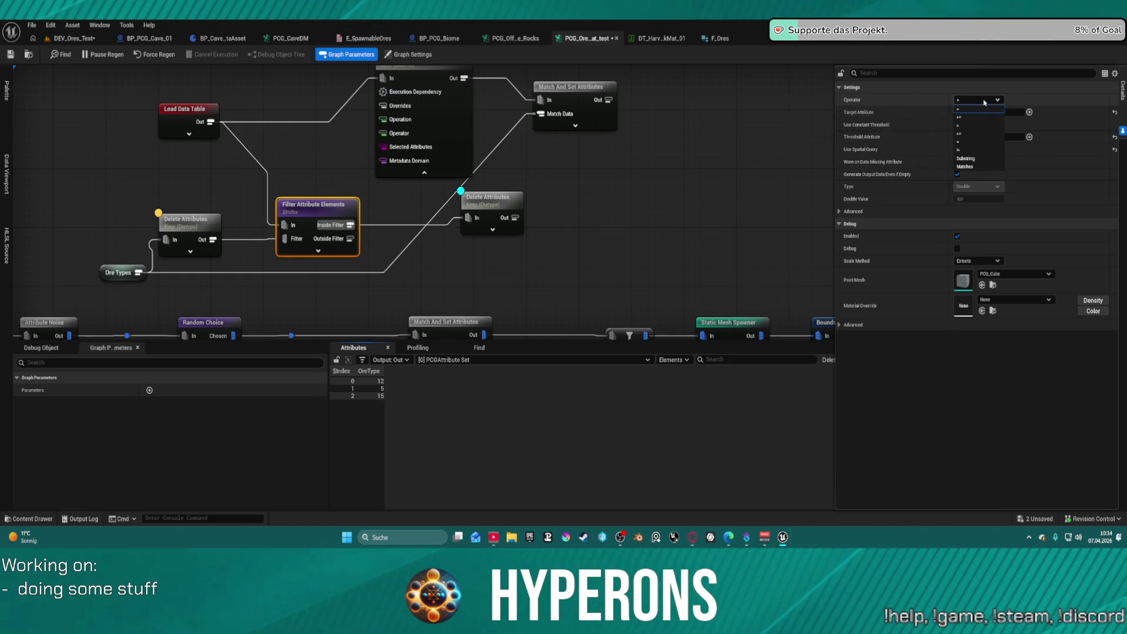
click(975, 143)
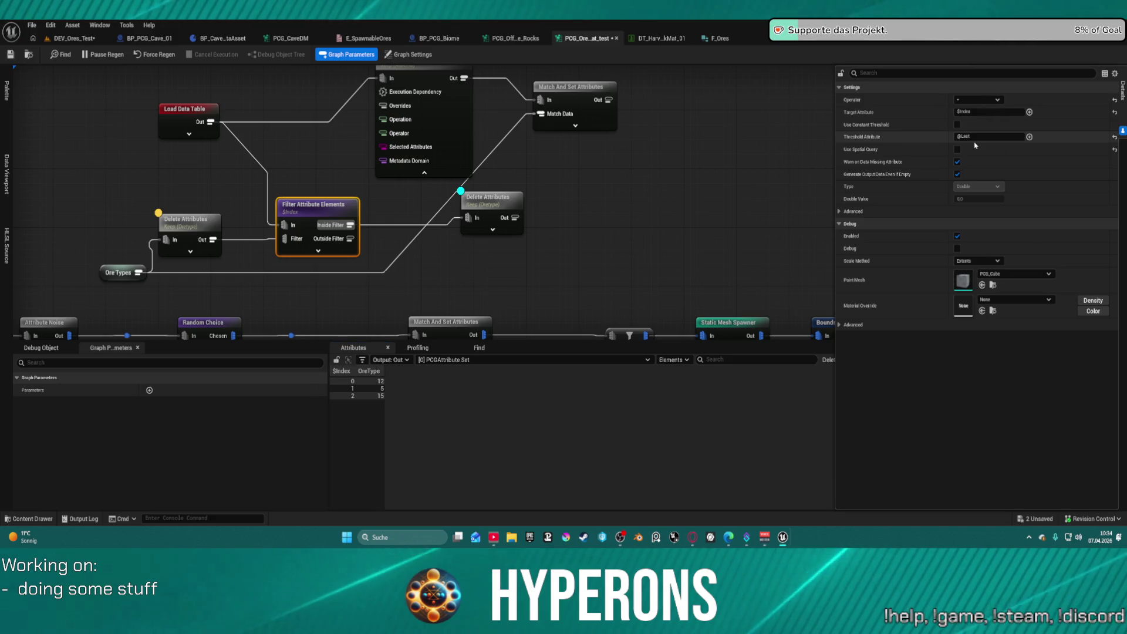
click(703, 193)
click(325, 209)
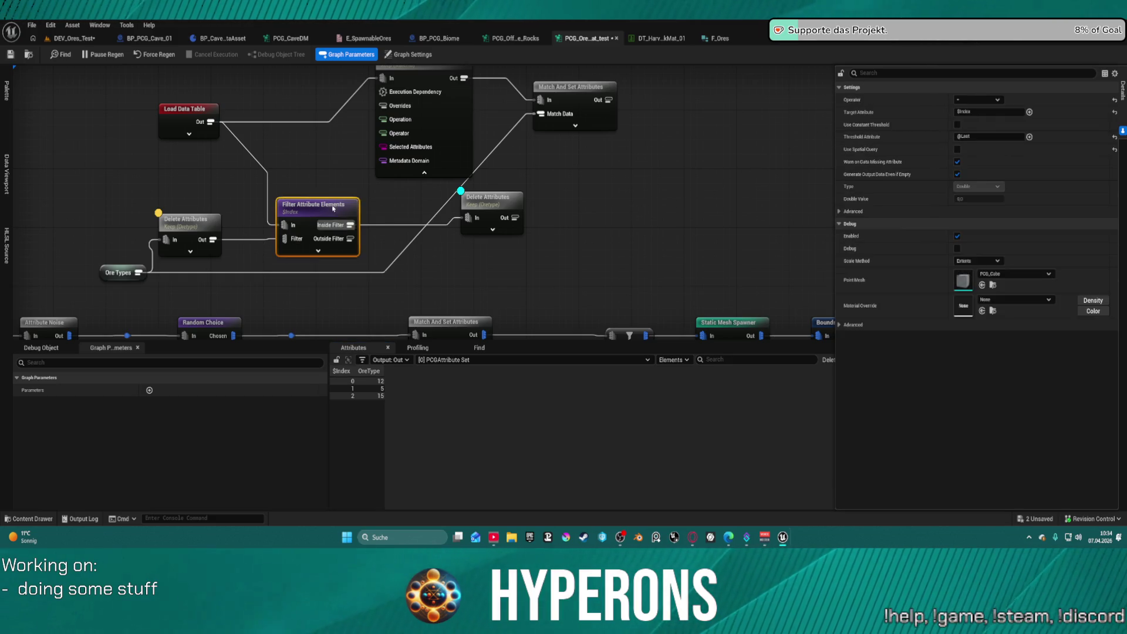
click(489, 209)
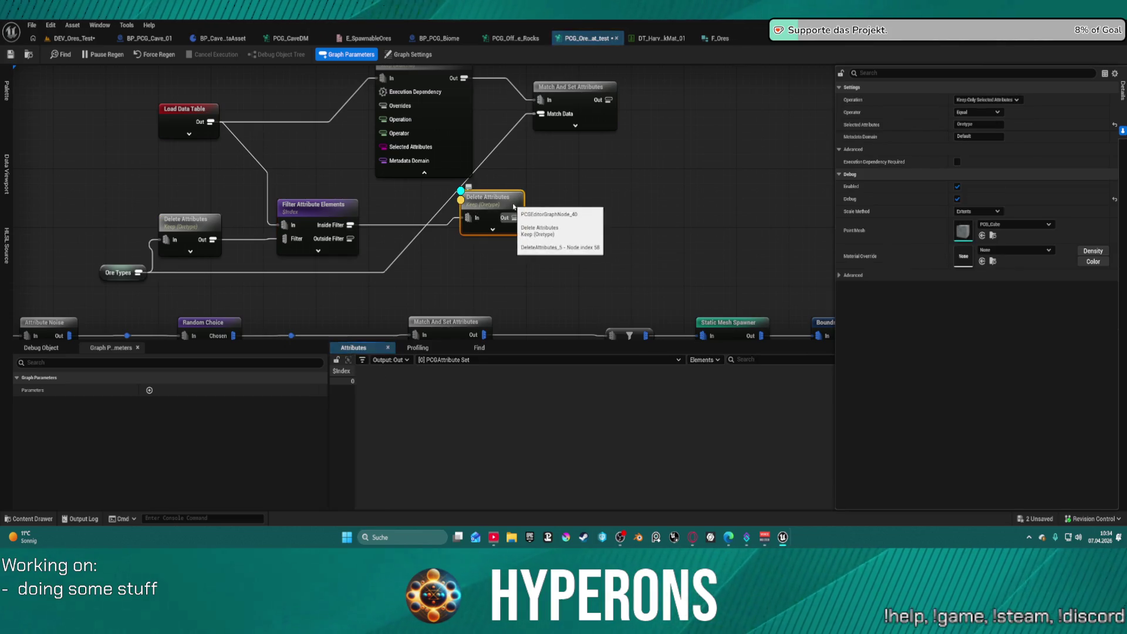
key(d)
key(ctrl+z)
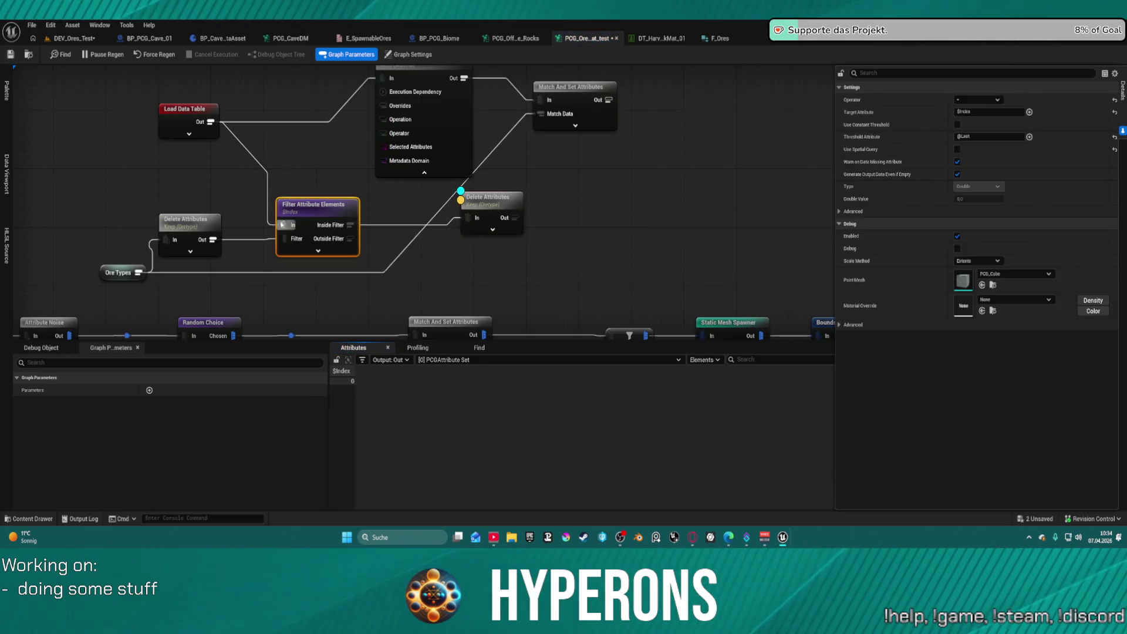
click(502, 204)
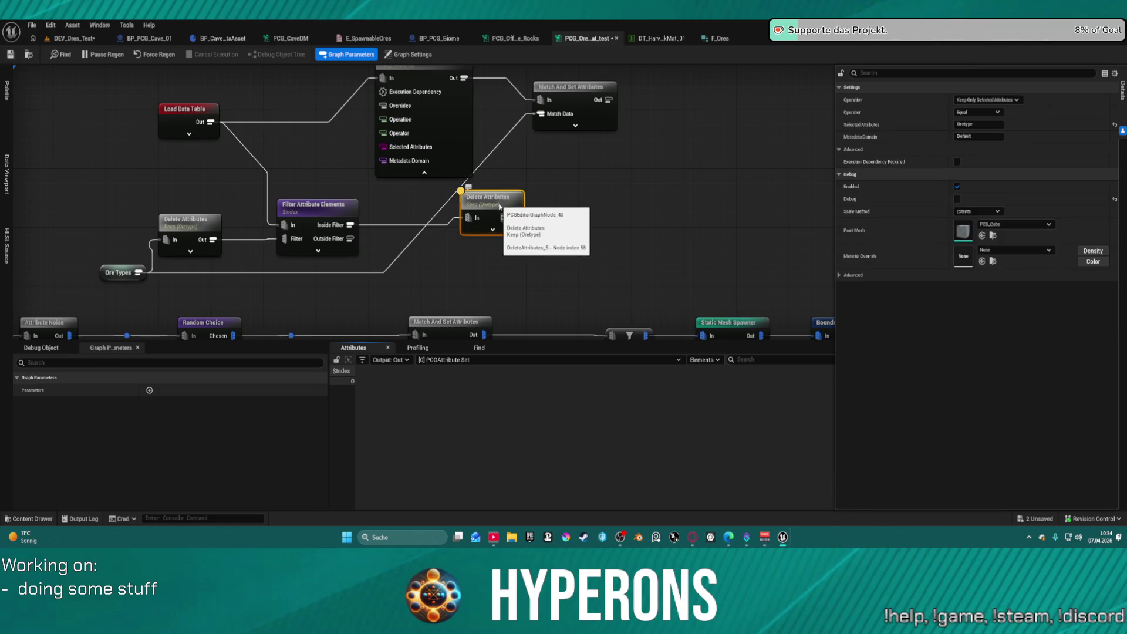
key(ctrl+z)
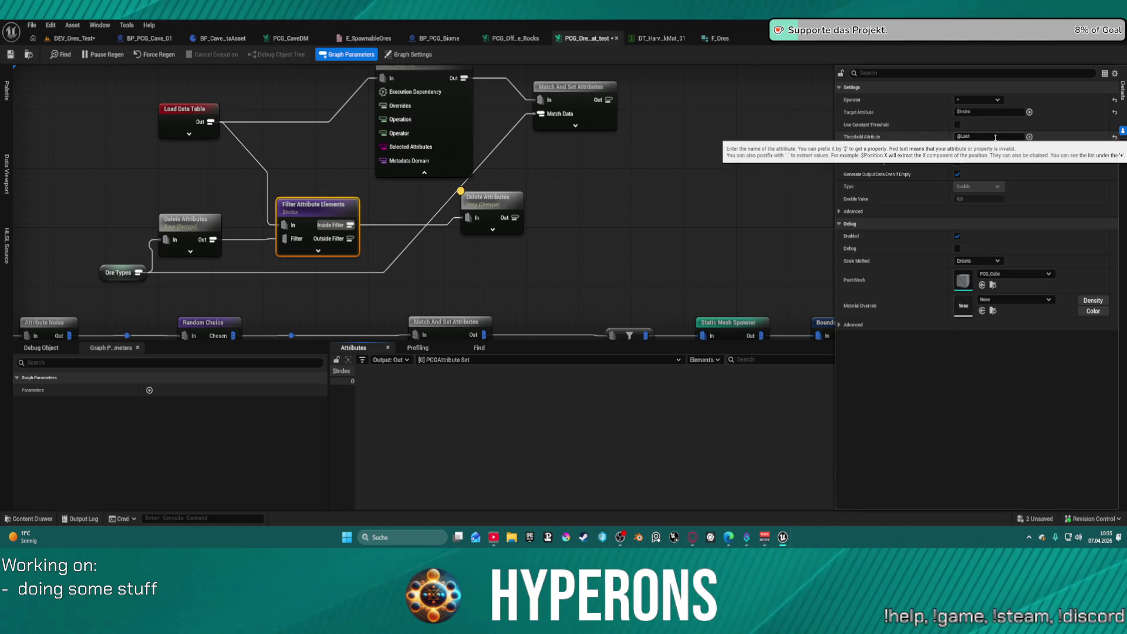
Wire Keep OreType into the filter's Filter pin and set Threshold Attribute to OreType
click(956, 126)
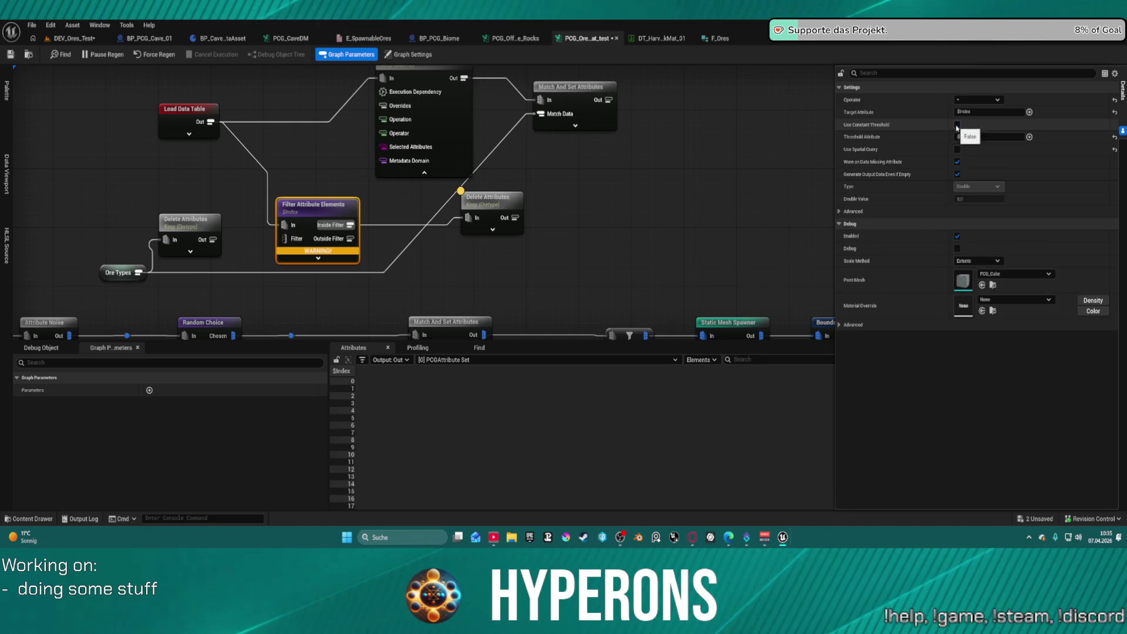
drag(213, 240, 284, 240)
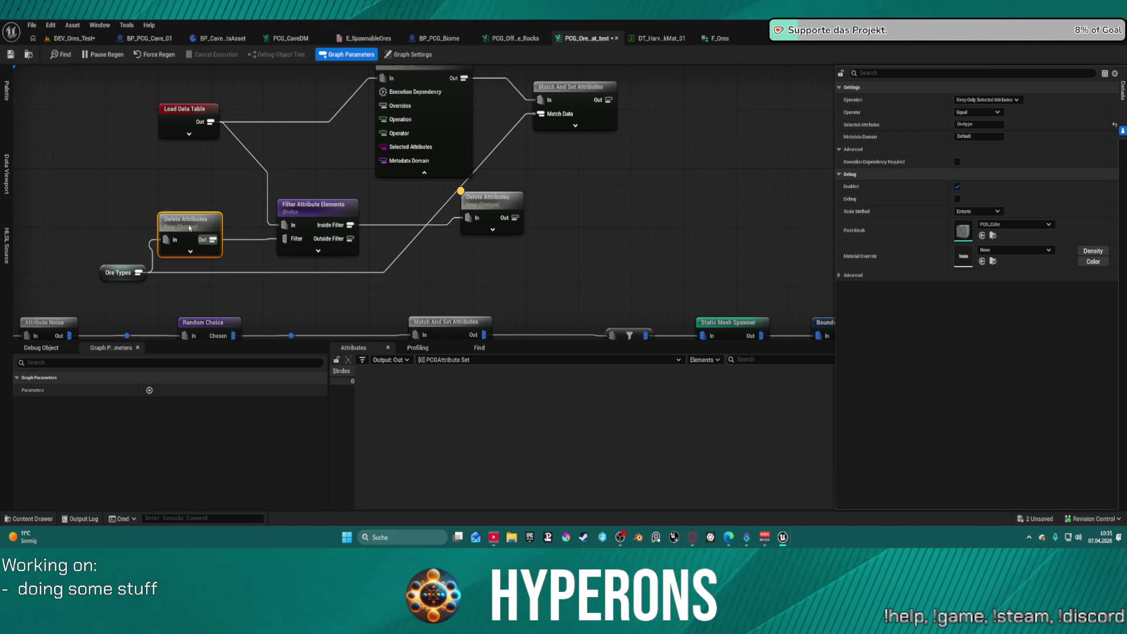
key(a)
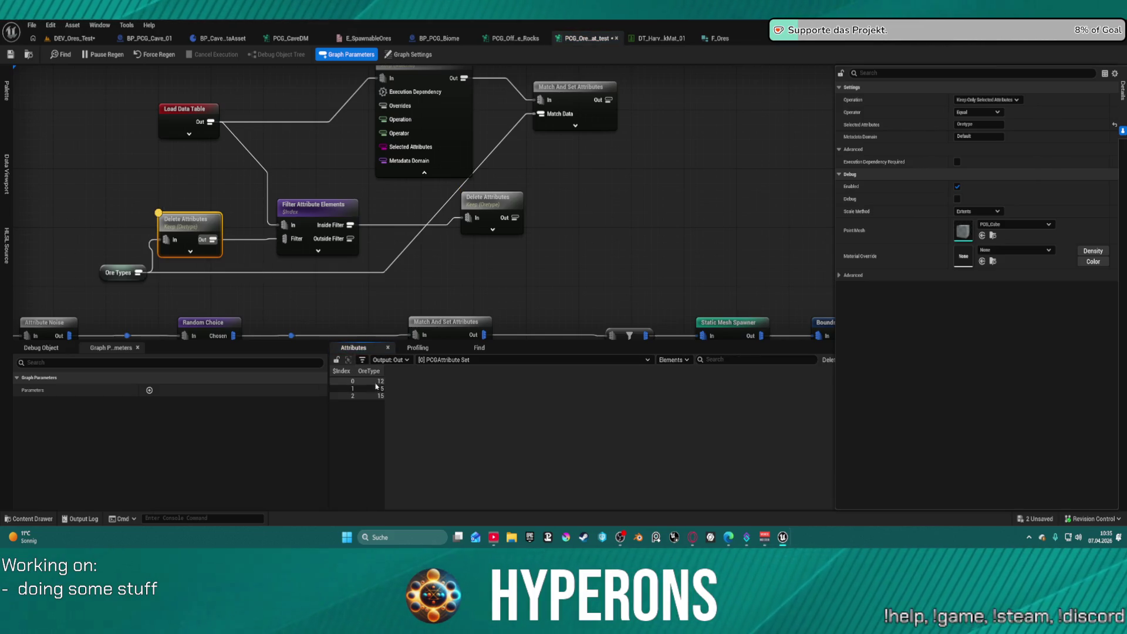
click(314, 206)
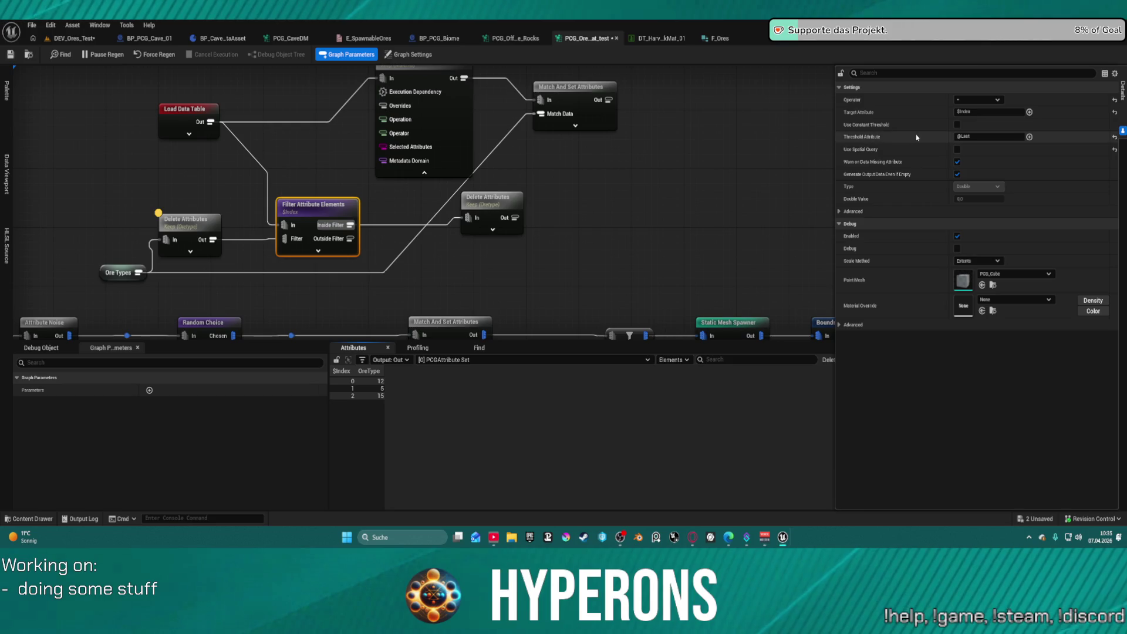
click(994, 136)
text(OreType)
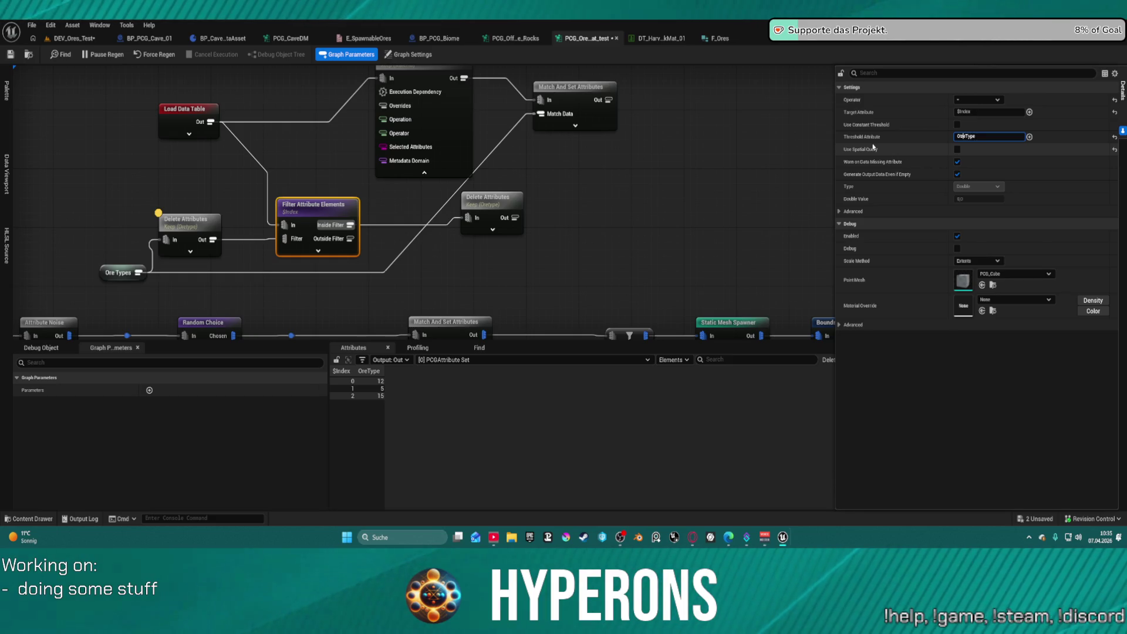
key(Return)
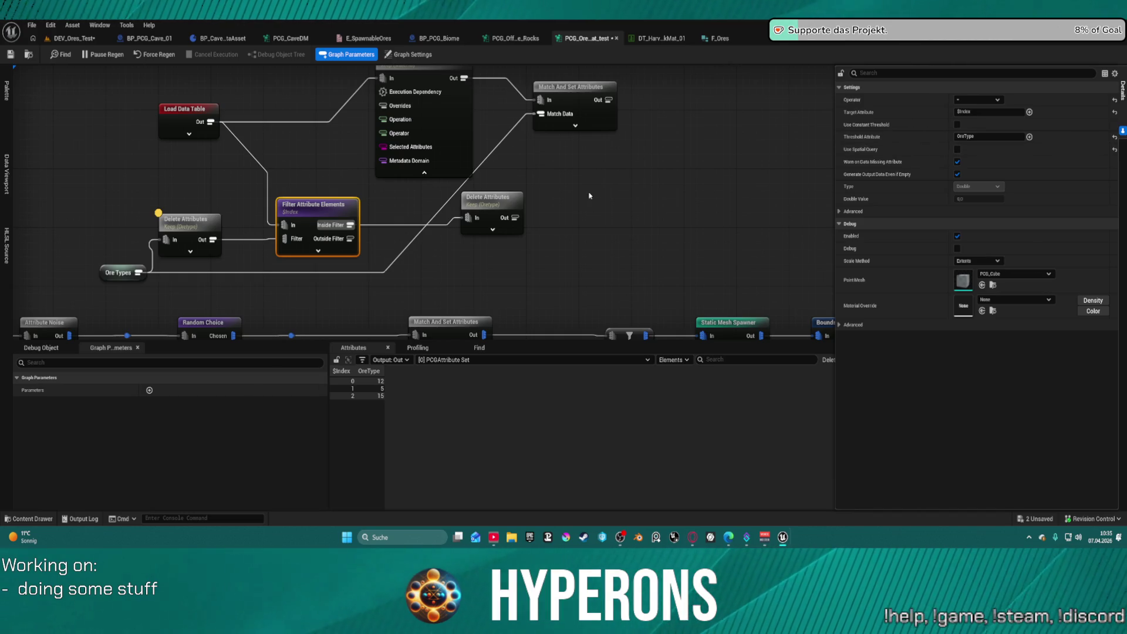
click(490, 202)
key(a)
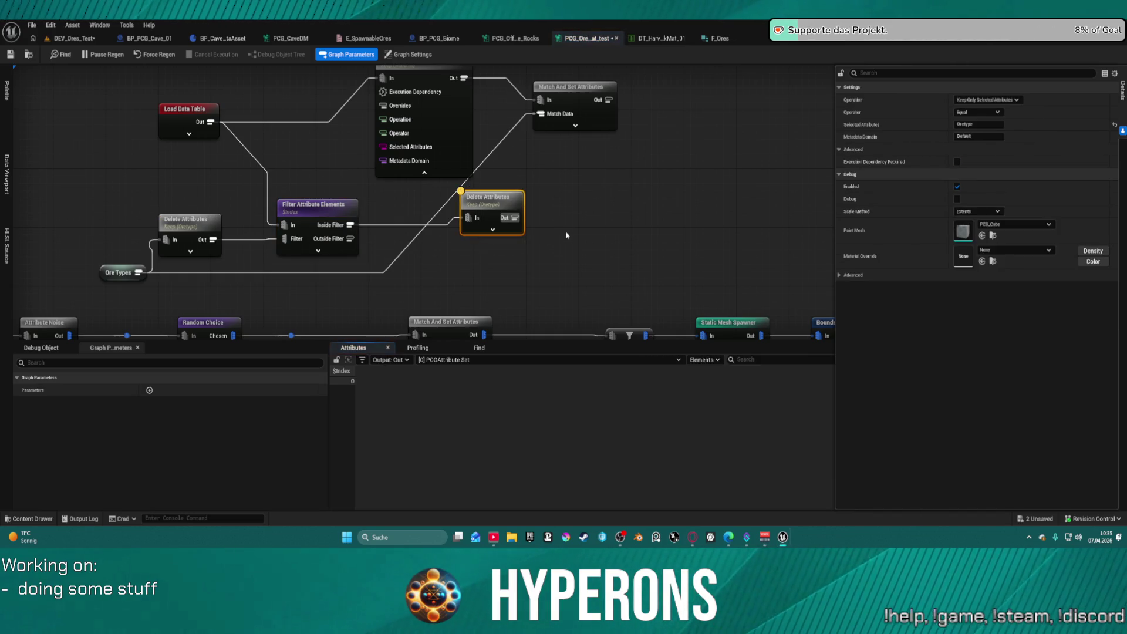
click(287, 209)
Review the filtered output sorted by Static Mesh and Material, then shift Delete Attributes left and the filter right
key(a)
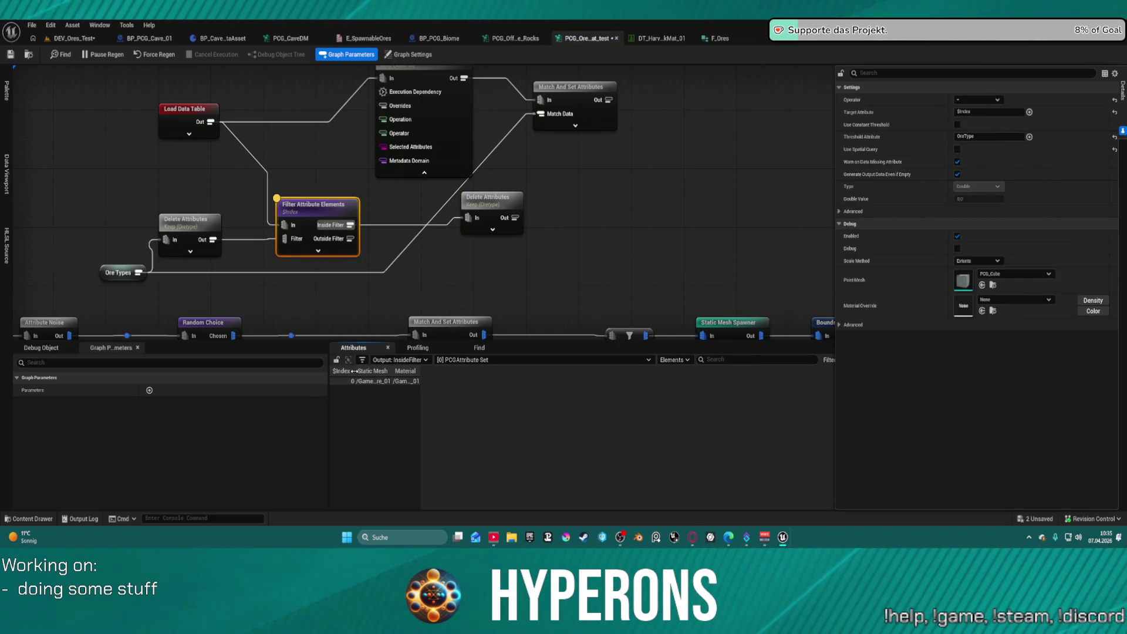
click(360, 371)
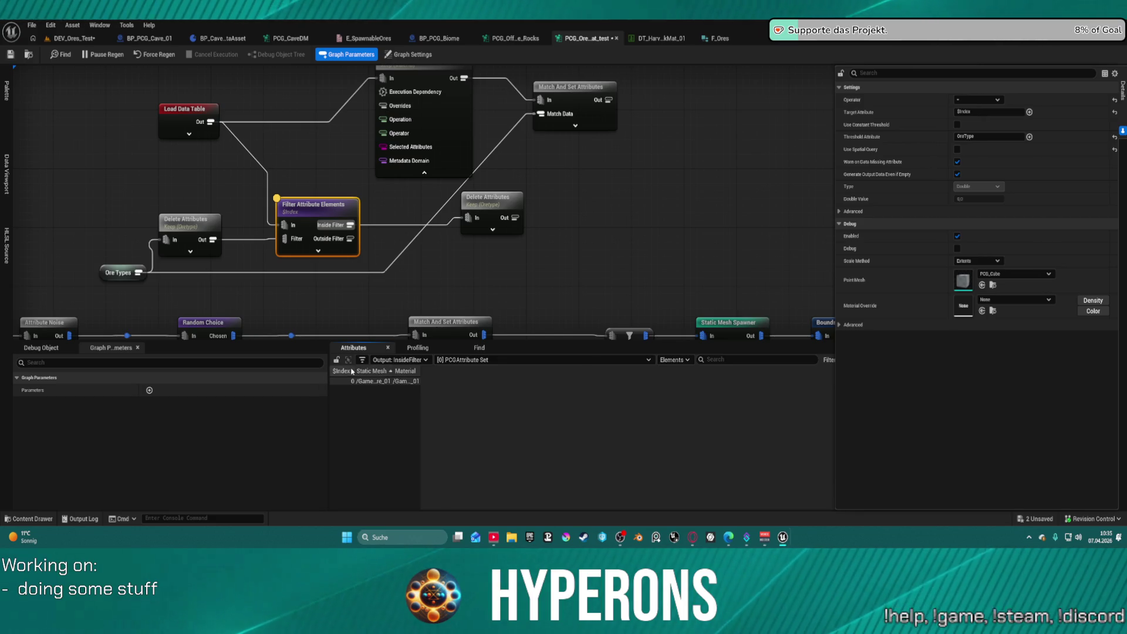
drag(354, 369, 531, 380)
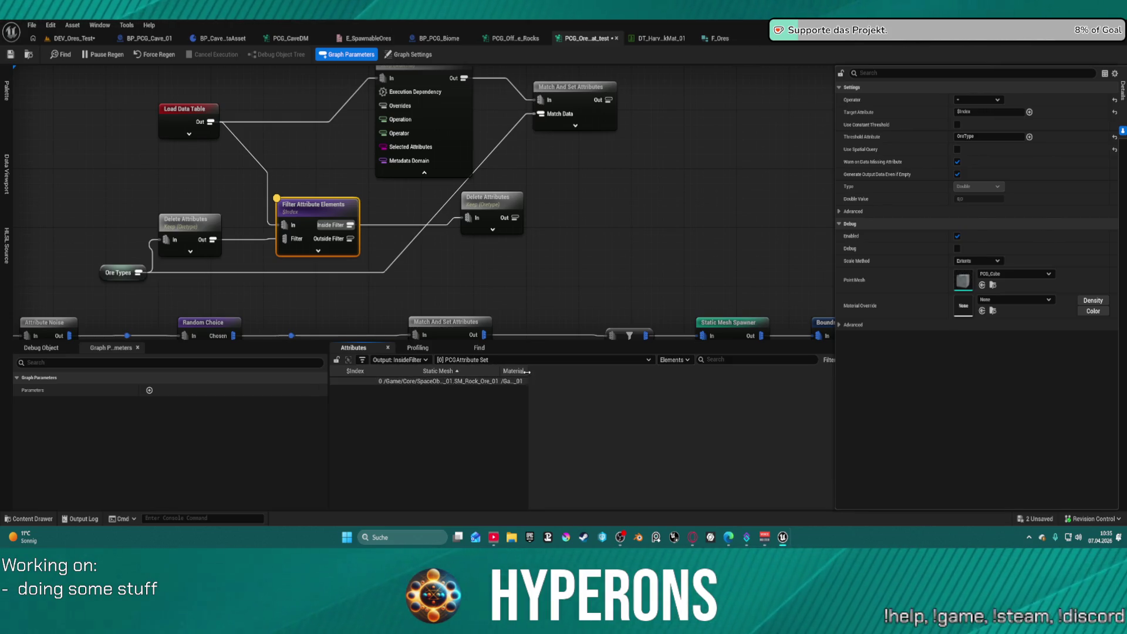
click(526, 374)
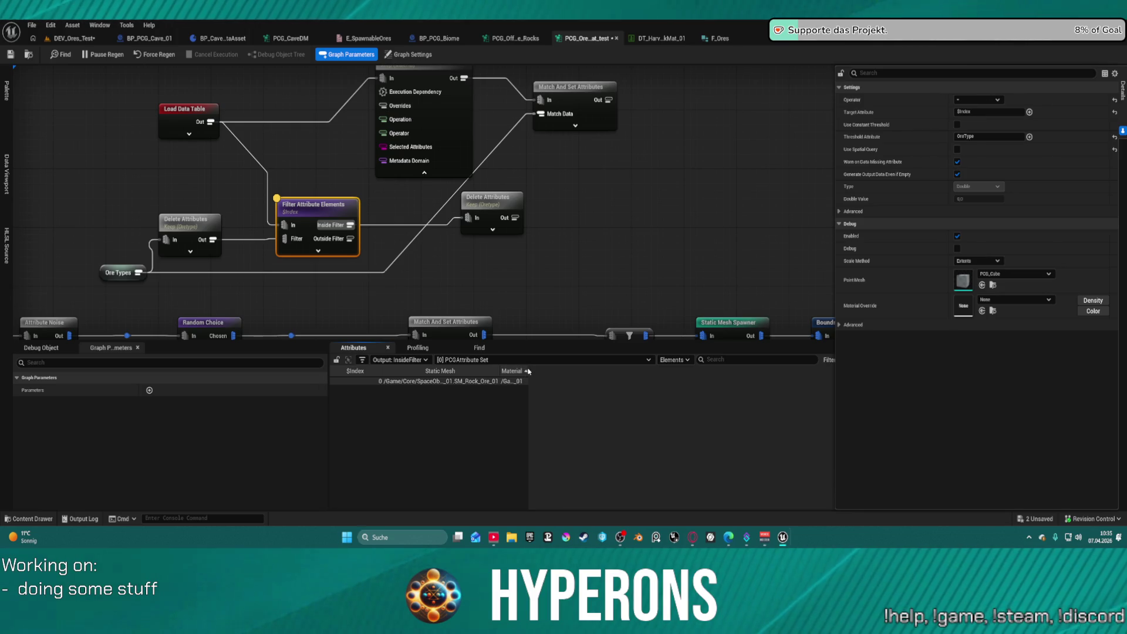
drag(526, 370, 763, 373)
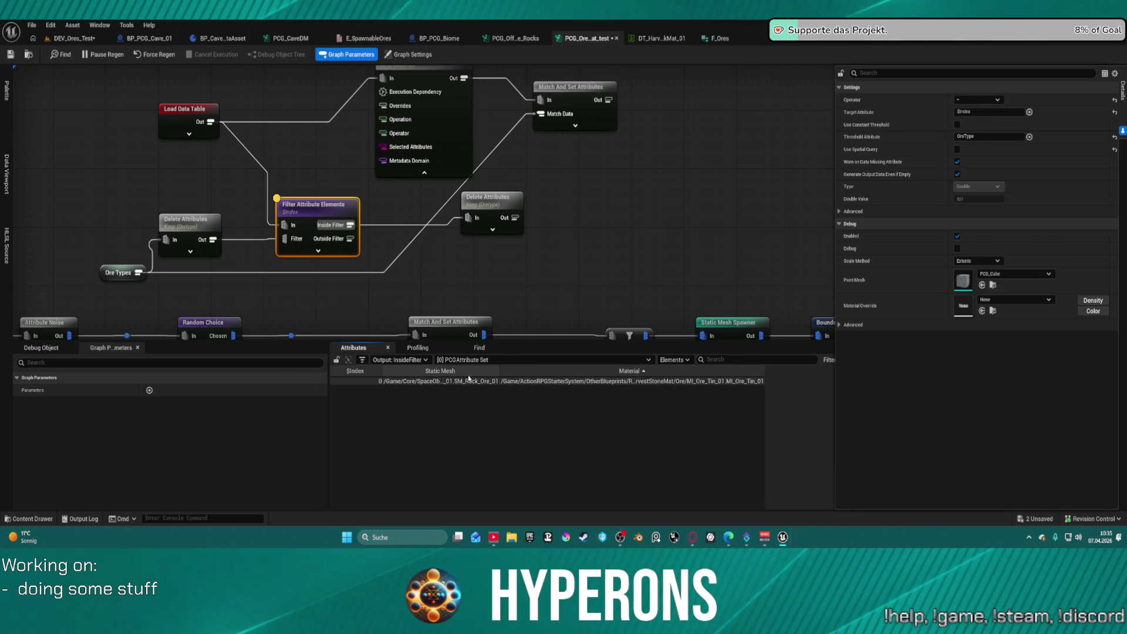
drag(386, 371, 355, 372)
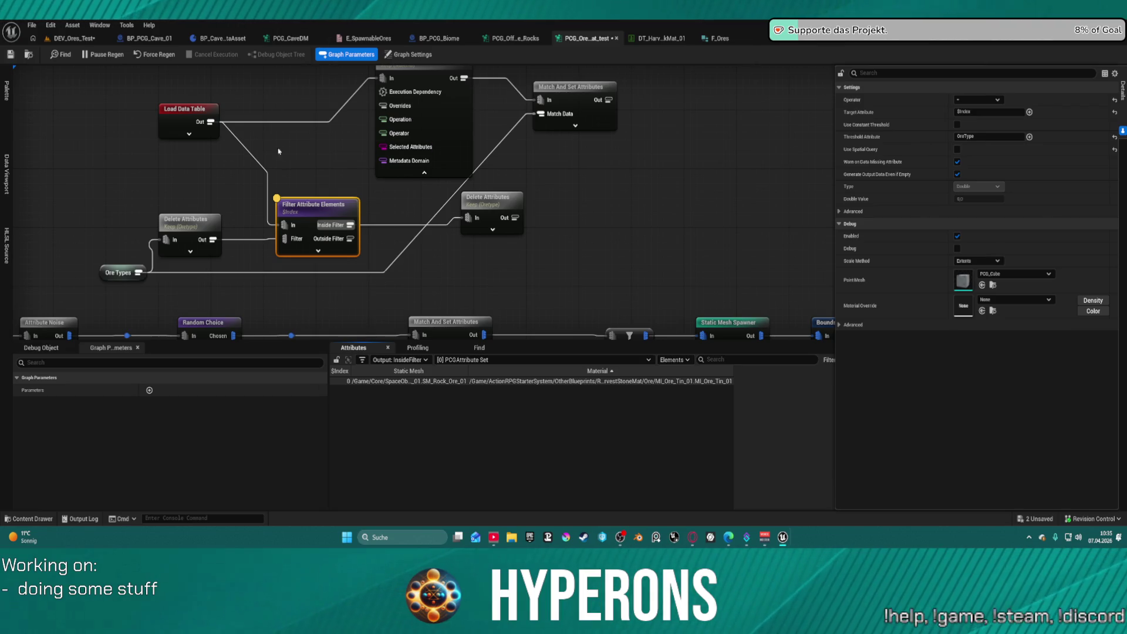
mouse_move(451, 80)
mouse_down()
mouse_move(417, 94)
mouse_move(329, 88)
mouse_move(342, 176)
mouse_move(388, 198)
mouse_up()
mouse_move(606, 99)
mouse_down()
mouse_move(592, 138)
mouse_move(348, 219)
mouse_up()
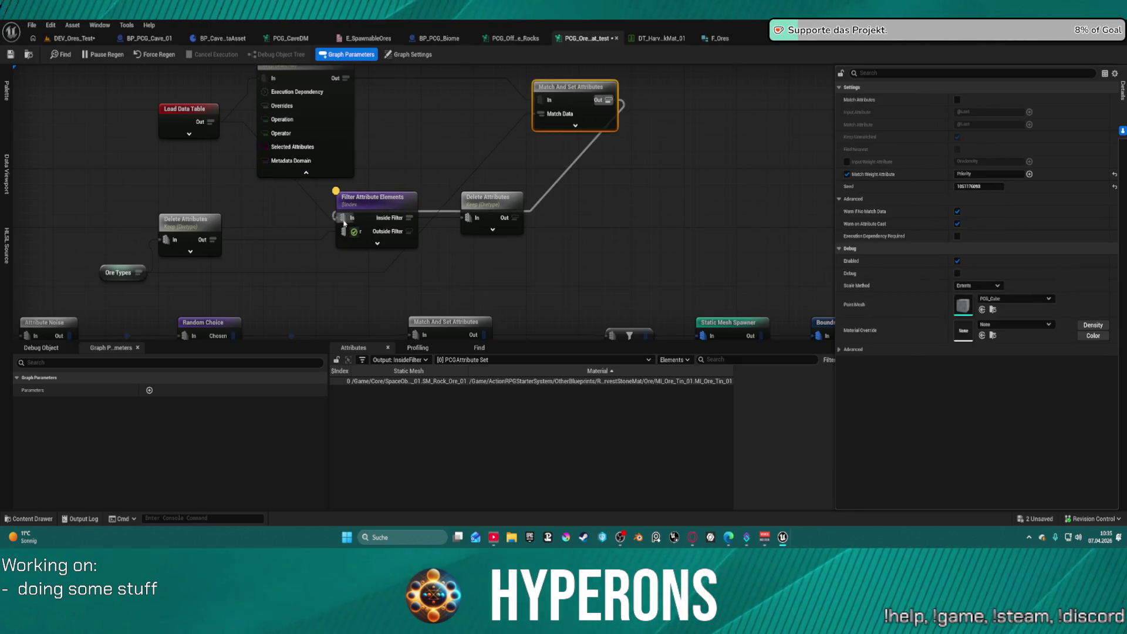
Feed Match And Set Attributes into the filter instead of Load Data Table, and rearrange the nodes
click(314, 202)
alt+click(314, 201)
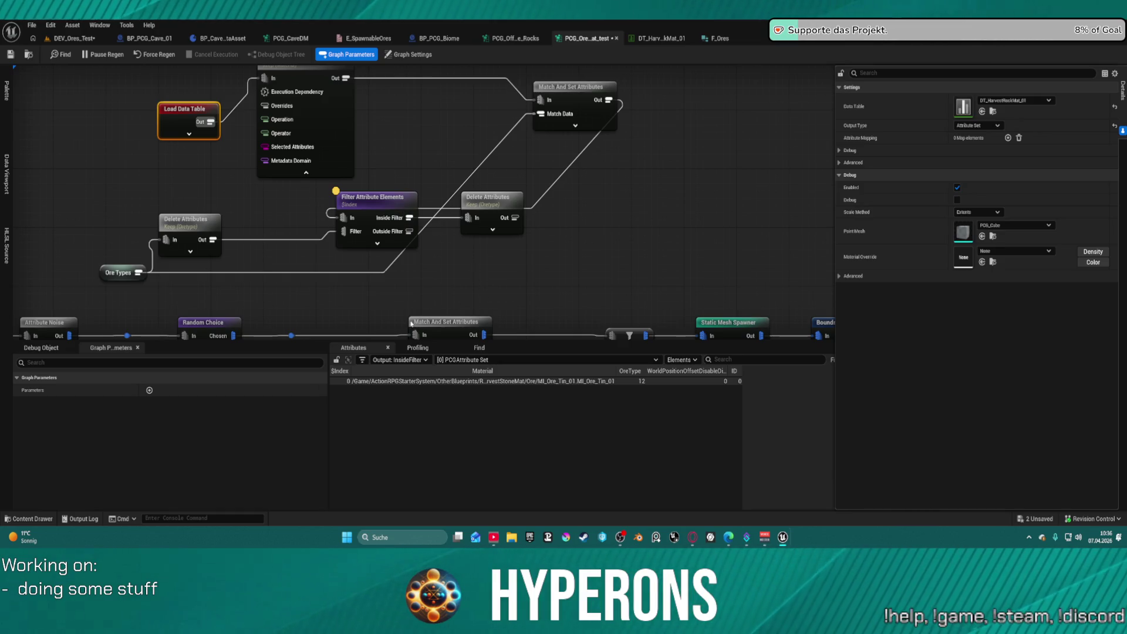
drag(487, 202, 669, 207)
drag(370, 207, 600, 214)
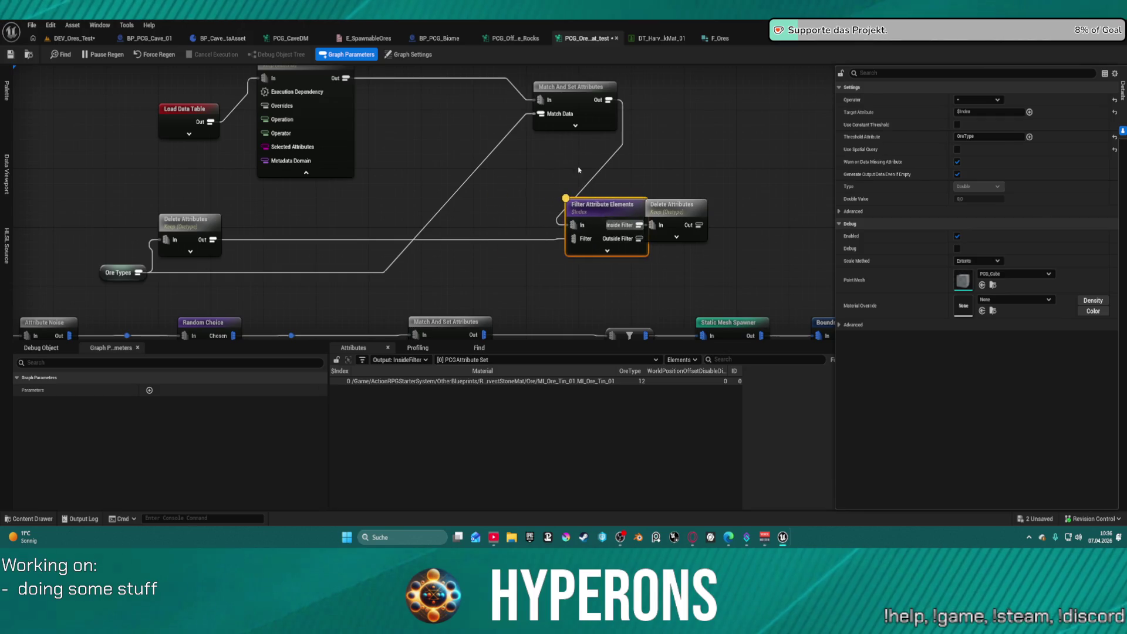
drag(552, 87, 407, 160)
drag(307, 175, 293, 227)
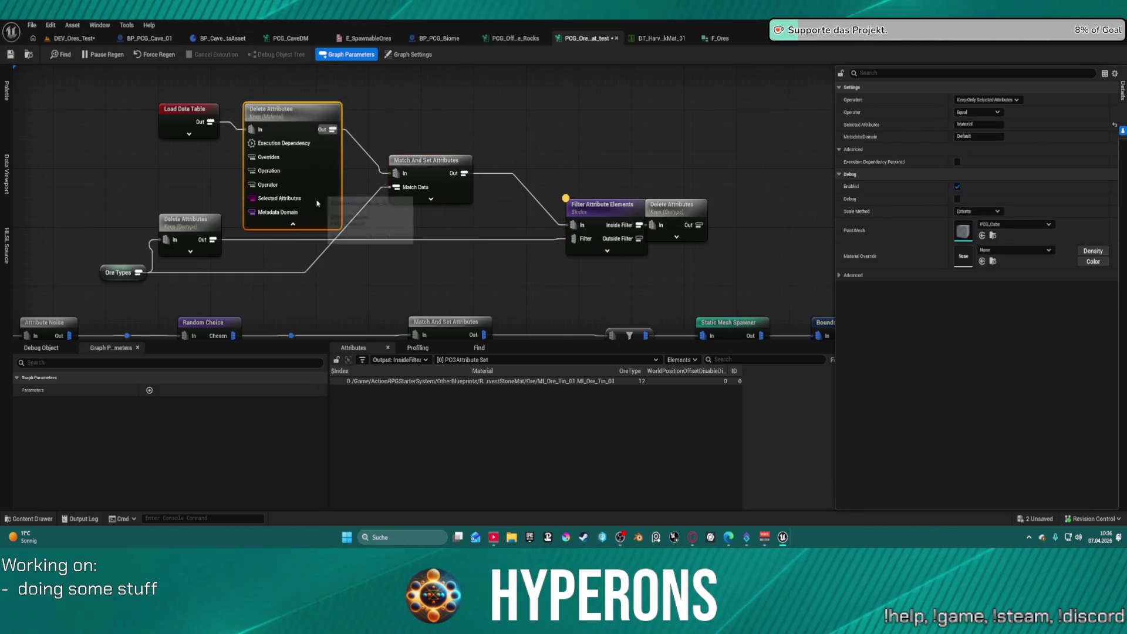
click(294, 226)
Place the filter beside Match And Set, the Oretype Delete Attributes below, and Ore Types up
click(426, 188)
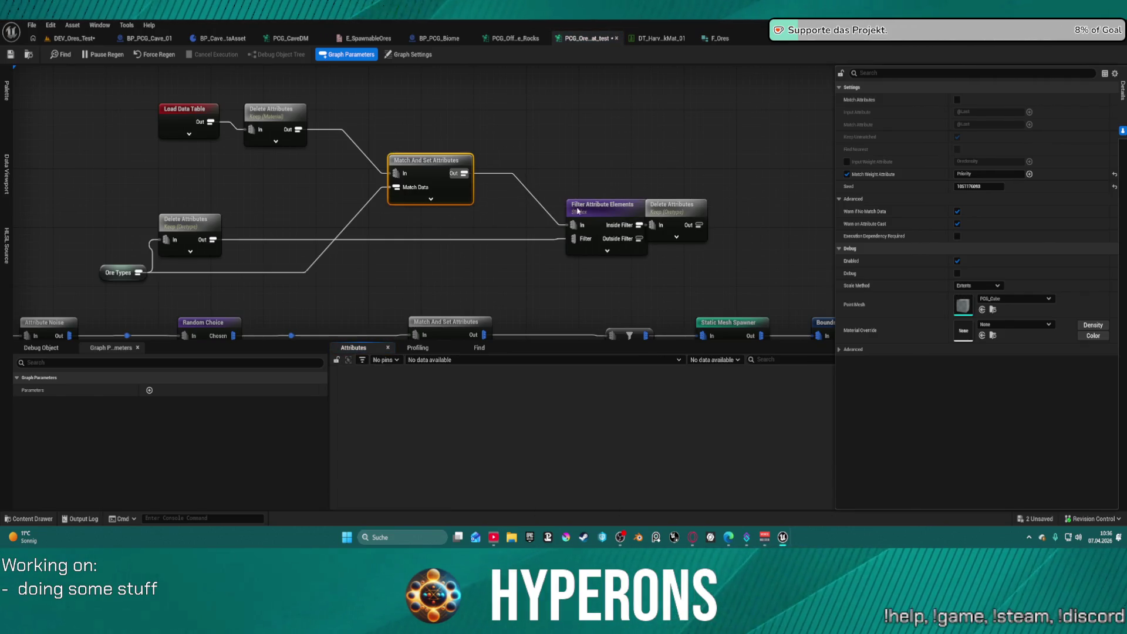
click(525, 129)
drag(589, 208, 529, 156)
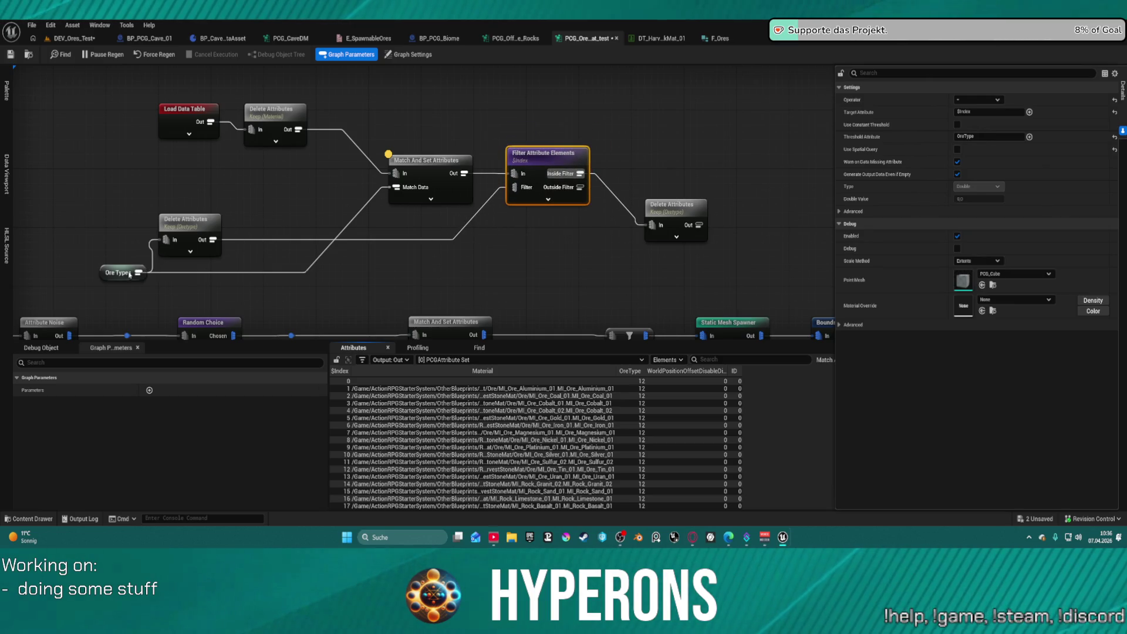
mouse_move(212, 240)
mouse_down()
mouse_move(434, 266)
mouse_move(436, 277)
mouse_up()
drag(113, 274, 248, 200)
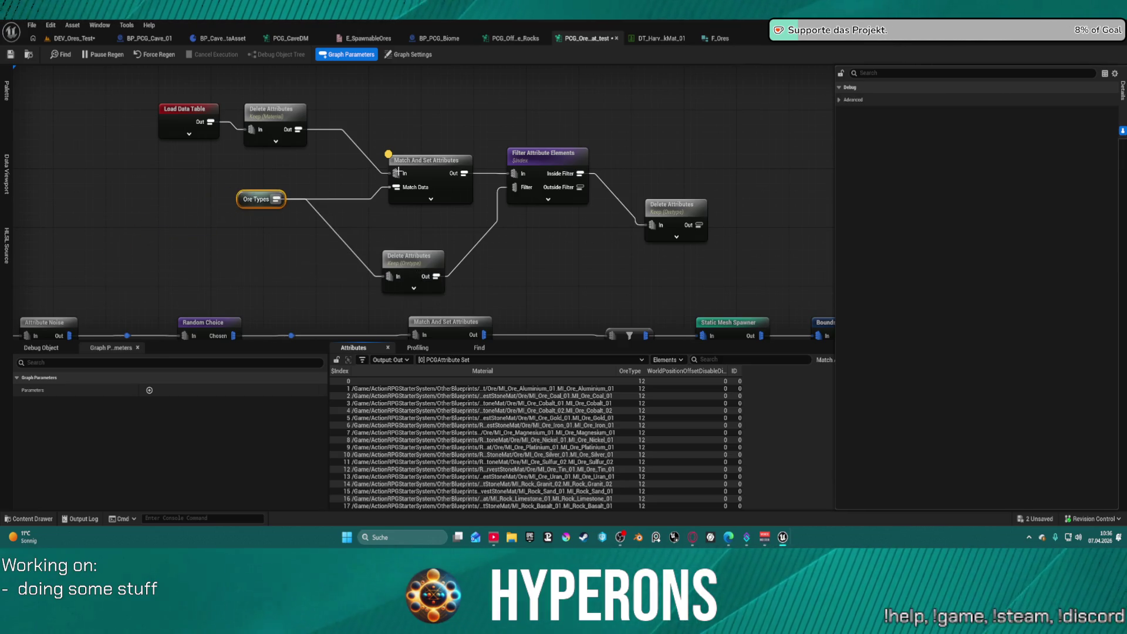
Check the filter's output sorted by Material and open the E_HarvestStone_Materials enum
click(426, 160)
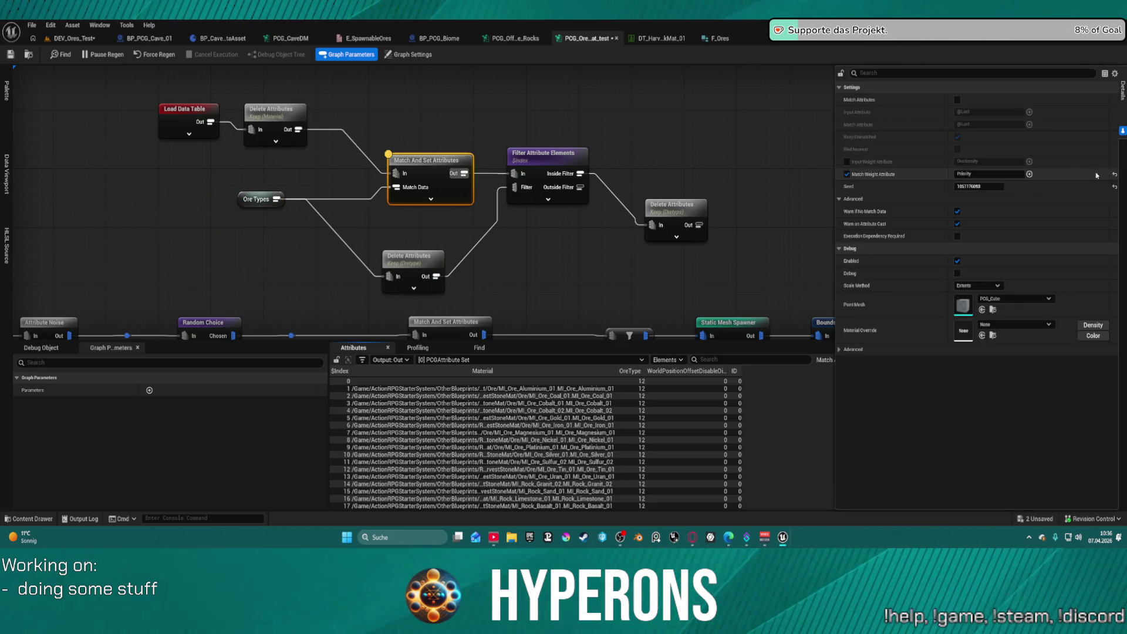
click(549, 163)
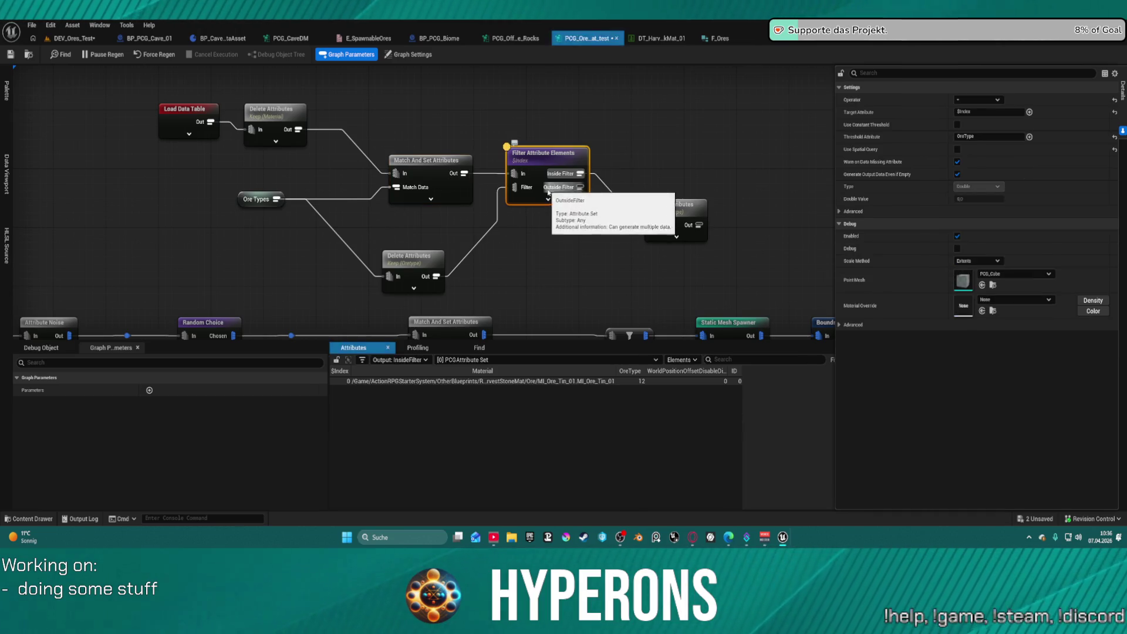
click(612, 371)
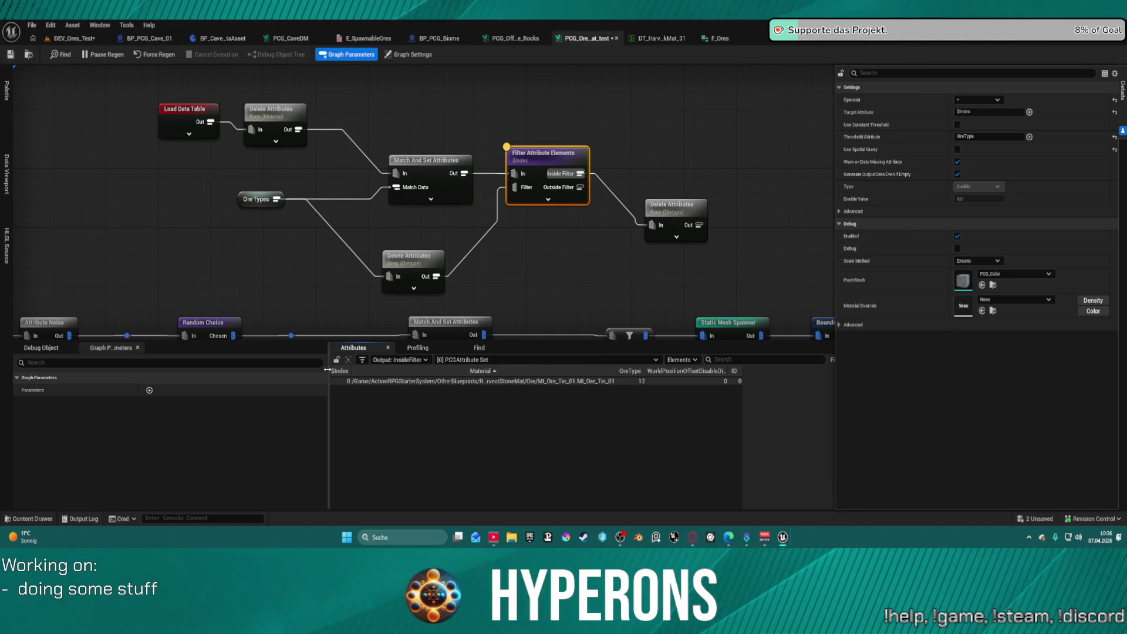
drag(327, 372, 276, 372)
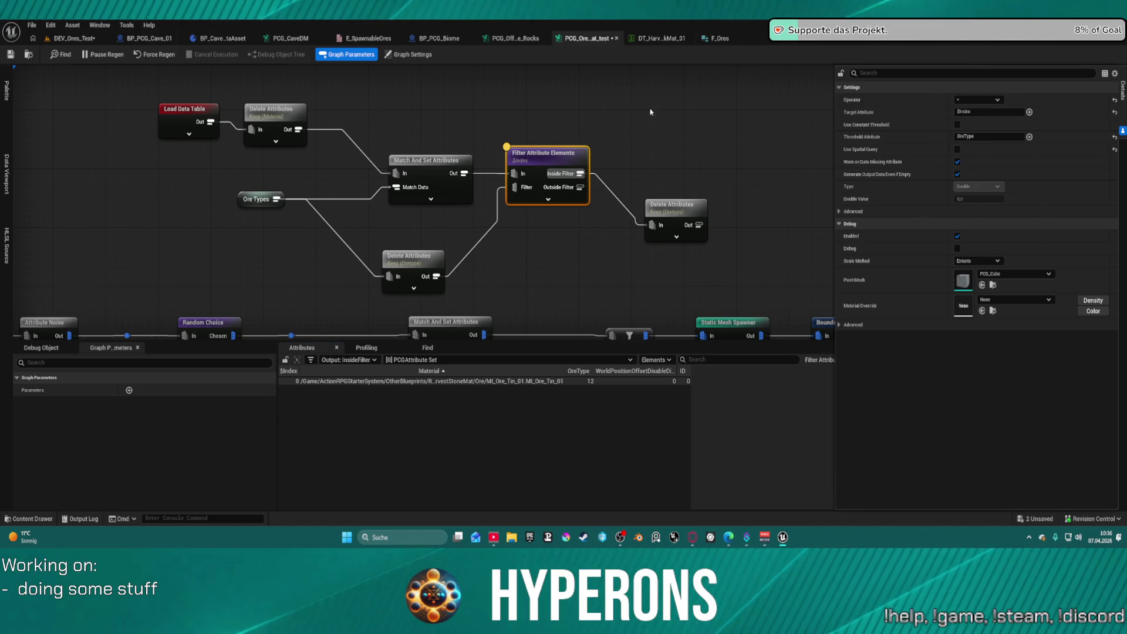
click(369, 38)
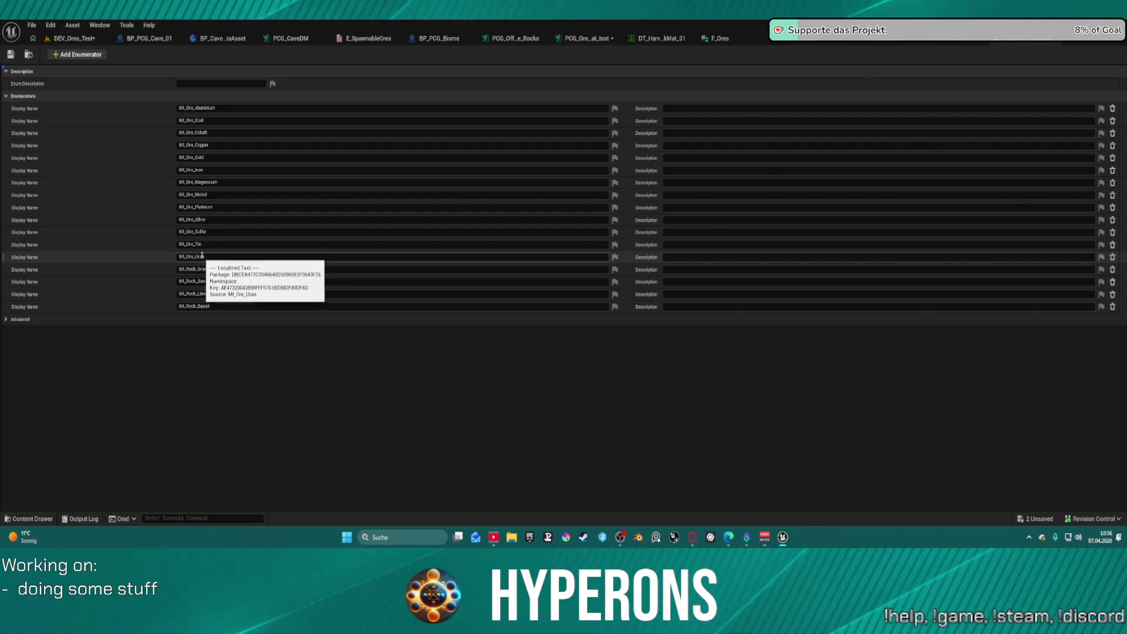
Switch from the enum to the DT_HarvestRockMat_01 table showing NewRow and 17 ore rows
click(662, 38)
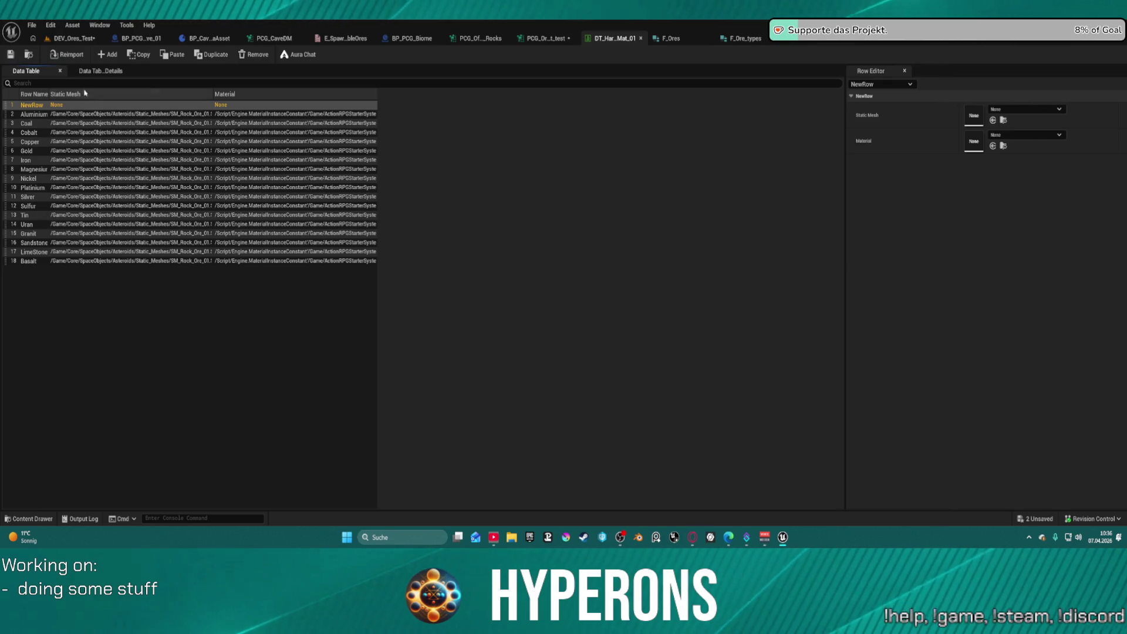
Remove the blank NewRow from DT_HarvestRockMat_01, save it, and go back to PCG_Ore_at_test
click(263, 54)
click(11, 54)
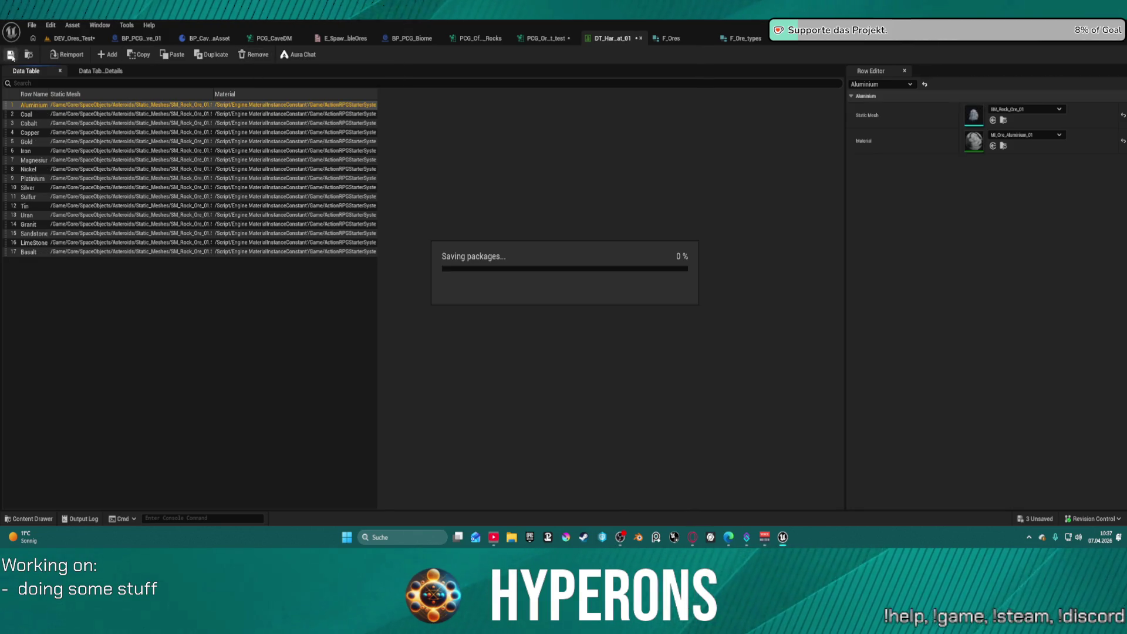
click(559, 39)
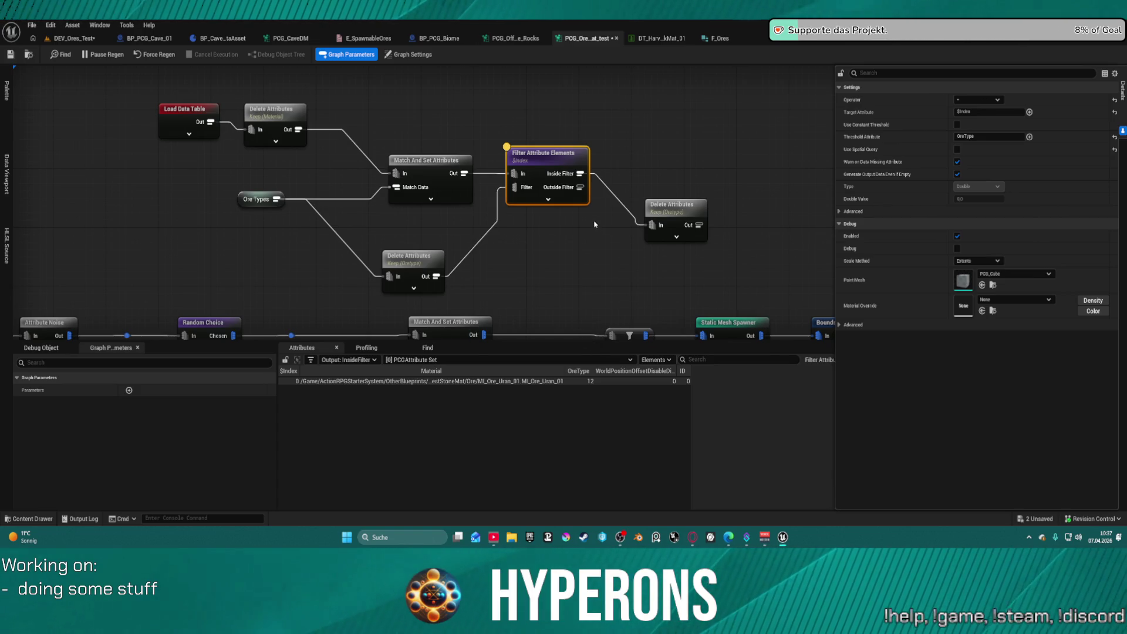
Move Delete Attributes, Keep Material and Load Data Table beside Match And Set, then open F_Ore_types
drag(423, 262, 422, 217)
drag(266, 109, 337, 151)
drag(175, 117, 234, 167)
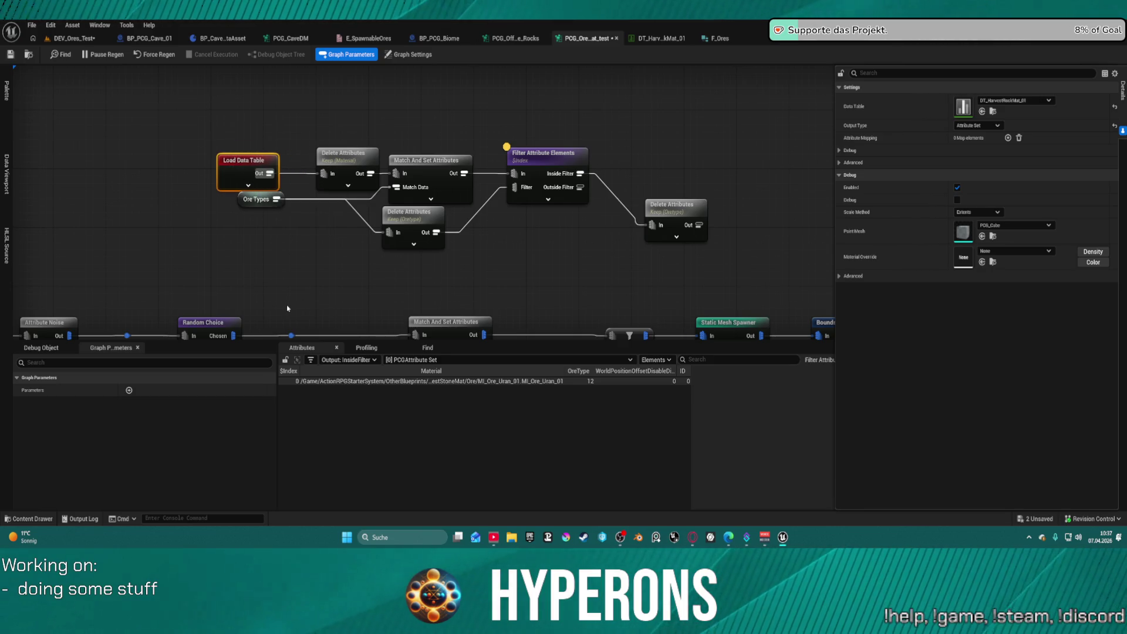
click(443, 178)
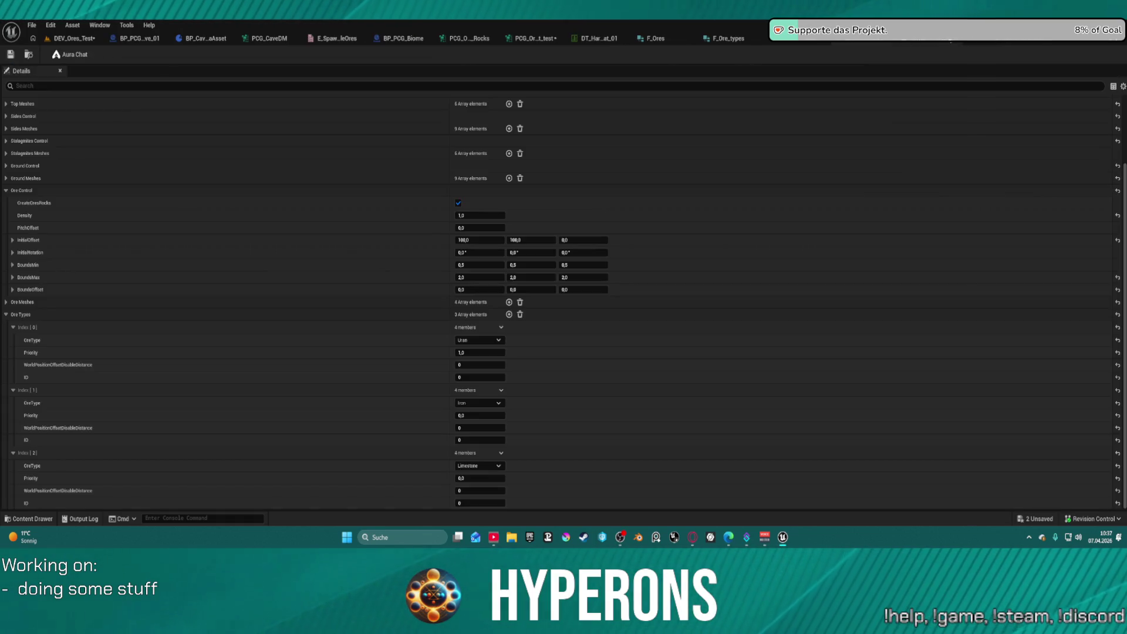
click(220, 38)
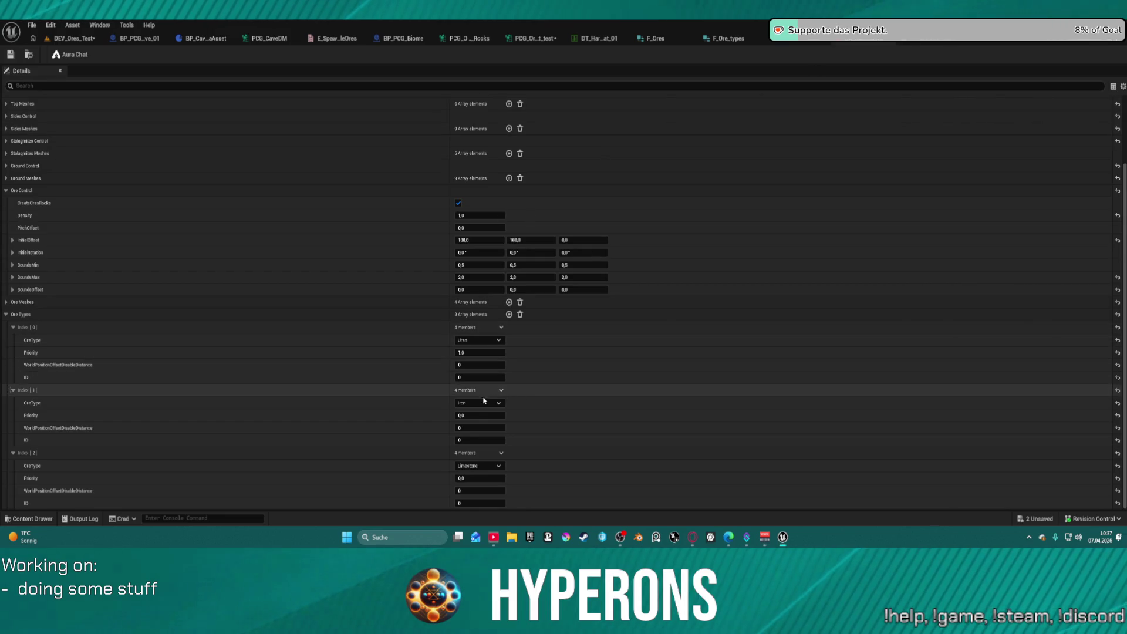
Set Uran priority to 0,5 and Limestone to 0,2, close F_Ore_types, and view DT_HarvestRockMat_01
click(467, 353)
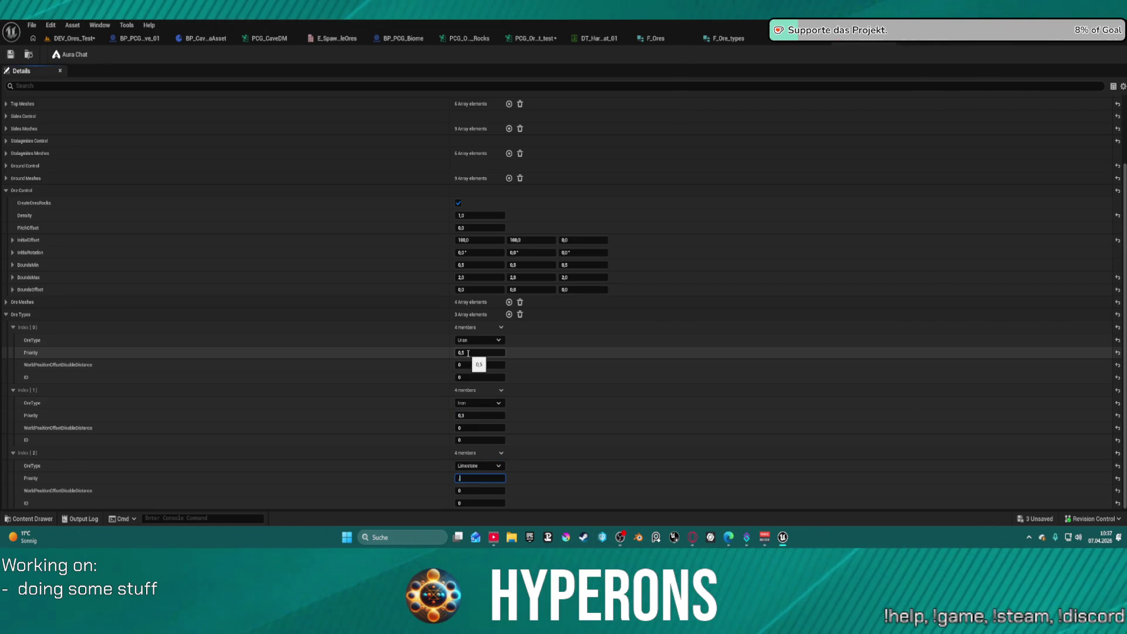
text(0,2)
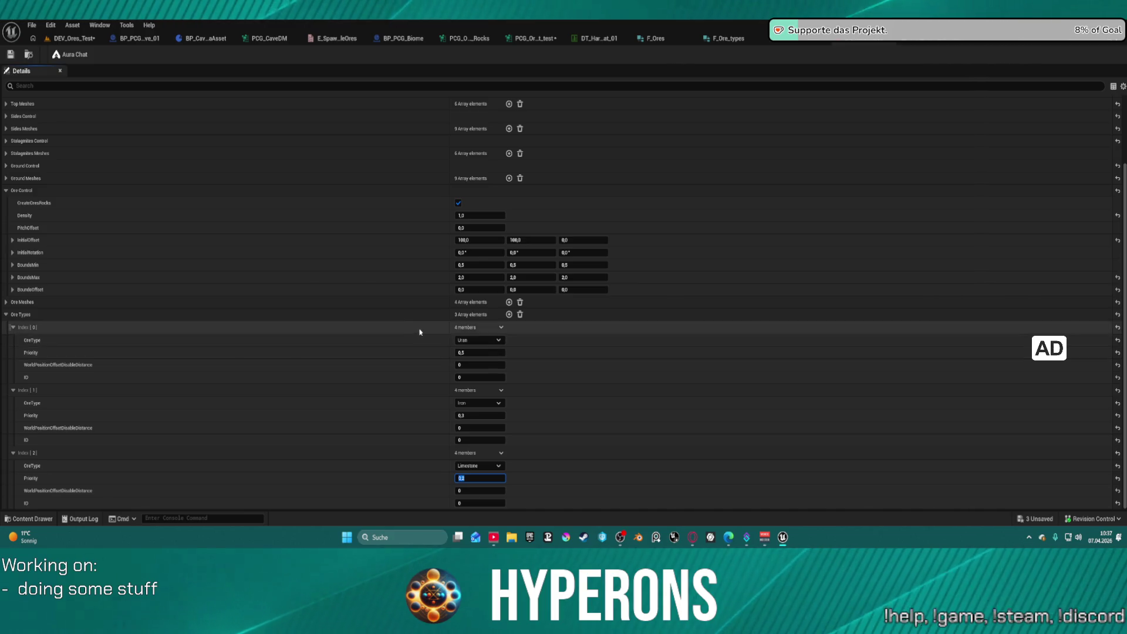
click(751, 38)
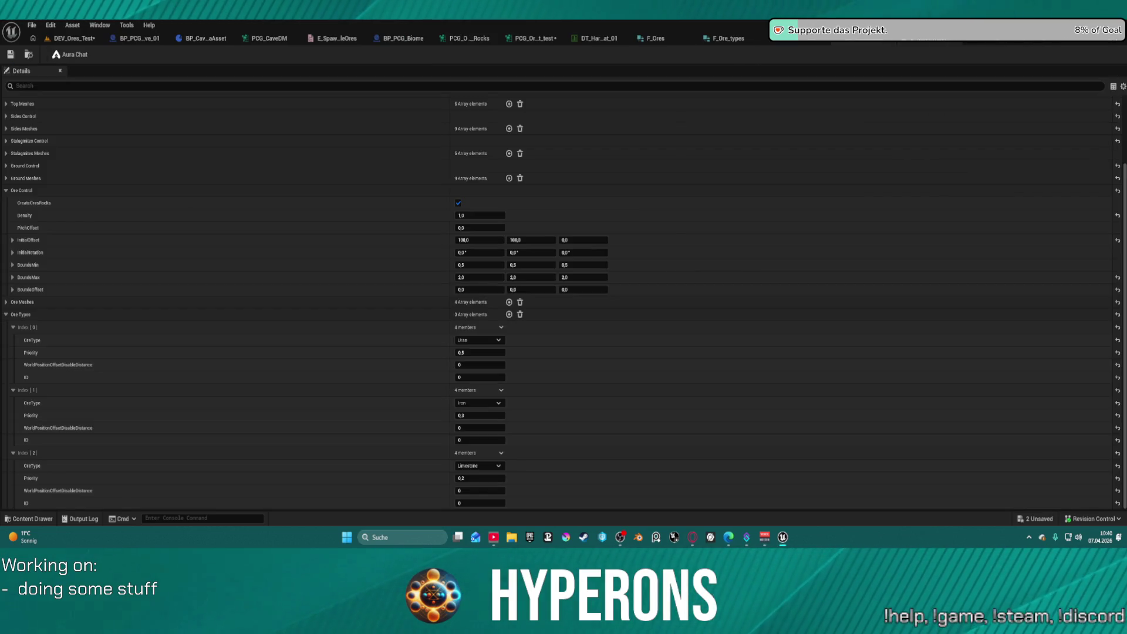
click(600, 37)
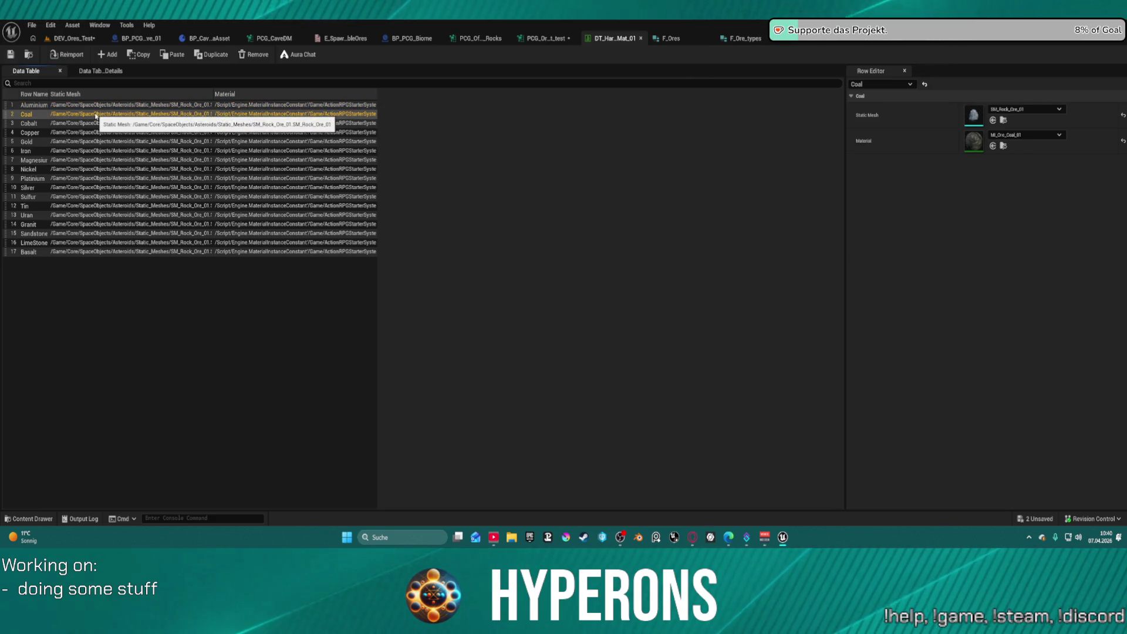
Reassign Copper's material and set Sulfur's material to MI_Ore_Sulfur_01 in the Row Editor
key(Down)
key(Down)
key(Down)
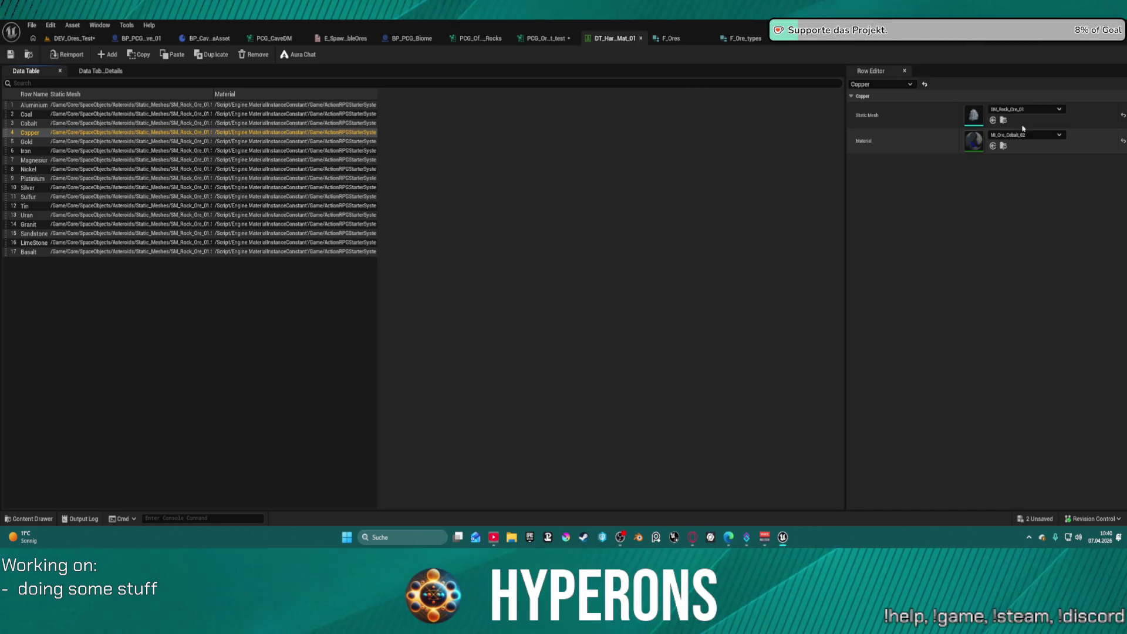
click(1038, 139)
scroll(1031, 264, up, 1)
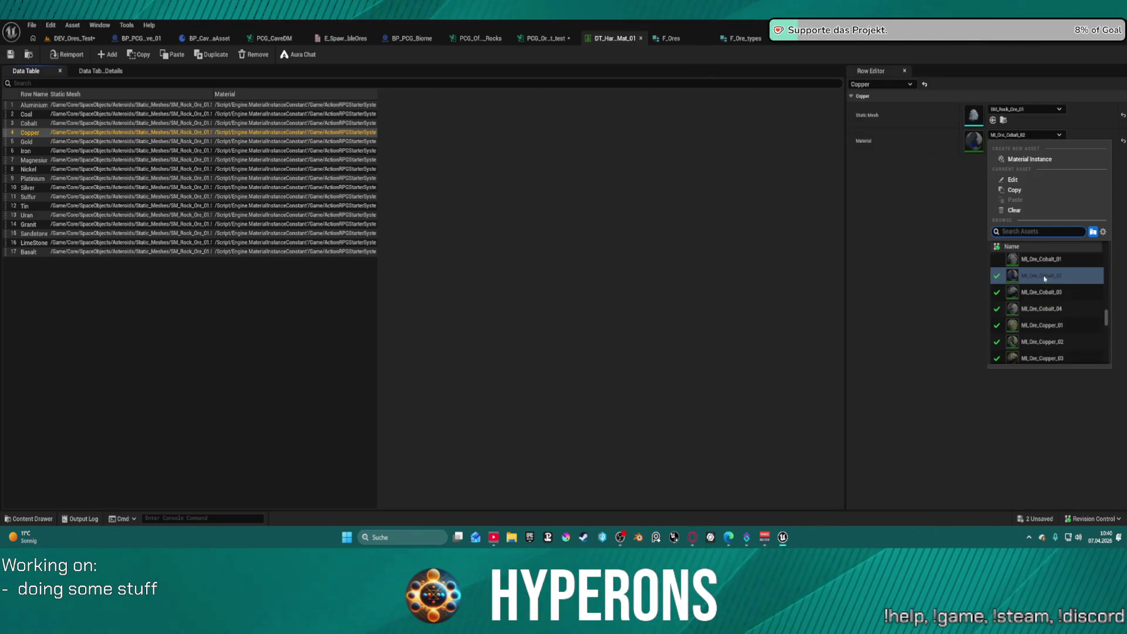
click(1042, 259)
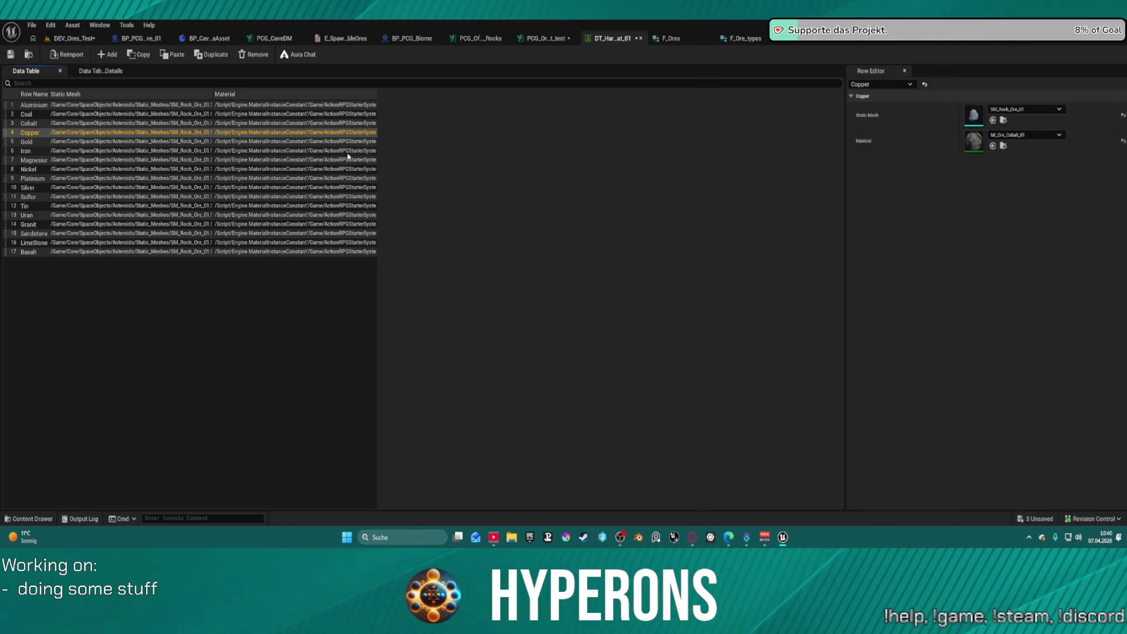
key(Down)
key(Down)
key(Down)
key(Down)
key(Down)
key(Down)
click(1020, 135)
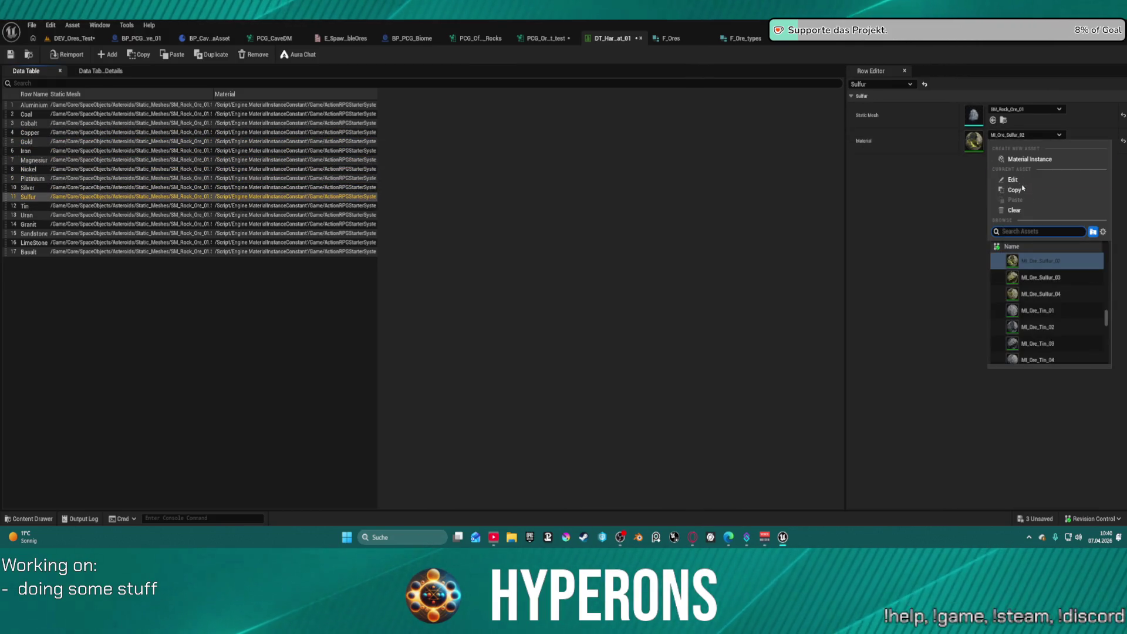
scroll(1039, 294, up, 1)
click(1039, 260)
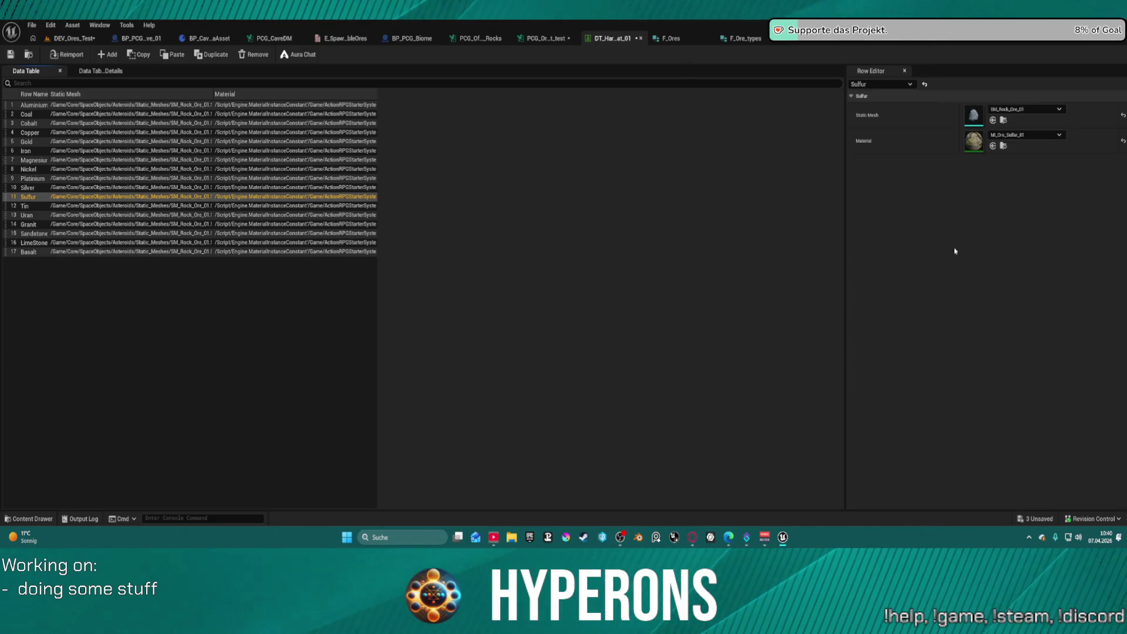
Set Granit's material to MI_Rock_Granit_01, save the data table, and return to the ore graph
key(Down)
key(Down)
key(Down)
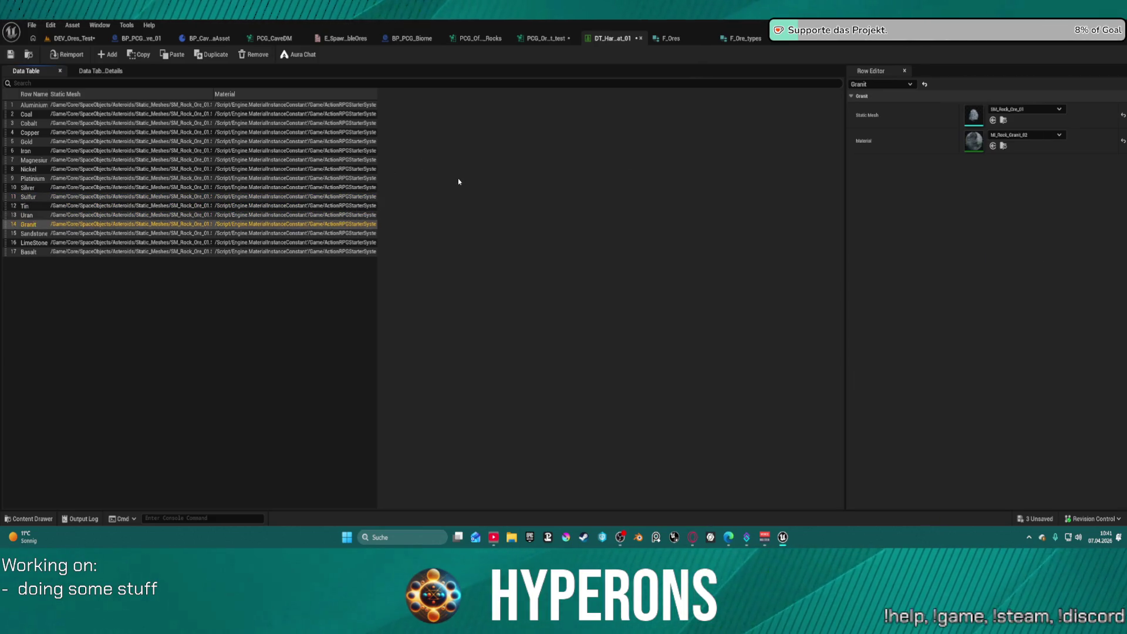
click(1038, 138)
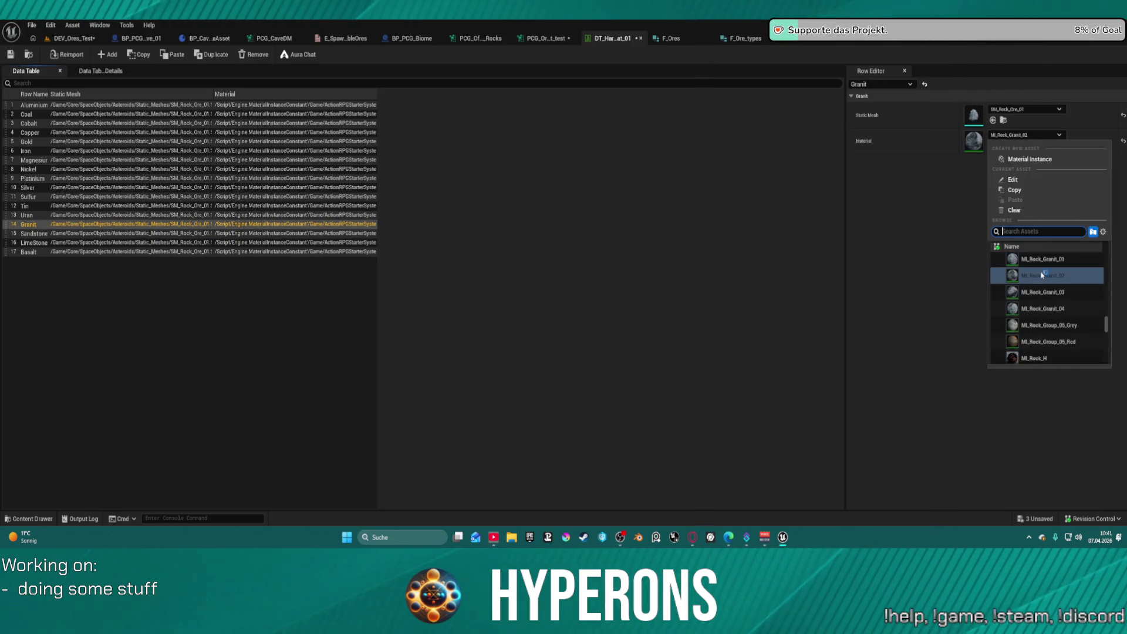
click(1045, 265)
key(Down)
key(Down)
key(Down)
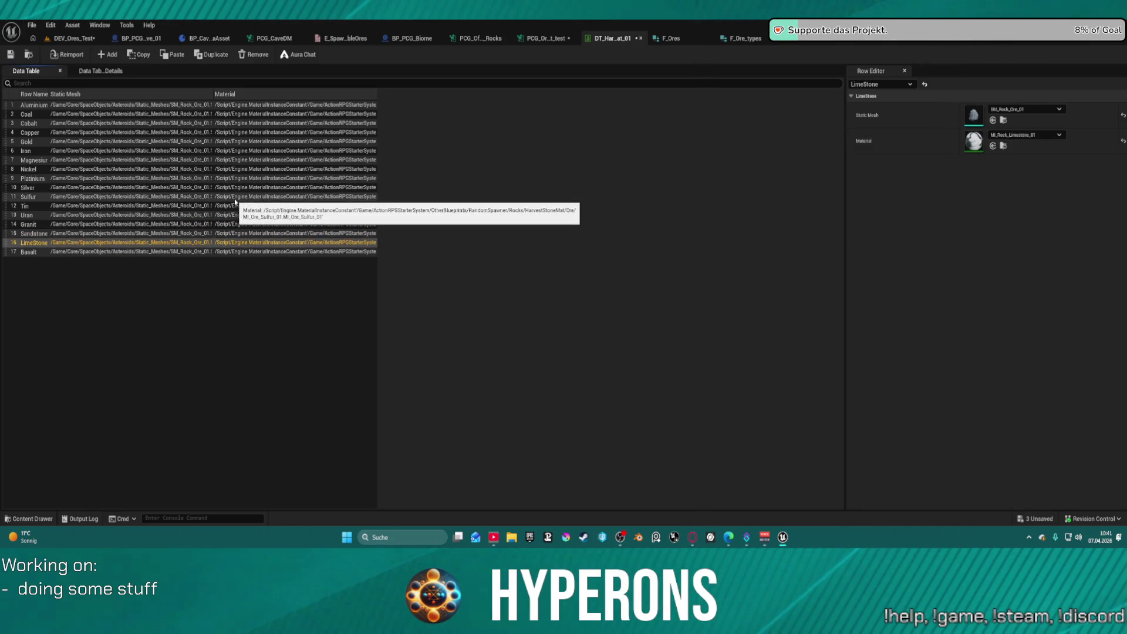
click(11, 54)
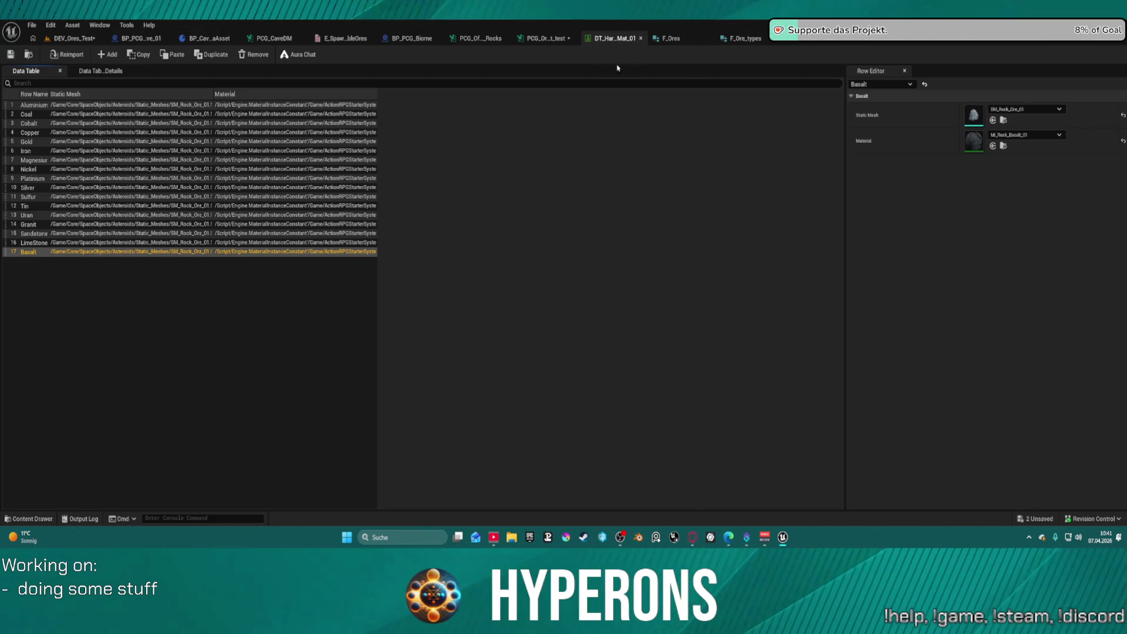
click(543, 38)
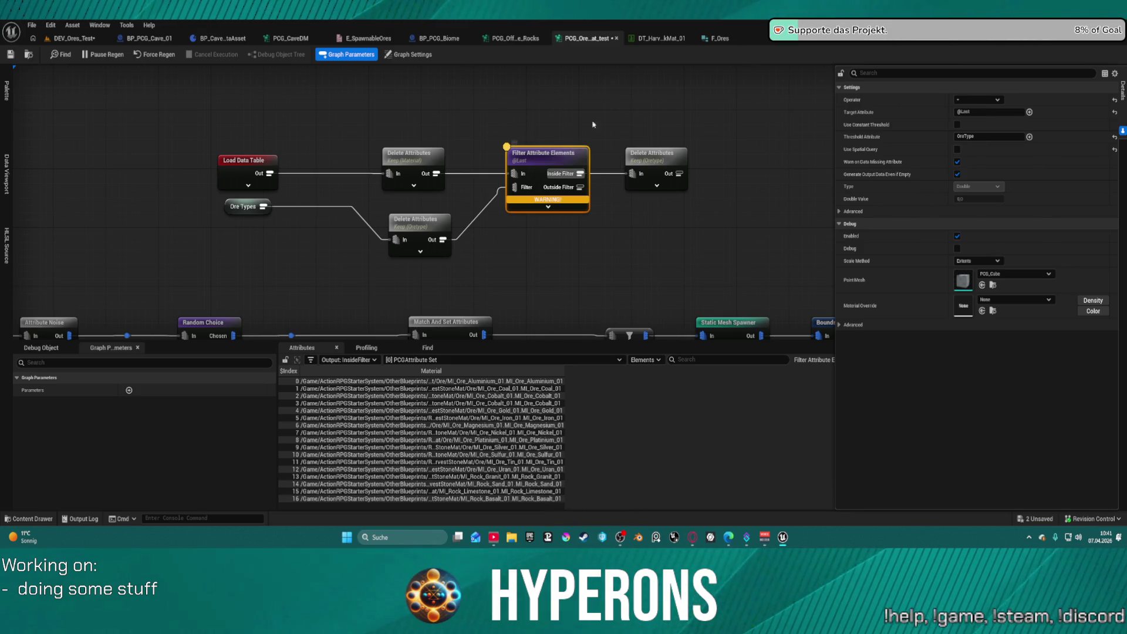
click(990, 112)
click(1030, 111)
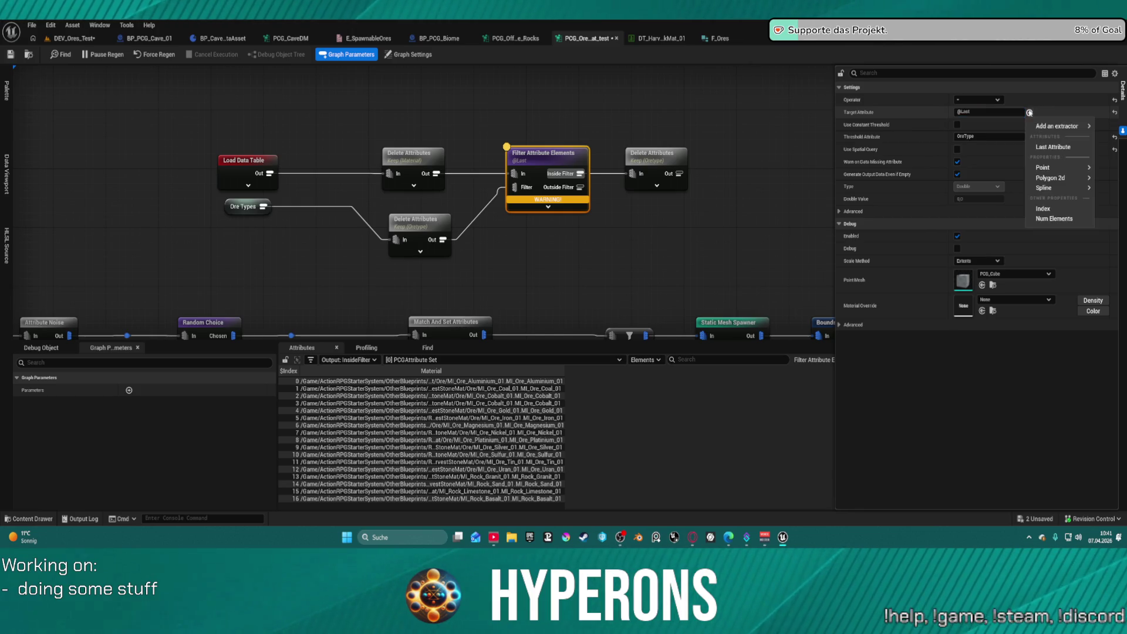
mouse_move(1045, 169)
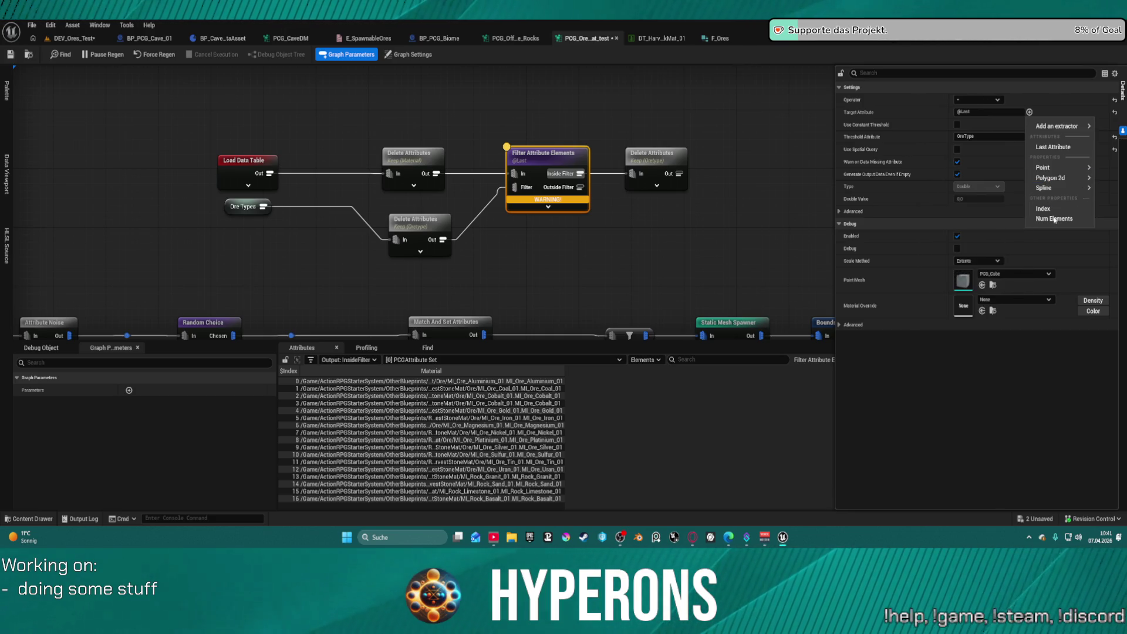
click(1049, 210)
Nudge the Filter Attribute Elements node left and the Ore Types node slightly down
mouse_move(527, 156)
mouse_down()
mouse_move(541, 156)
mouse_move(501, 156)
mouse_up()
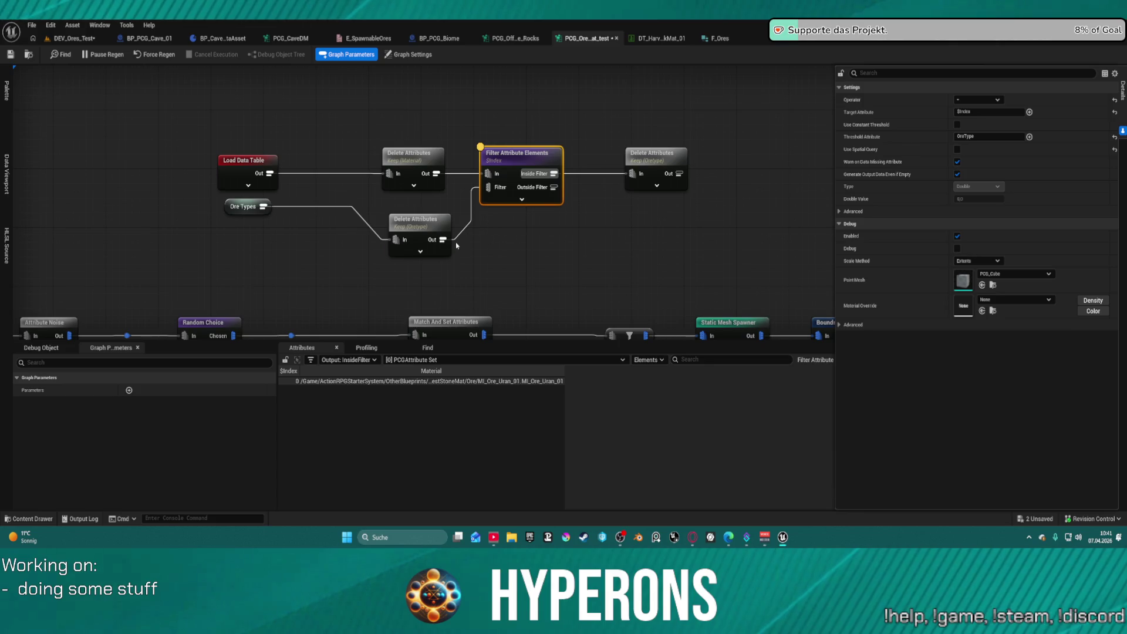
click(427, 221)
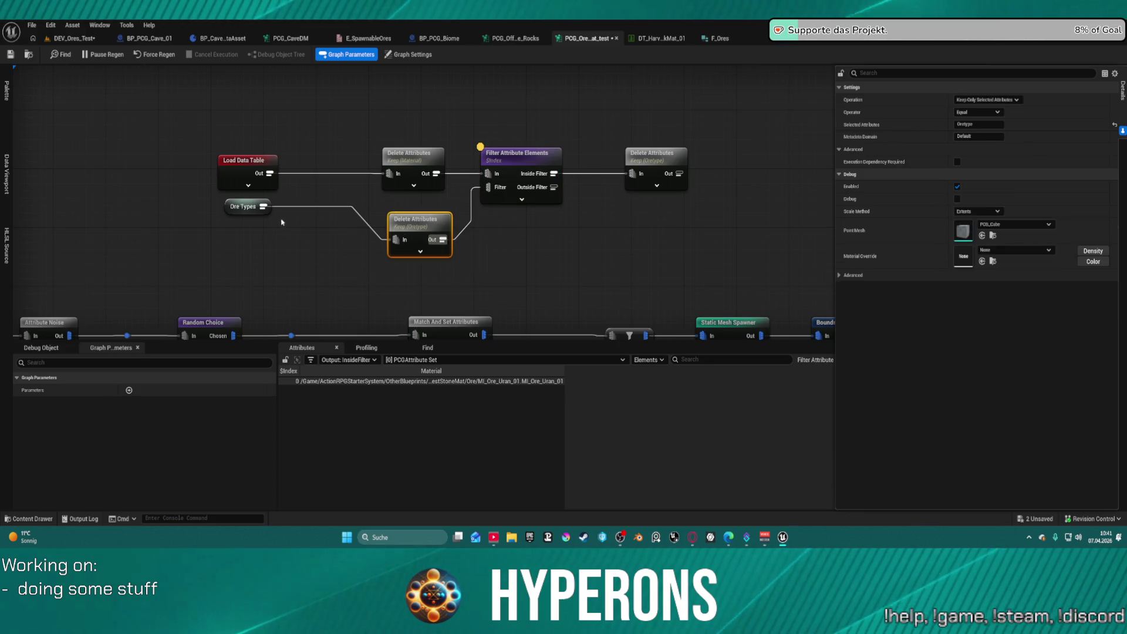
drag(237, 210, 236, 224)
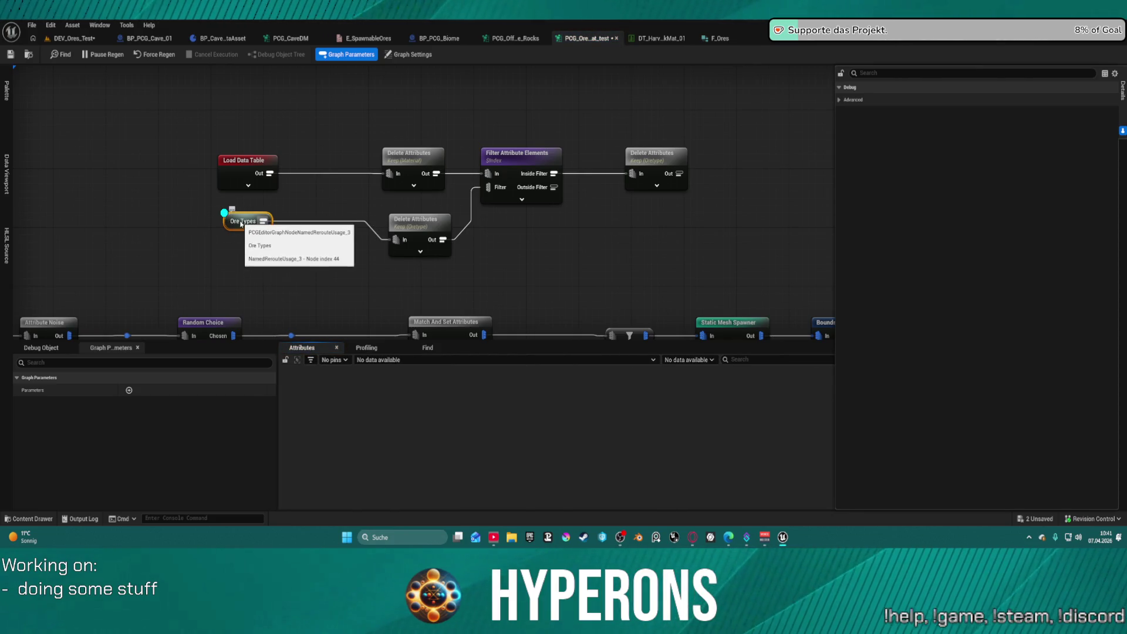
Compare the lower Delete Attributes output (OreType 12, 5, 15) with the Filter Attribute Elements output
click(434, 230)
key(a)
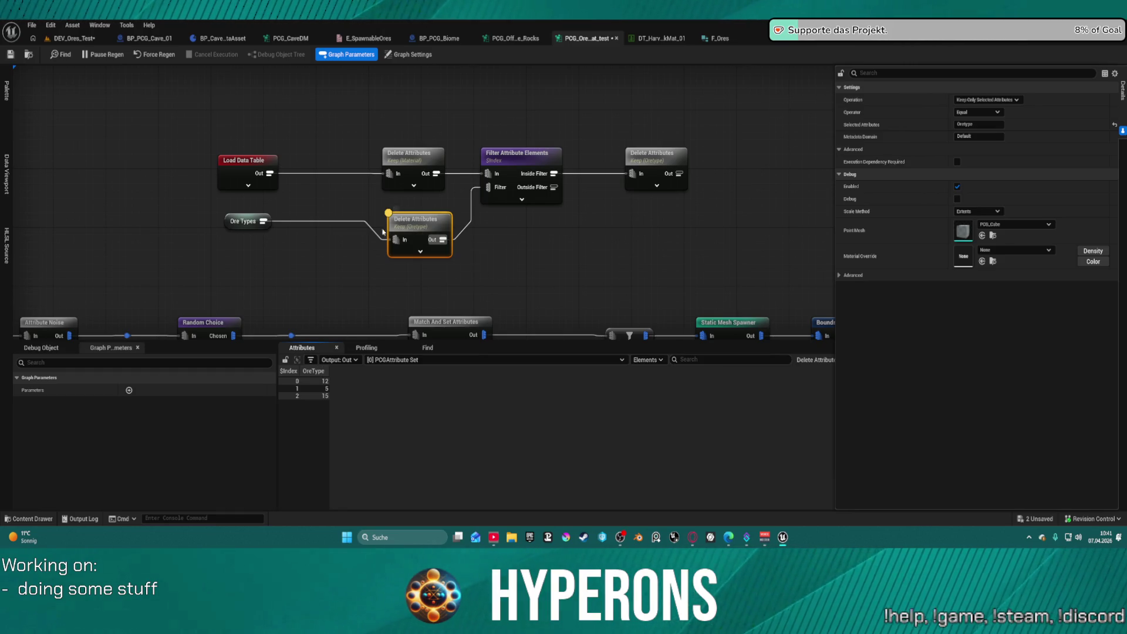
click(512, 156)
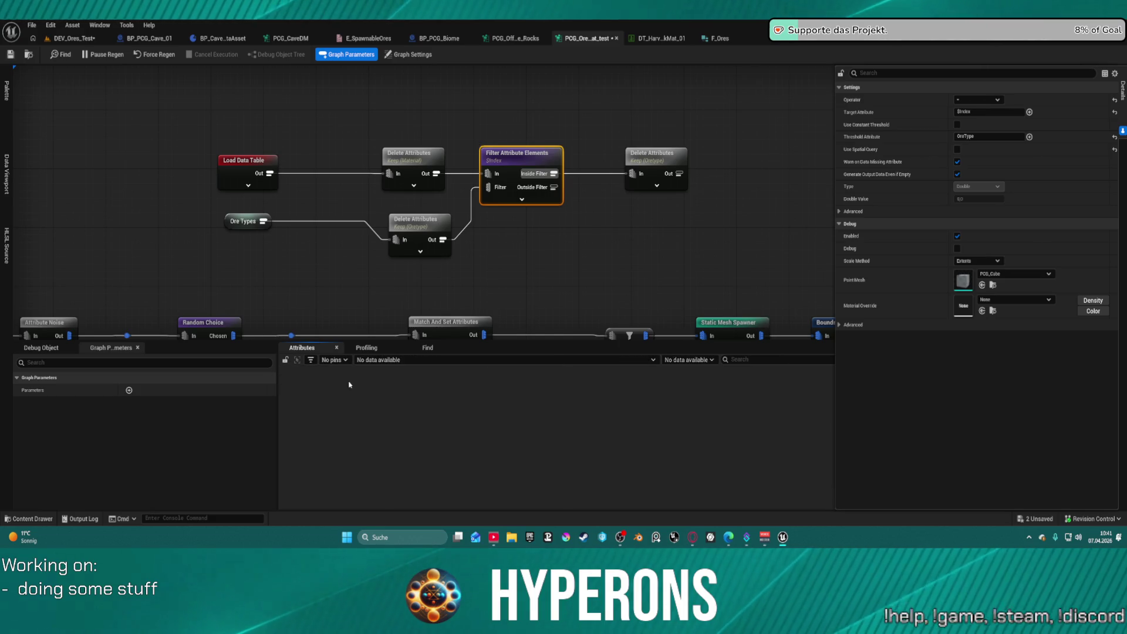
click(418, 241)
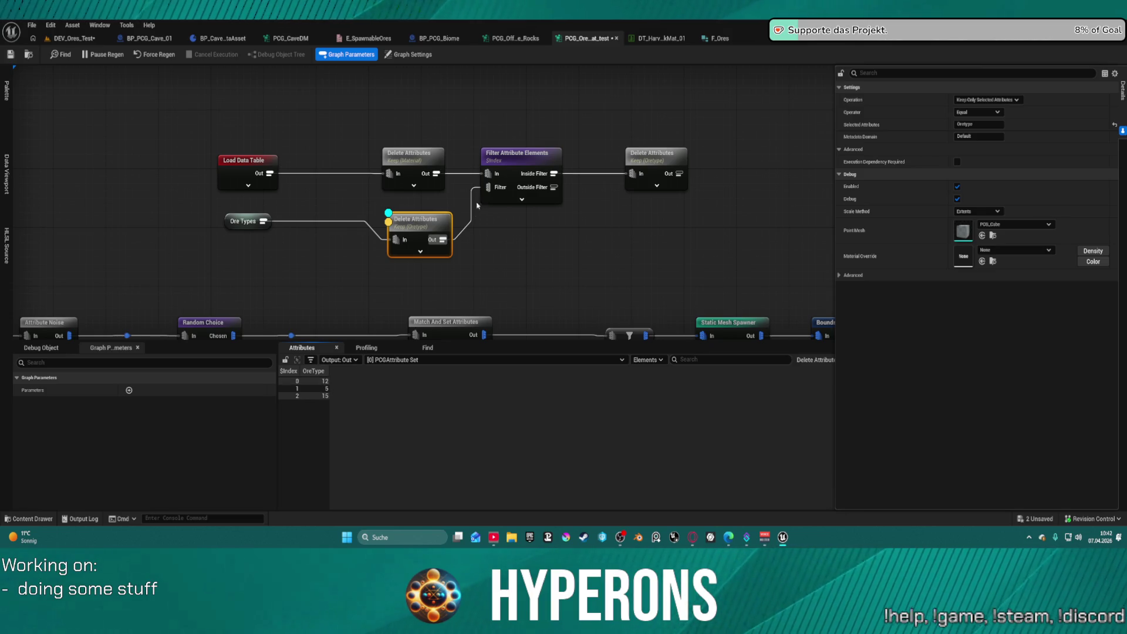
click(517, 170)
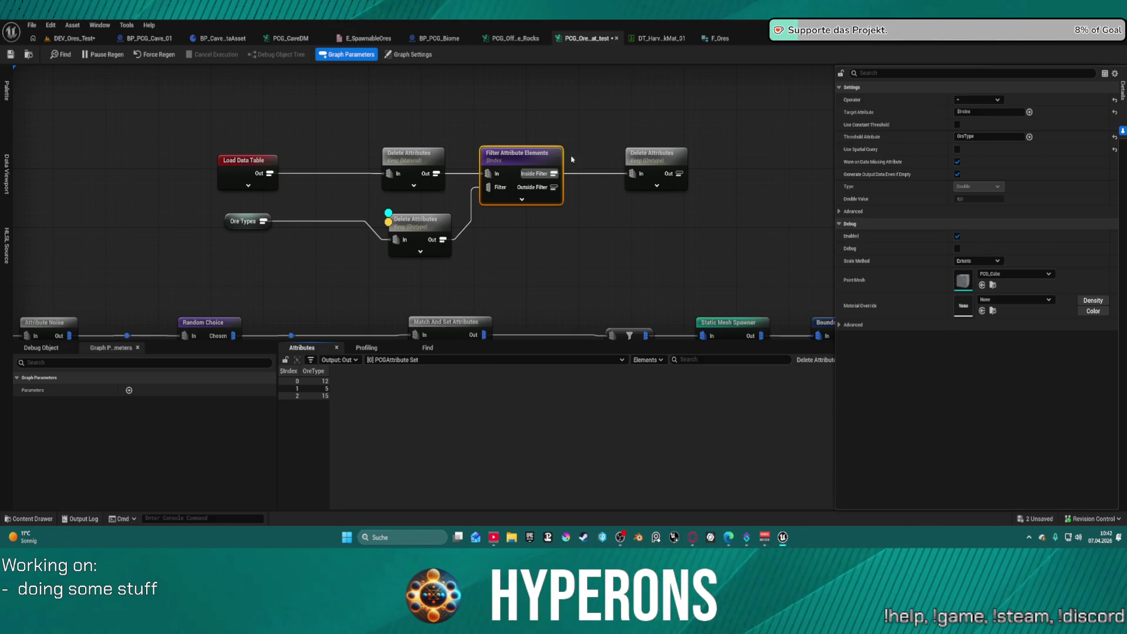
Move the last Delete Attributes and Filter Attribute Elements nodes to the right in the ore graph
drag(649, 159, 759, 154)
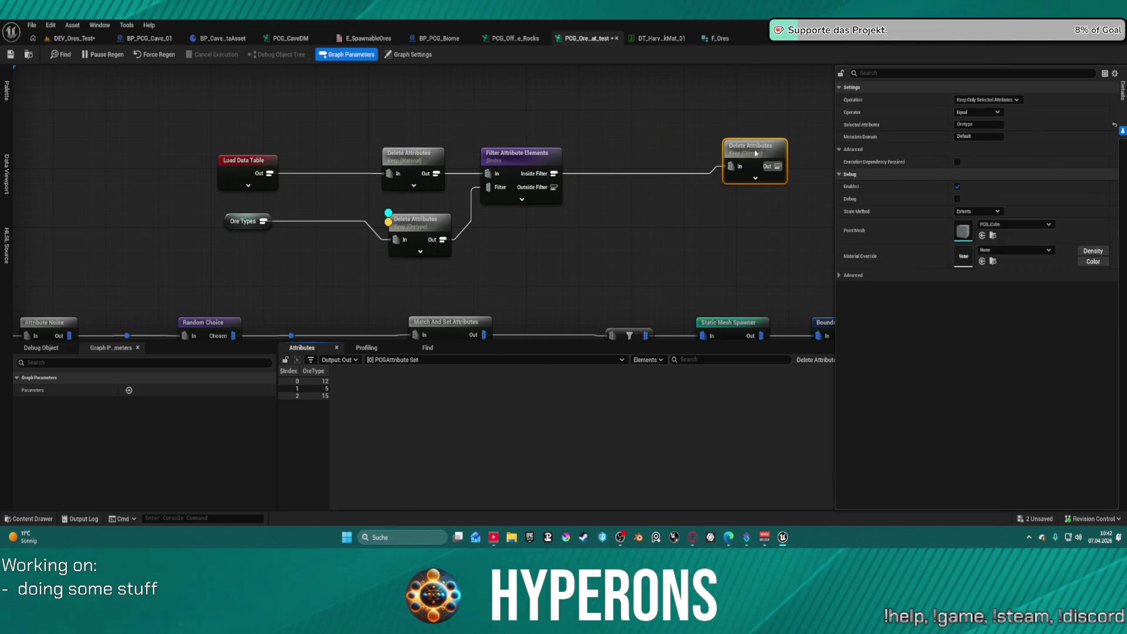
drag(539, 162, 576, 162)
right_click(560, 164)
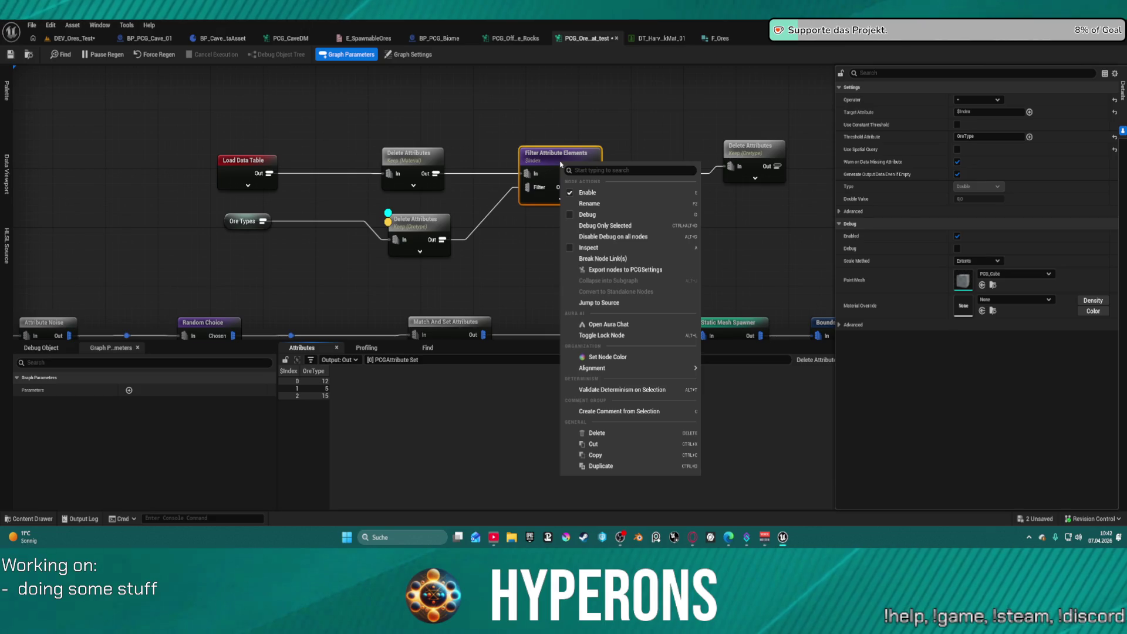
right_click(506, 115)
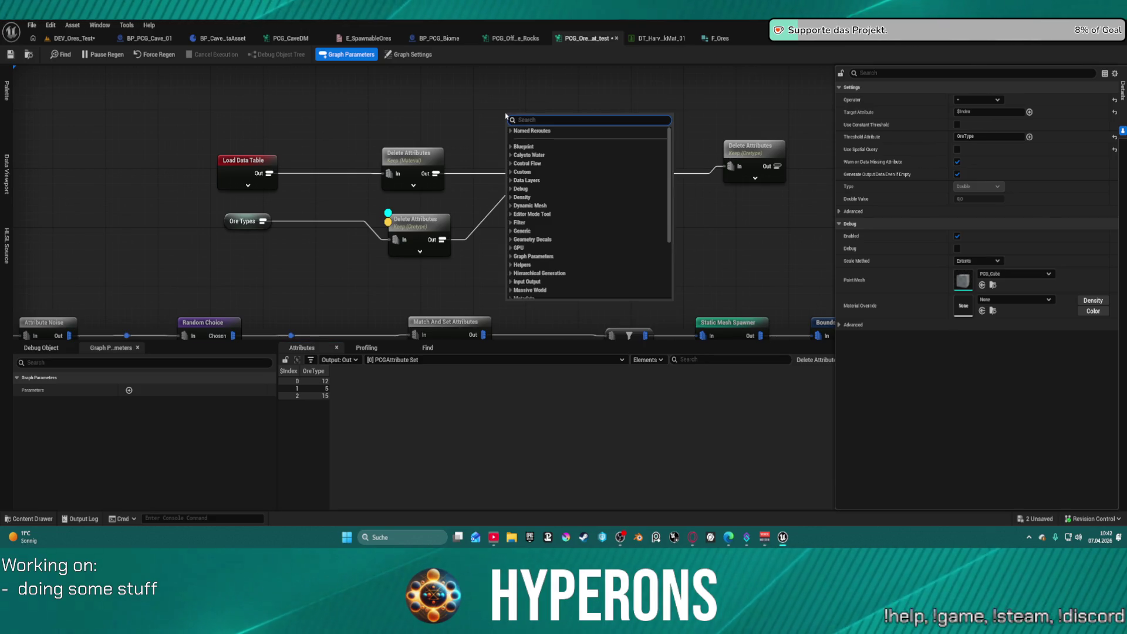
click(498, 111)
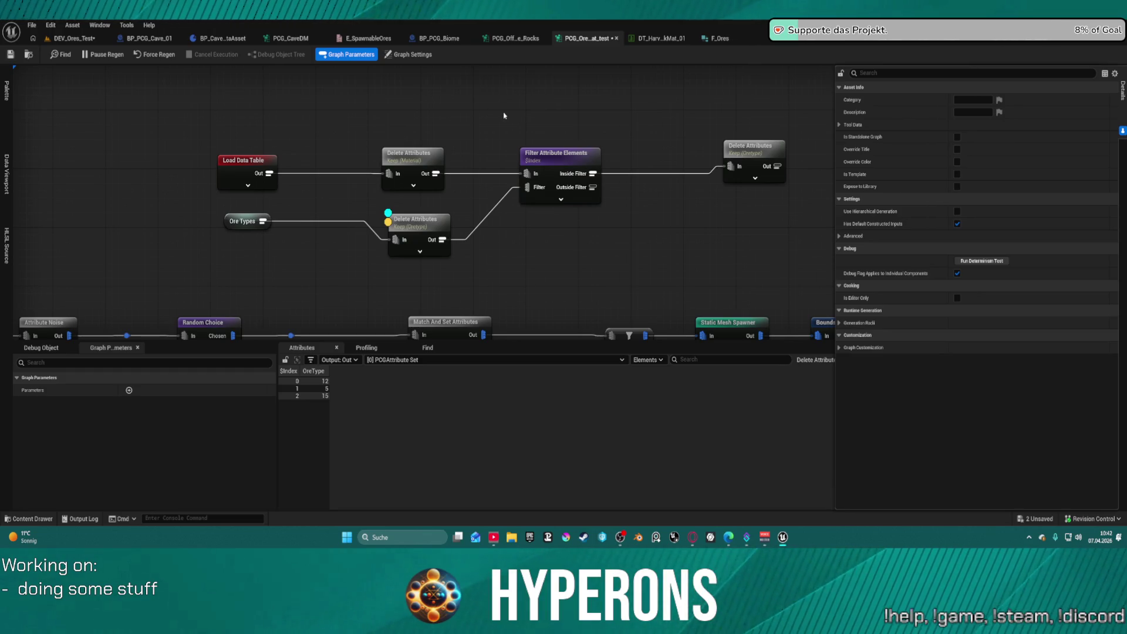
right_click(553, 167)
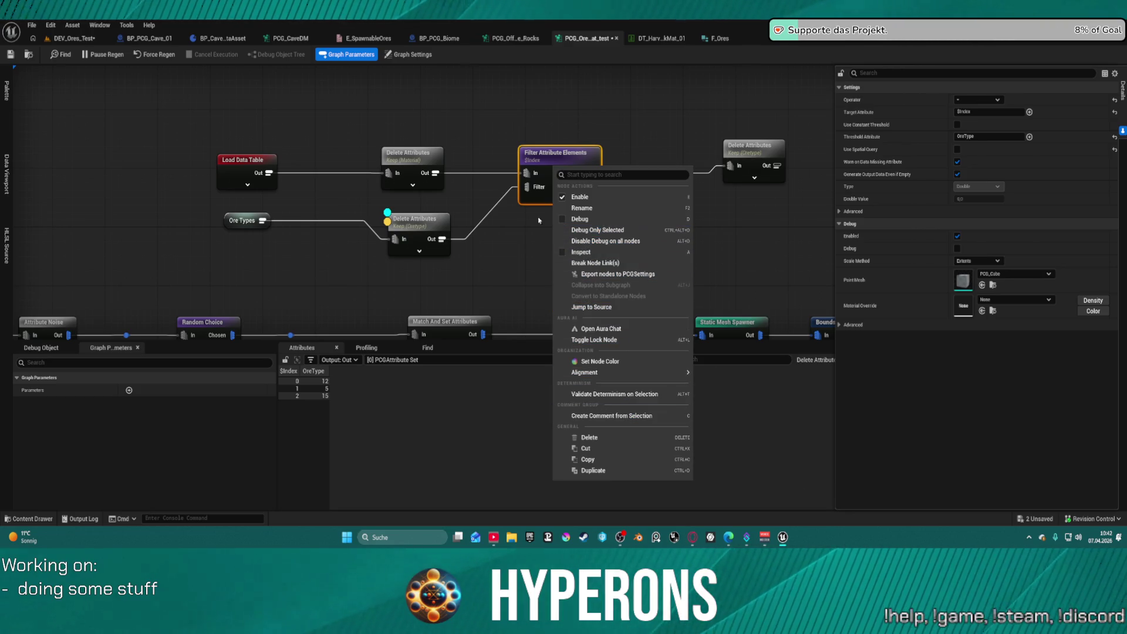
click(576, 104)
click(556, 132)
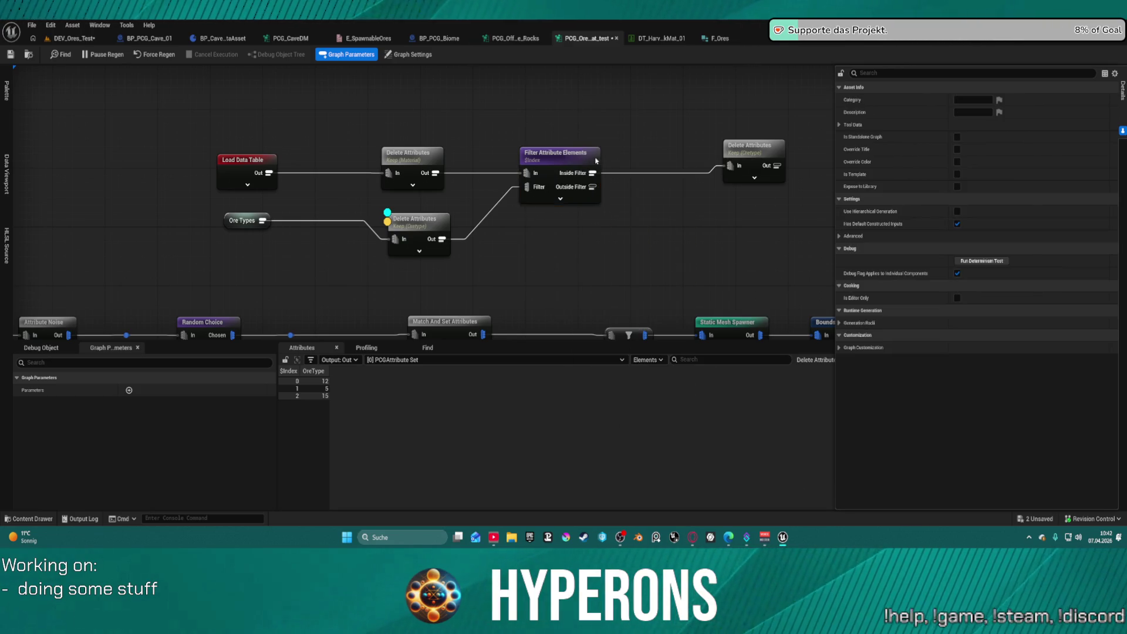
Select the Filter Attribute Elements and lower Delete Attributes nodes together
drag(563, 101, 604, 253)
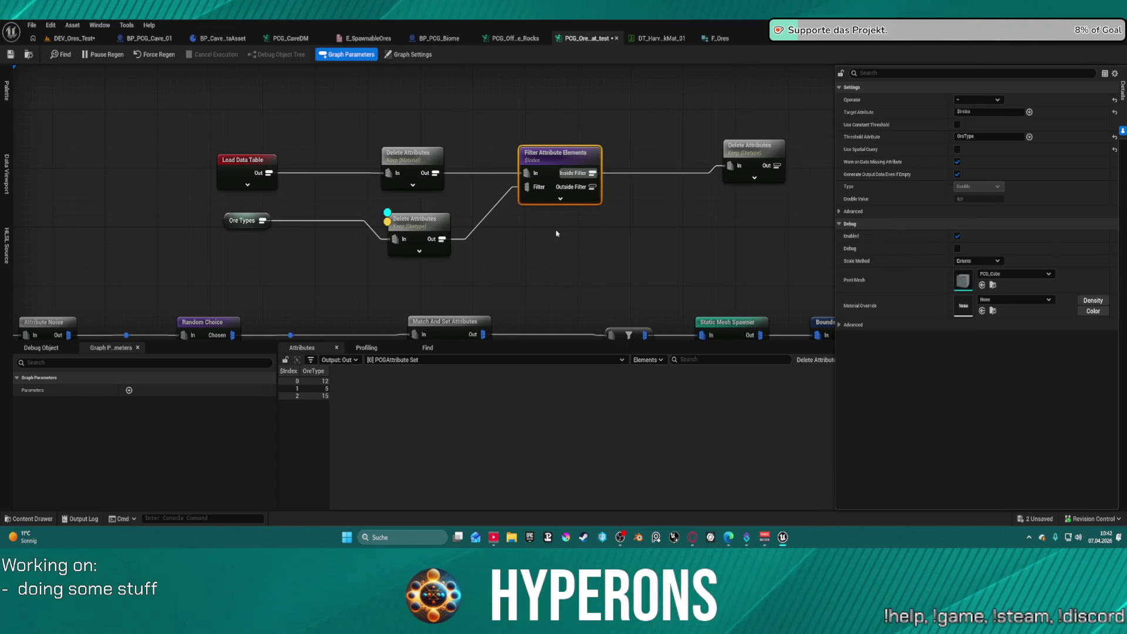
right_click(546, 182)
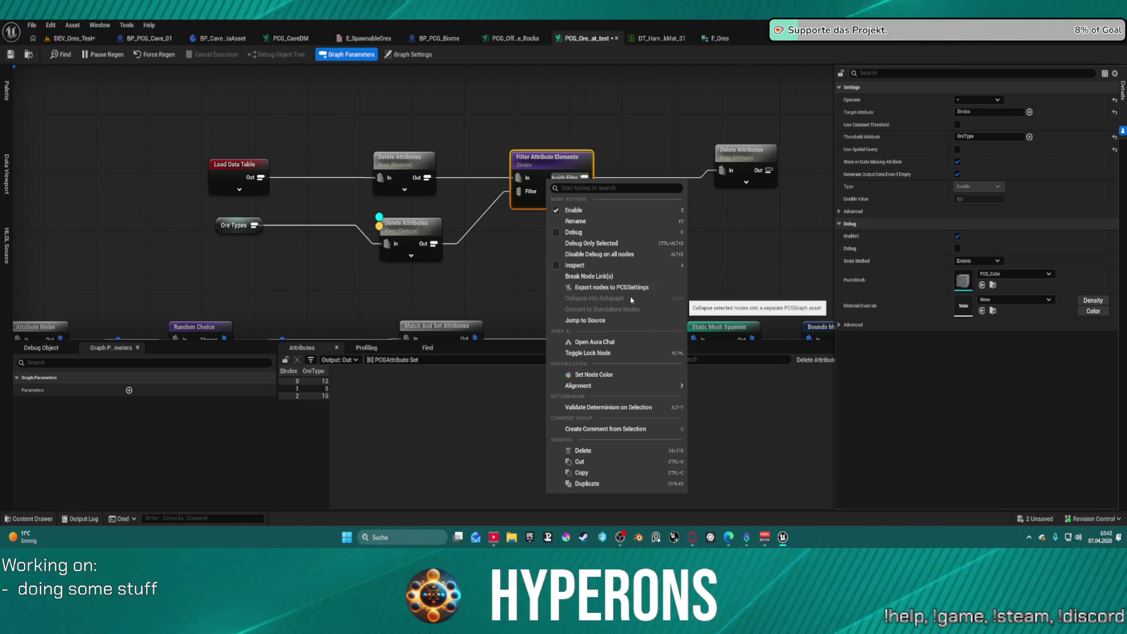
click(411, 224)
ctrl+click(543, 157)
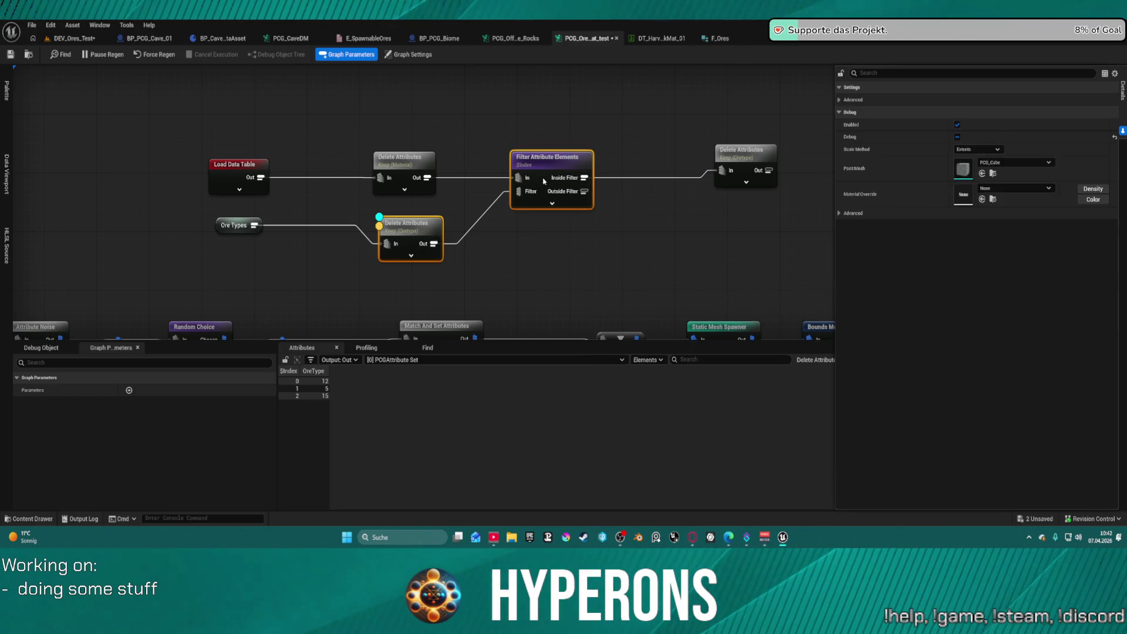
right_click(543, 158)
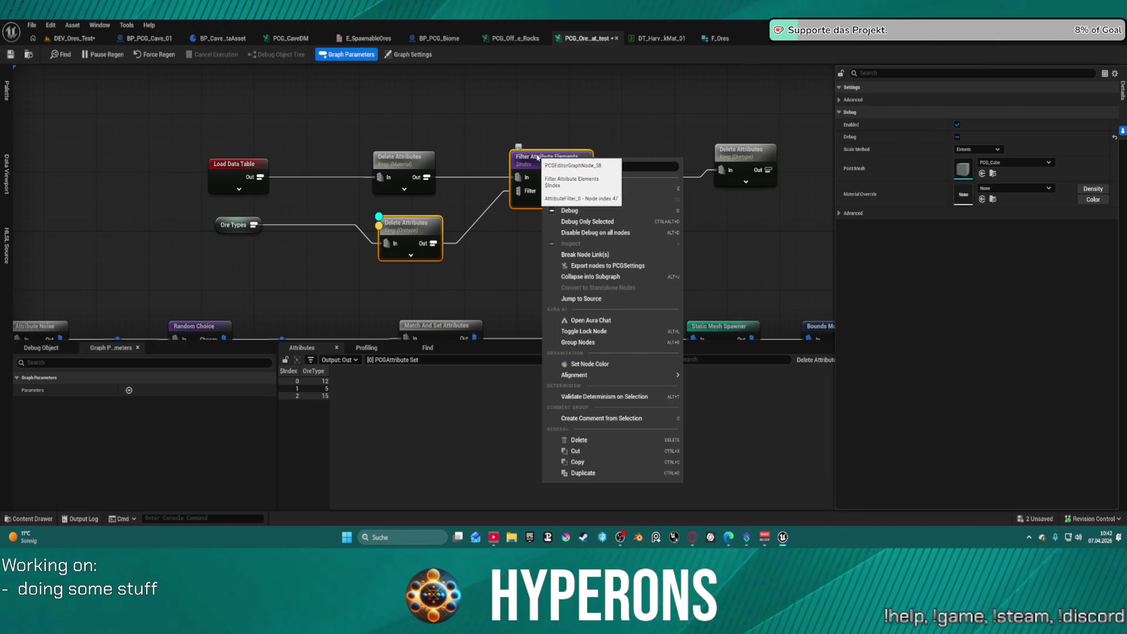
Collapse them into NewPCGSubgraph under Core/Systems/PCG_Tools/CaveSystem, overwriting the existing asset
click(620, 278)
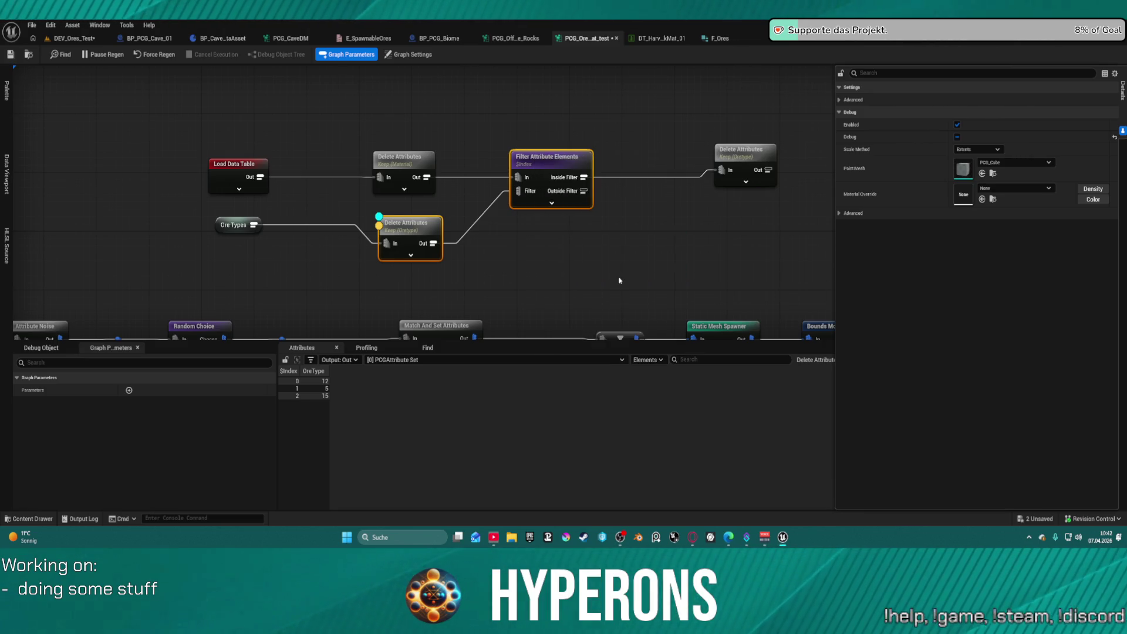
scroll(400, 271, down, 5)
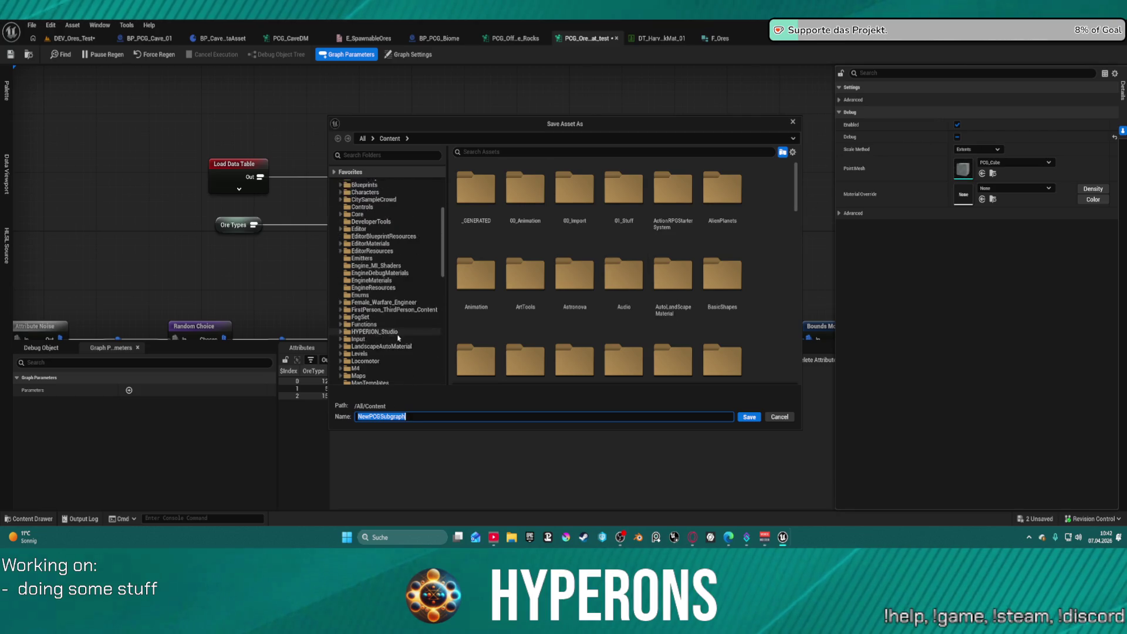
click(354, 200)
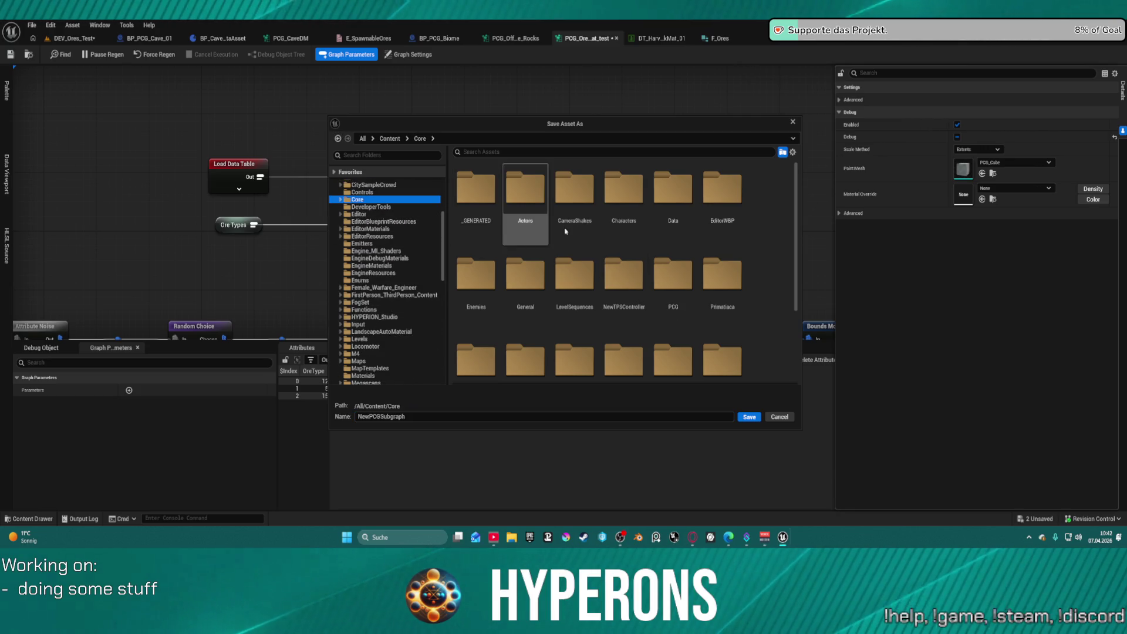
scroll(587, 264, down, 5)
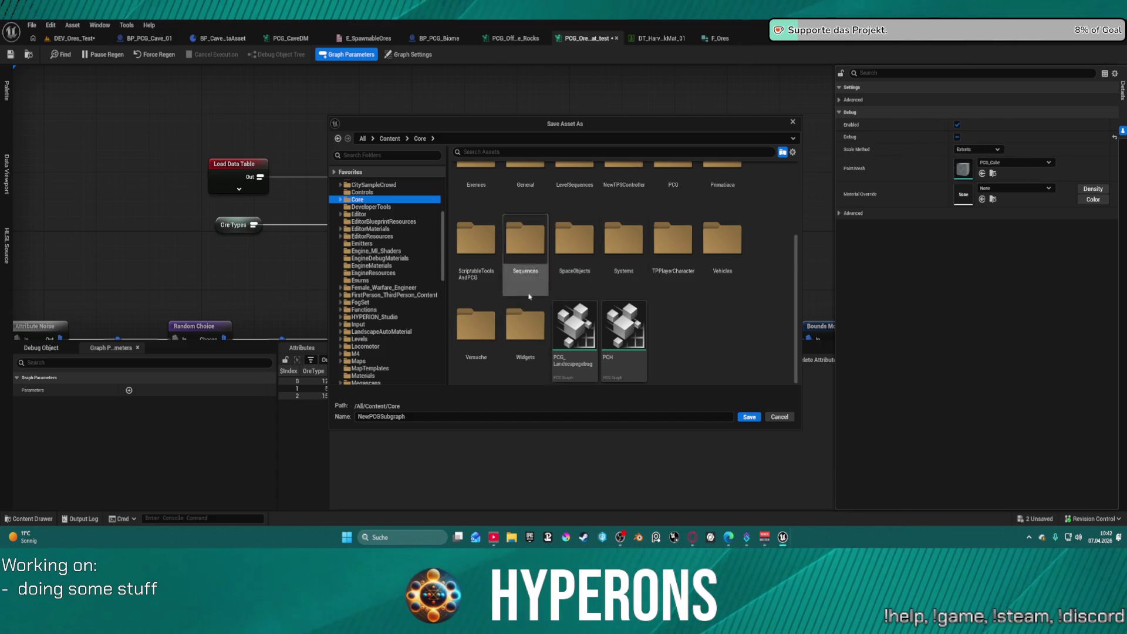
double_click(622, 241)
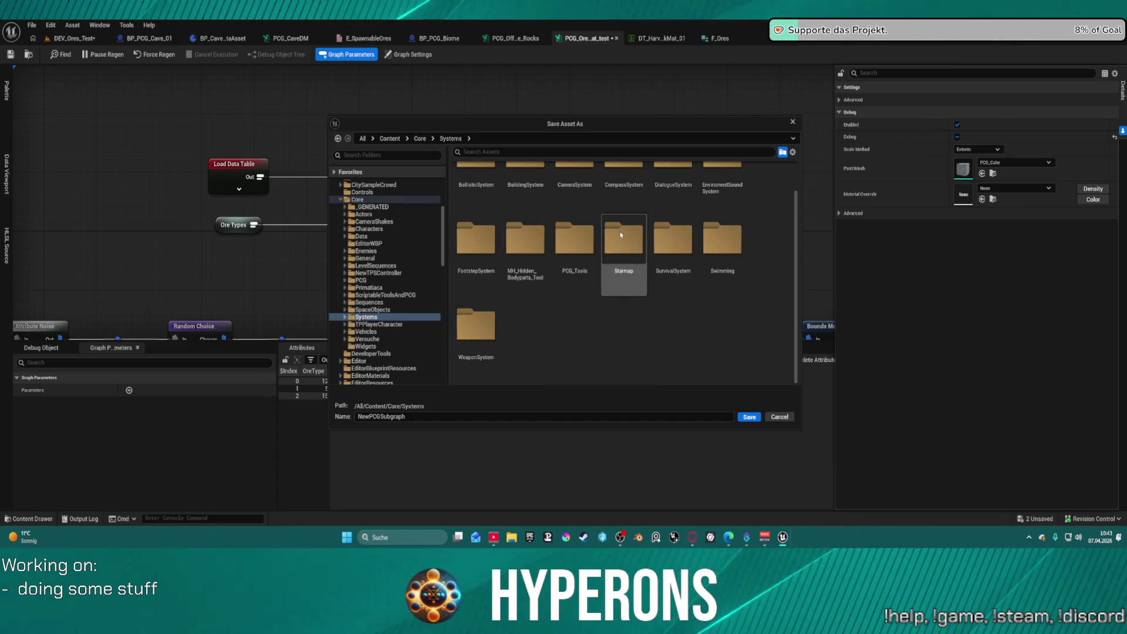
double_click(574, 244)
scroll(540, 280, up, 1)
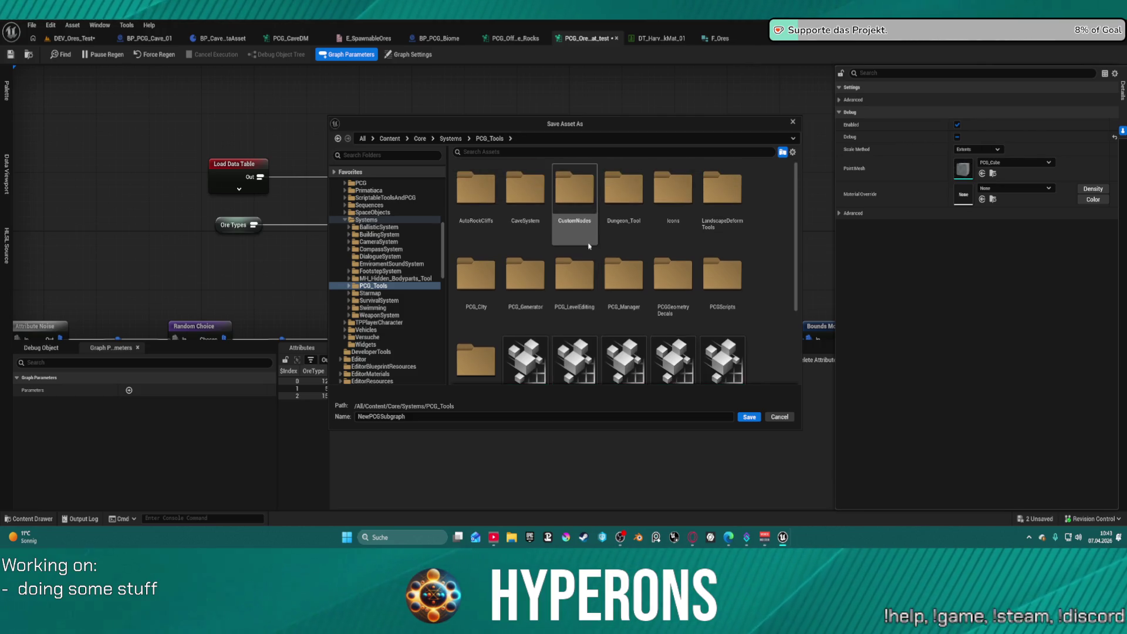
double_click(514, 194)
double_click(538, 187)
click(600, 295)
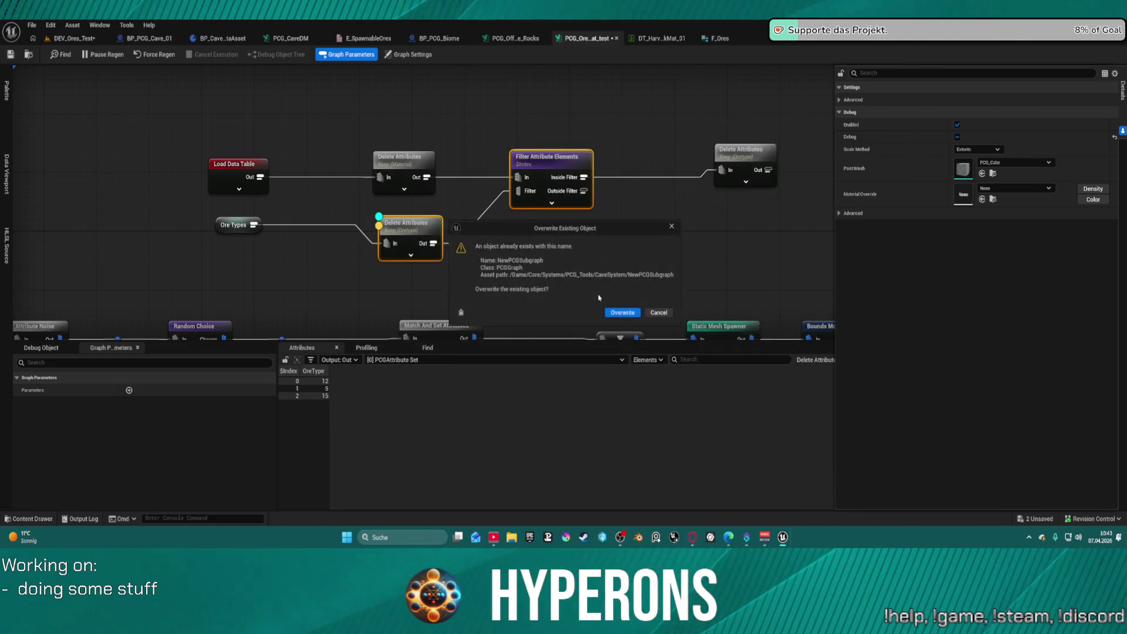
click(610, 312)
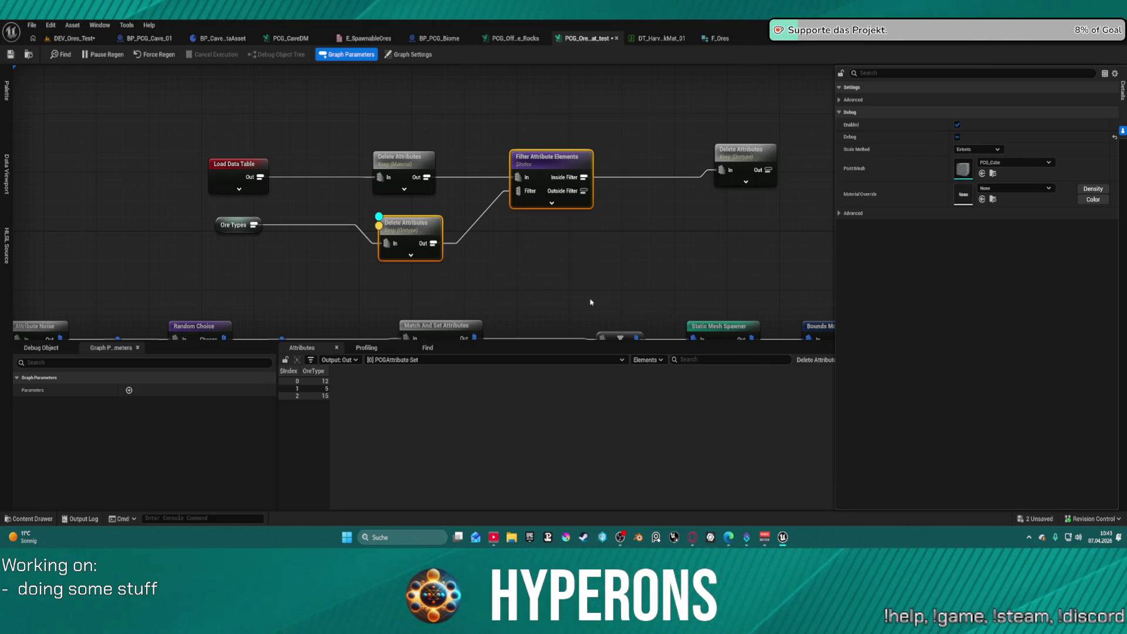
Place the NewPCGSubgraph node and the Ore Types node above the chain, then open NewPCGSubgraph's graph
drag(503, 207, 567, 171)
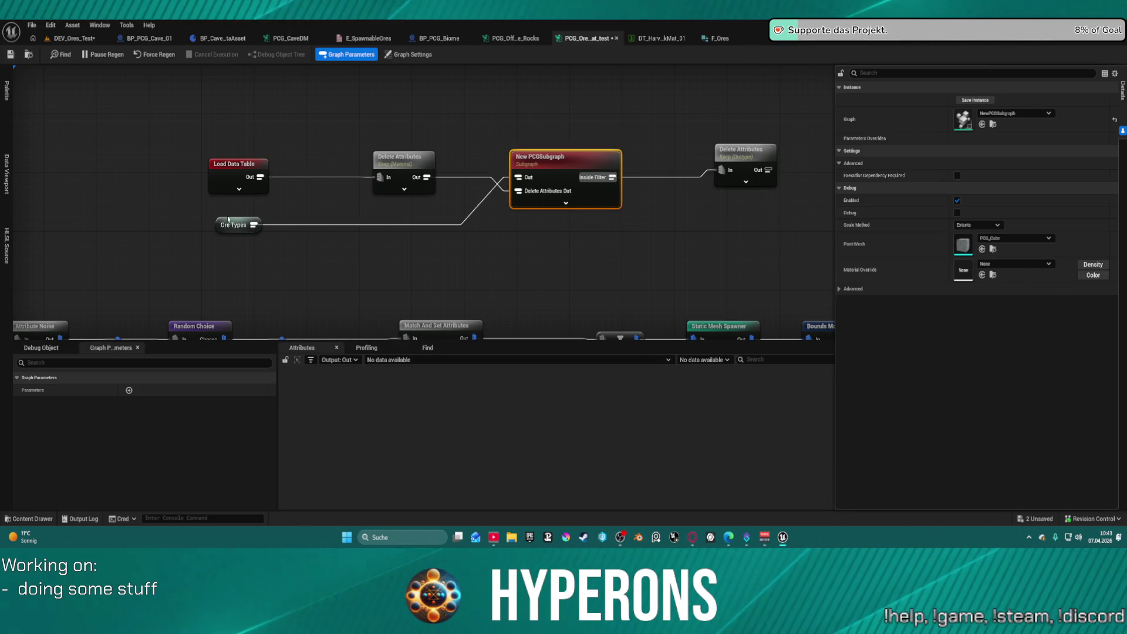
drag(222, 225, 320, 137)
click(542, 165)
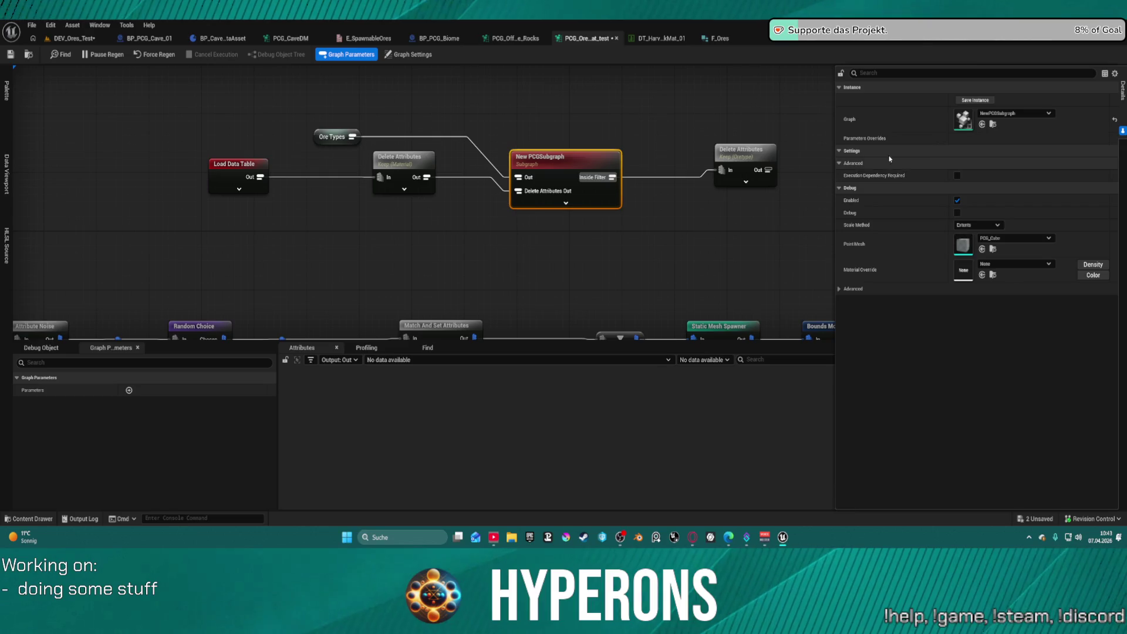
double_click(963, 119)
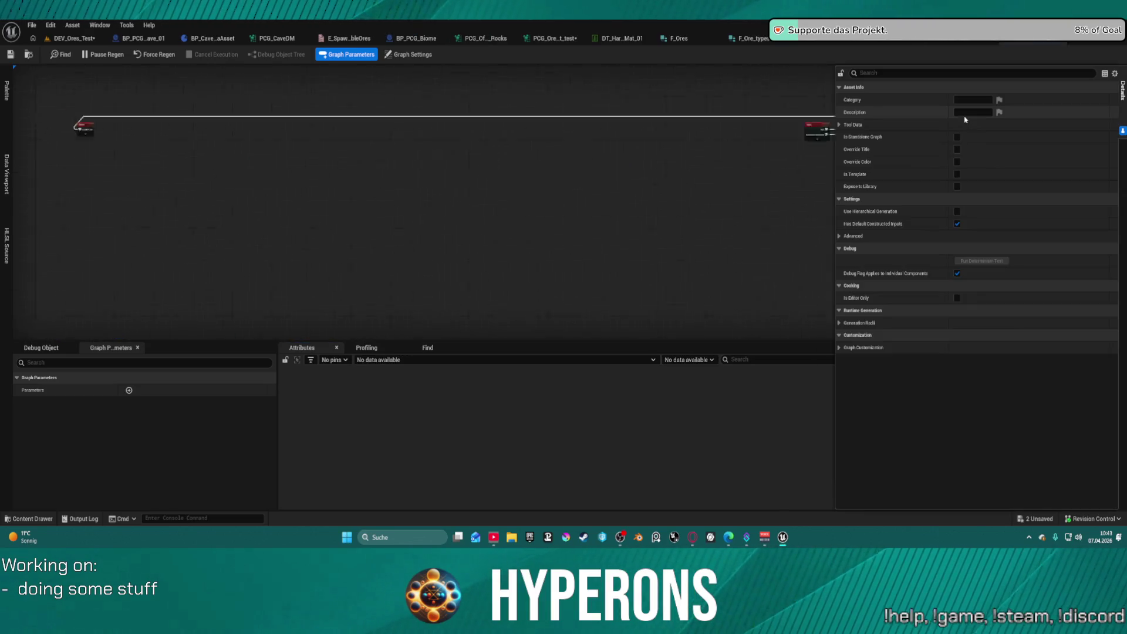
Bring the subgraph's nodes into view, nudge Input and Delete Attributes left, and inspect Input's first pin
mouse_move(180, 189)
mouse_down()
mouse_move(172, 218)
mouse_move(459, 125)
mouse_up()
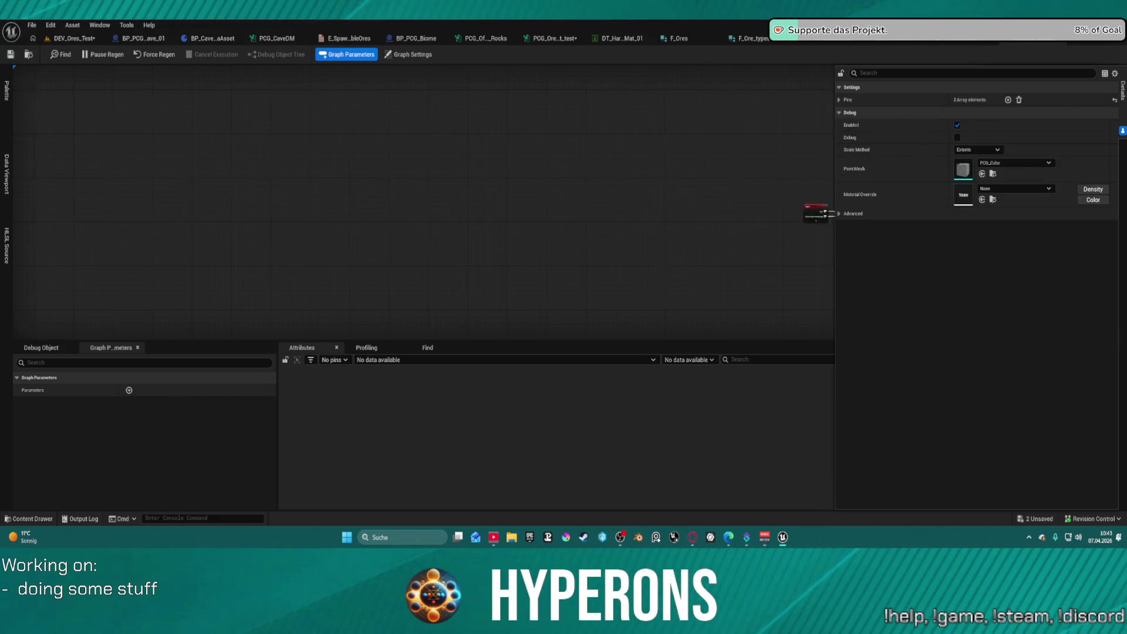
scroll(546, 220, up, 4)
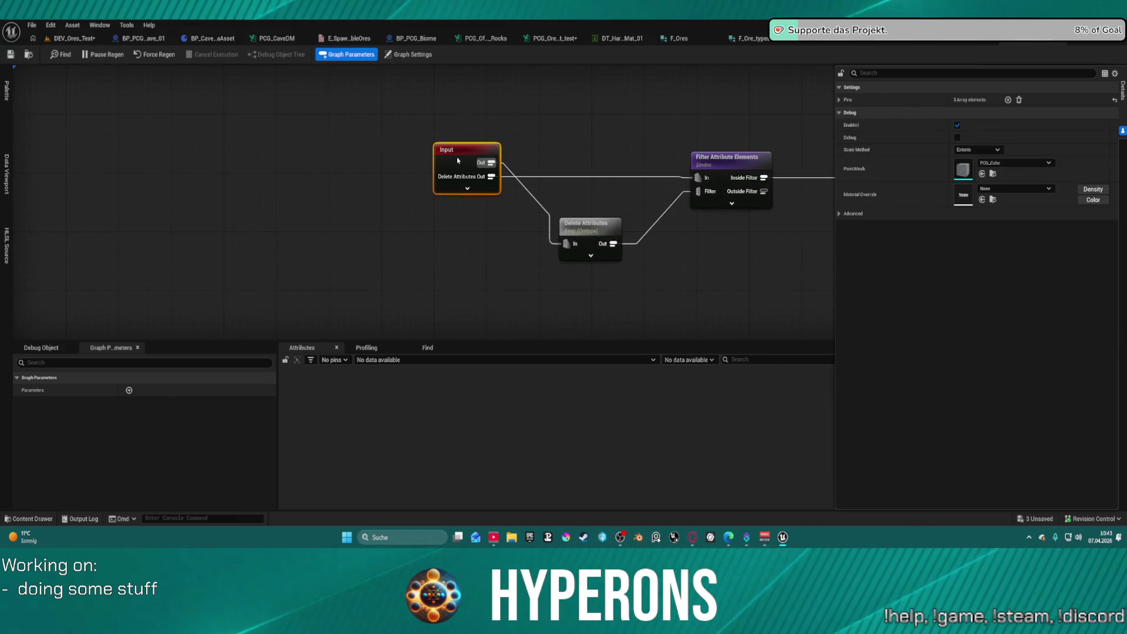
drag(444, 160, 432, 175)
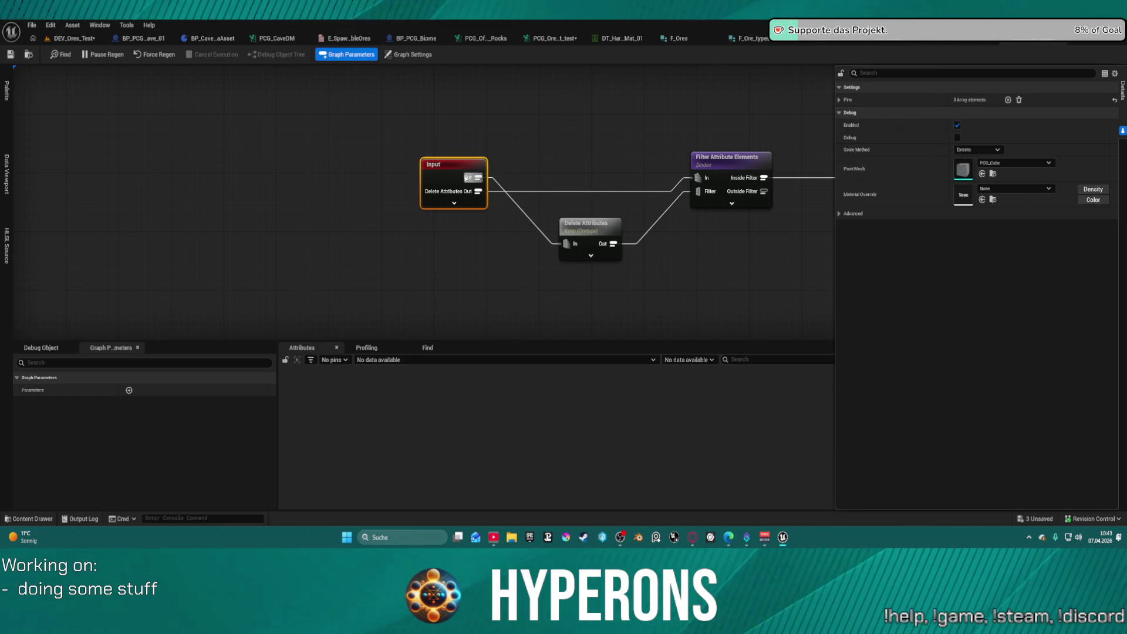
click(839, 100)
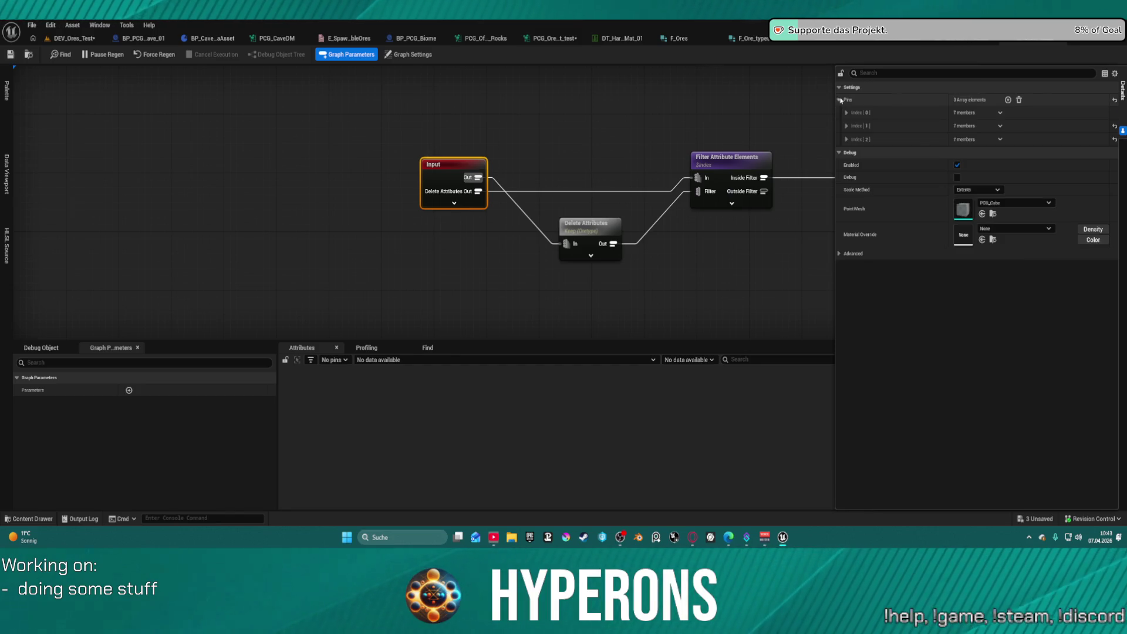
click(846, 113)
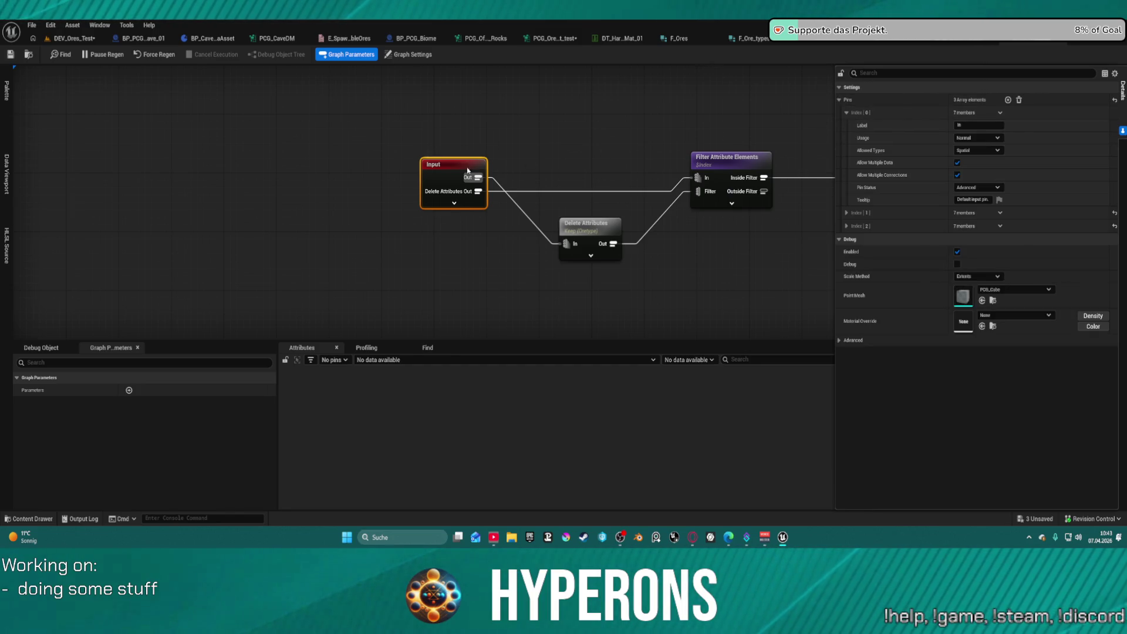
drag(587, 225, 566, 224)
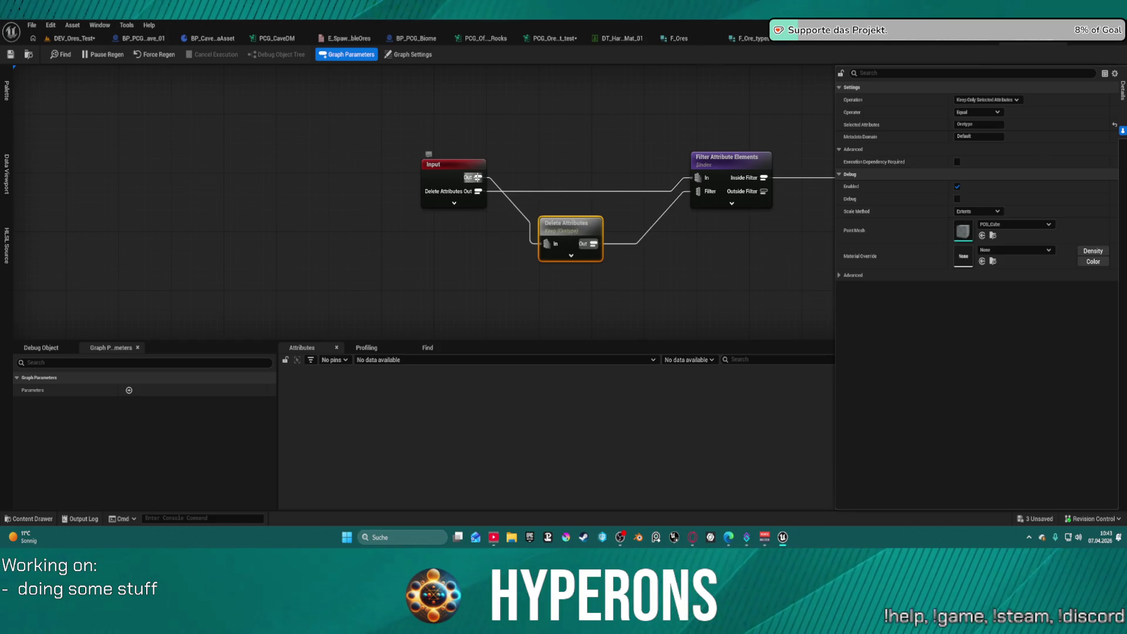
Wire Input's Out directly into Filter Attribute Elements' In, removing the Delete Attributes connection
click(477, 177)
drag(477, 177, 698, 178)
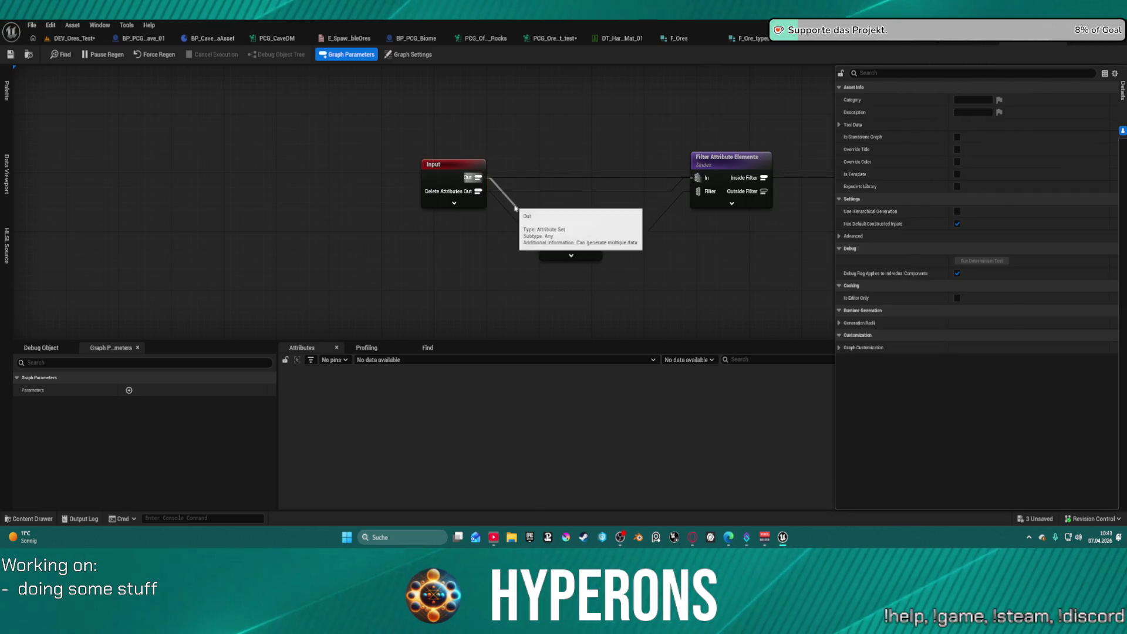
double_click(516, 209)
key(ctrl+z)
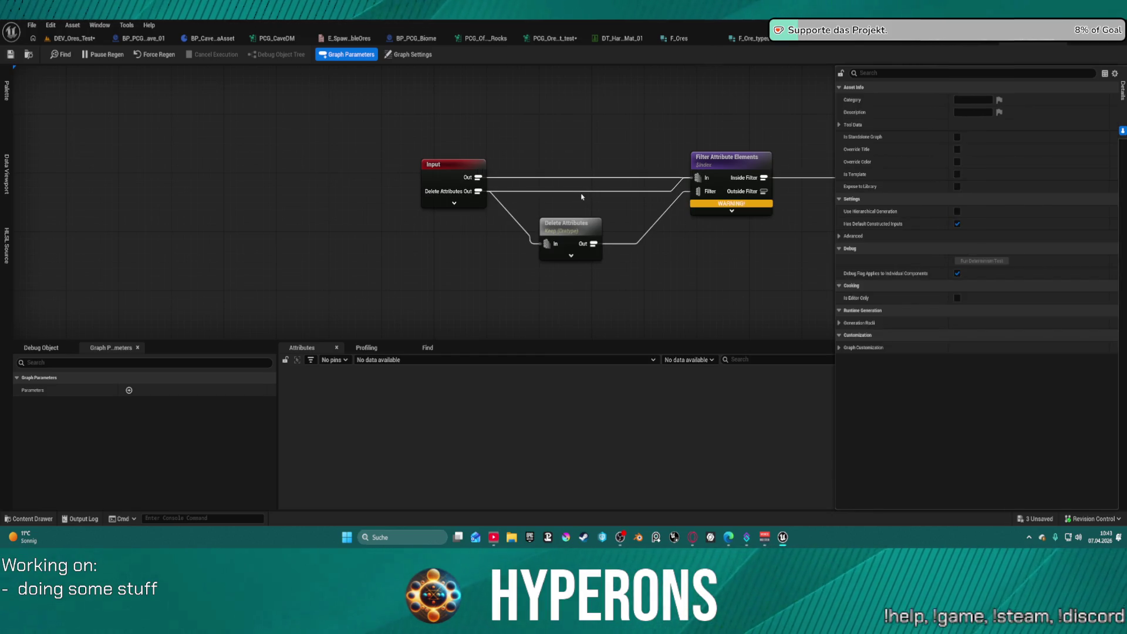
key(ctrl+z)
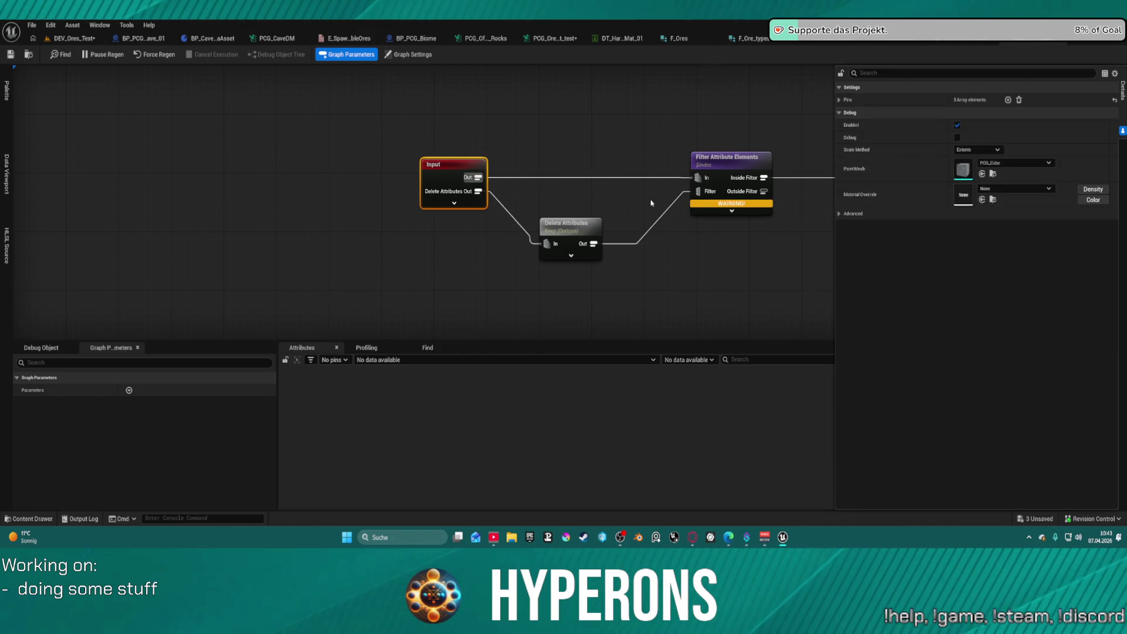
Place the Output node beside the filter and shift the Input node right
drag(644, 203, 464, 192)
mouse_move(311, 150)
mouse_down()
mouse_move(383, 150)
mouse_move(357, 171)
mouse_up()
drag(701, 190, 495, 184)
mouse_move(686, 191)
mouse_down()
mouse_move(469, 146)
mouse_move(473, 157)
mouse_up()
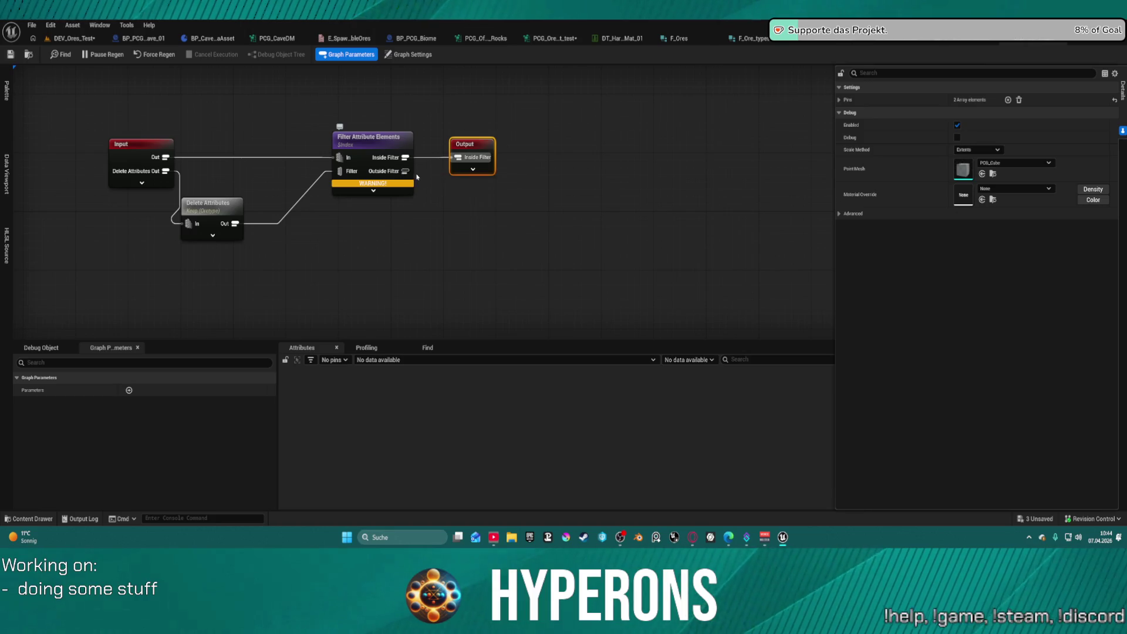
Wire the filter's Inside Filter output into the Output node's Out pin
click(479, 173)
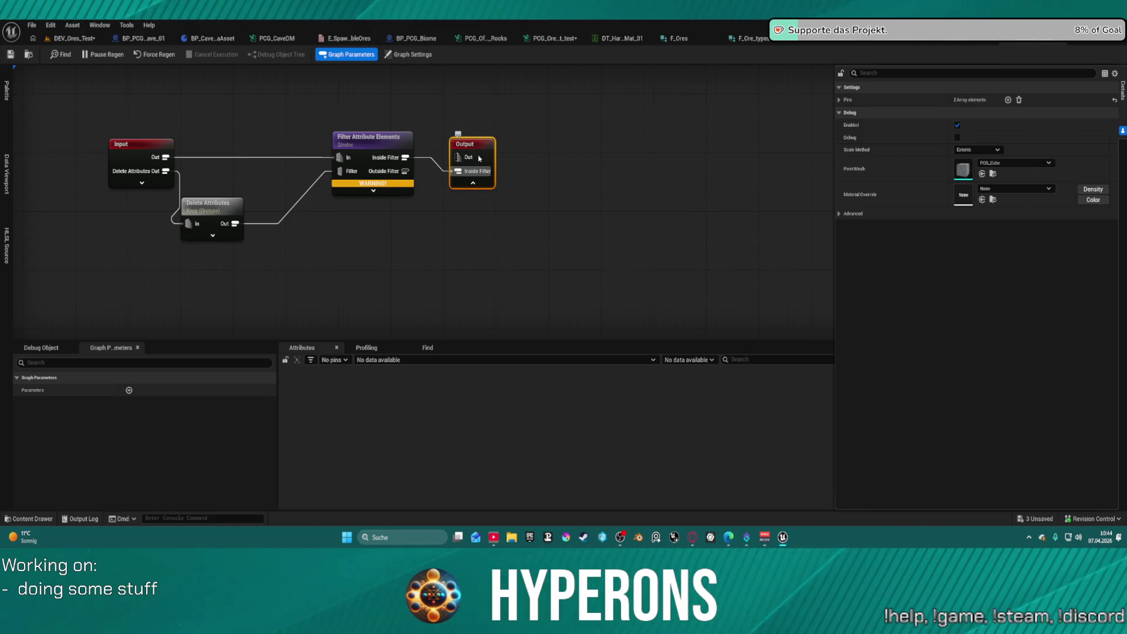
drag(406, 157, 456, 159)
double_click(446, 169)
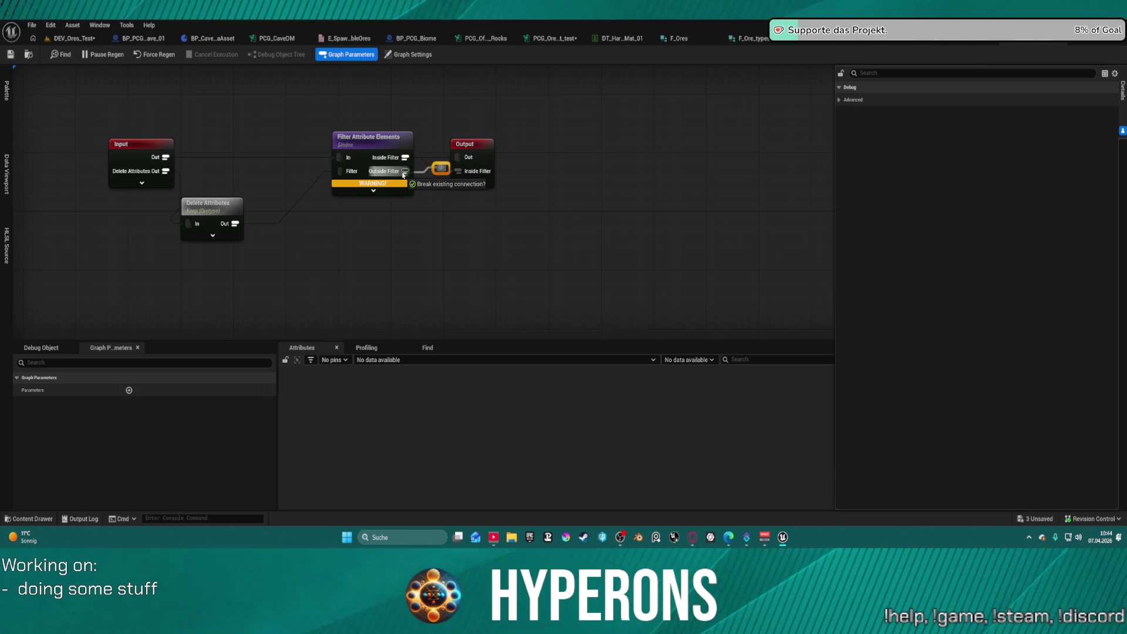
Rename the Output node's second pin label to OutsideFilter under Details > Pins
click(490, 151)
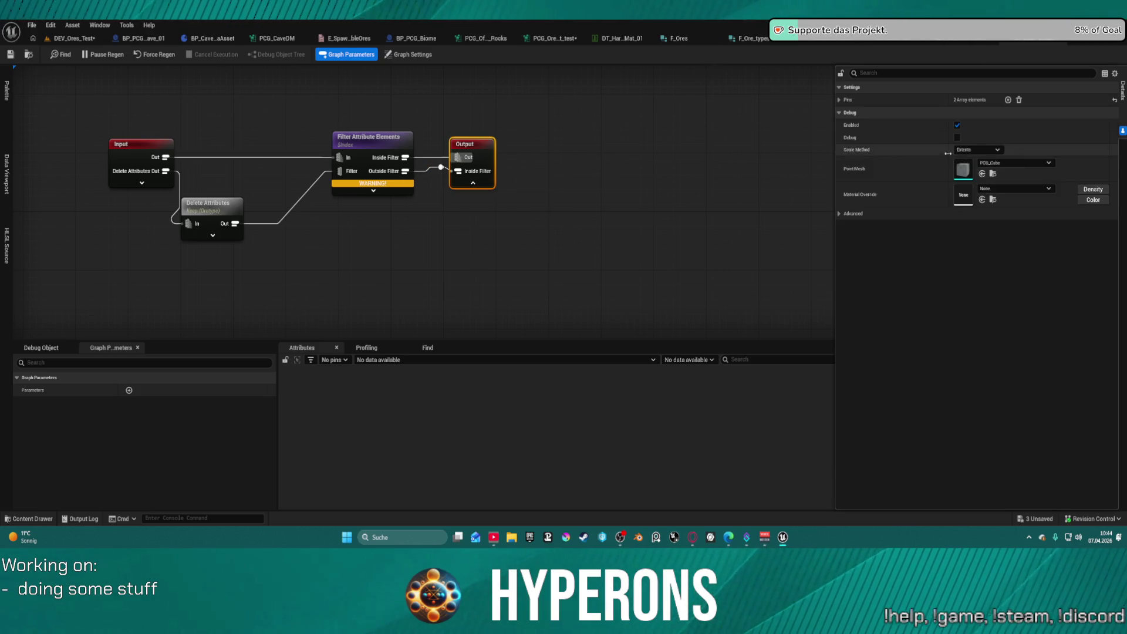
click(839, 100)
click(845, 126)
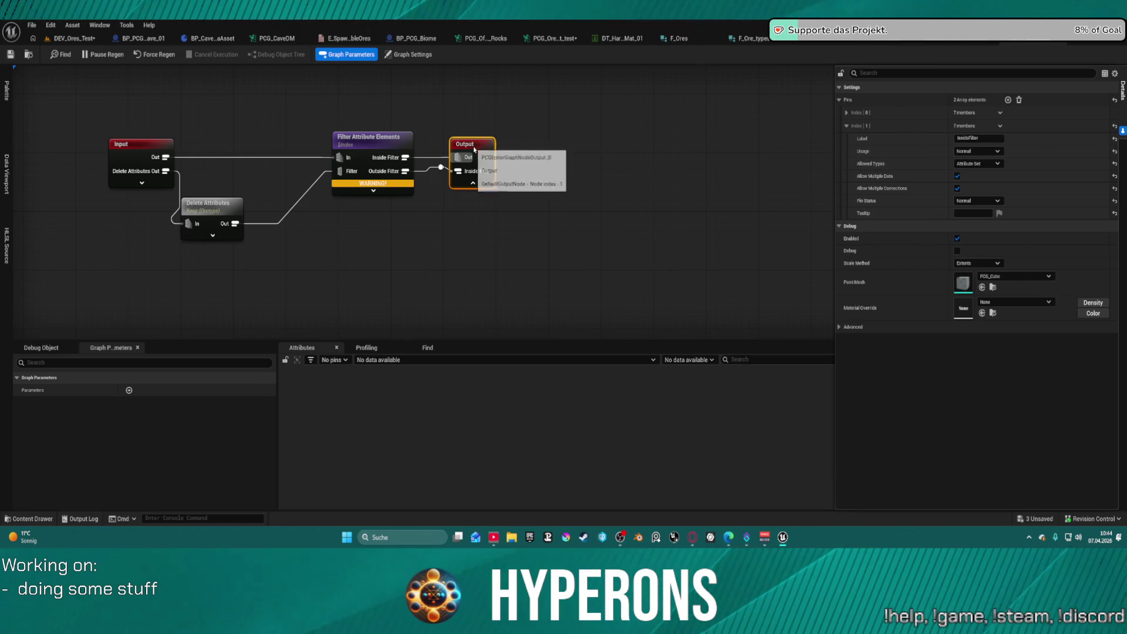
click(969, 138)
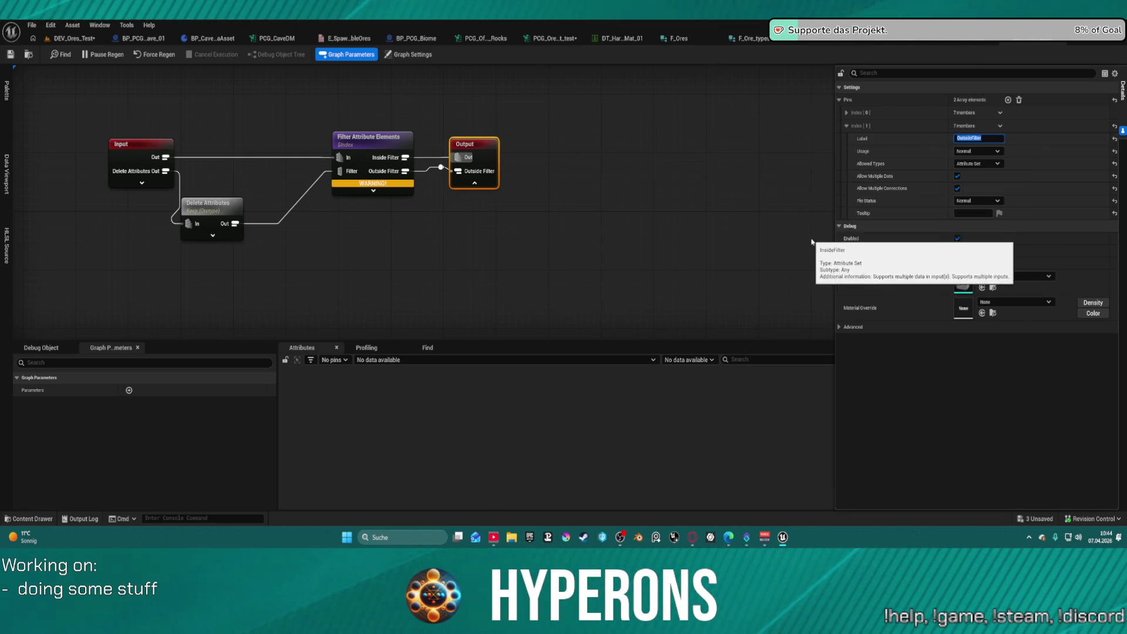
click(444, 206)
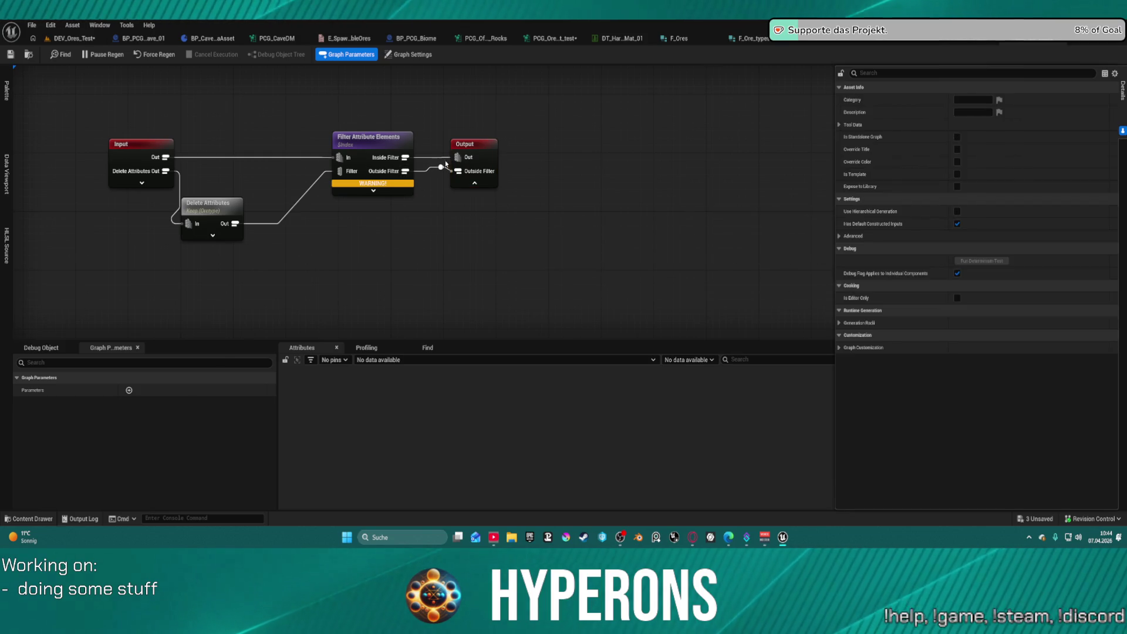
Delete the Delete Attributes node and wire Input's Delete Attributes Out into the filter's Filter pin
drag(276, 167, 399, 173)
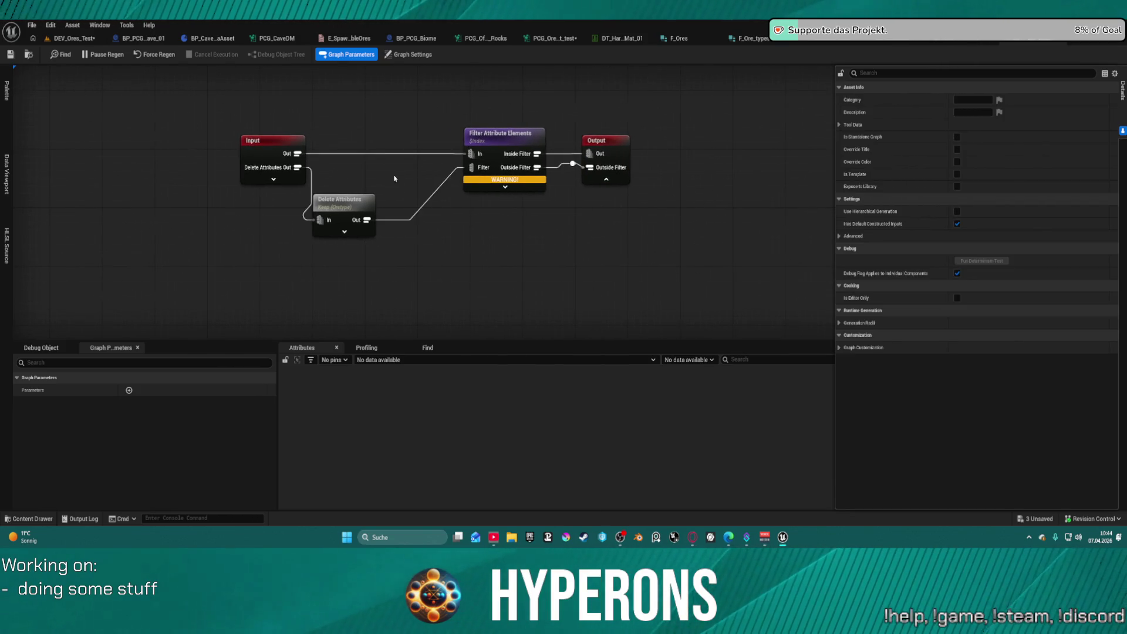
drag(342, 205, 382, 167)
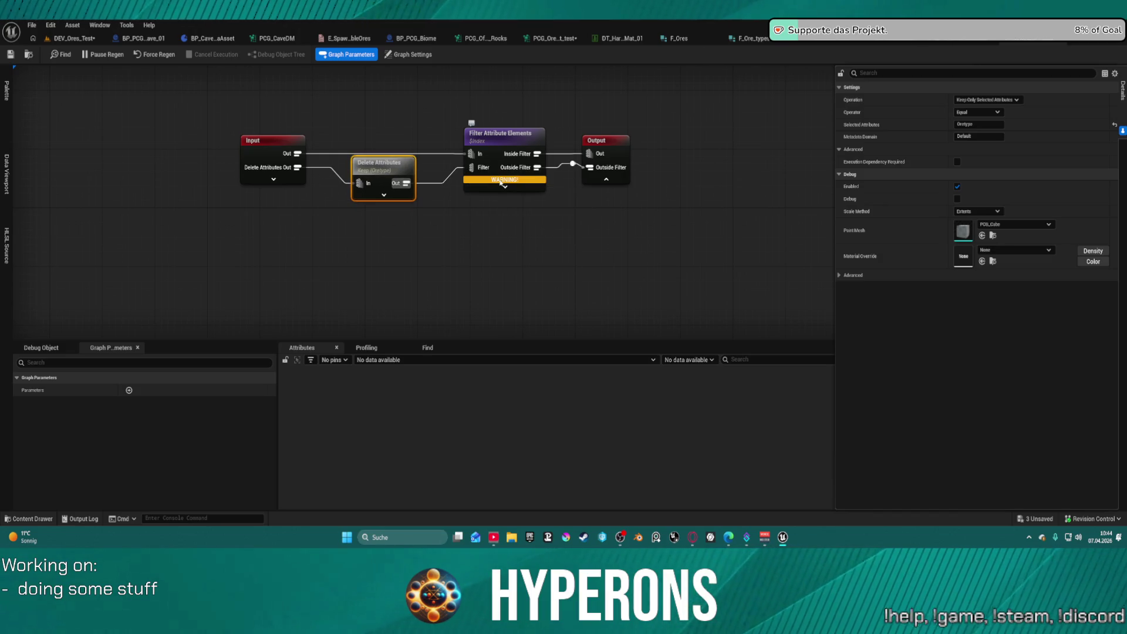
mouse_move(500, 183)
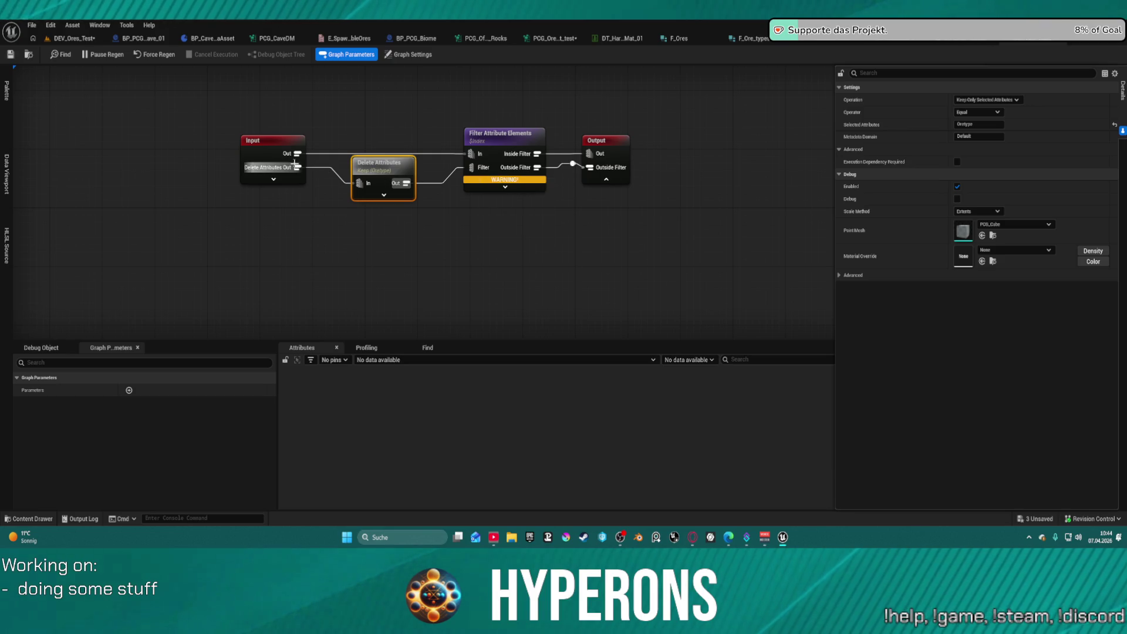
click(256, 151)
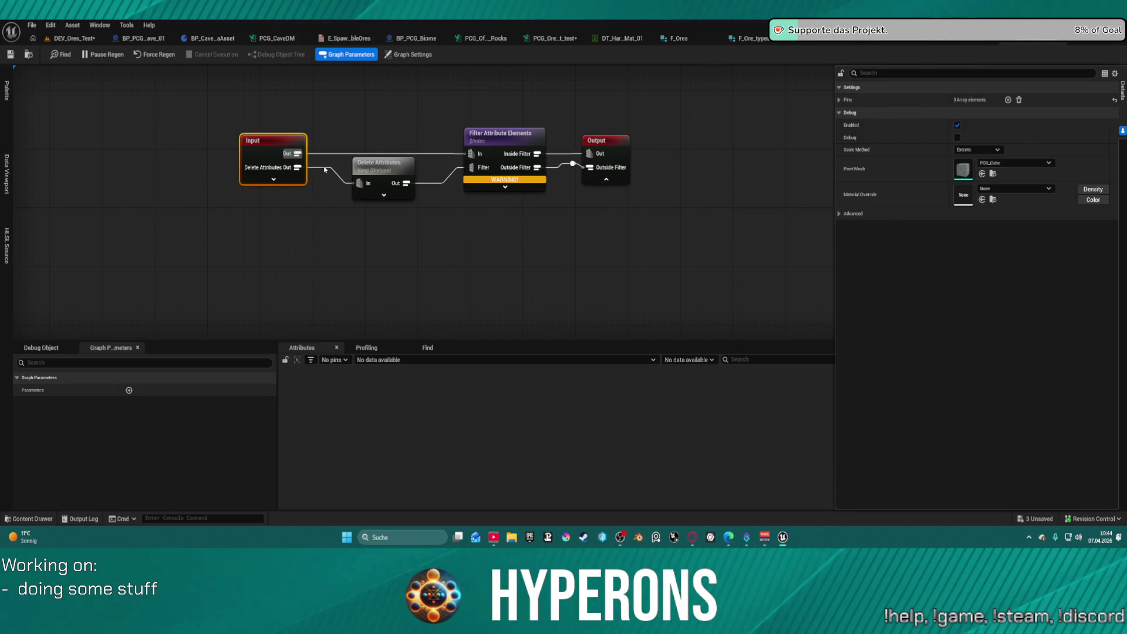
click(373, 172)
key(Delete)
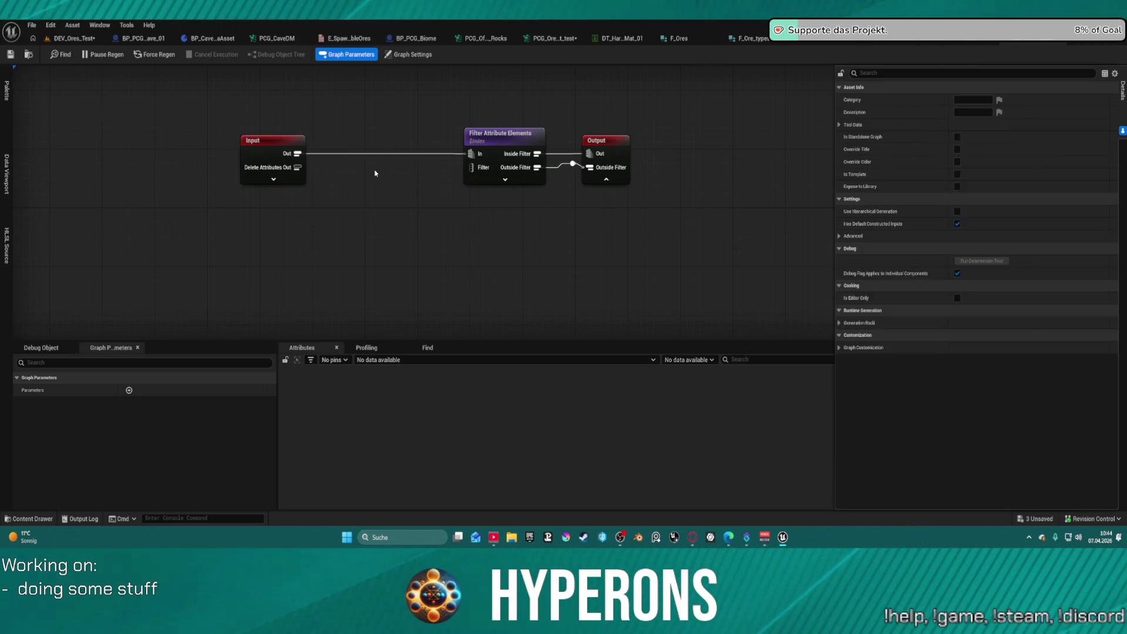
drag(300, 166, 481, 170)
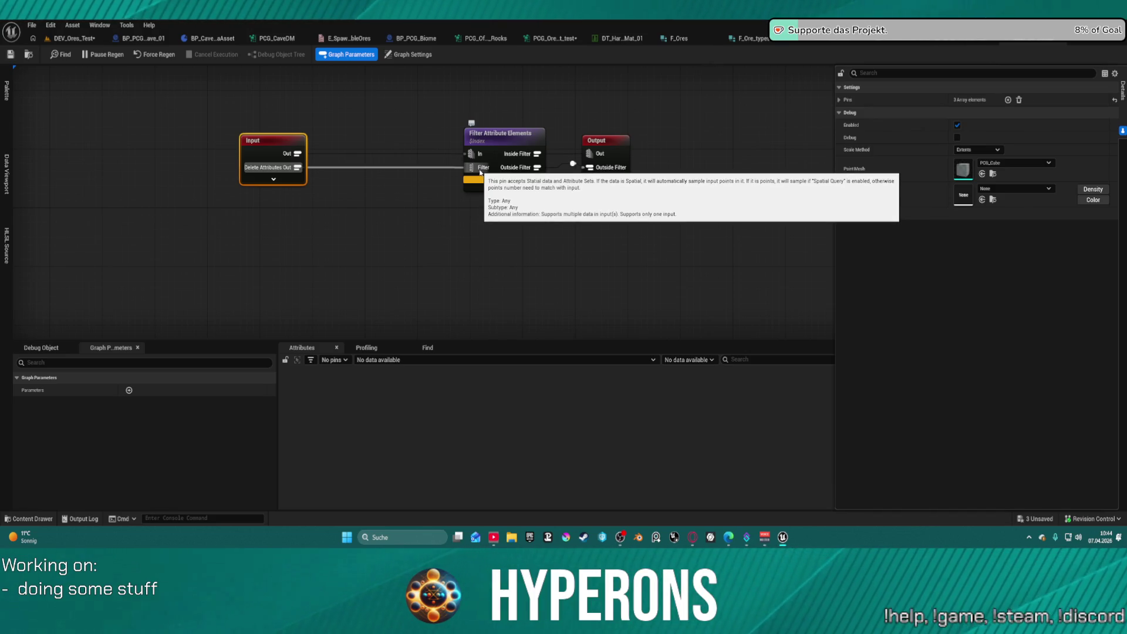
Paste Delete Attributes back between Input and the filter, then straighten the nodes into a row
click(499, 136)
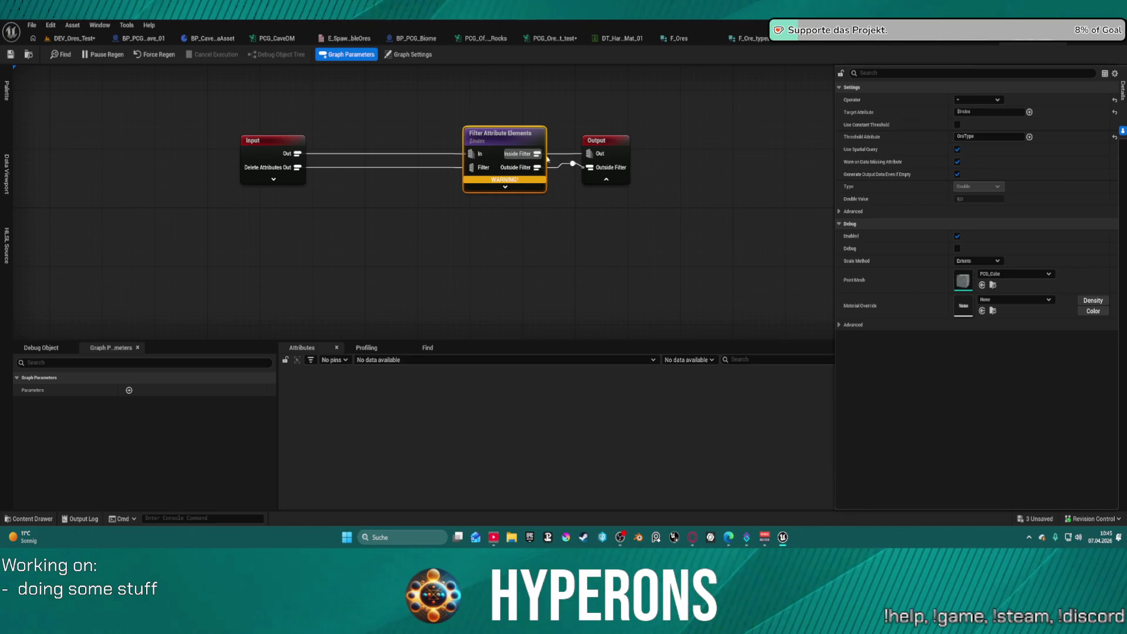
mouse_move(492, 182)
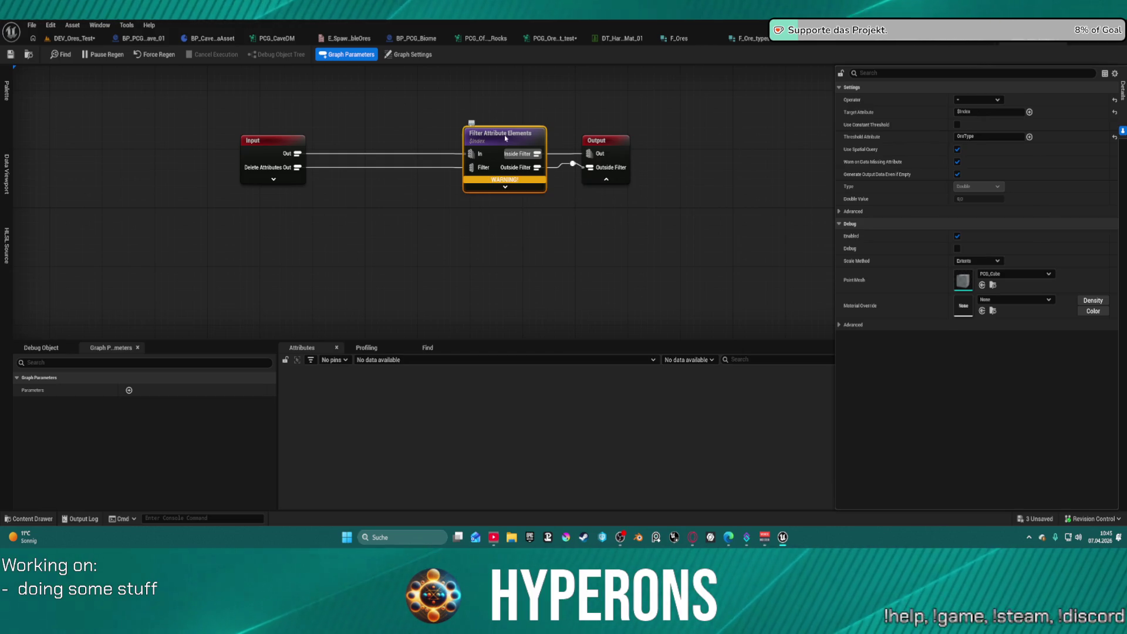
click(400, 193)
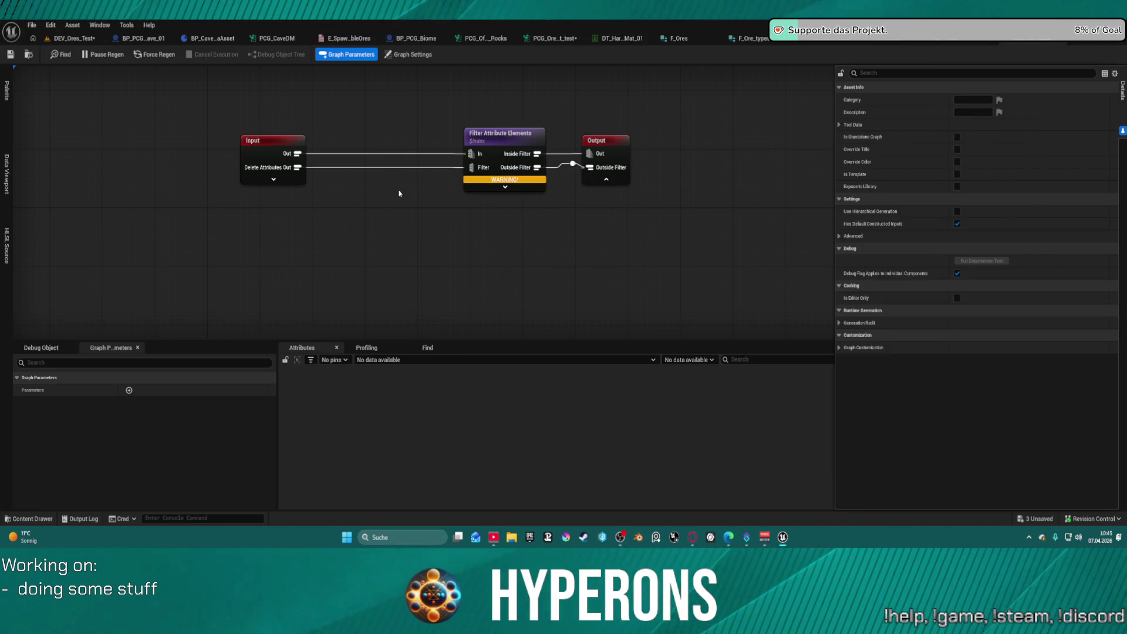
key(ctrl+v)
mouse_move(297, 167)
mouse_down()
mouse_move(400, 212)
mouse_move(466, 201)
mouse_move(468, 169)
mouse_up()
key(f)
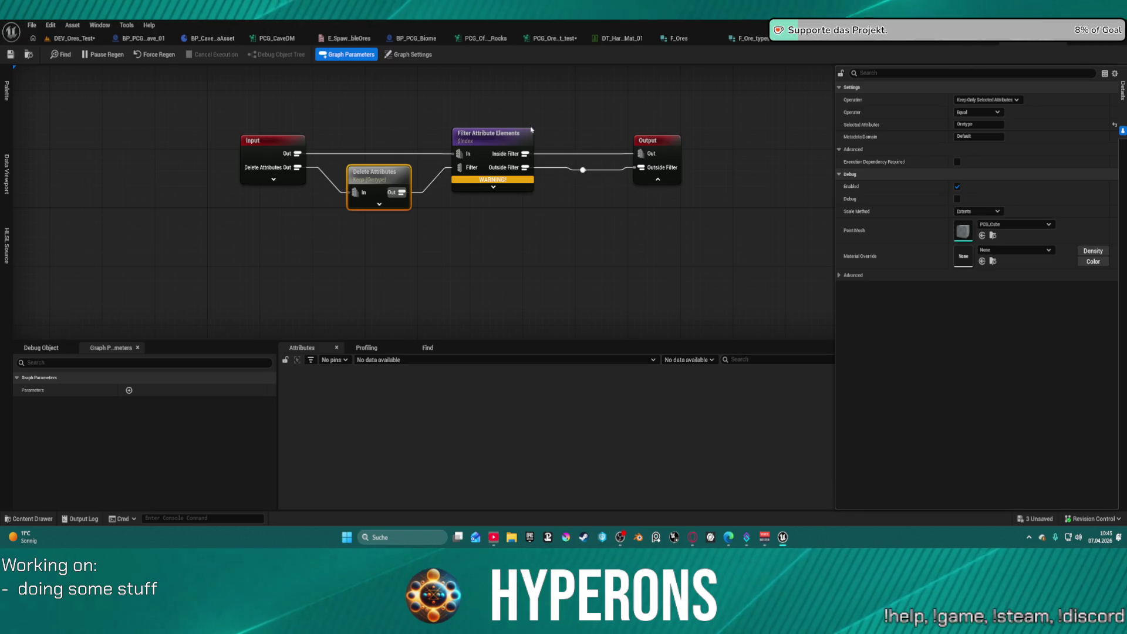
click(492, 130)
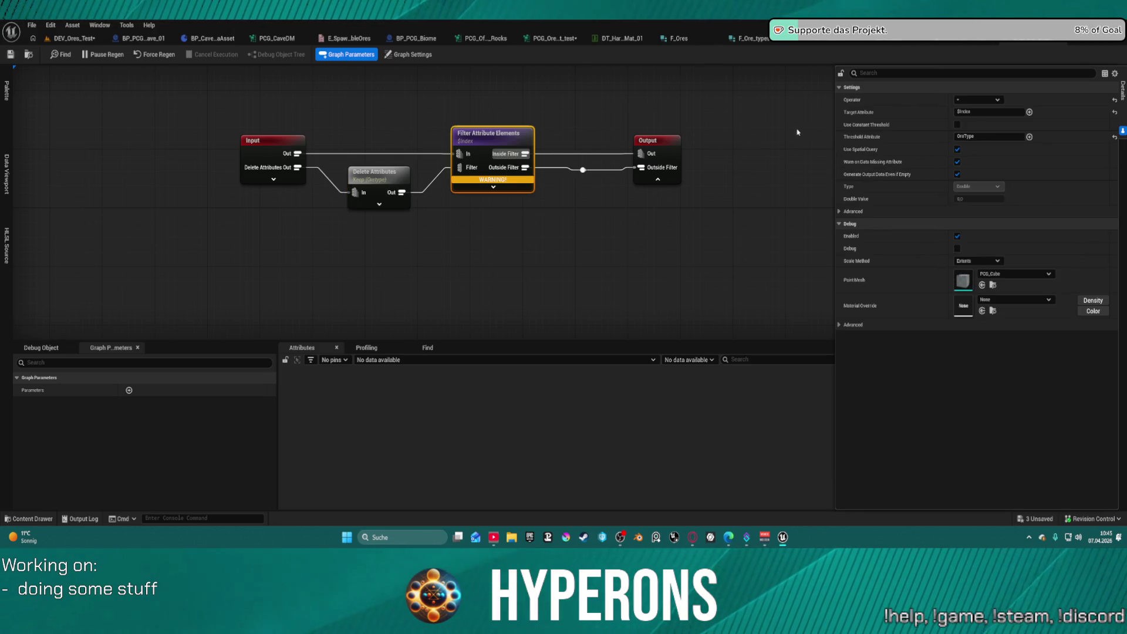
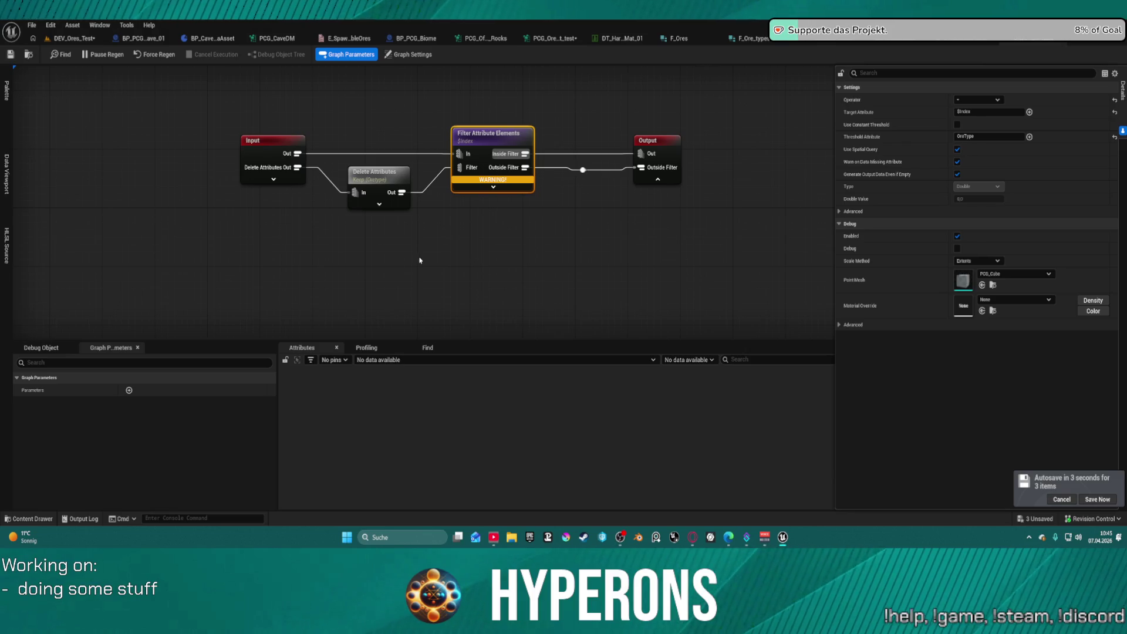
Set the Input node's Index[0] pin usage to Loop, save the subgraph, and switch to DEV_Ores_Test
click(279, 147)
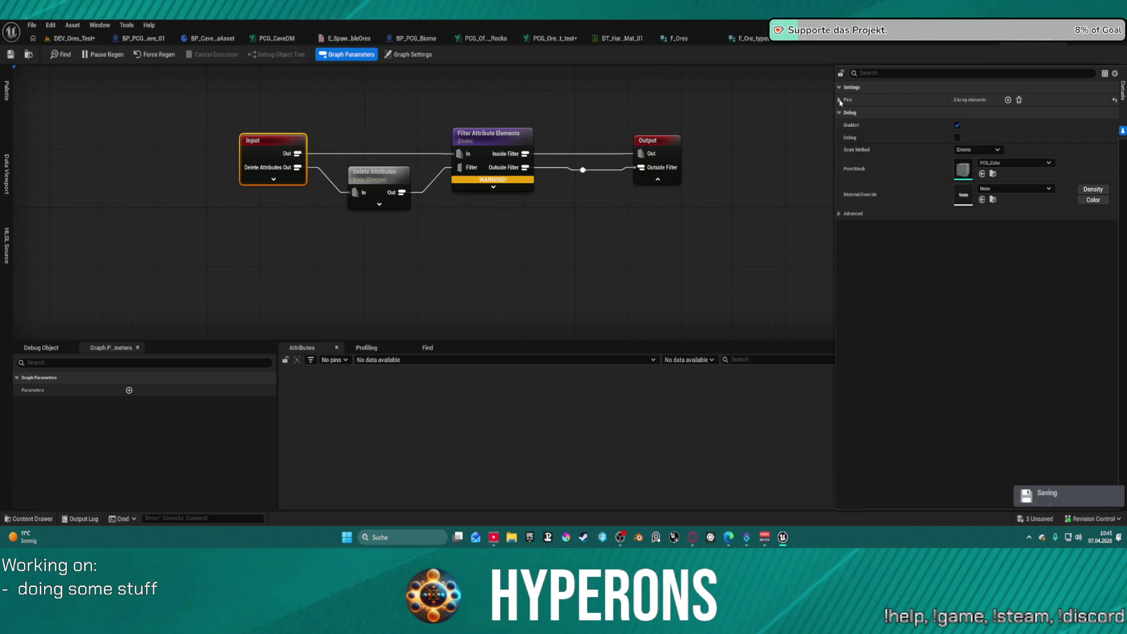
click(839, 100)
click(847, 113)
click(977, 138)
click(977, 162)
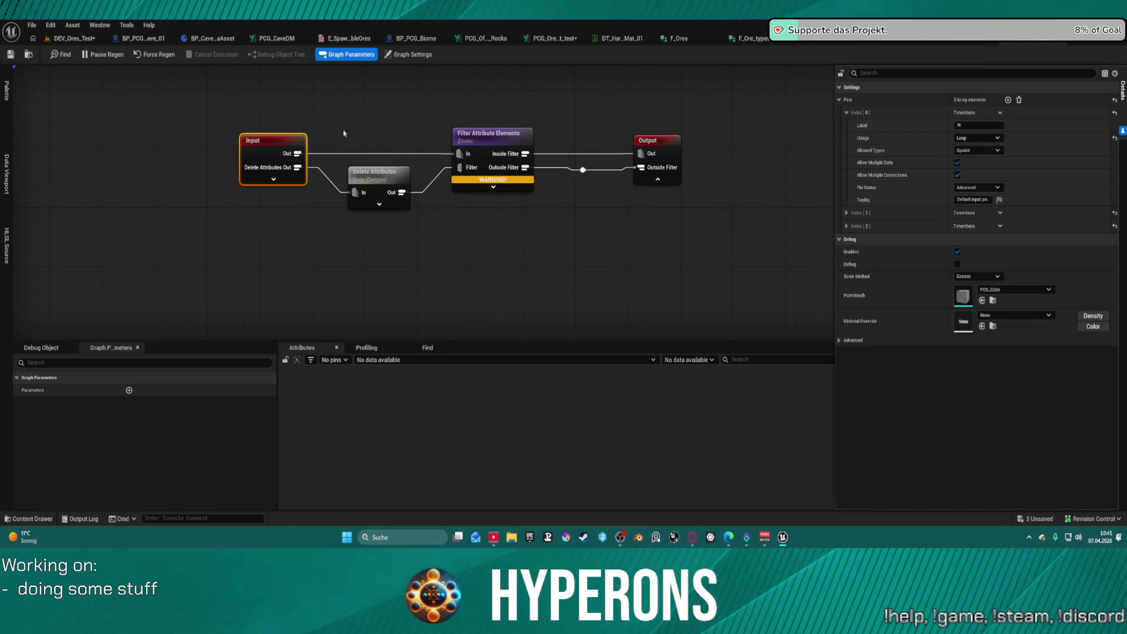
click(10, 55)
click(91, 38)
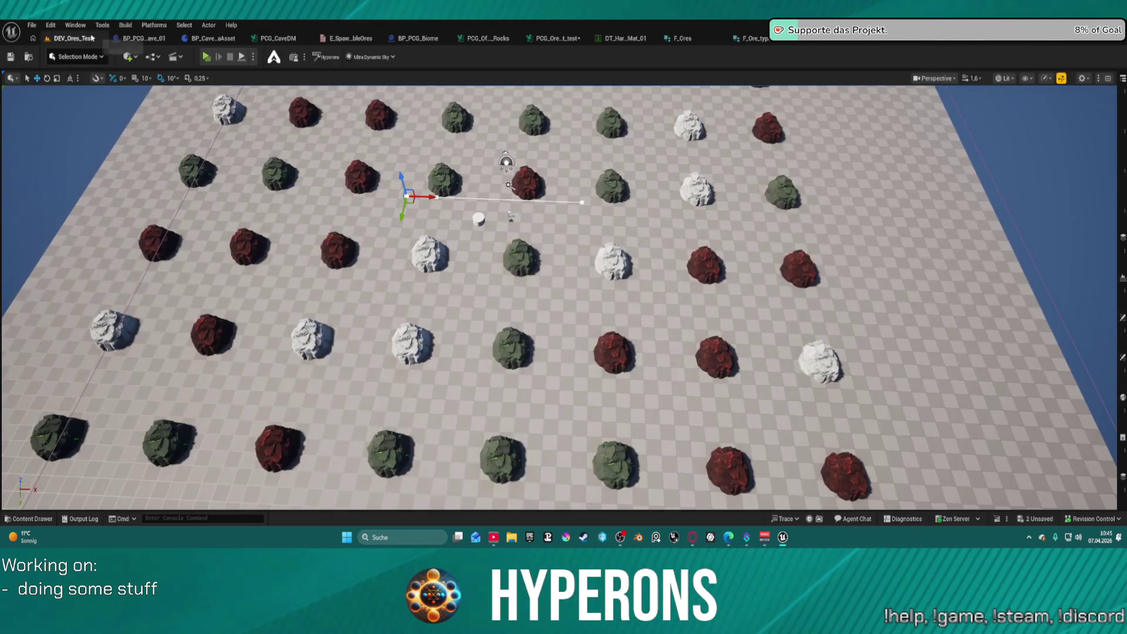
In the ore test graph, reposition New PCGSubgraph, detach the Delete Attributes wire, and debug the subgraph
click(573, 39)
drag(560, 183, 541, 154)
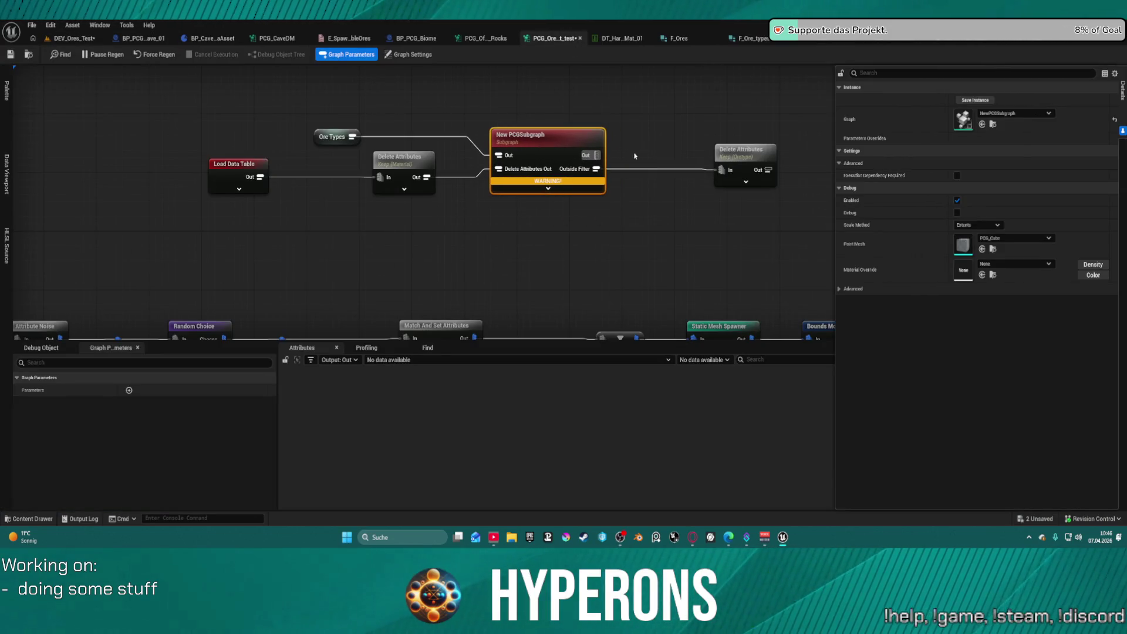
mouse_move(722, 169)
mouse_down()
mouse_move(595, 155)
mouse_move(557, 190)
mouse_up()
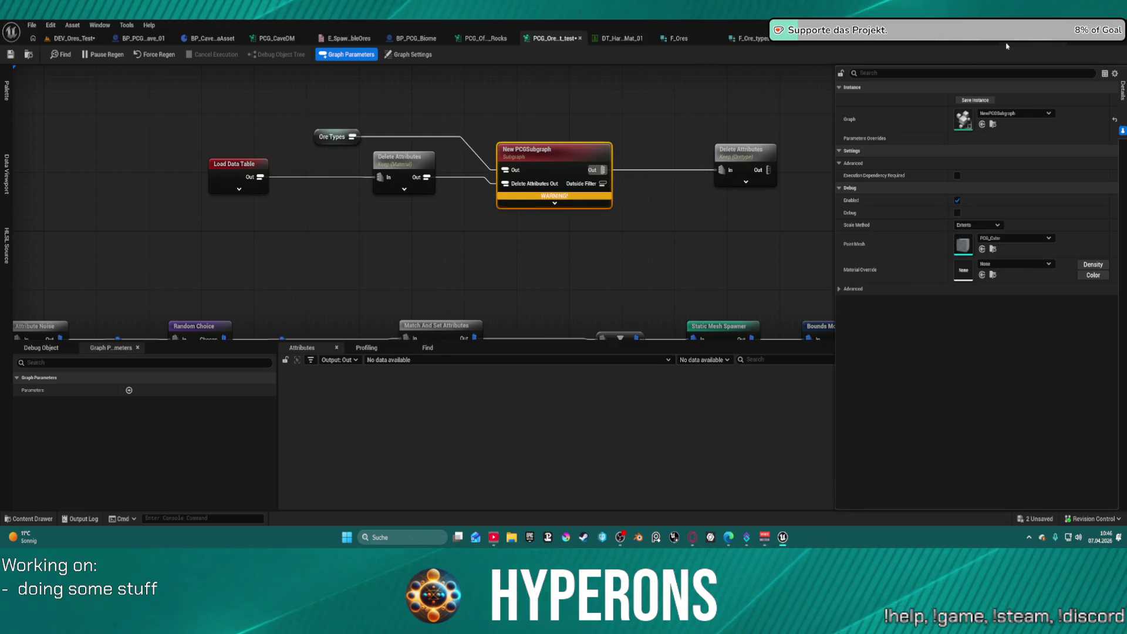
key(d)
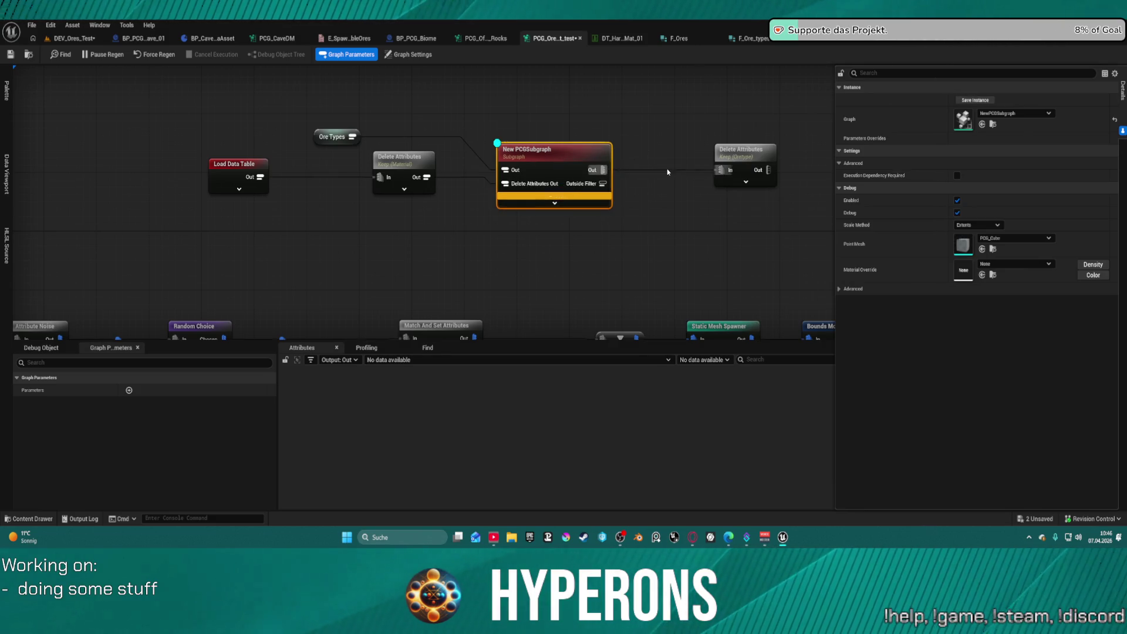
key(d)
key(a)
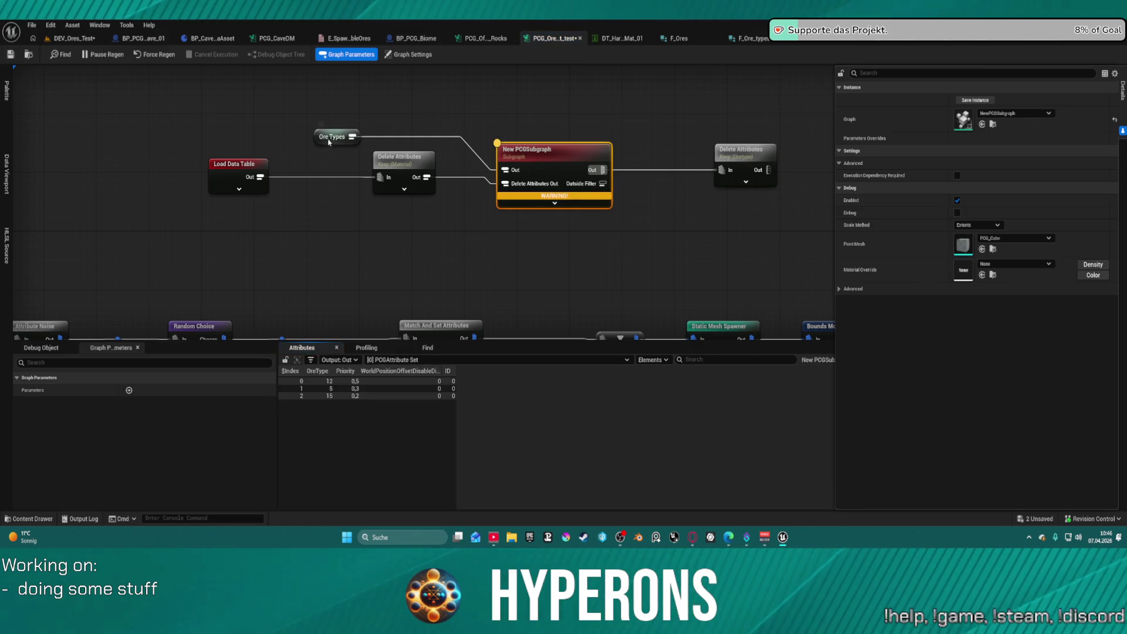
Rearrange Delete Attributes and Ore Types, wiring Delete Attributes into the subgraph's second input
click(398, 164)
mouse_move(398, 164)
mouse_down()
mouse_move(326, 171)
mouse_move(322, 239)
mouse_up()
drag(380, 176, 508, 169)
click(492, 183)
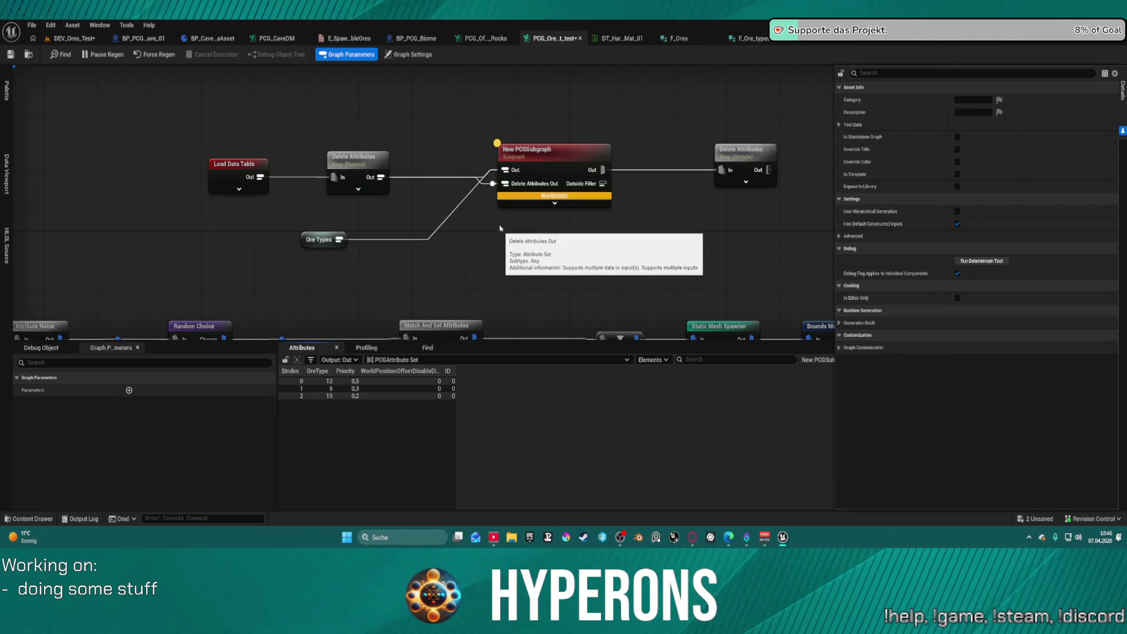
key(ctrl+z)
key(ctrl+z)
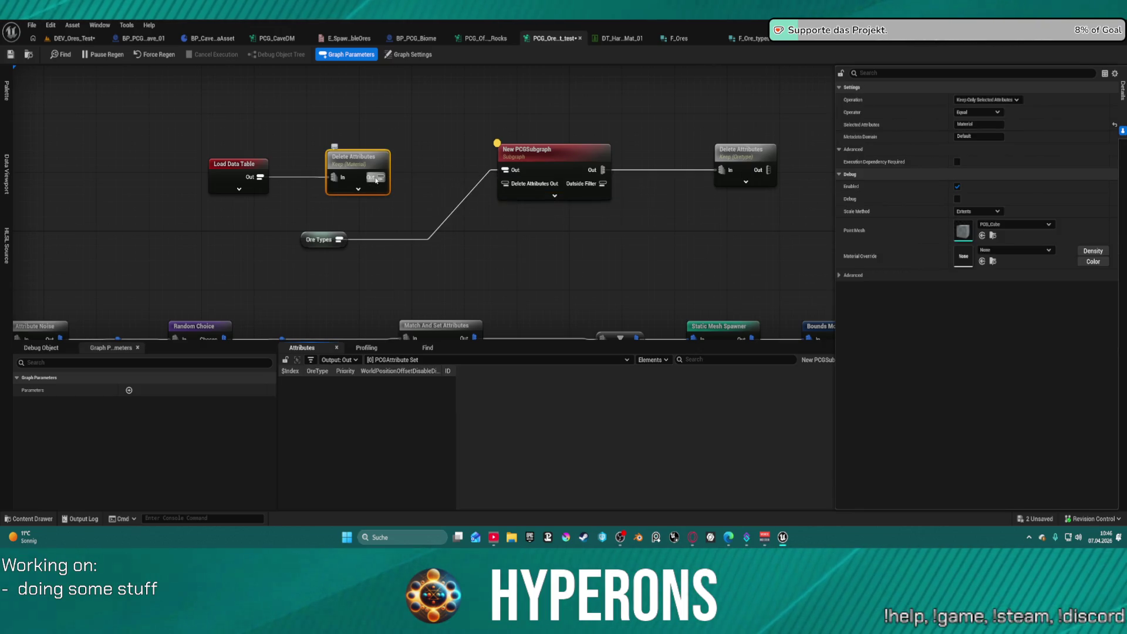
drag(379, 177, 506, 184)
drag(564, 152, 565, 167)
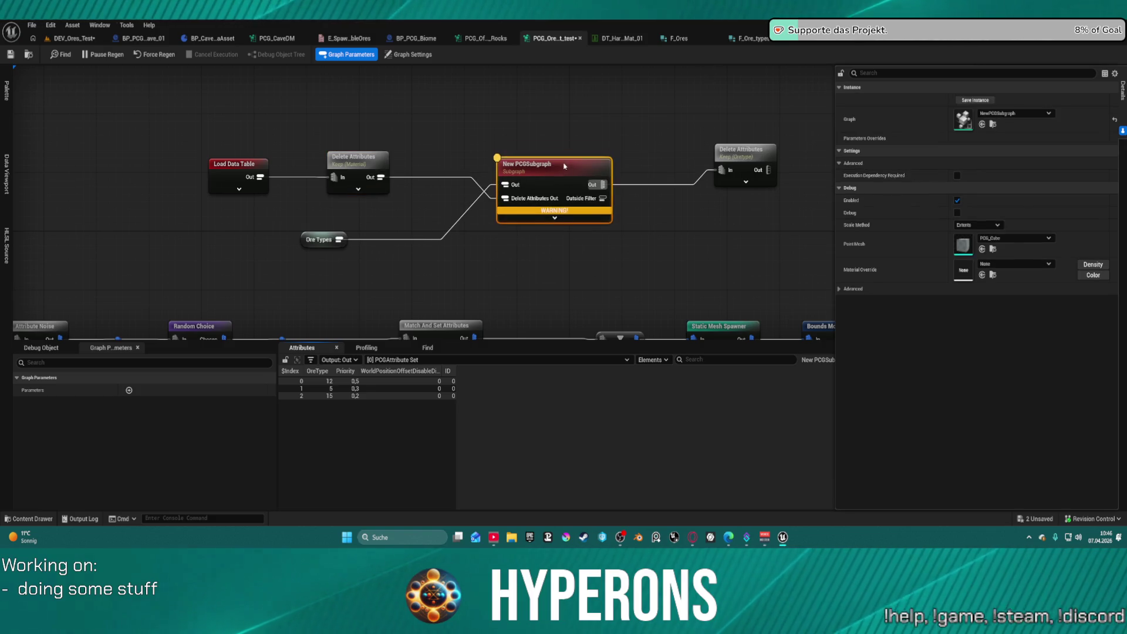
Debug the Delete Attributes and subgraph nodes and move the Ore Types wire to the subgraph's second input
key(d)
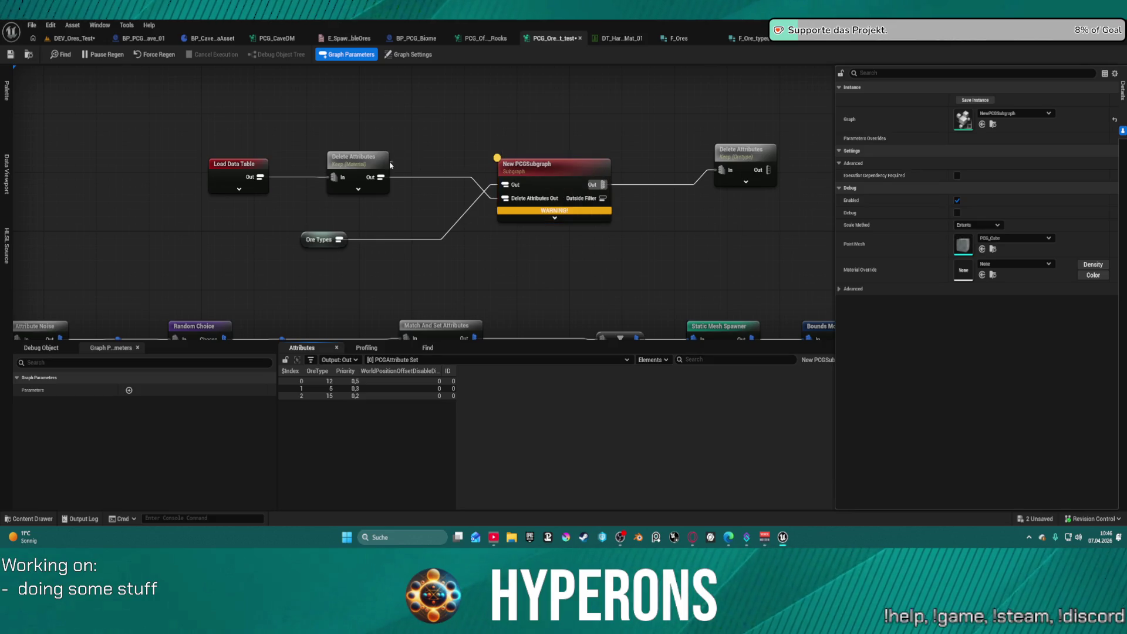
click(370, 165)
key(d)
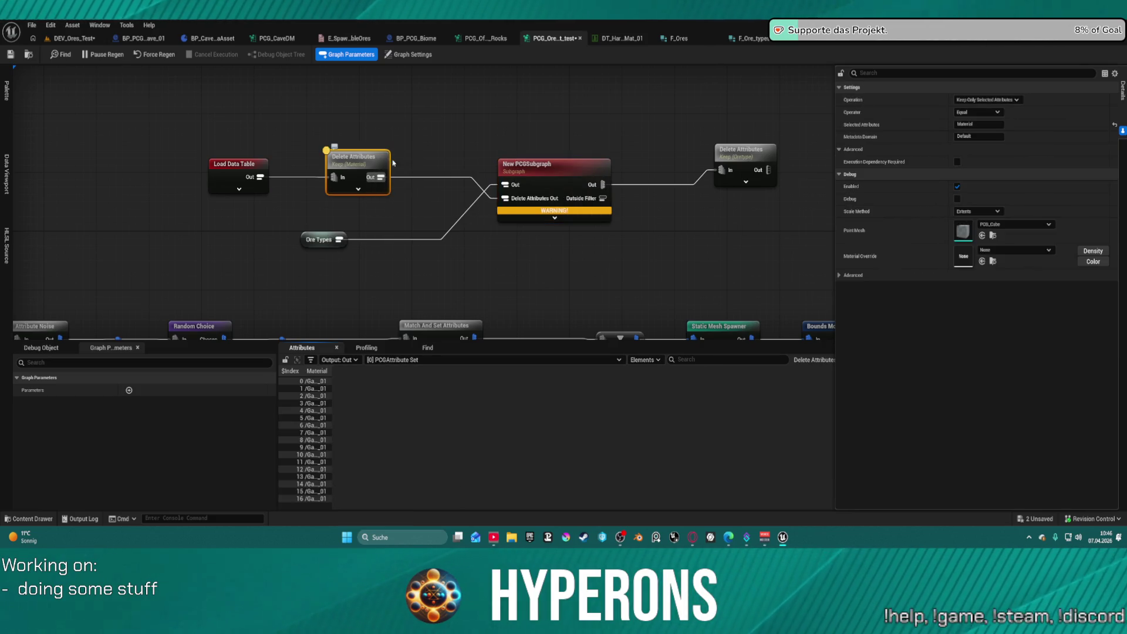
click(581, 181)
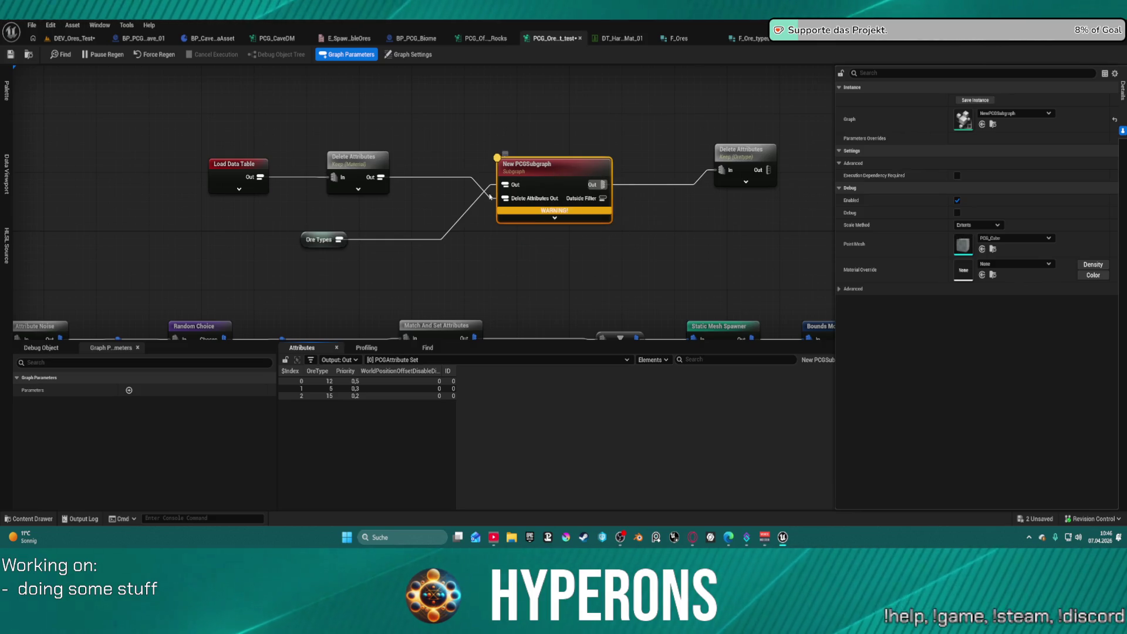
drag(496, 189, 493, 199)
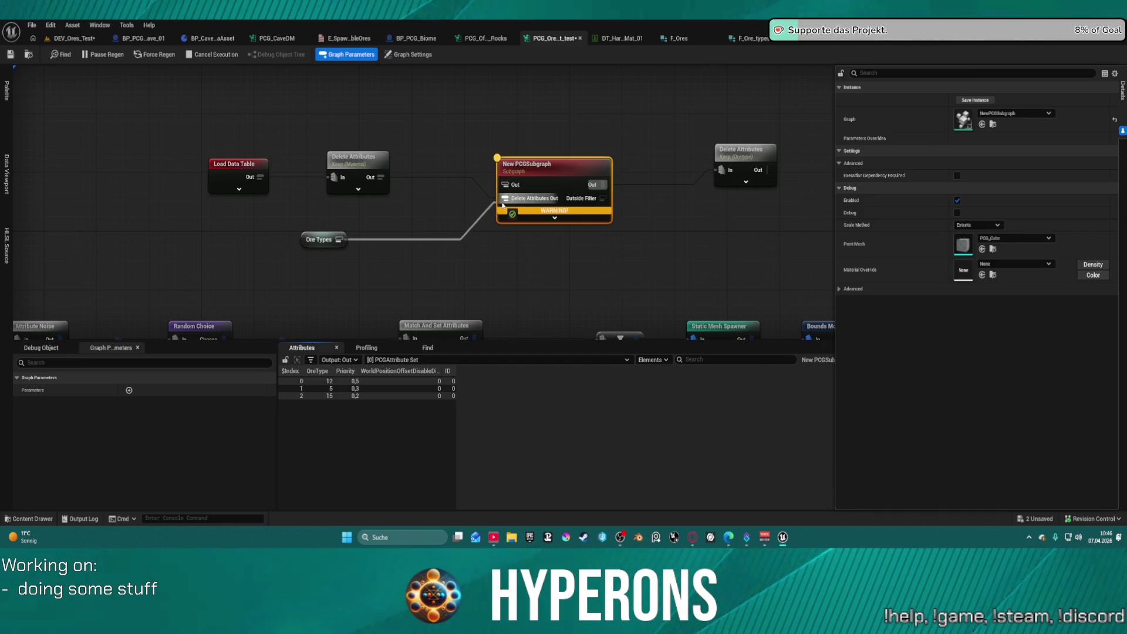
click(385, 180)
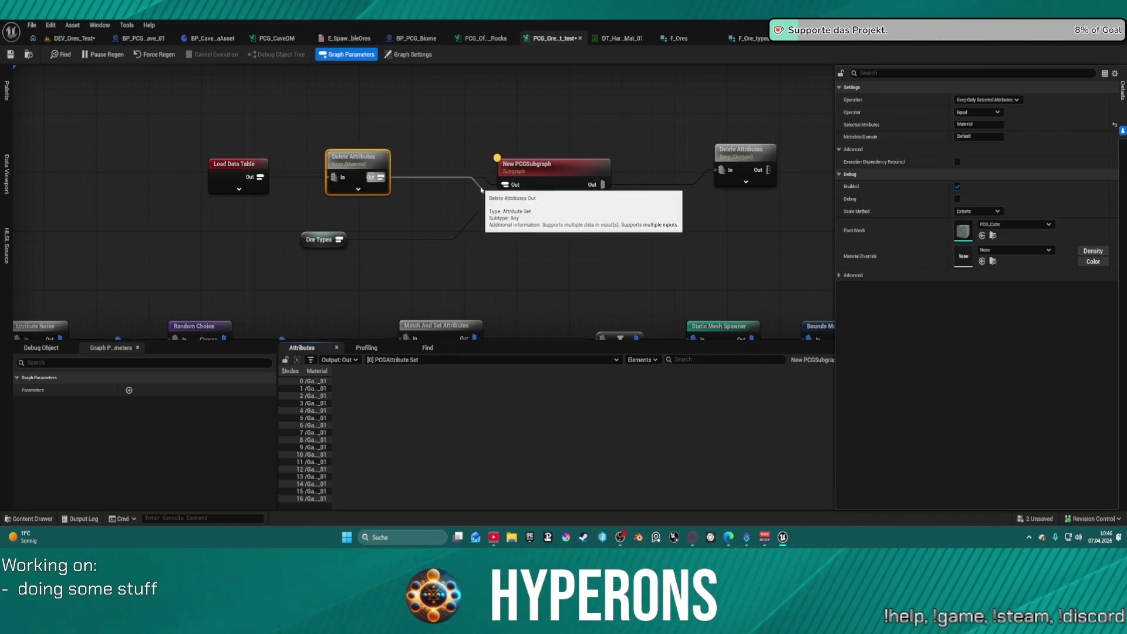
click(534, 179)
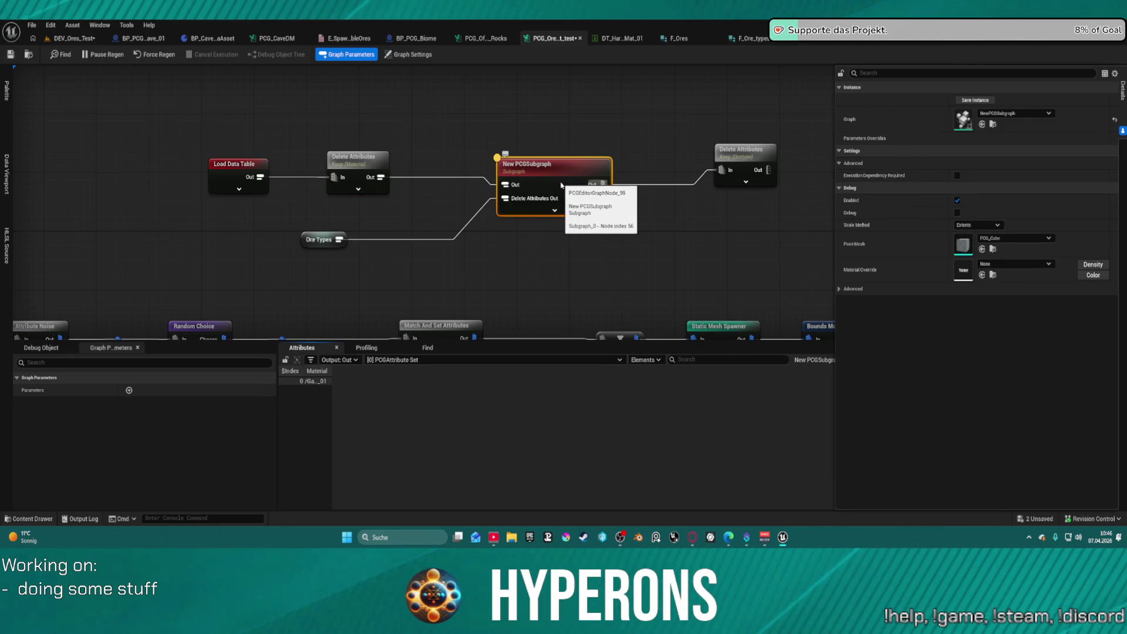
Widen the Material column, reposition the right Delete Attributes node, and bring up the ore data asset
double_click(328, 373)
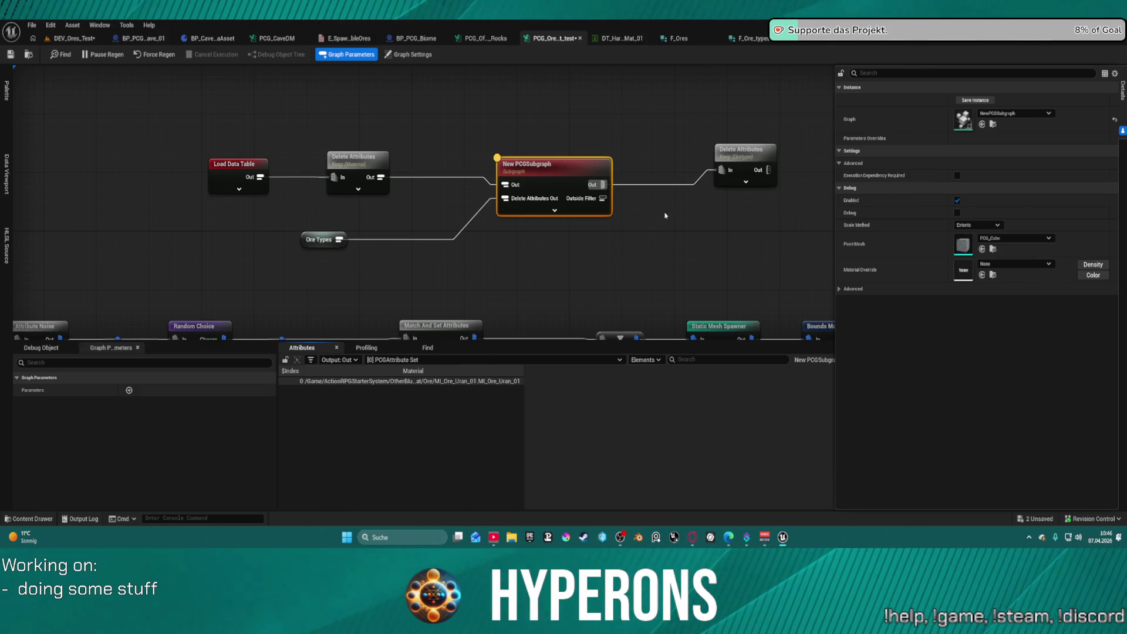
click(726, 155)
mouse_move(681, 221)
mouse_down()
mouse_move(571, 241)
mouse_move(617, 202)
mouse_up()
mouse_move(657, 140)
mouse_down()
mouse_move(650, 156)
mouse_move(630, 156)
mouse_up()
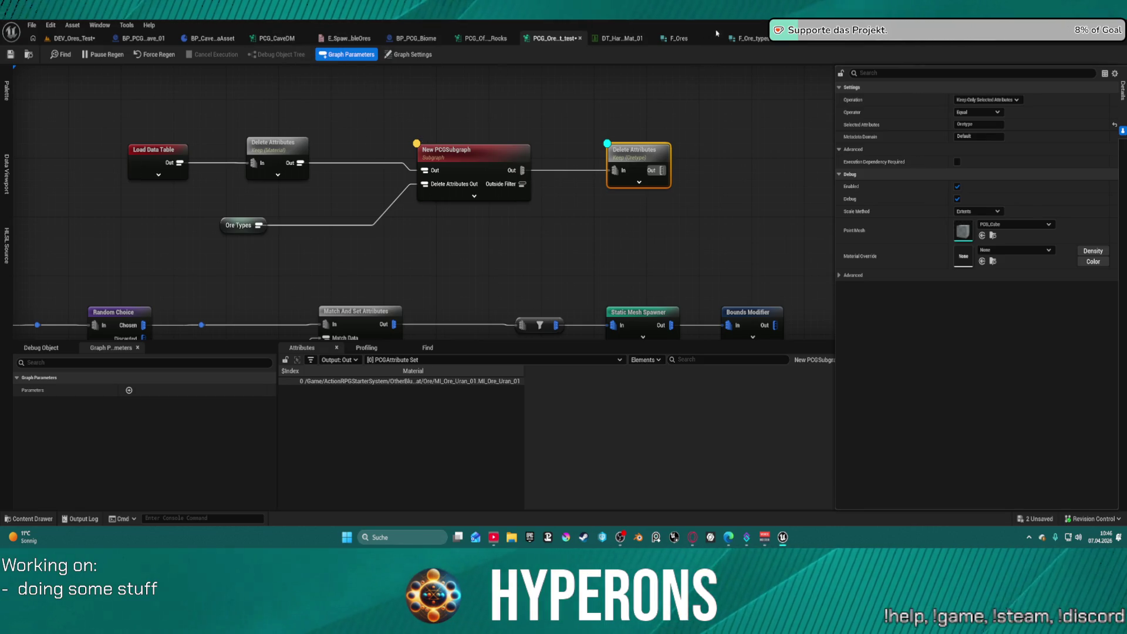
click(896, 38)
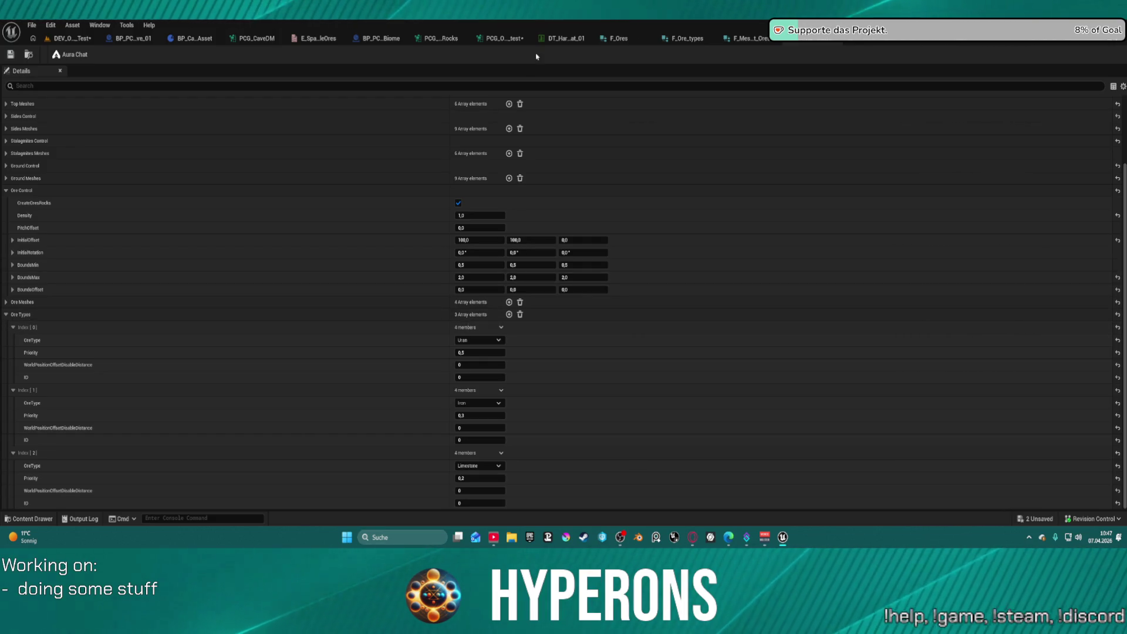
In the ore filter subgraph, review the Delete Attributes and Filter Attribute Elements nodes, then save
click(877, 36)
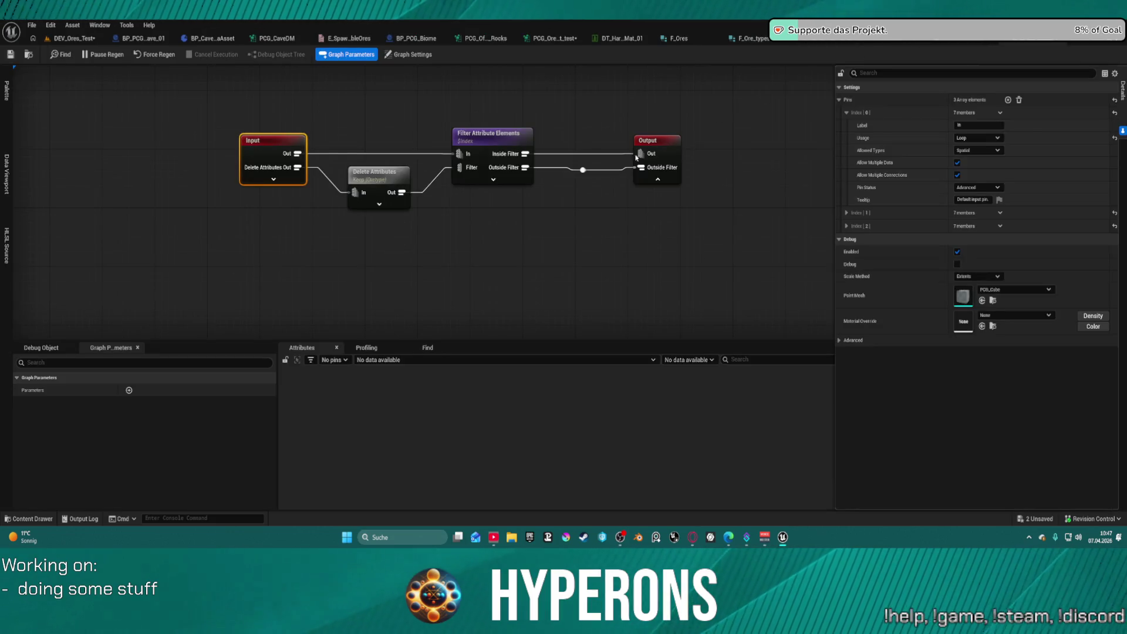
click(373, 180)
click(512, 143)
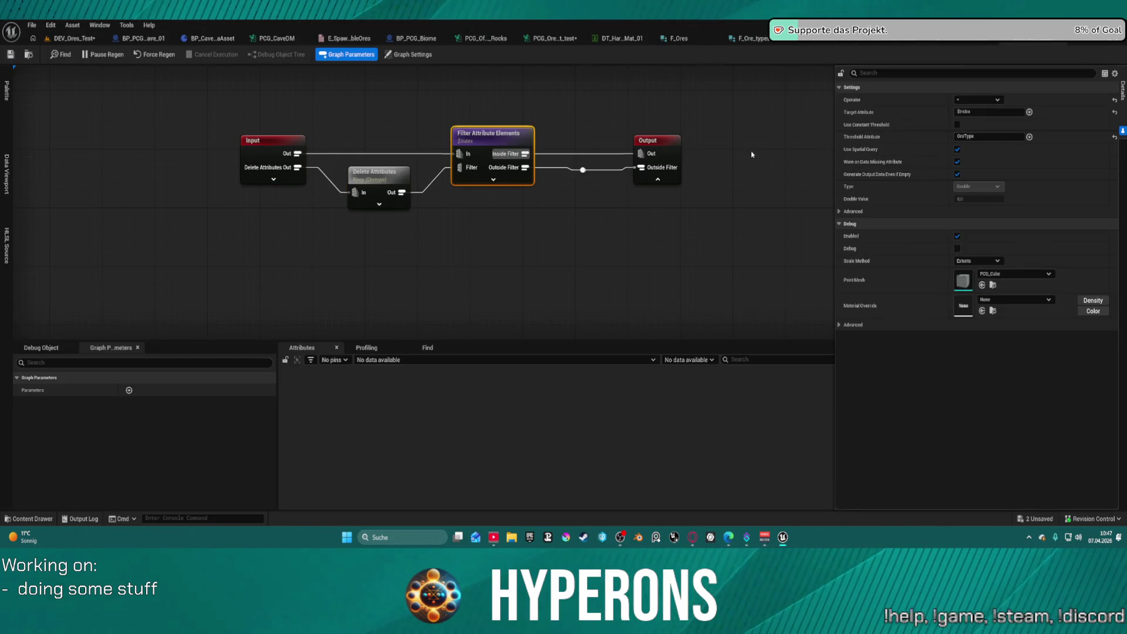
click(8, 55)
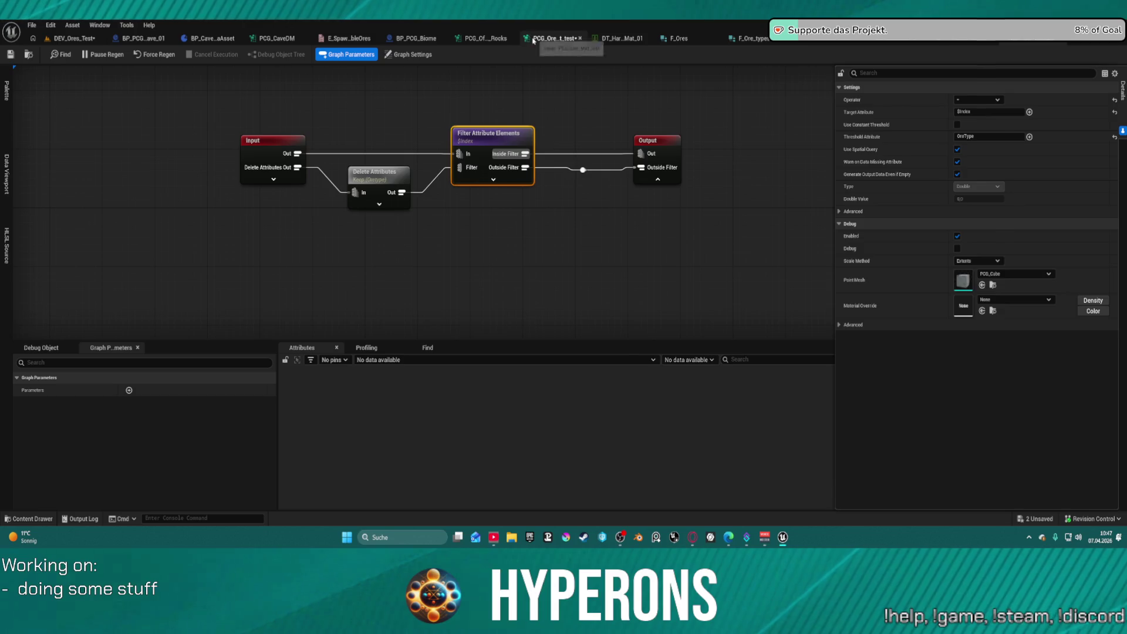
Turn off subgraph debugging and reset the right Delete Attributes node's kept attribute to default
click(554, 39)
click(457, 161)
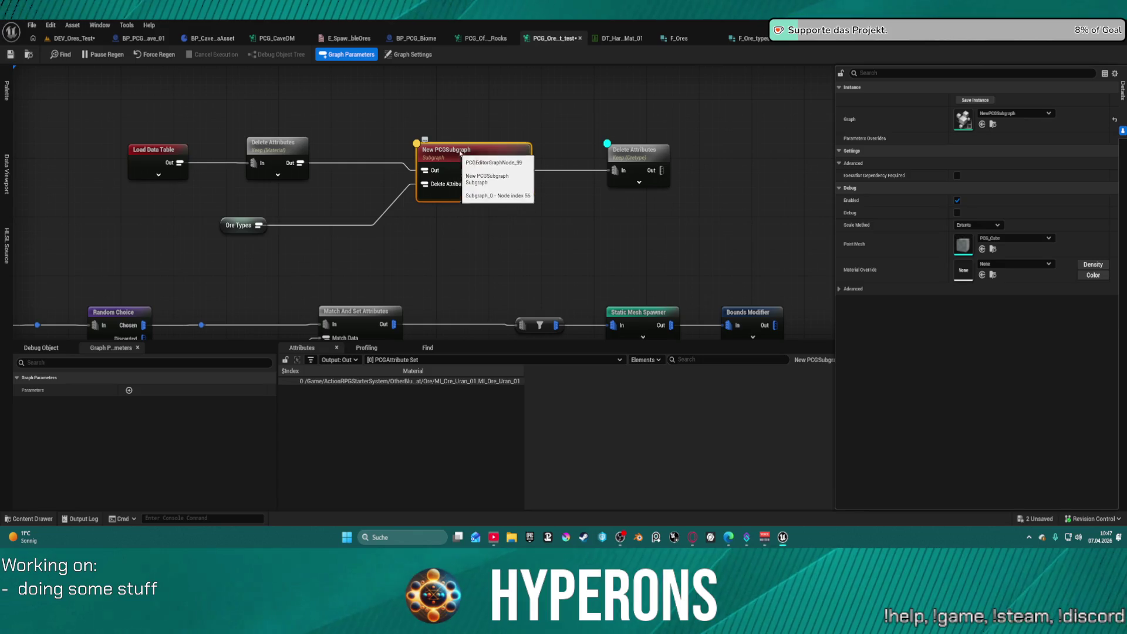
key(d)
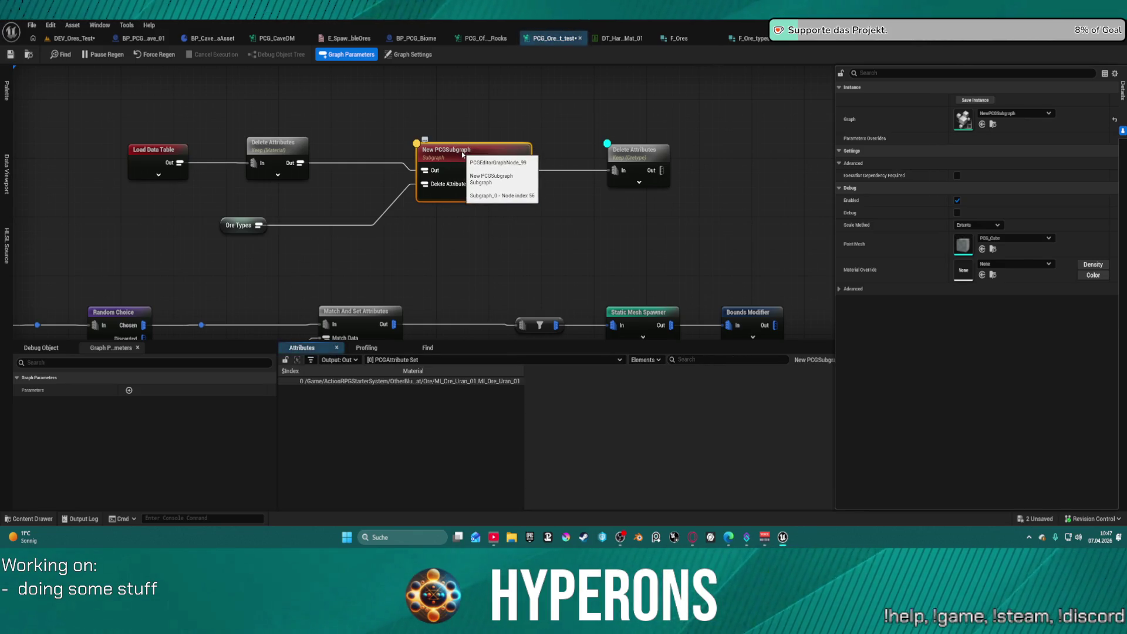
click(634, 152)
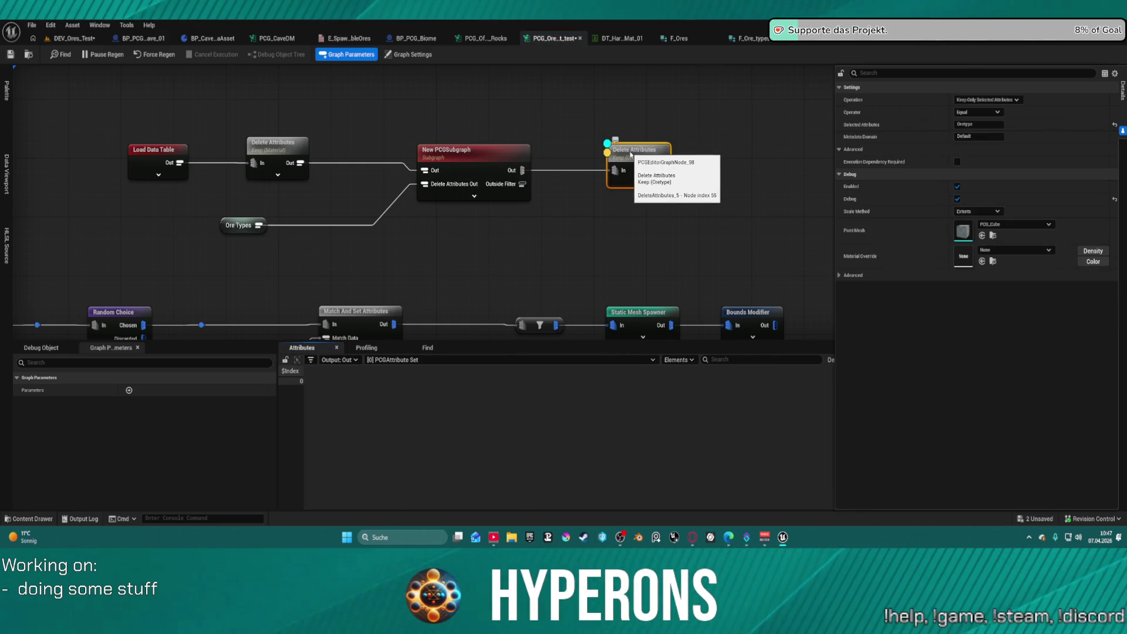
key(a)
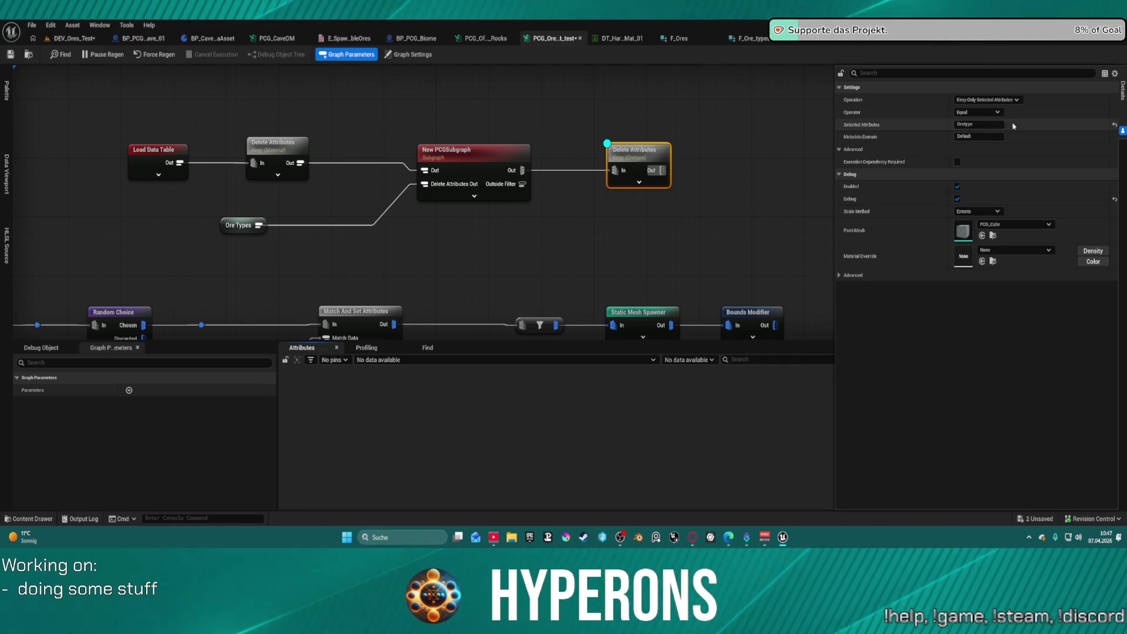
click(1115, 124)
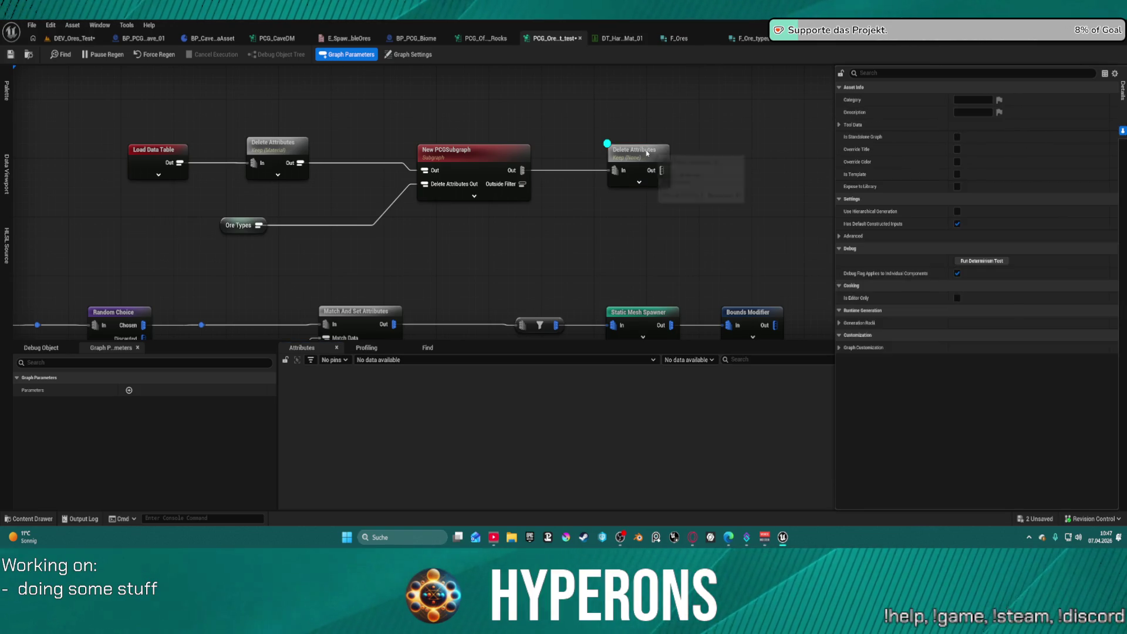
click(634, 168)
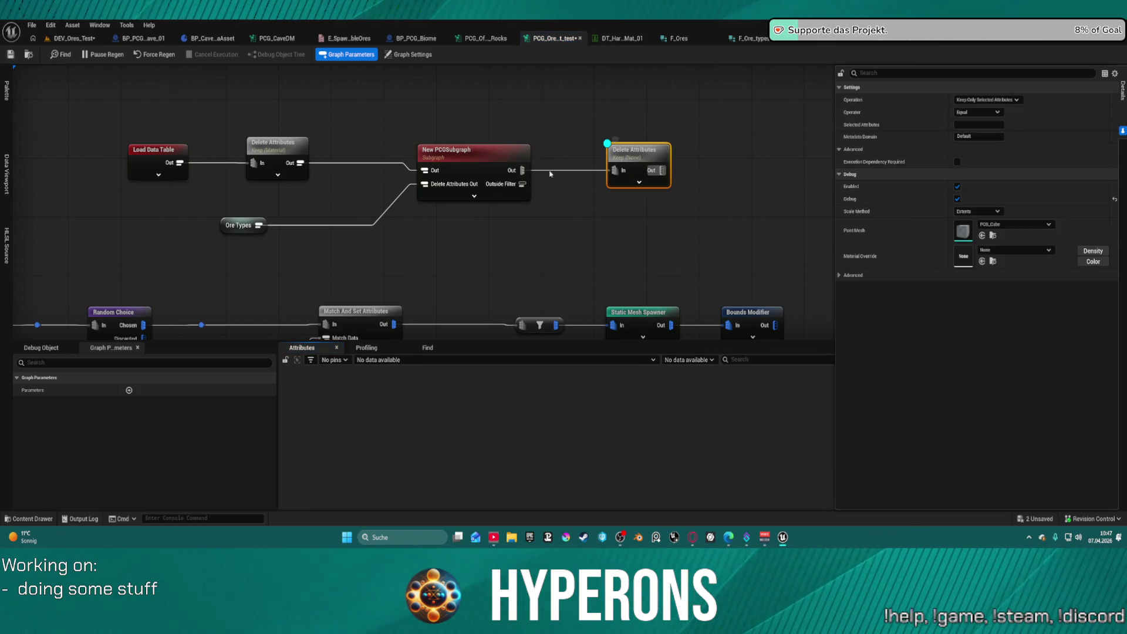
Replace the old Delete Attributes node with a Copy Attributes node fed by the subgraph output
drag(523, 171, 588, 222)
text(merge)
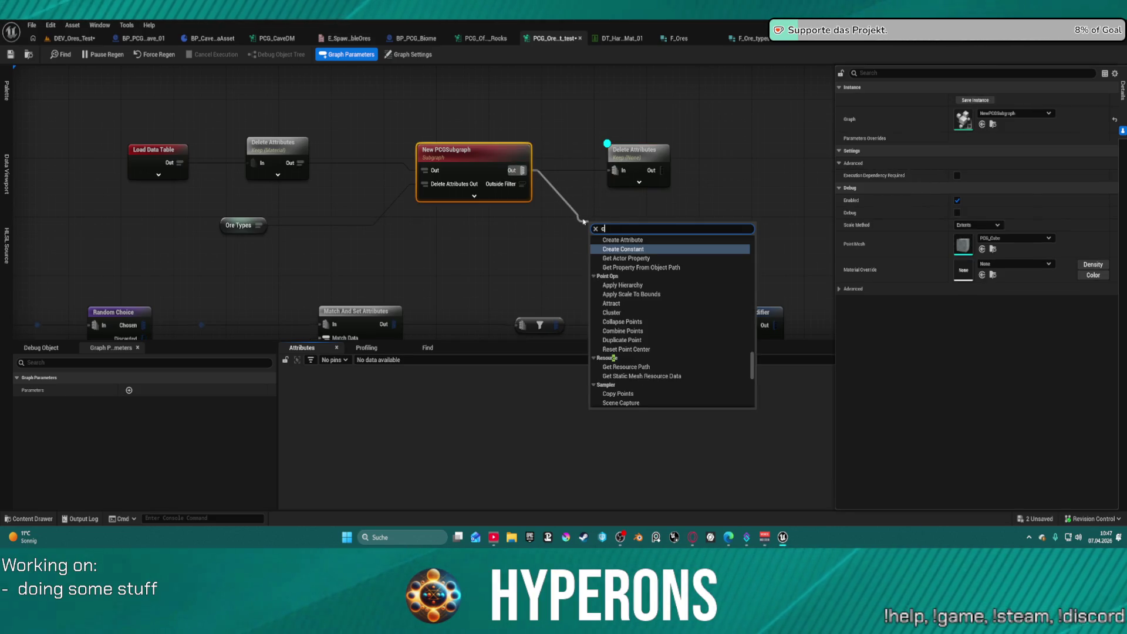
key(Escape)
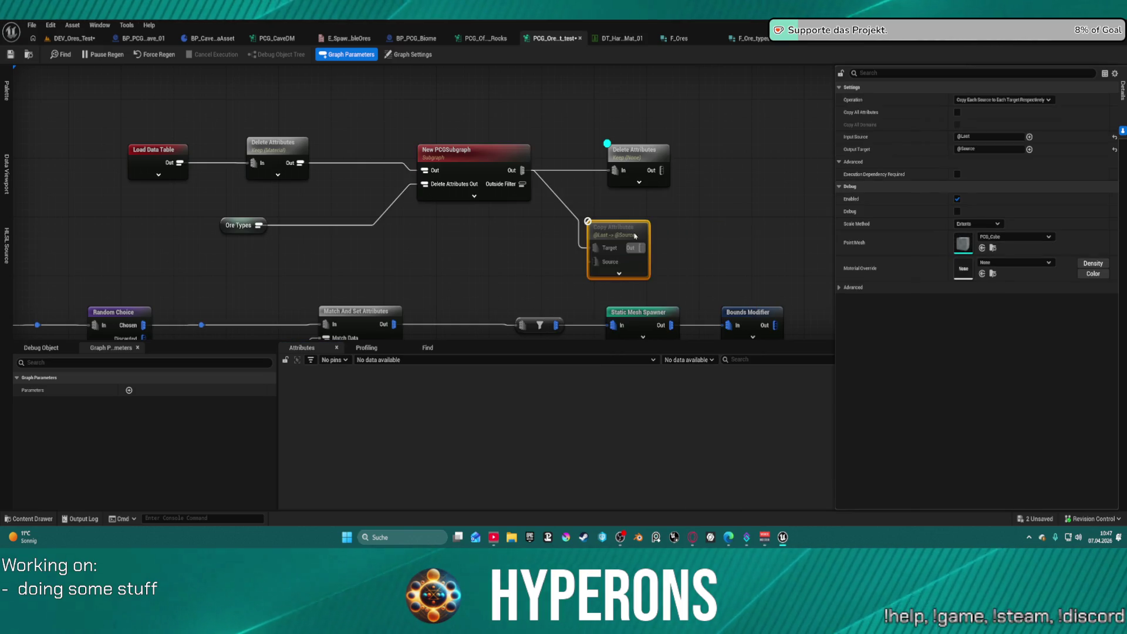
drag(606, 235, 609, 216)
click(651, 163)
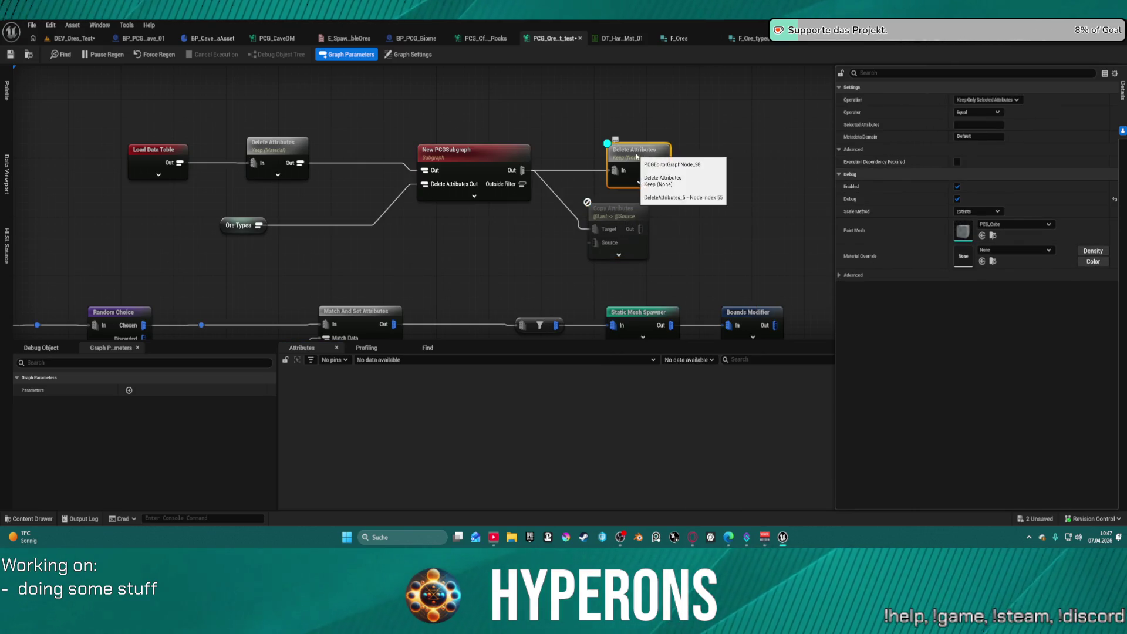
key(Delete)
drag(618, 213, 634, 167)
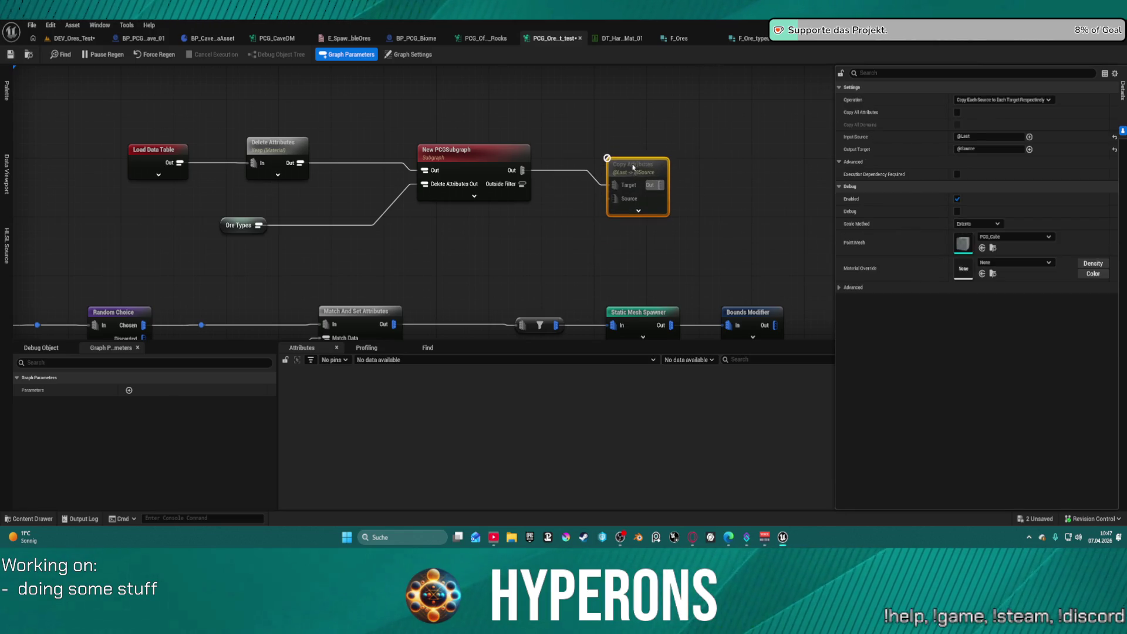
click(638, 171)
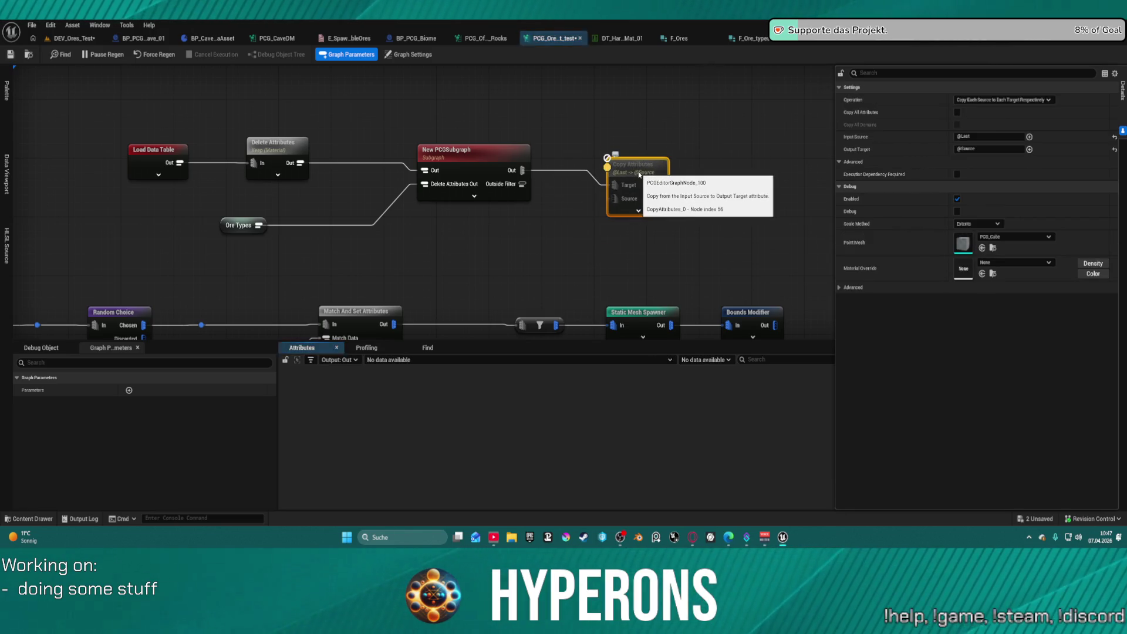
click(441, 170)
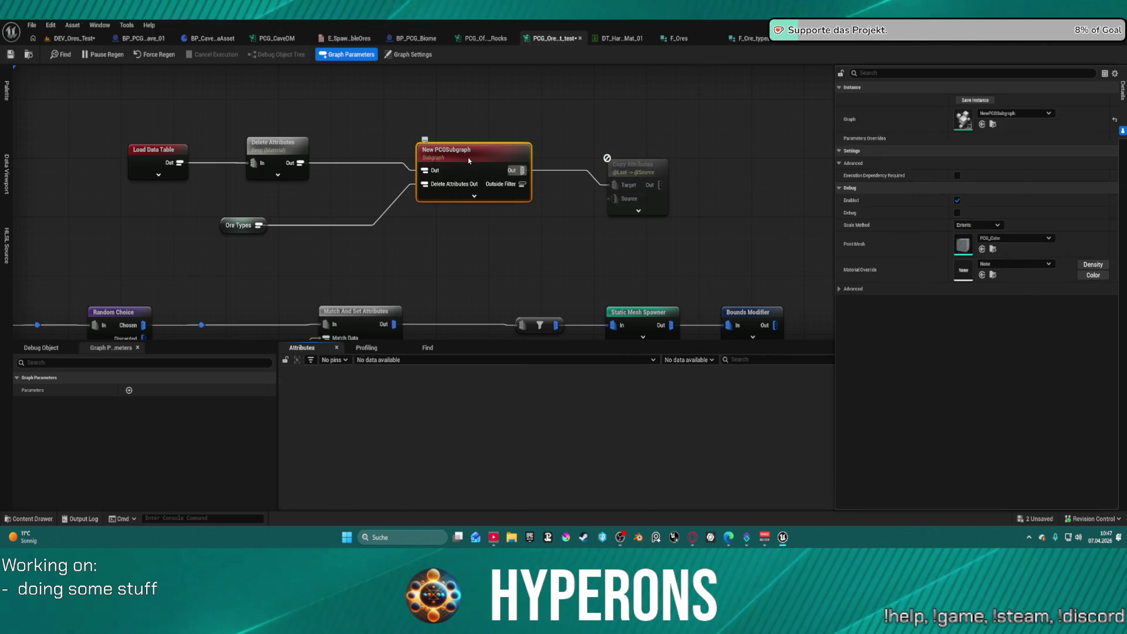
drag(610, 178, 623, 141)
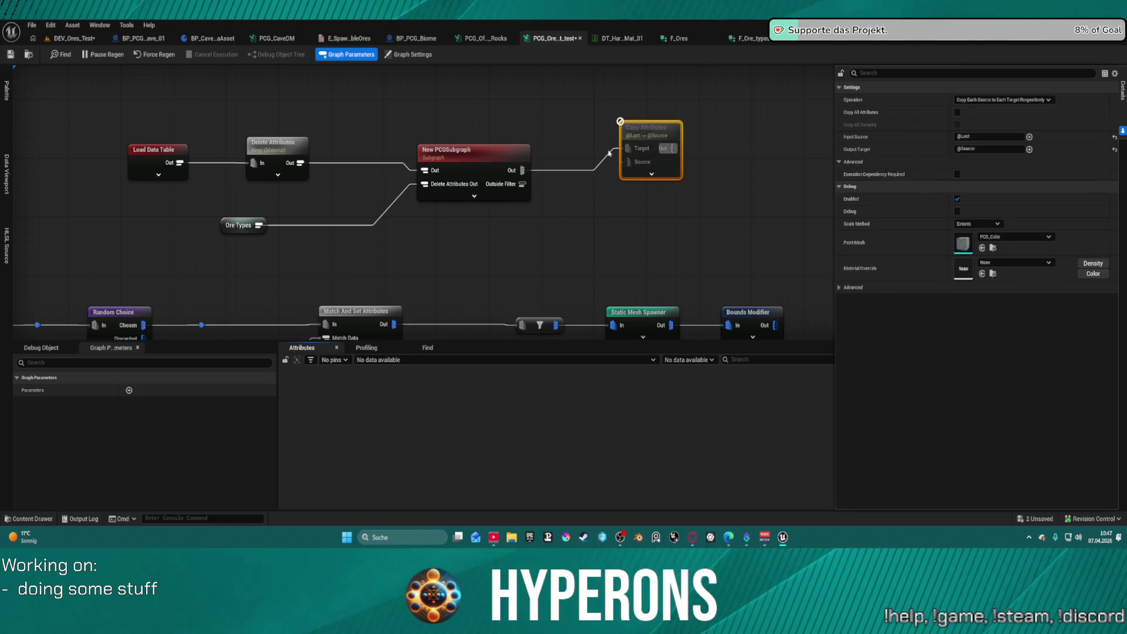
Duplicate Delete Attributes, wiring subgraph Out to the top one and Outside Filter to the copy
click(267, 139)
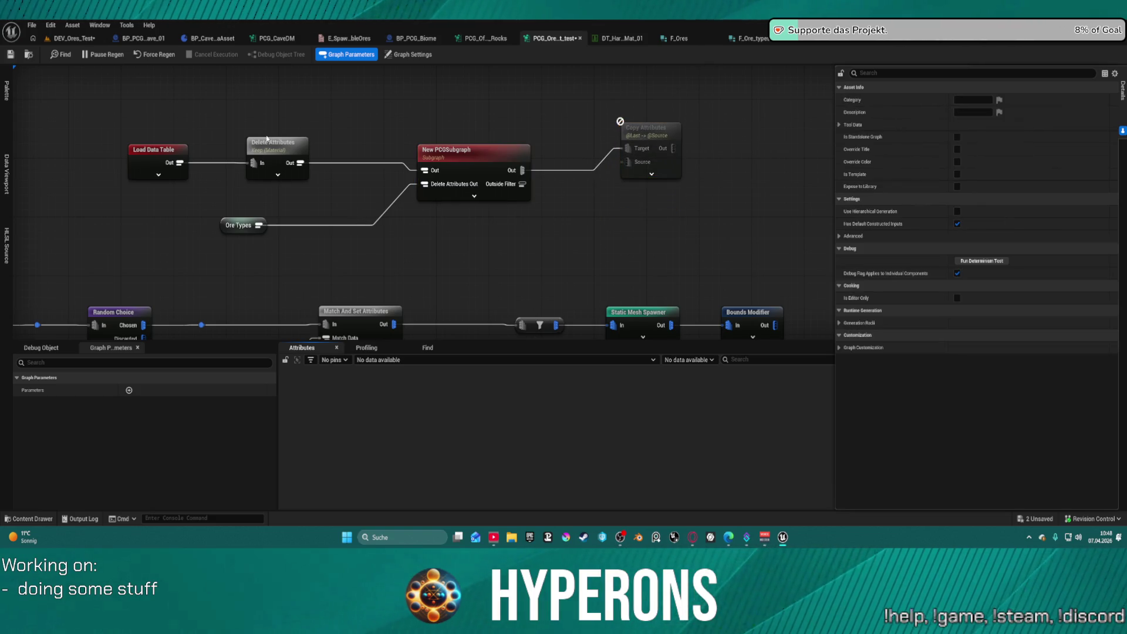
click(274, 149)
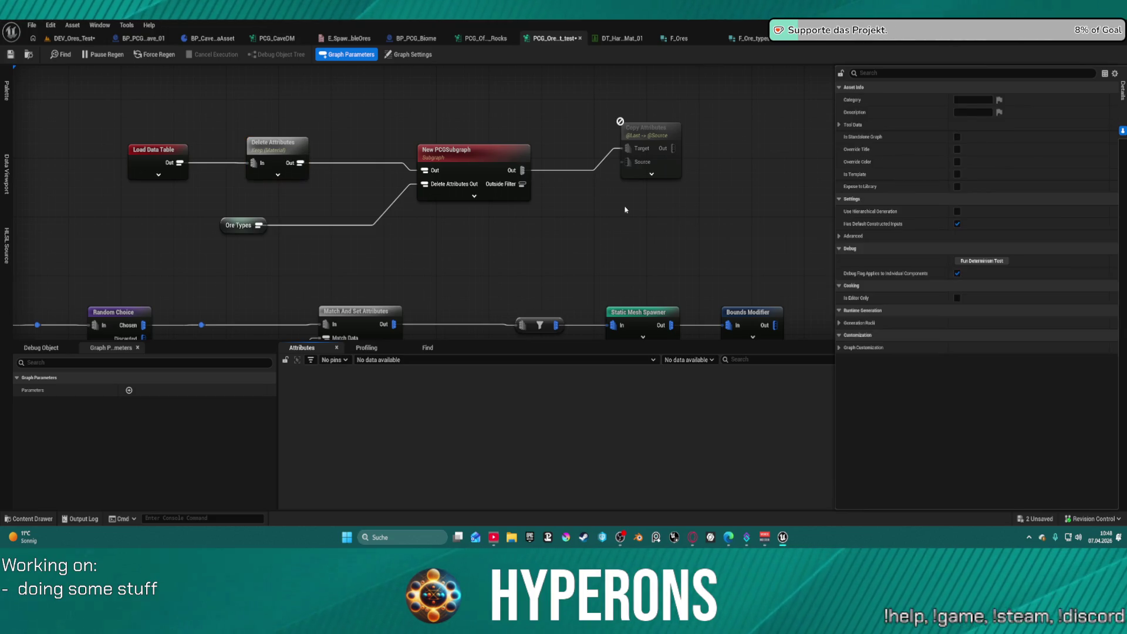
key(ctrl+d)
mouse_move(625, 229)
mouse_down()
mouse_move(572, 277)
mouse_move(523, 186)
mouse_up()
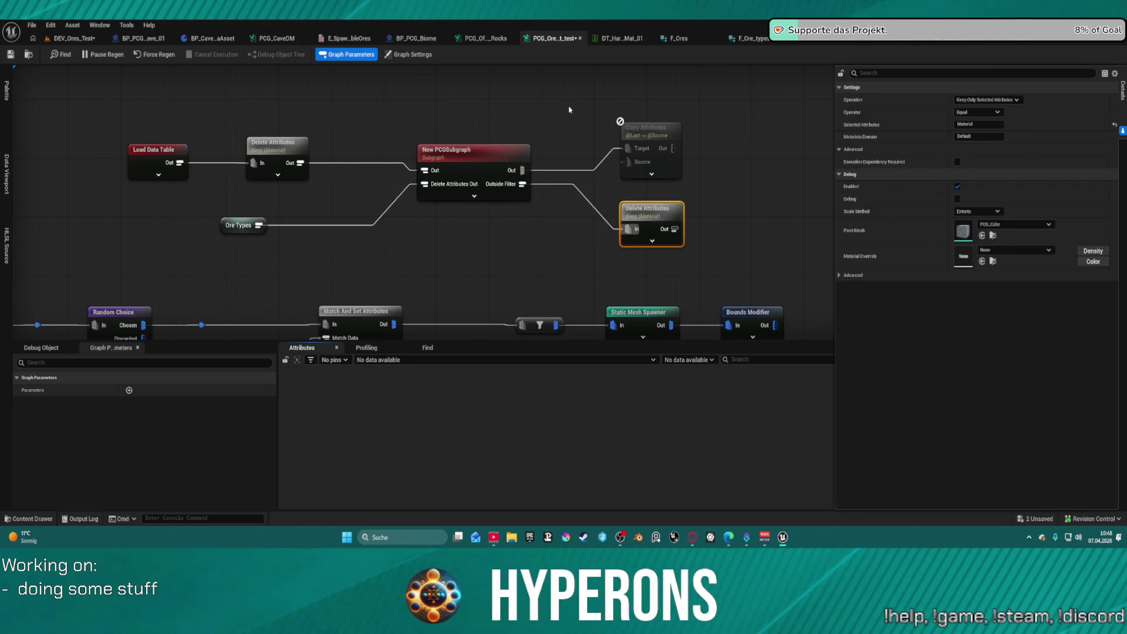
click(646, 130)
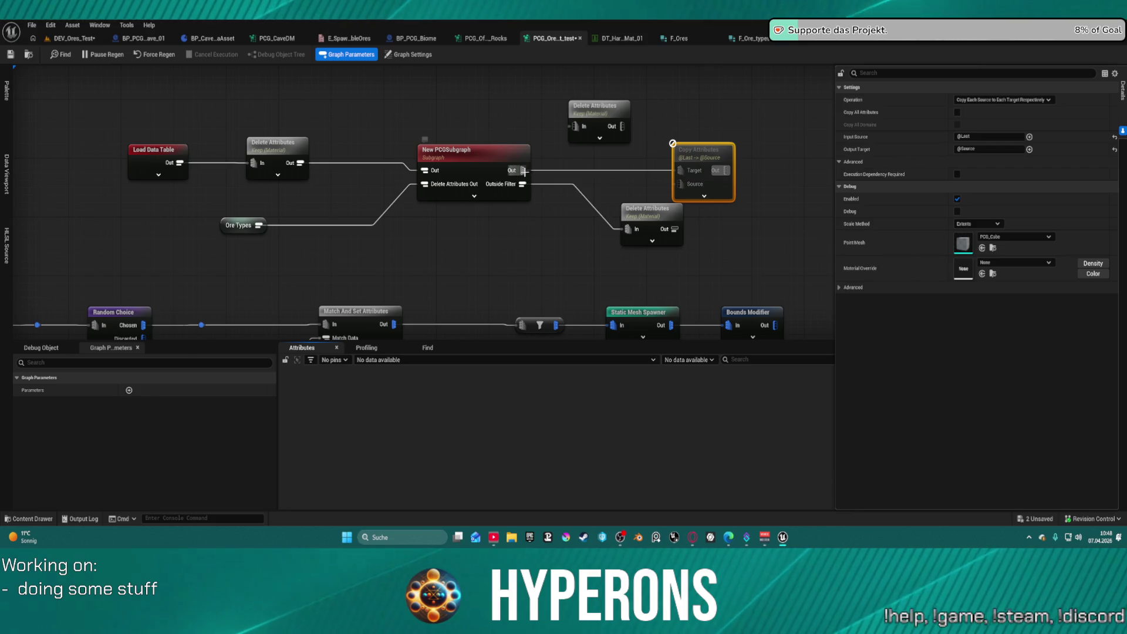
click(507, 166)
mouse_move(522, 170)
mouse_down()
mouse_move(581, 176)
mouse_move(576, 126)
mouse_up()
click(615, 113)
Inspect both Delete Attributes outputs' Material paths, then enter the New PCGSubgraph
right_click(606, 130)
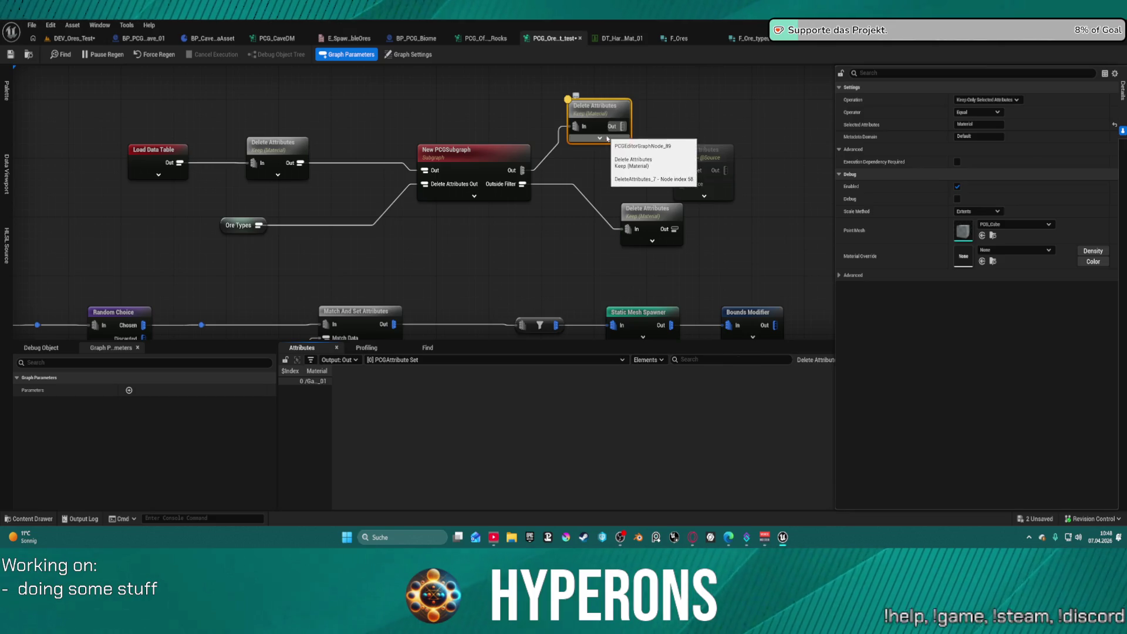
click(628, 187)
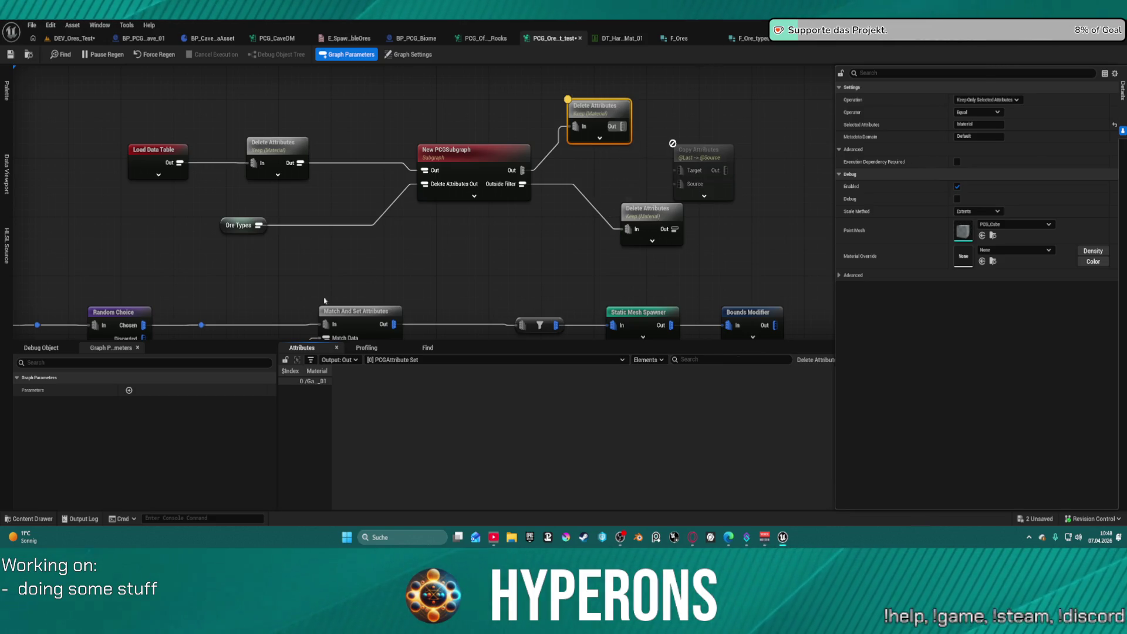
click(640, 238)
key(a)
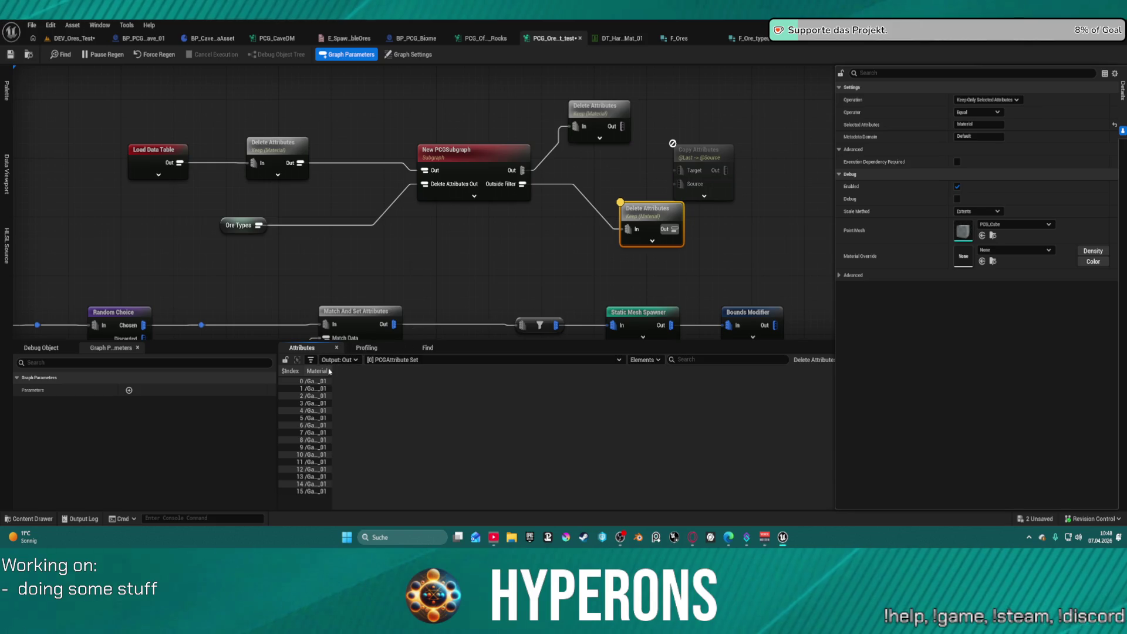
drag(330, 371, 693, 370)
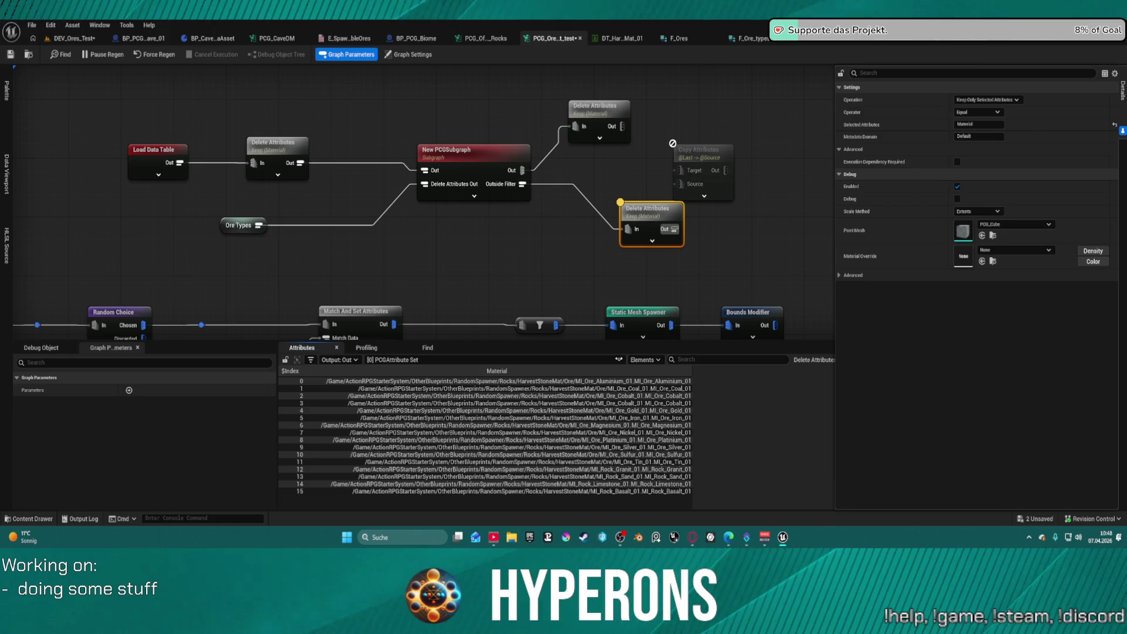
drag(692, 371, 660, 371)
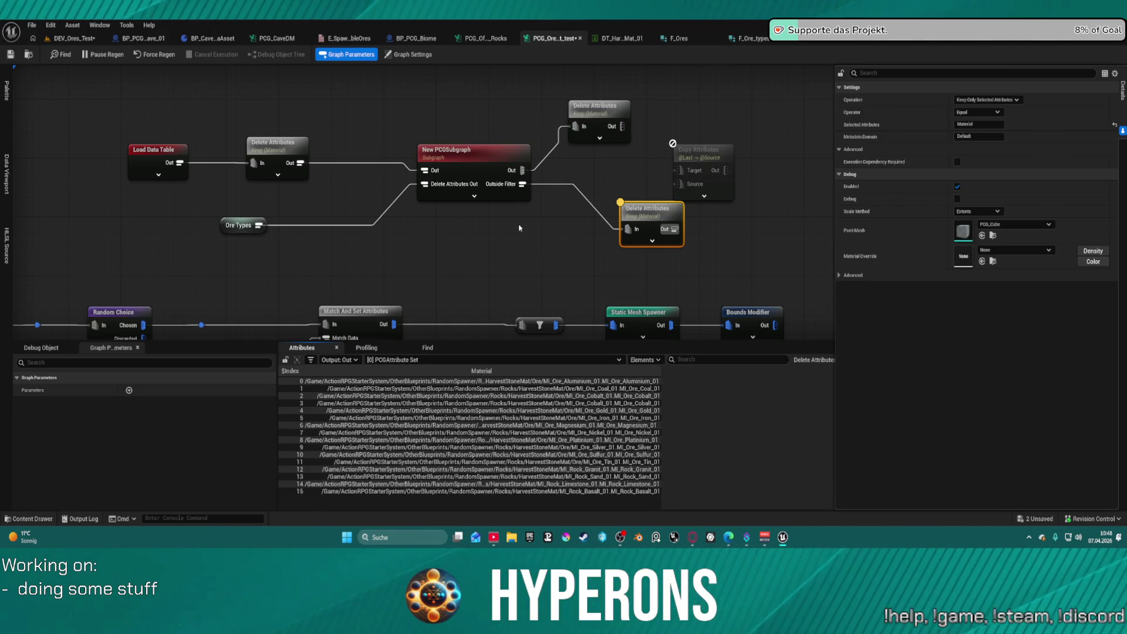
click(462, 163)
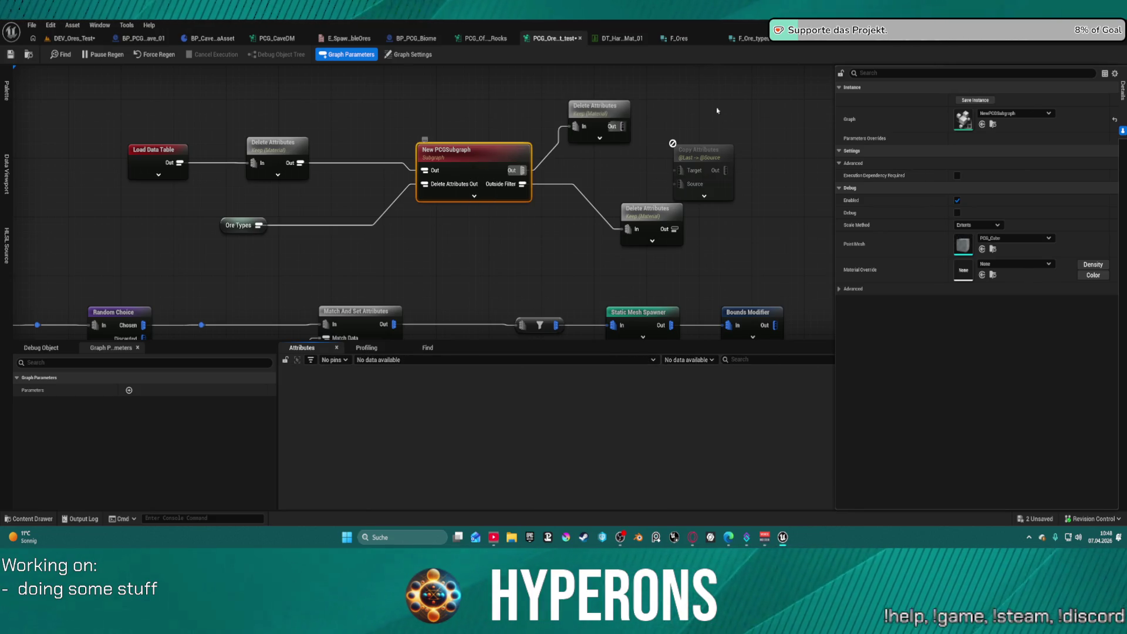
double_click(422, 148)
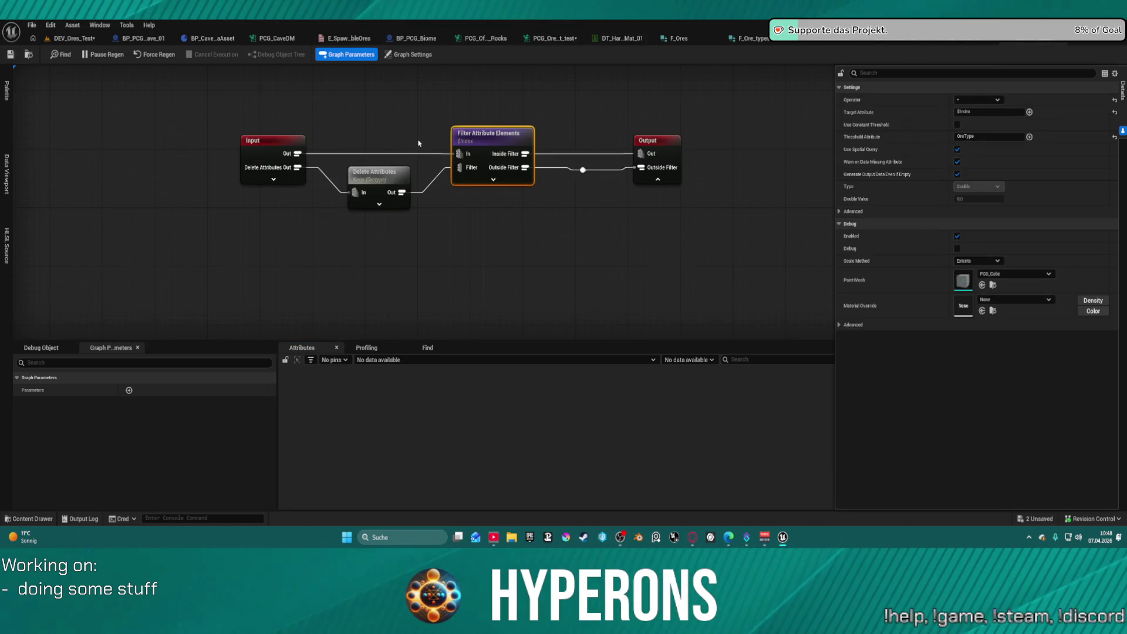
Review the Input node's first and second pin settings, including the In pin's allowed types
click(286, 154)
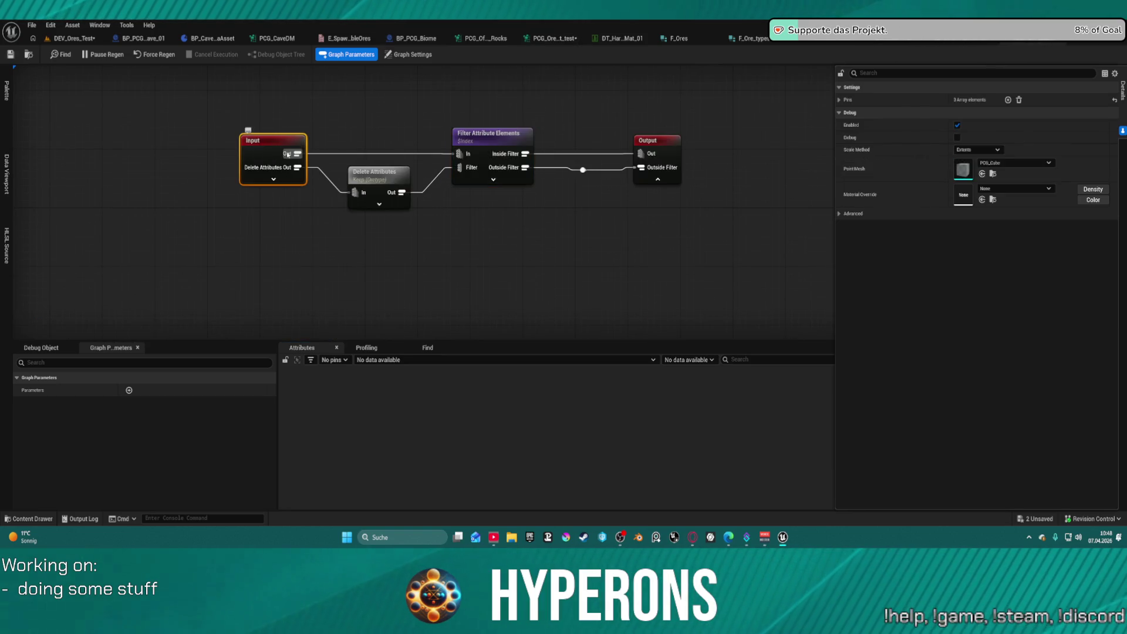
click(838, 100)
click(846, 113)
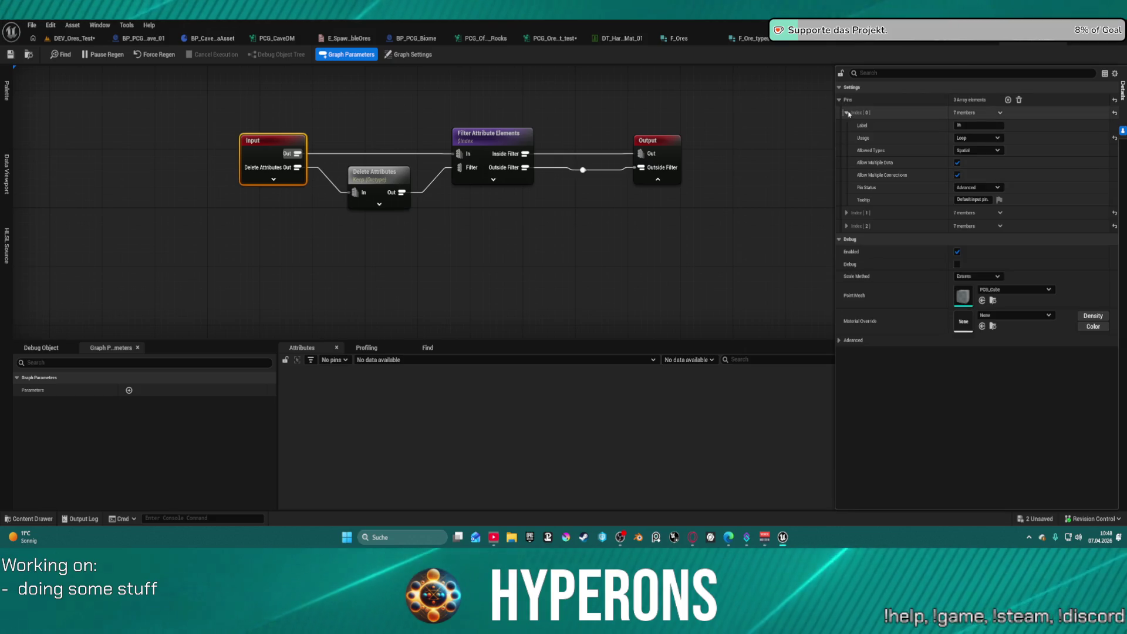
click(979, 150)
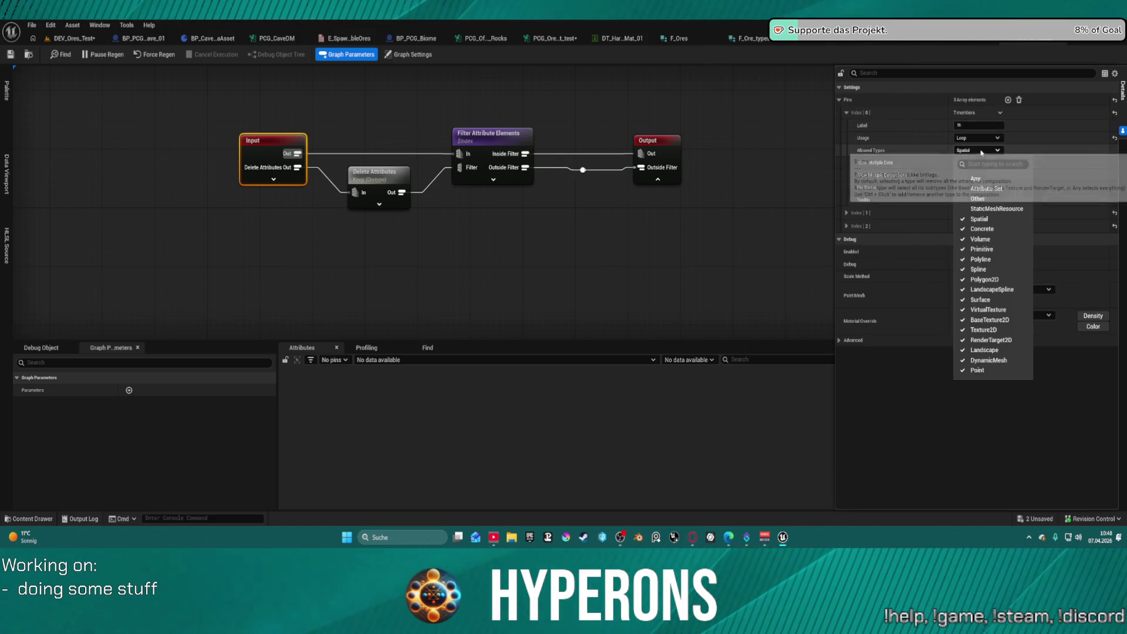
click(981, 151)
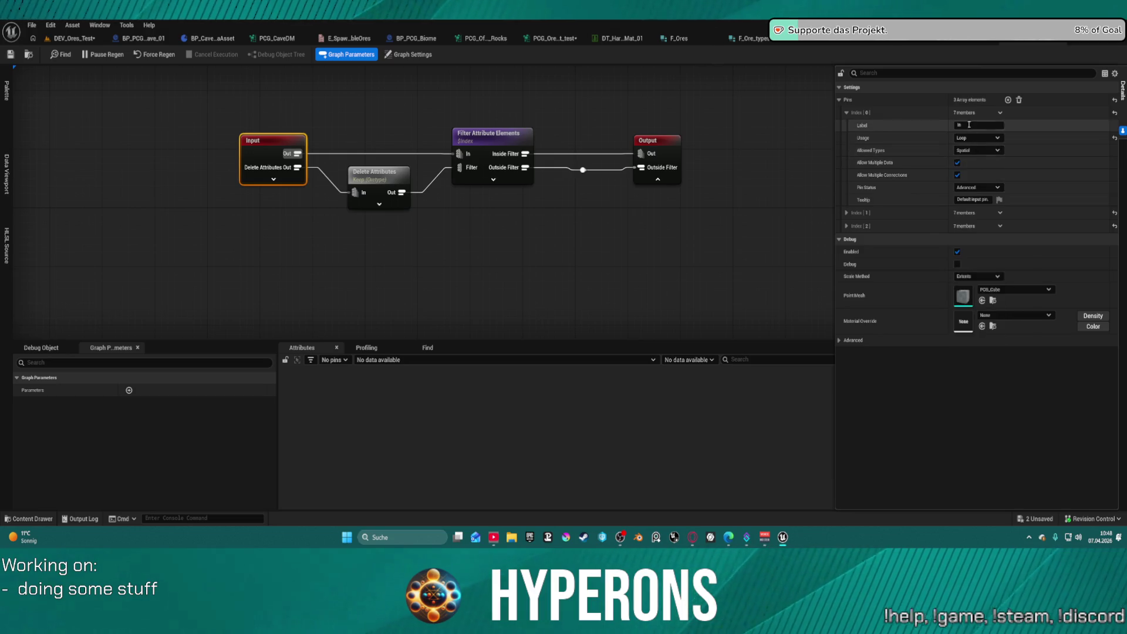
click(846, 213)
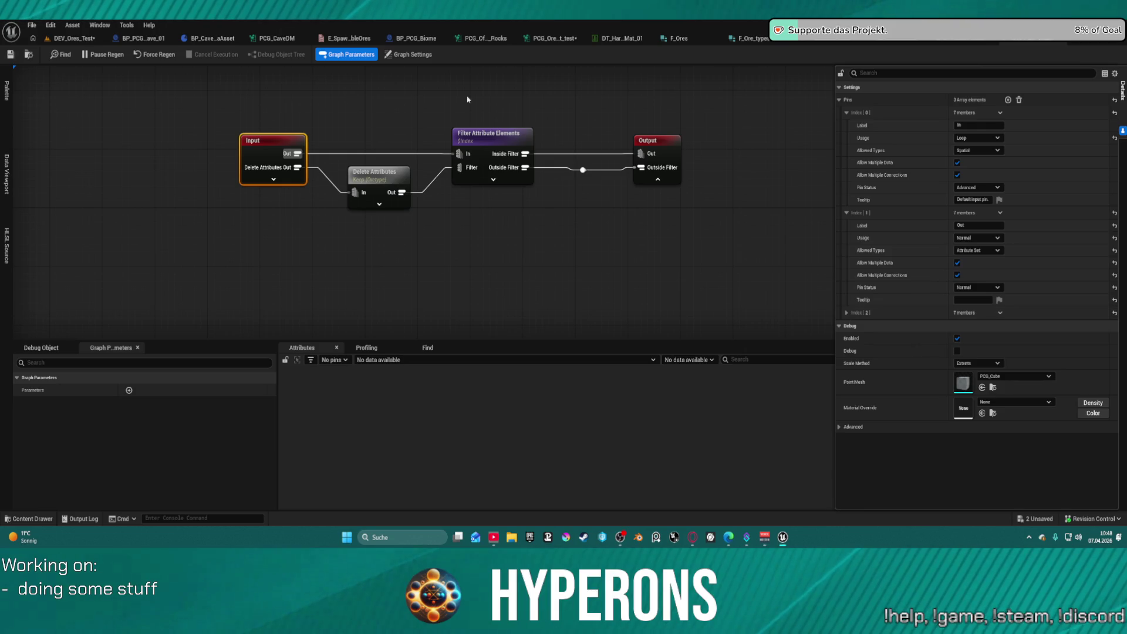
click(403, 55)
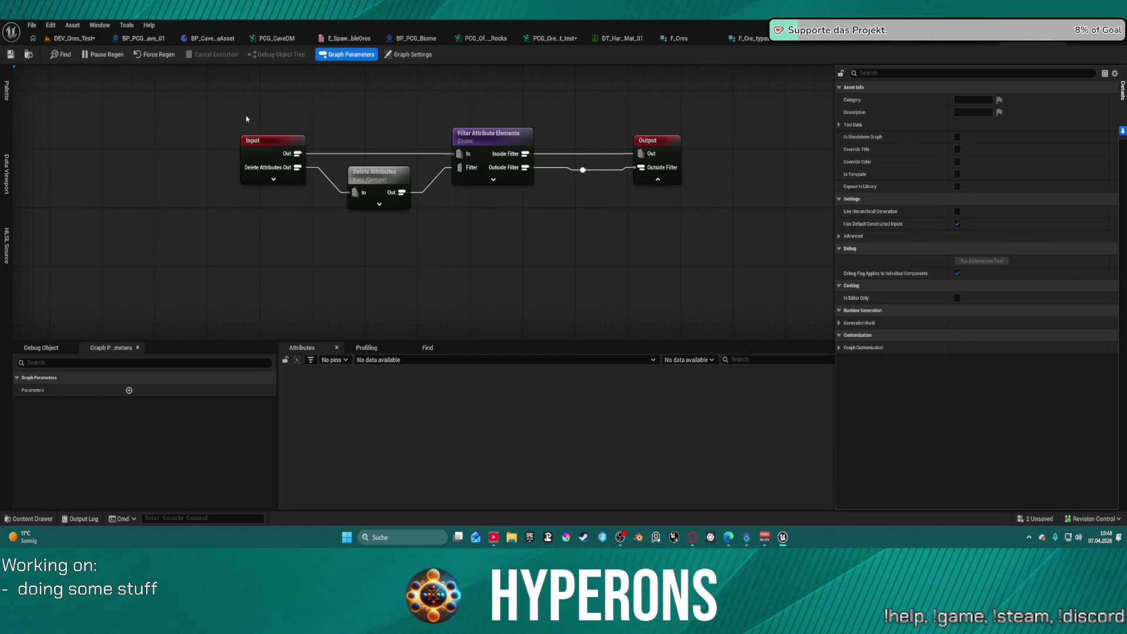
Toggle In pin usage to Feedback and back to Loop, allow multiple data, then go back to the ore graph
click(257, 144)
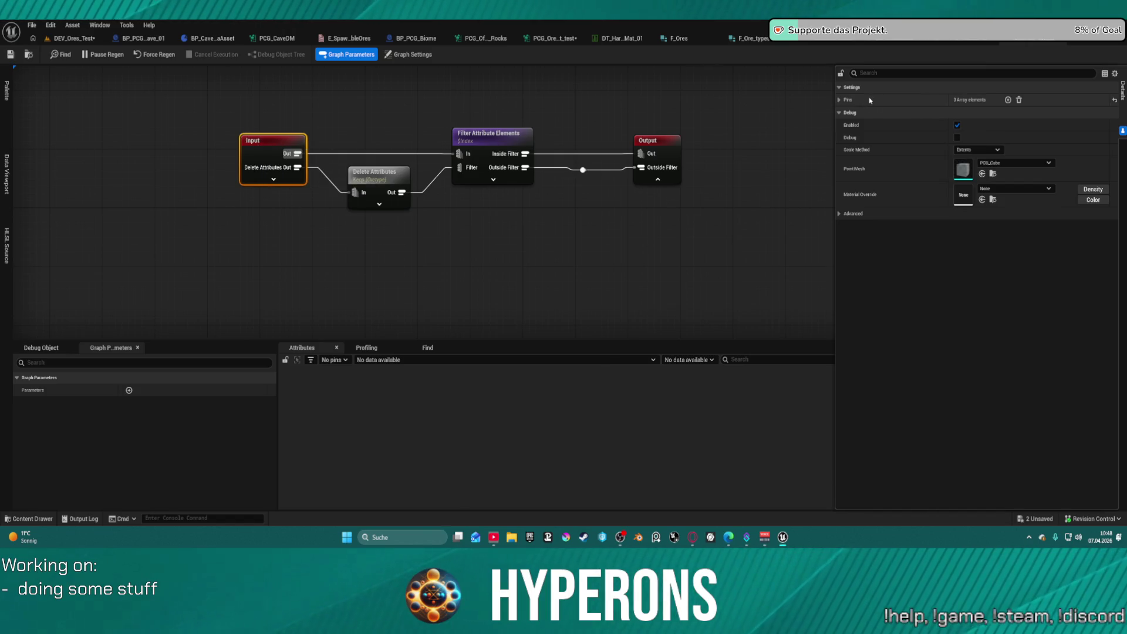
click(840, 100)
click(847, 112)
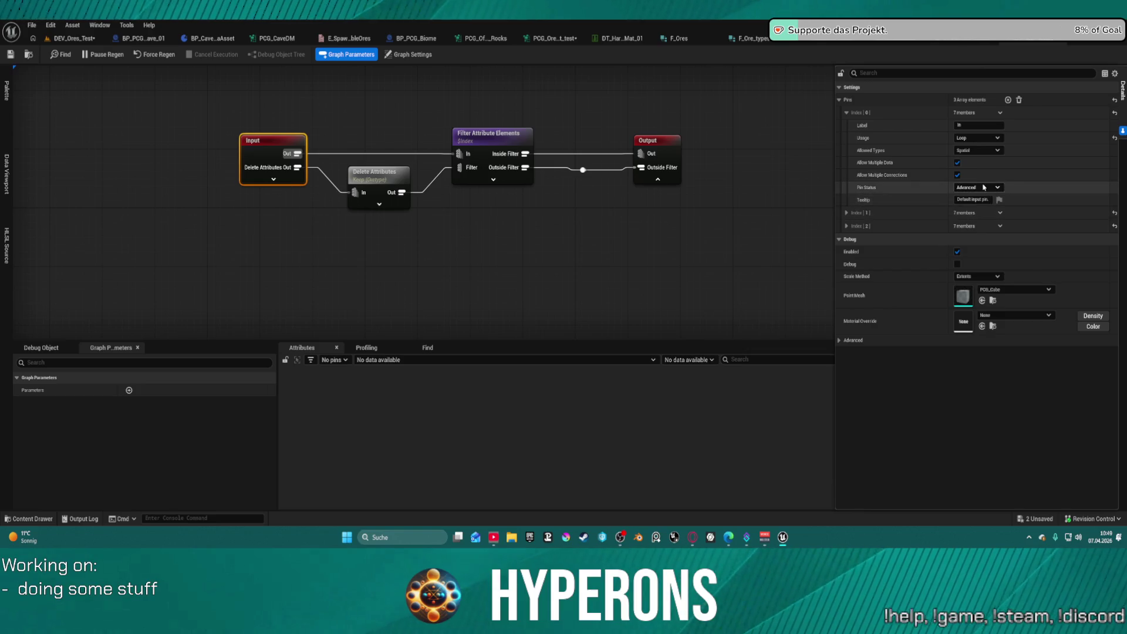
click(989, 152)
click(1050, 137)
click(967, 139)
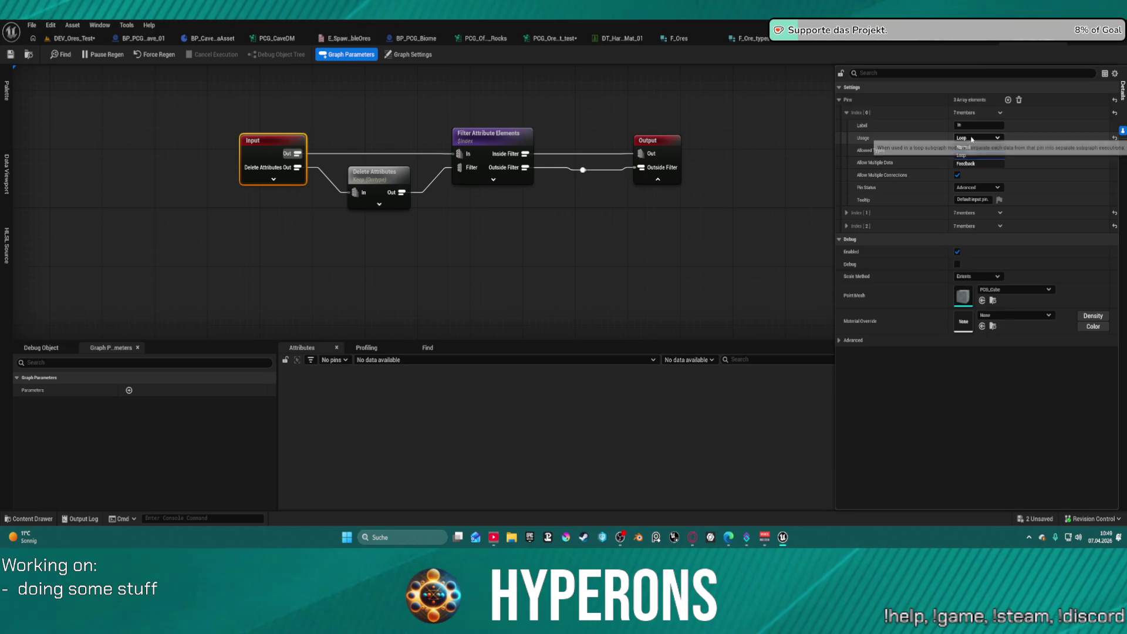
click(977, 152)
click(978, 138)
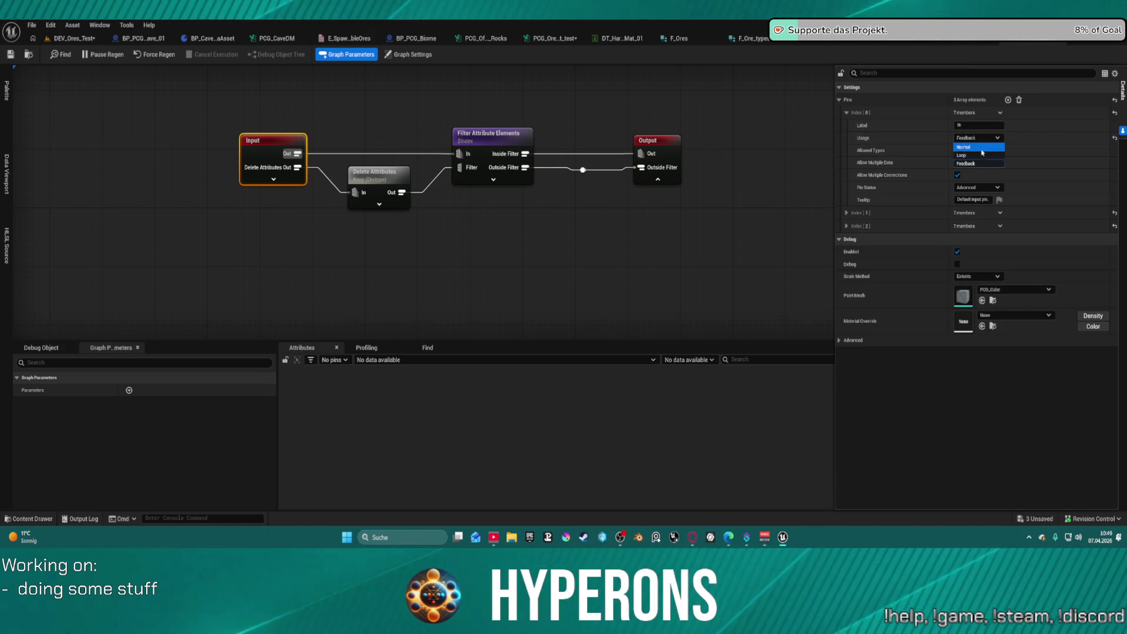
click(966, 154)
click(957, 174)
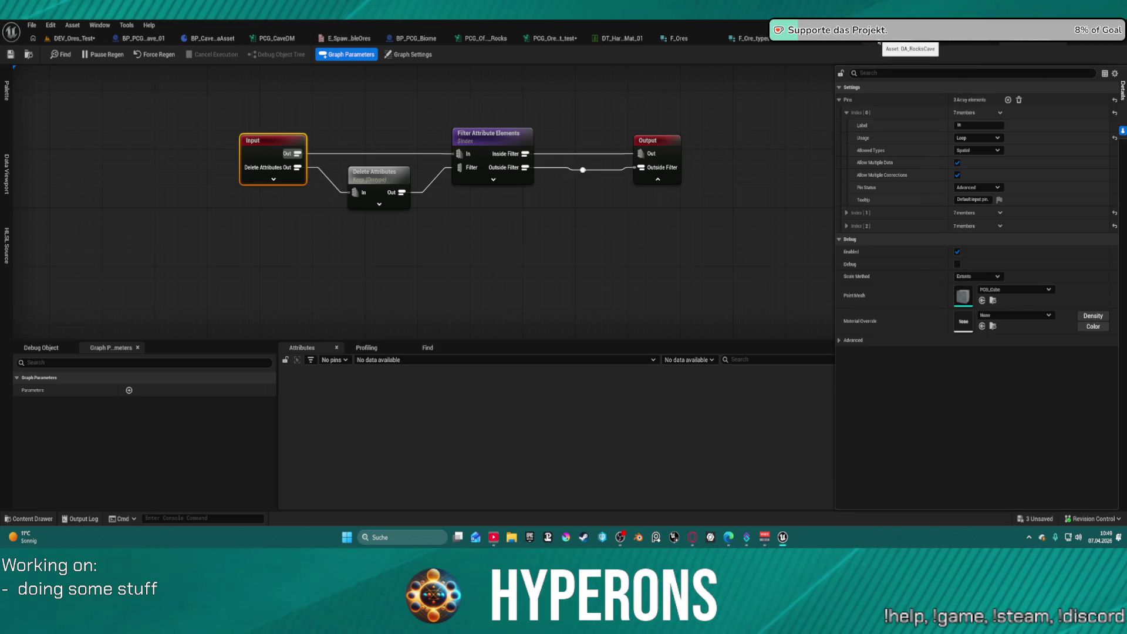
click(562, 46)
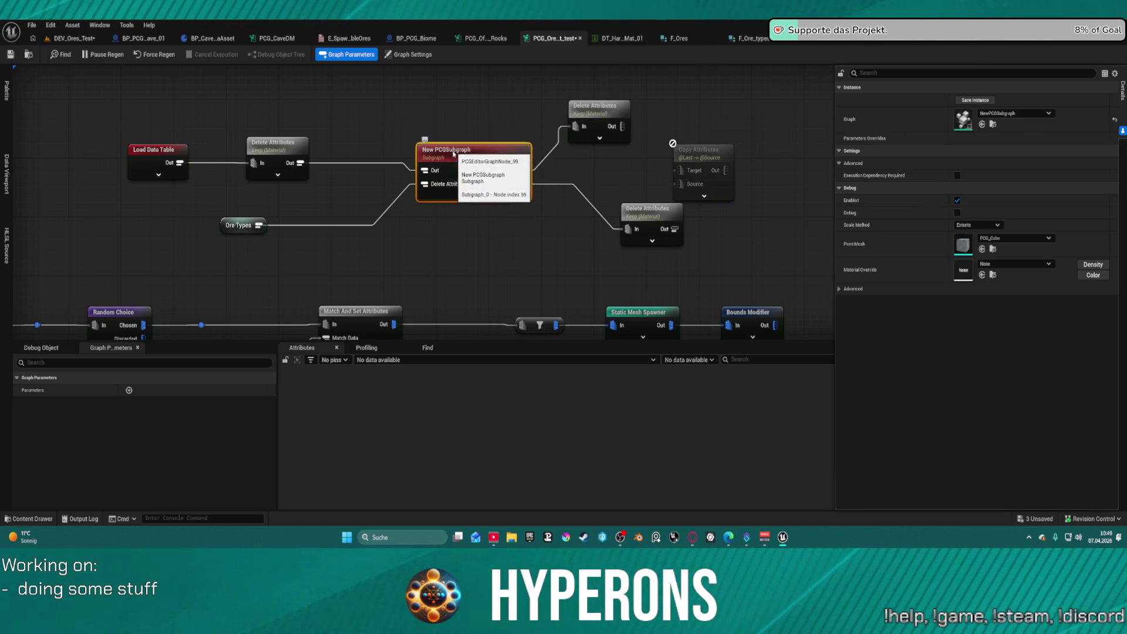
Replace the New PCGSubgraph node with a Loop subgraph node running NewPCGSubgraph
key(Delete)
right_click(421, 162)
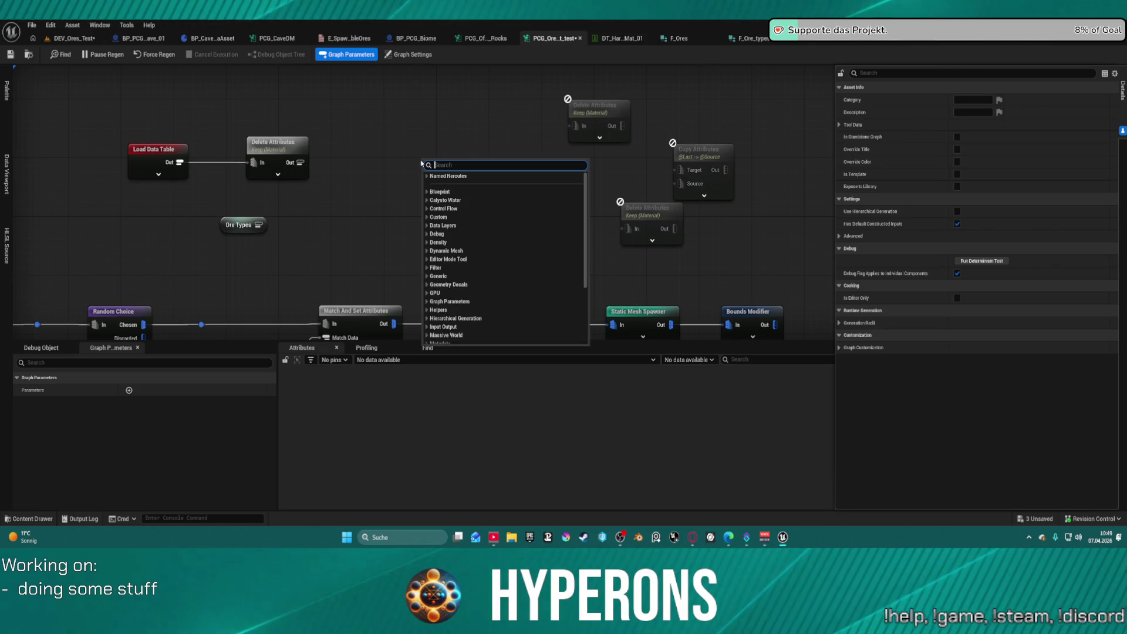
text(subgr)
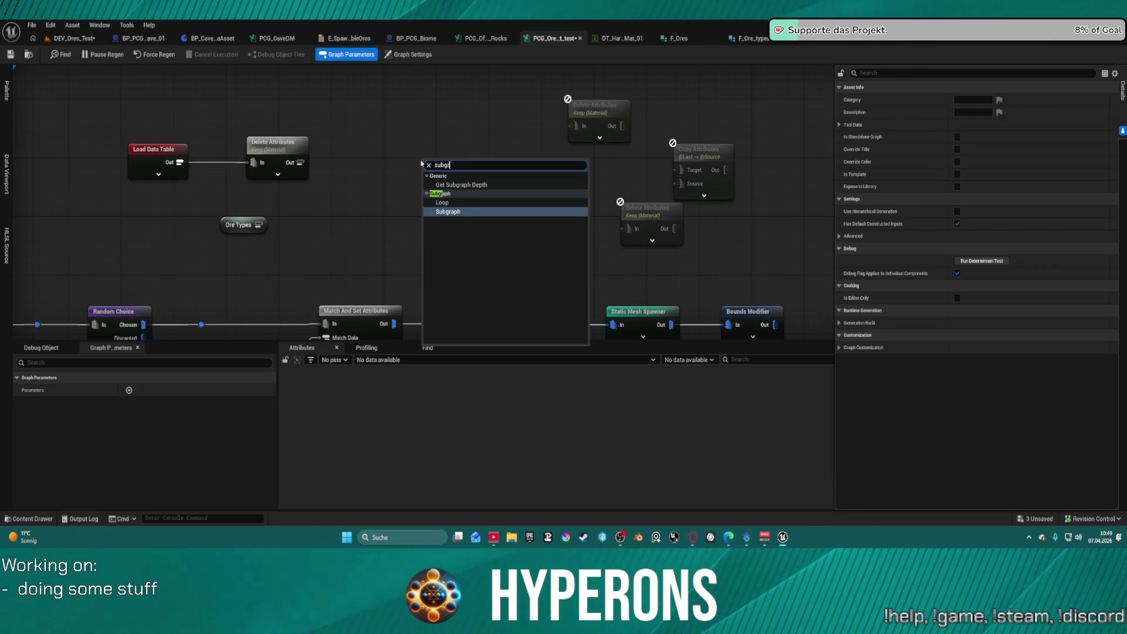
key(Up)
key(Return)
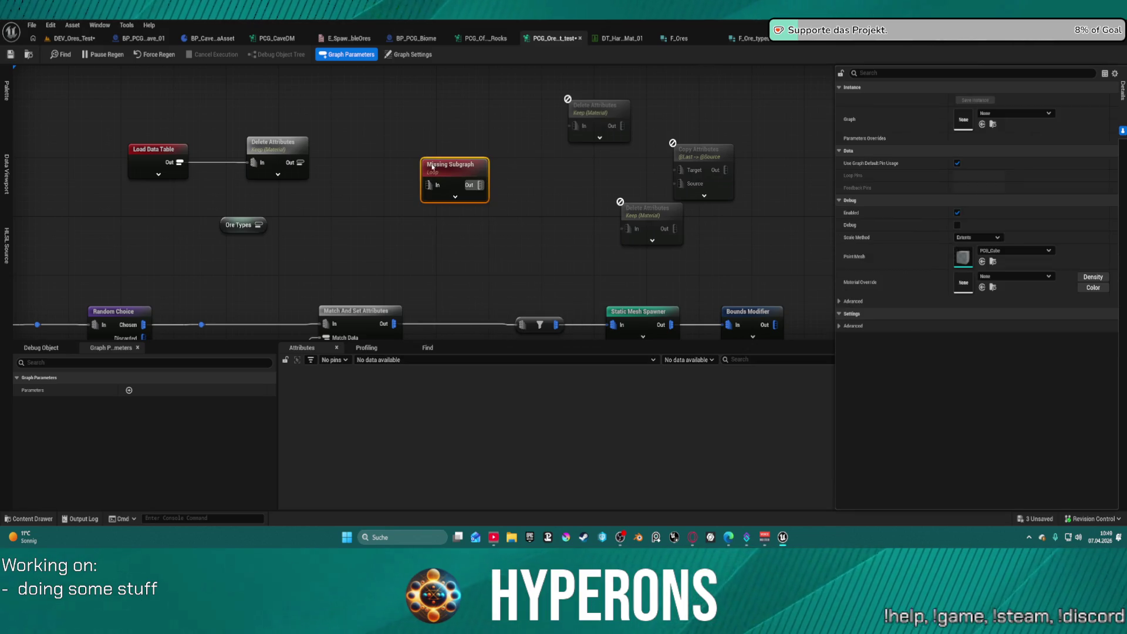
click(1011, 114)
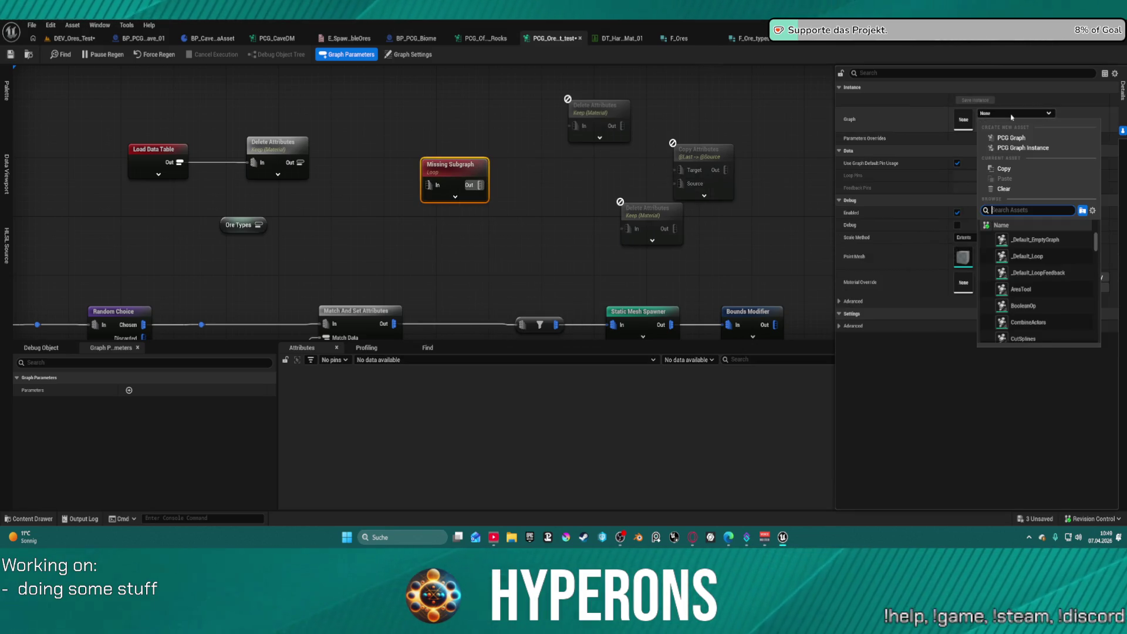
click(1031, 46)
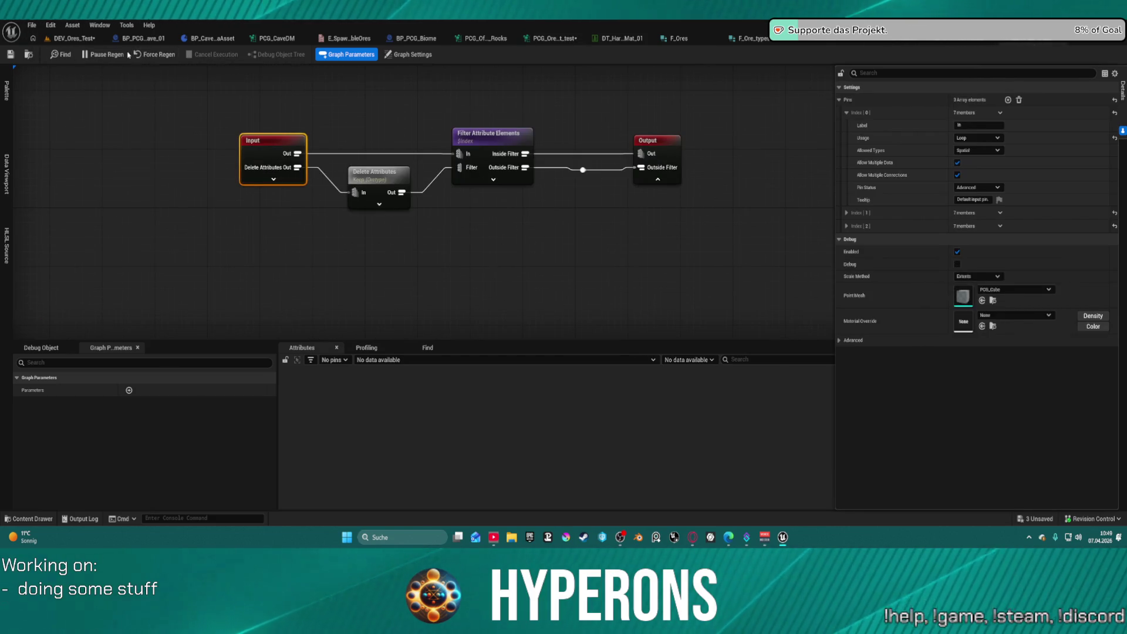
click(28, 55)
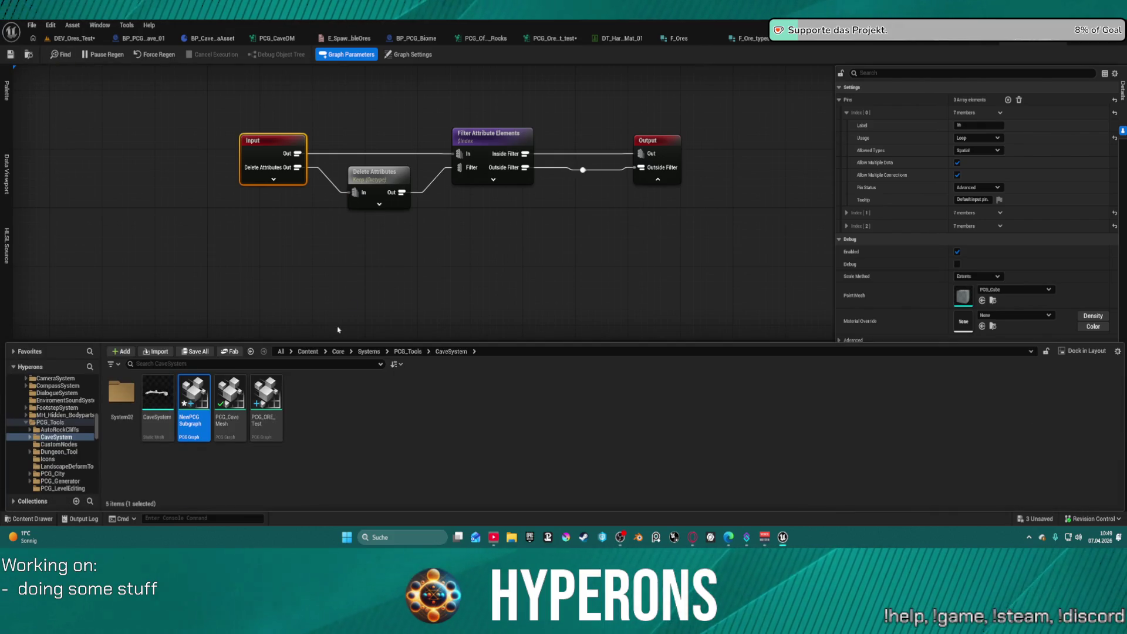
click(963, 54)
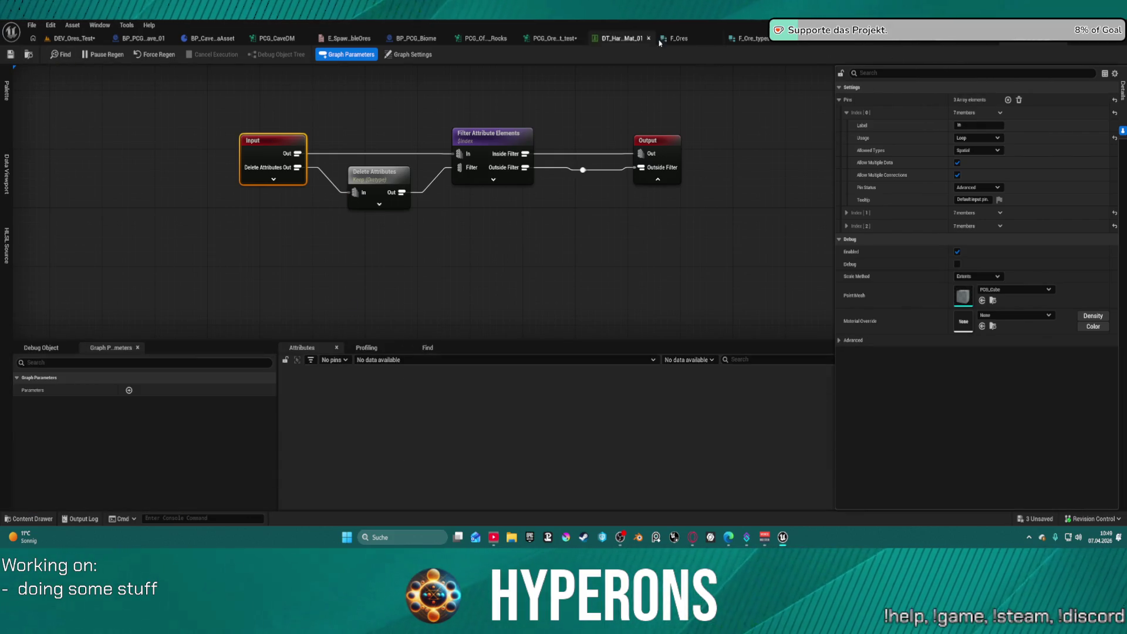
click(551, 39)
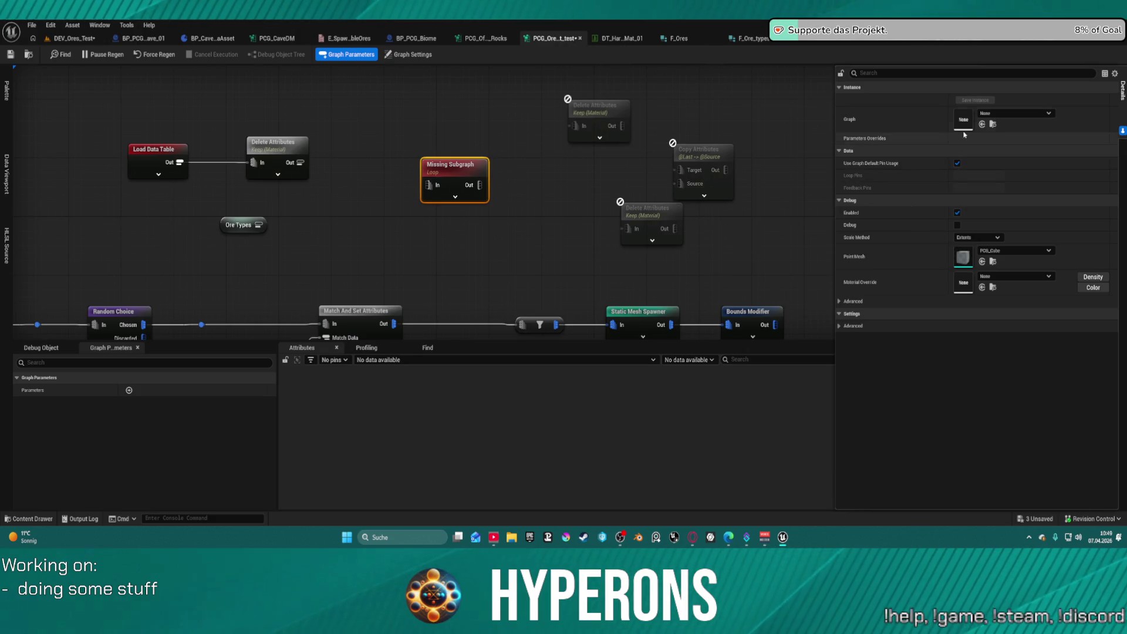
Wire the material list and Ore Types into the loop, and Out/Outside Filter into the Delete Attributes nodes
drag(428, 184, 301, 162)
drag(428, 199, 259, 225)
mouse_move(525, 184)
mouse_down()
mouse_move(631, 189)
mouse_move(575, 125)
mouse_up()
mouse_move(530, 200)
mouse_down()
mouse_move(631, 234)
mouse_move(599, 211)
mouse_up()
click(609, 123)
key(d)
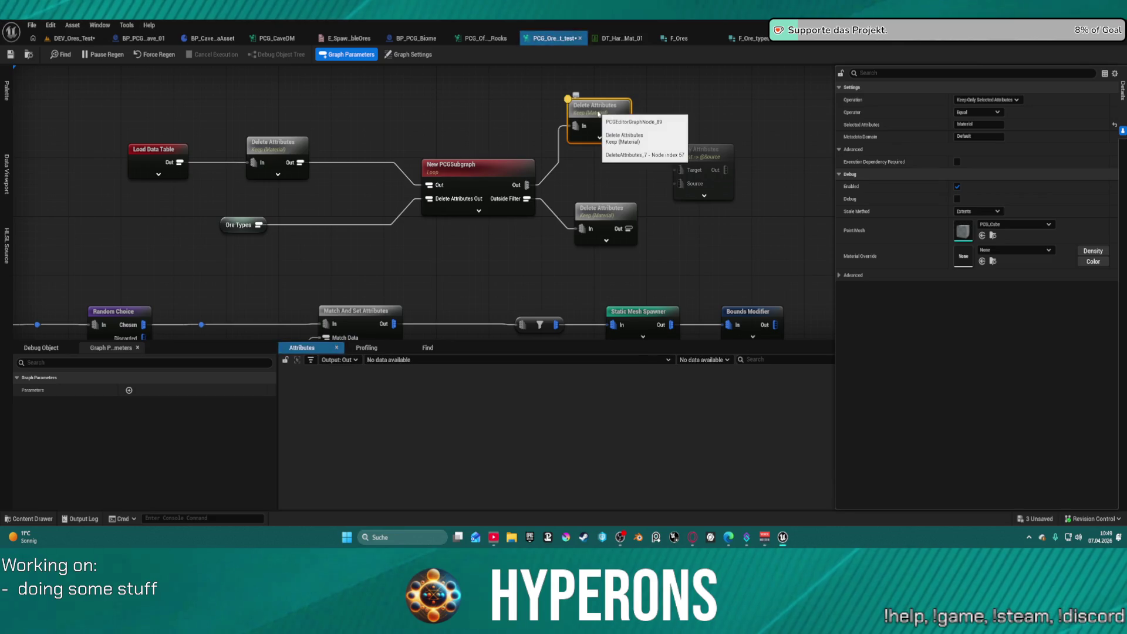
Reposition the loop and lower Delete Attributes nodes and inspect the Ore Types and material outputs
click(608, 220)
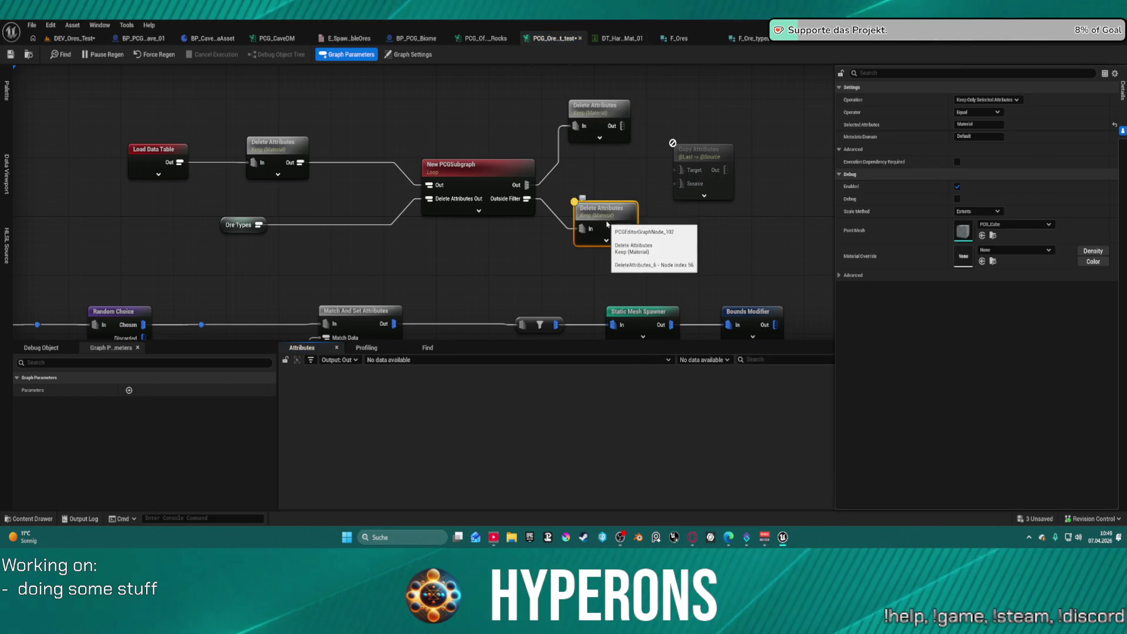
click(478, 172)
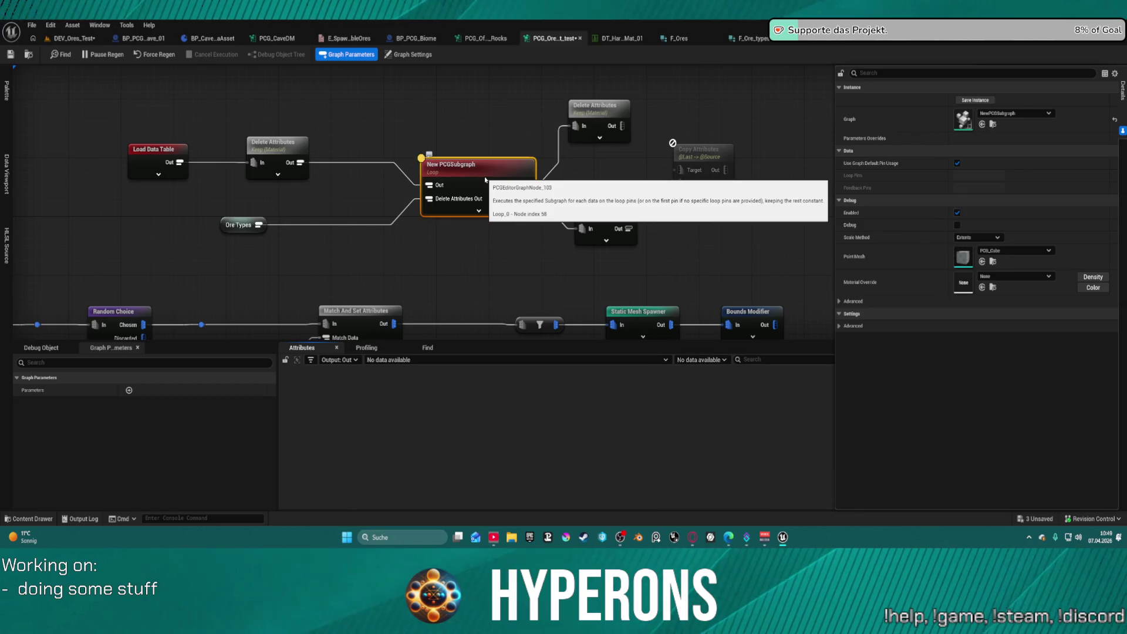
mouse_move(477, 174)
mouse_down()
mouse_move(416, 136)
mouse_move(397, 145)
mouse_up()
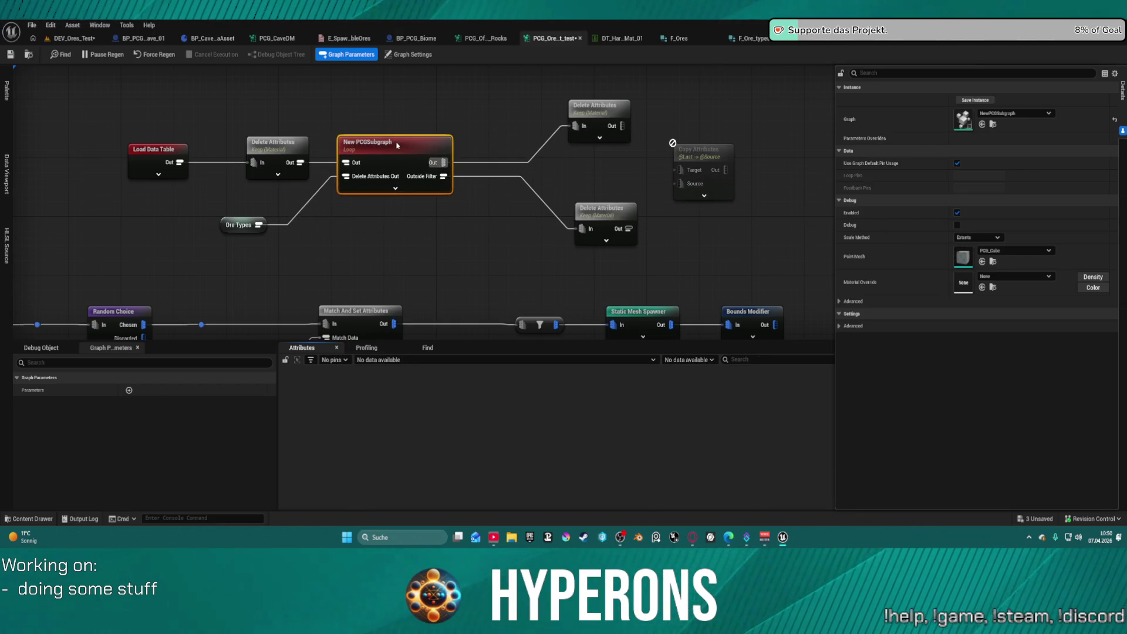
drag(598, 222, 514, 208)
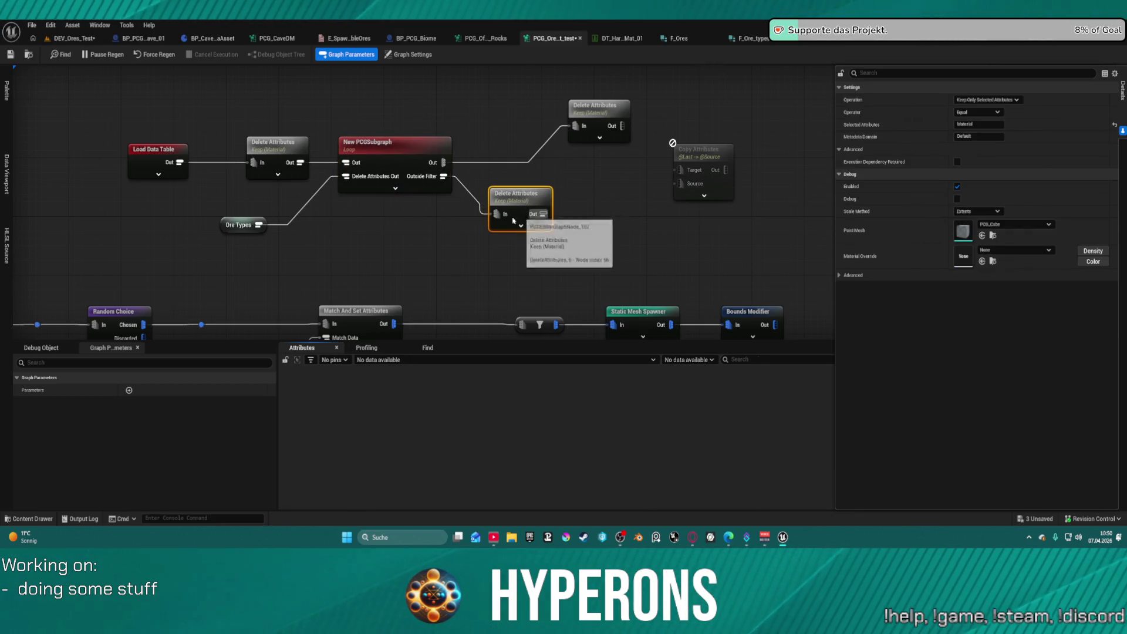
click(250, 223)
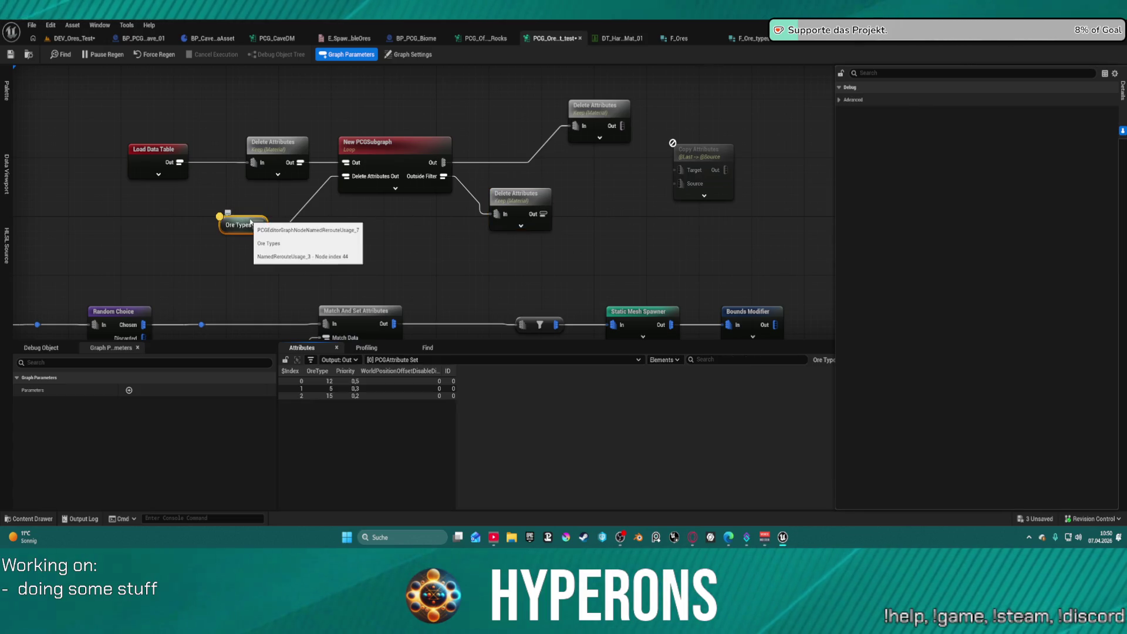
click(281, 152)
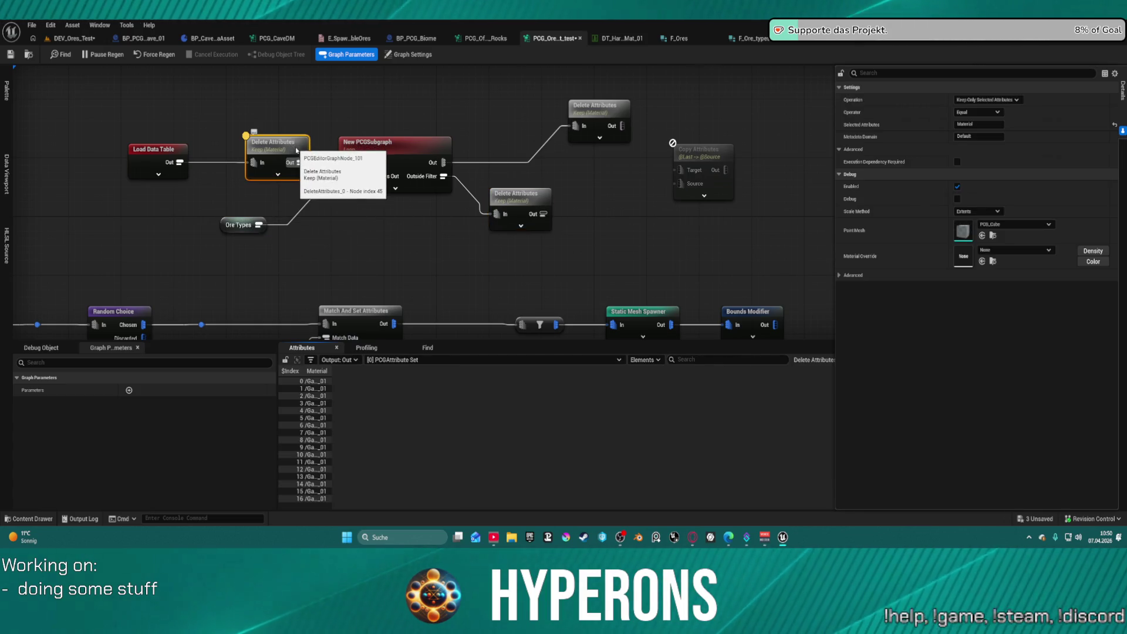
click(378, 159)
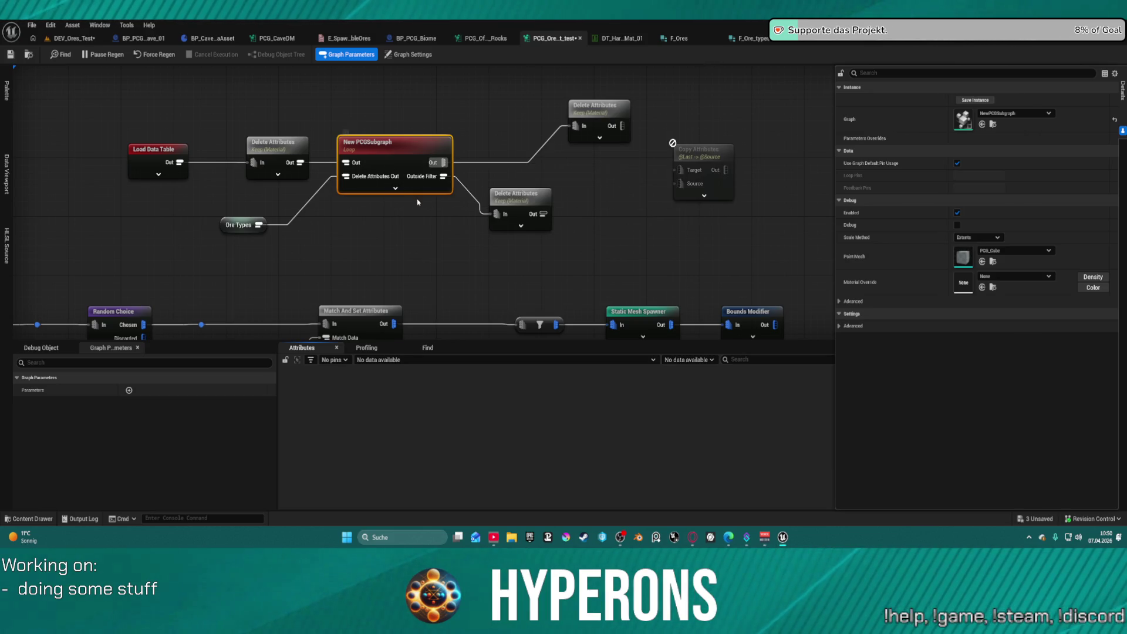
Copy the subgraph's Delete Attributes and Filter Attribute Elements nodes, then delete the Loop node
double_click(409, 177)
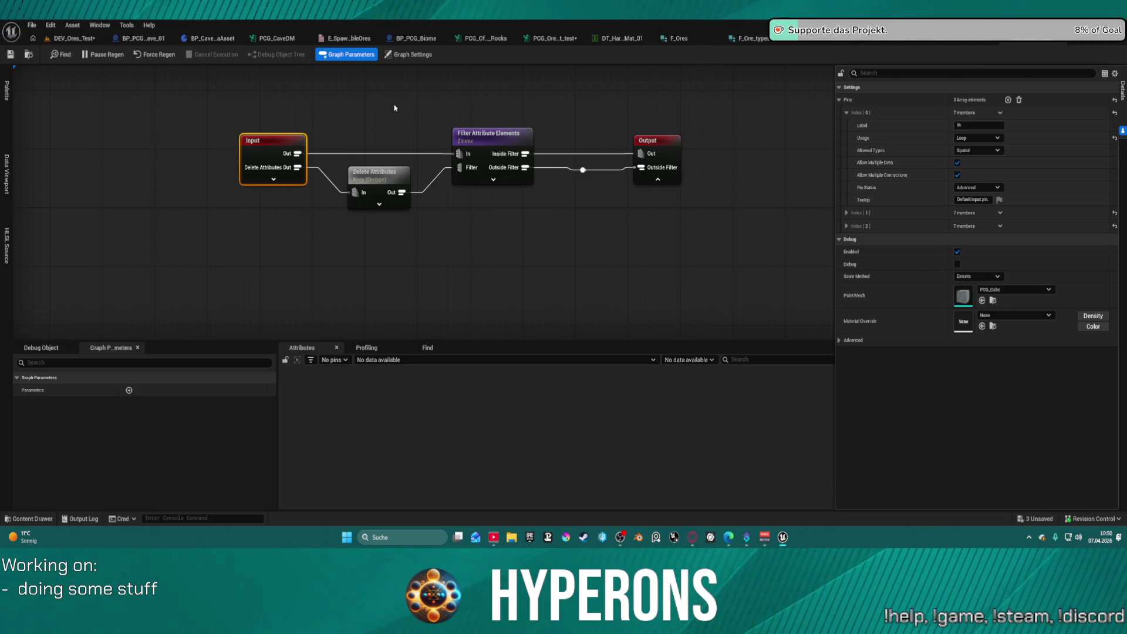
mouse_move(386, 112)
mouse_down()
mouse_move(429, 208)
mouse_move(529, 216)
mouse_up()
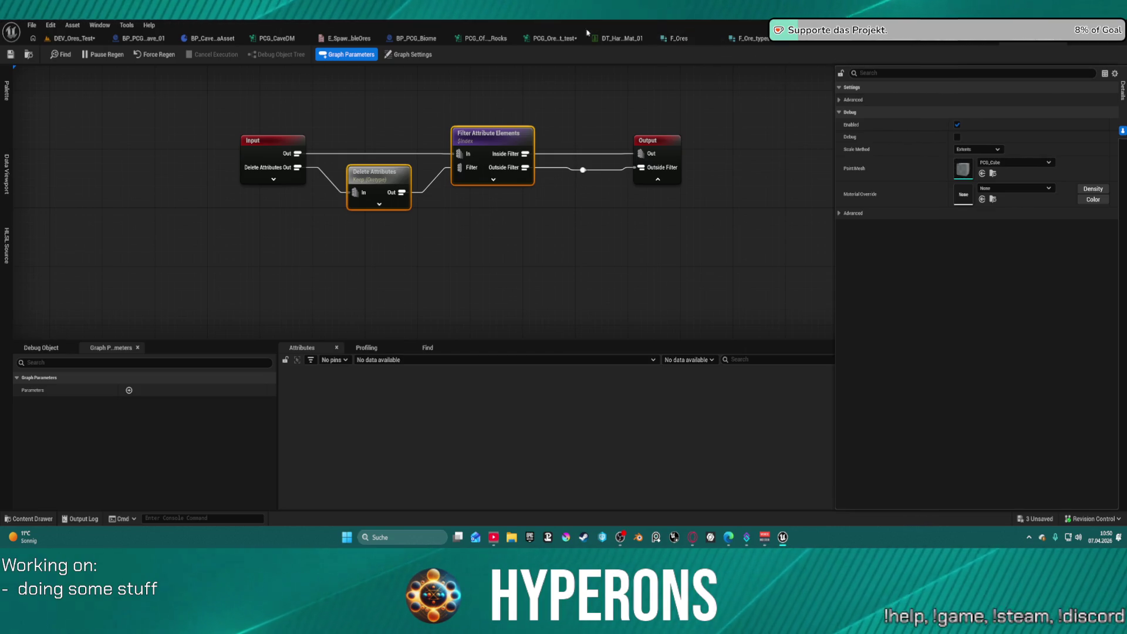
click(551, 45)
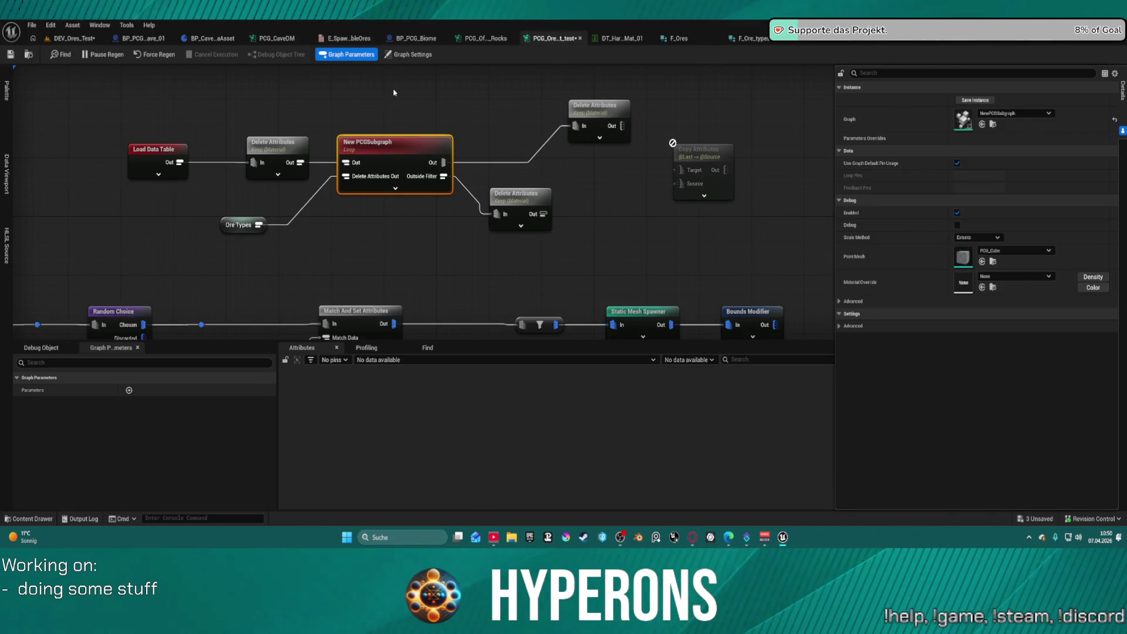
key(Delete)
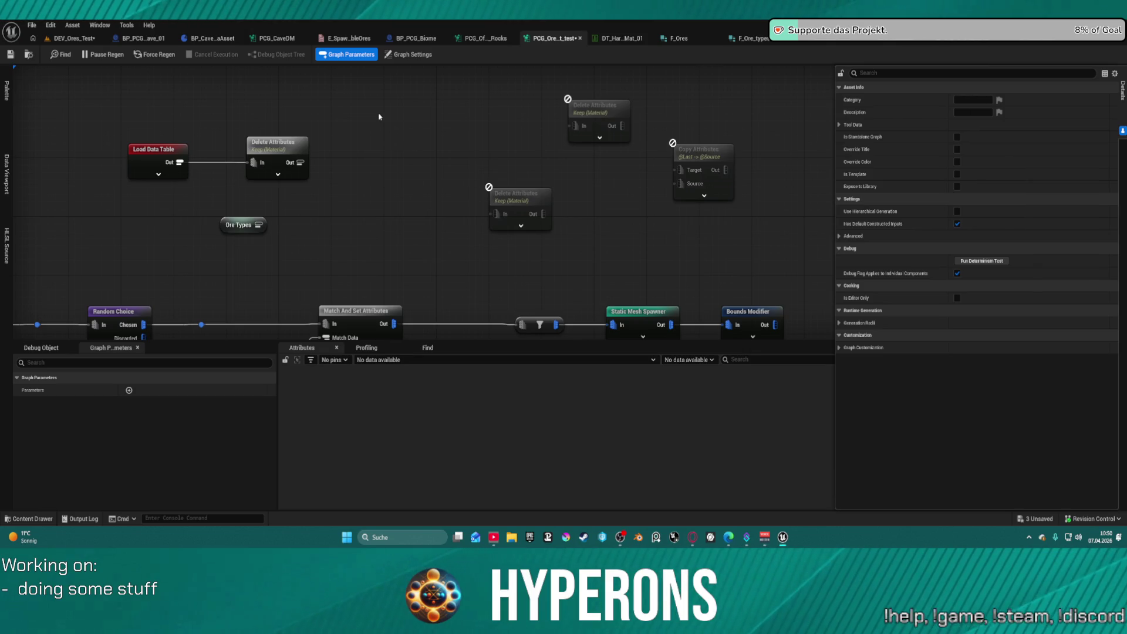
Paste the filter nodes, feed them Ore Types and the material list, and route Inside Filter to the top Delete Attributes
key(ctrl+v)
mouse_move(349, 152)
mouse_down()
mouse_move(294, 215)
mouse_move(248, 232)
mouse_move(221, 225)
mouse_move(281, 221)
mouse_up()
click(414, 168)
drag(385, 184, 300, 162)
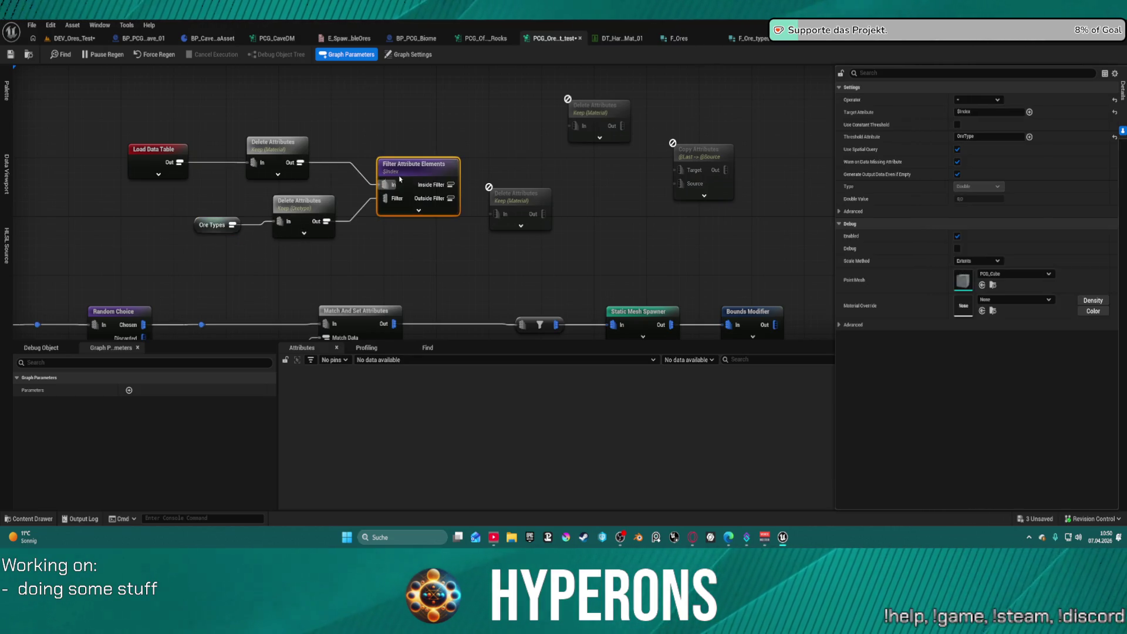
mouse_move(444, 187)
mouse_down()
mouse_move(494, 190)
mouse_move(570, 127)
mouse_up()
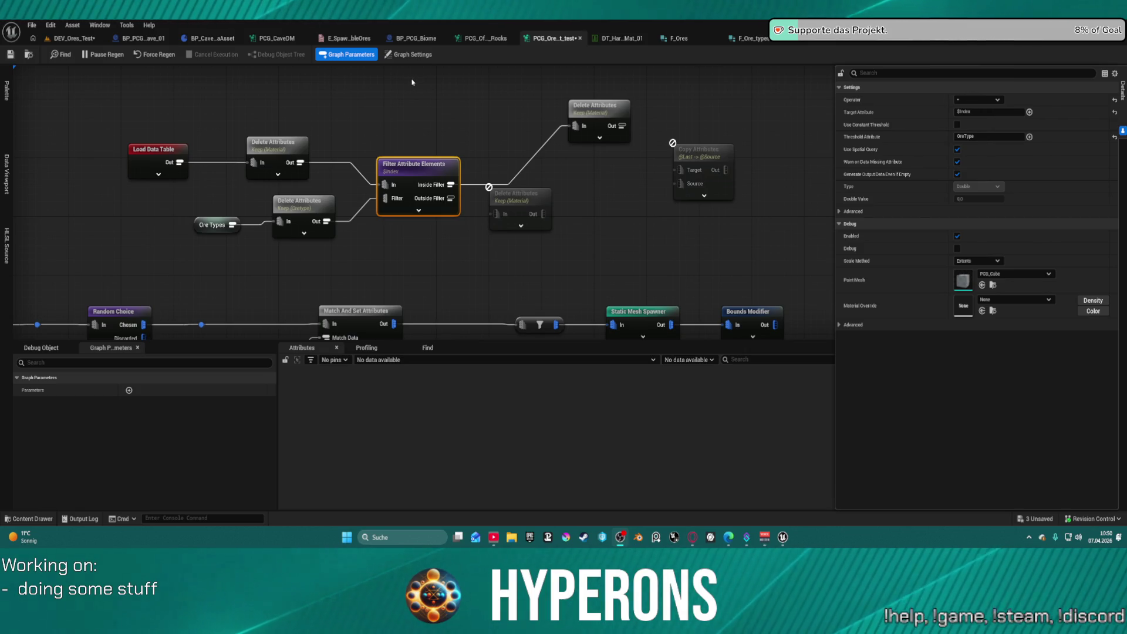
click(595, 106)
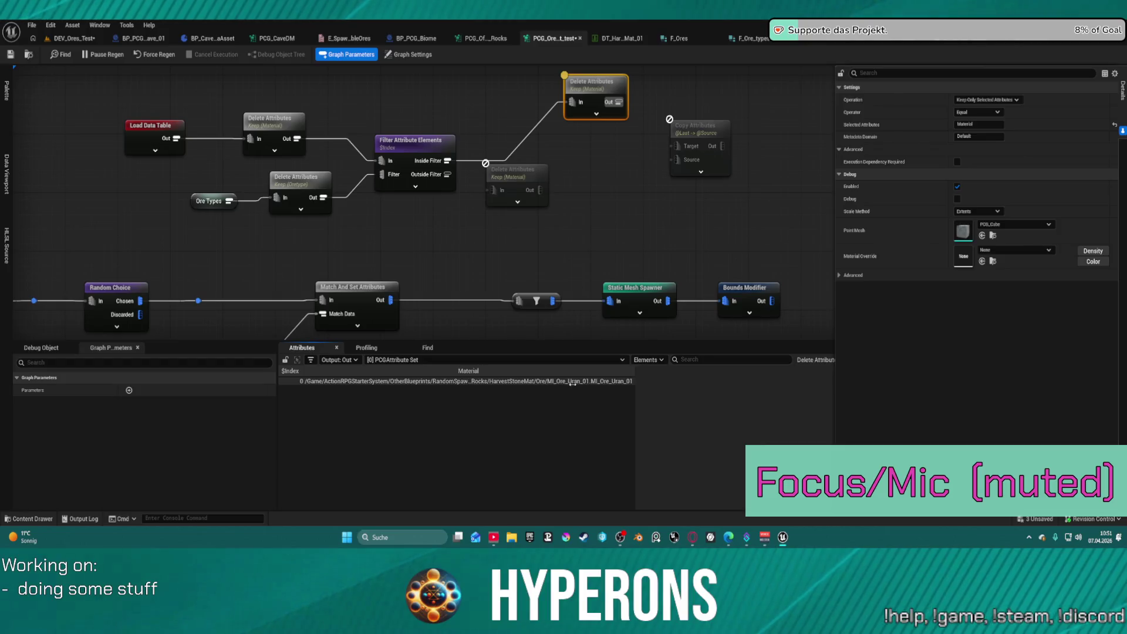
Duplicate the filter, feeding it Outside Filter and OreType, with Inside Filter into the lower Delete Attributes
click(405, 165)
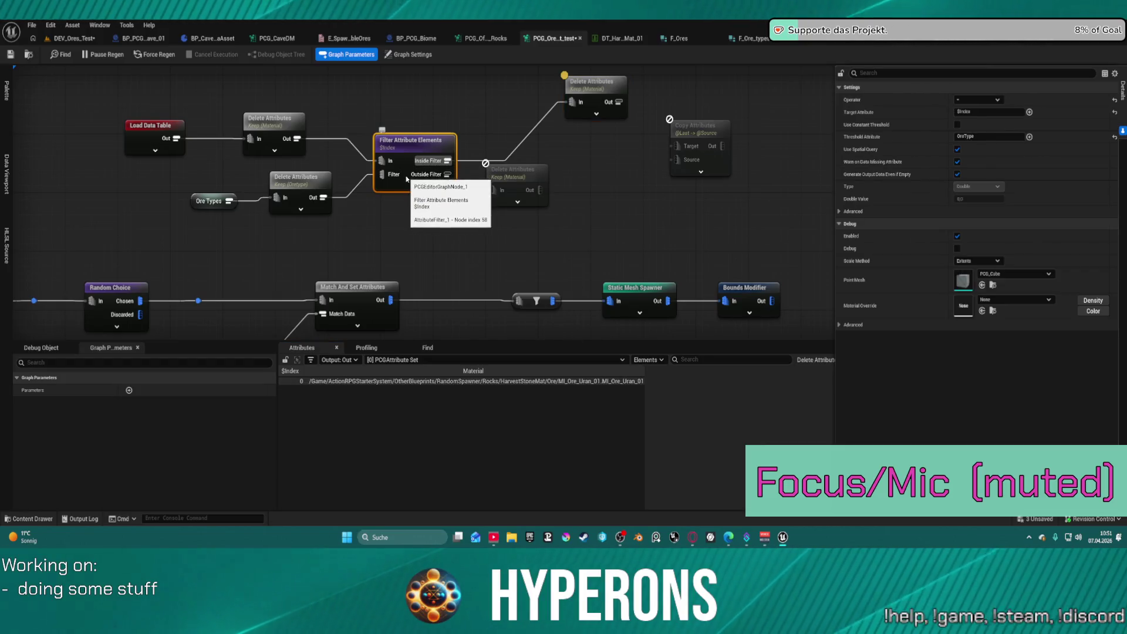
key(ctrl+d)
mouse_move(447, 174)
mouse_down()
mouse_move(434, 233)
mouse_move(421, 234)
mouse_up()
drag(330, 201, 421, 249)
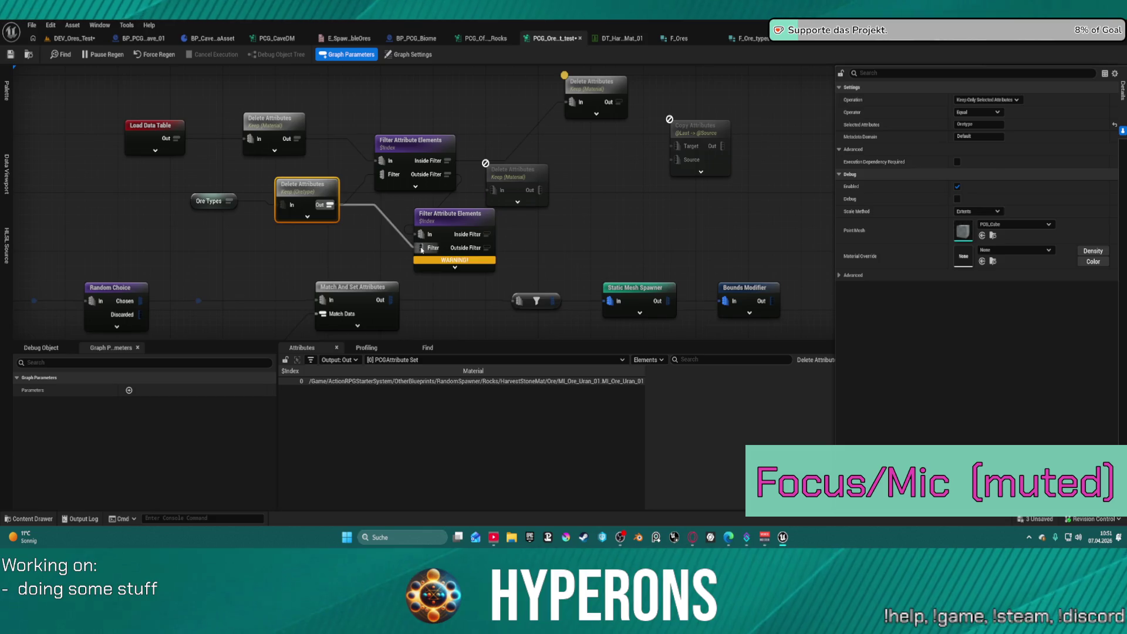
click(457, 241)
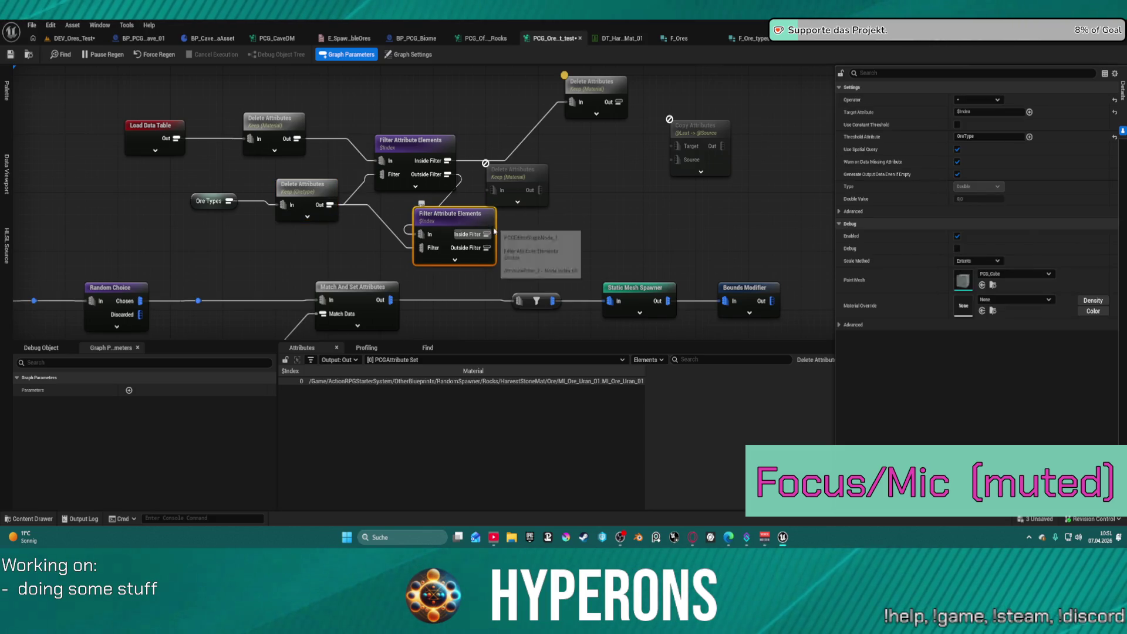
mouse_move(487, 234)
mouse_down()
mouse_move(494, 189)
mouse_move(595, 219)
mouse_up()
Inspect the lower Delete Attributes, second filter and OreType outputs, then view the ore enum asset
key(a)
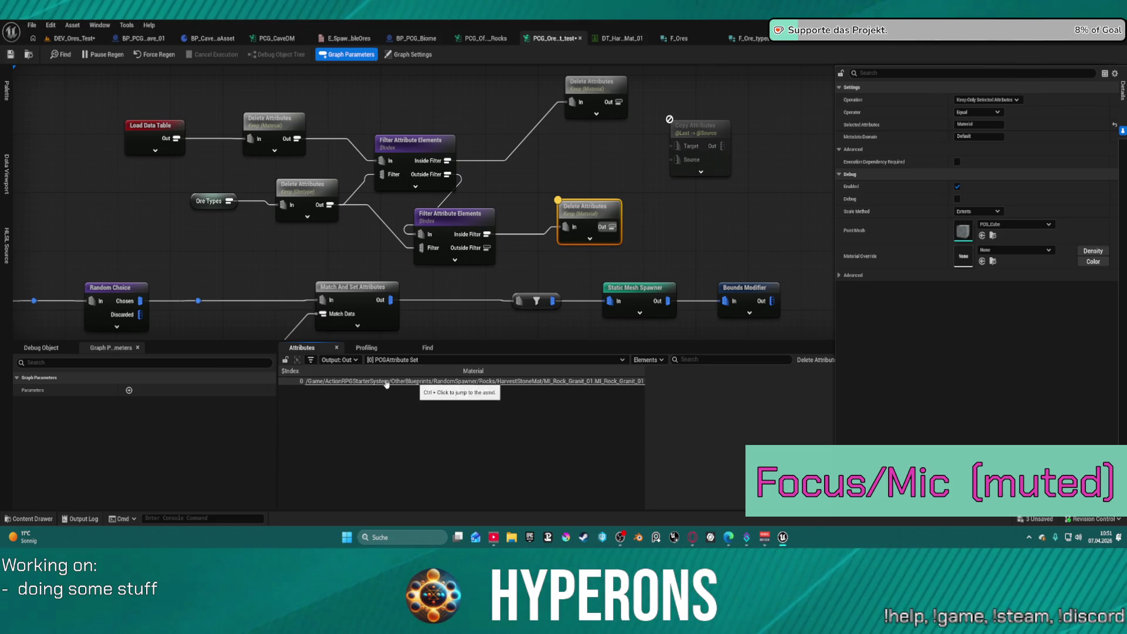
click(455, 216)
key(a)
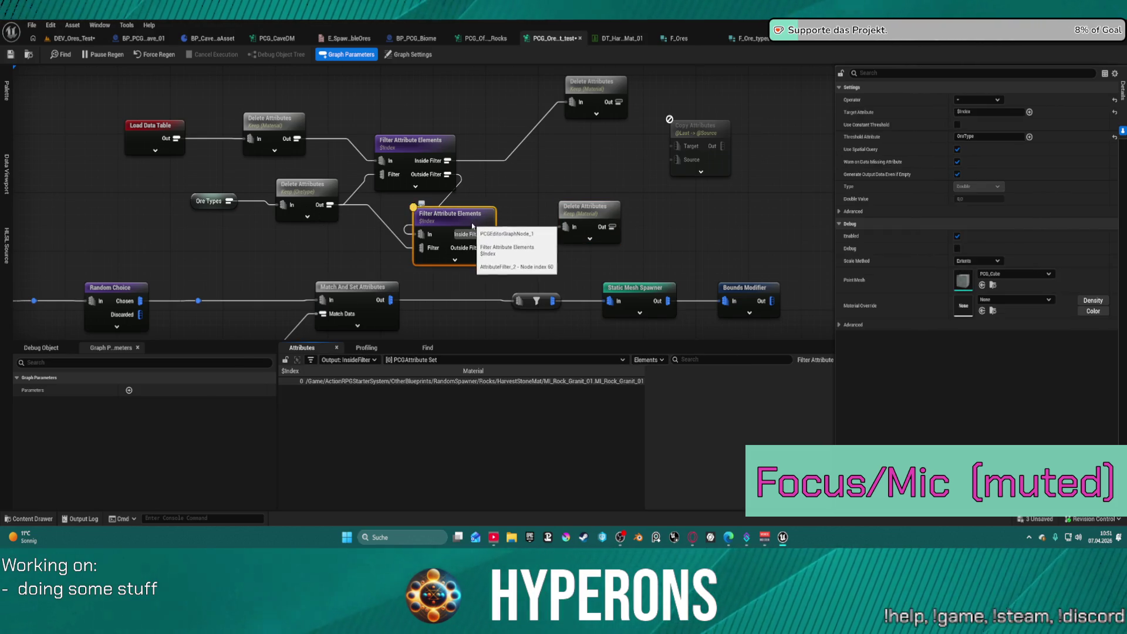
click(303, 195)
key(a)
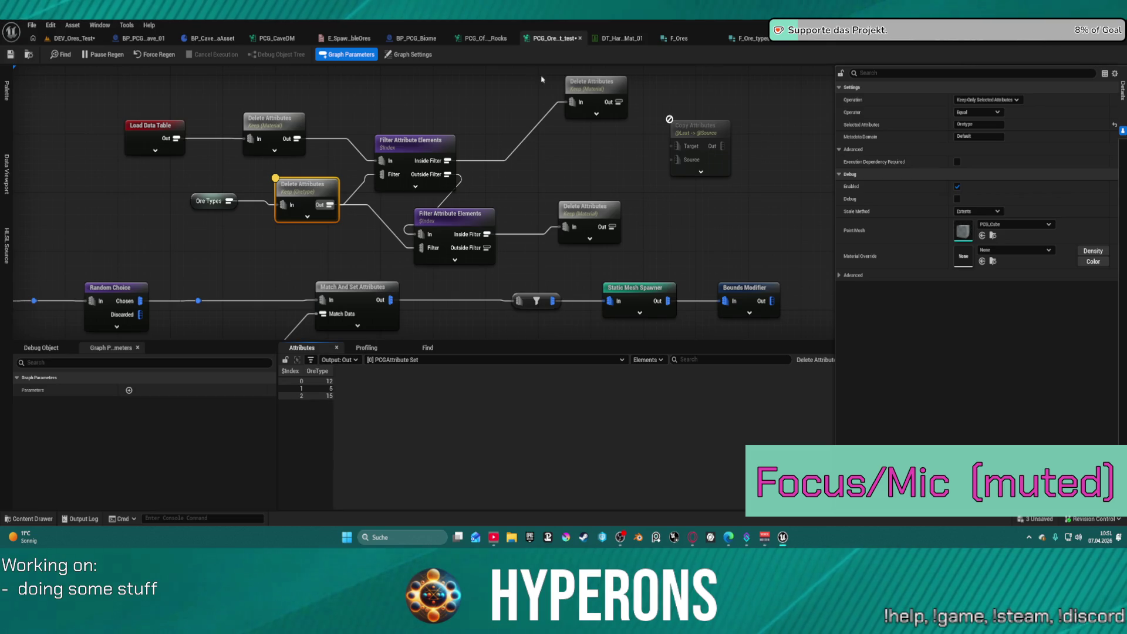
click(883, 38)
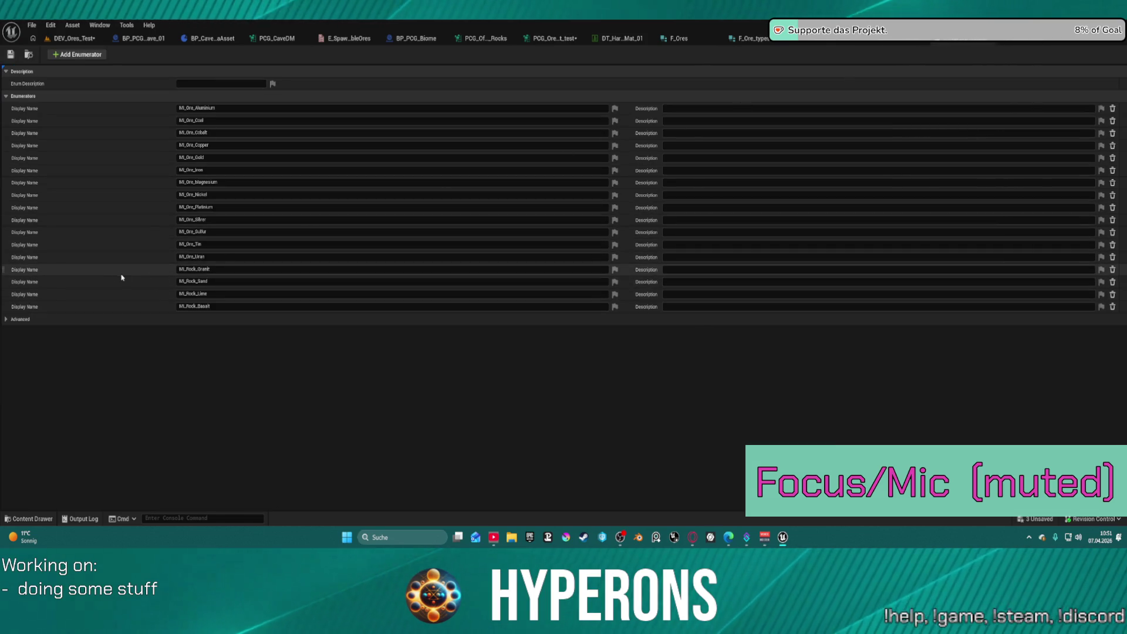
Switch through the material data table, ore enum and PCG graph tabs to the ore test graph
click(623, 39)
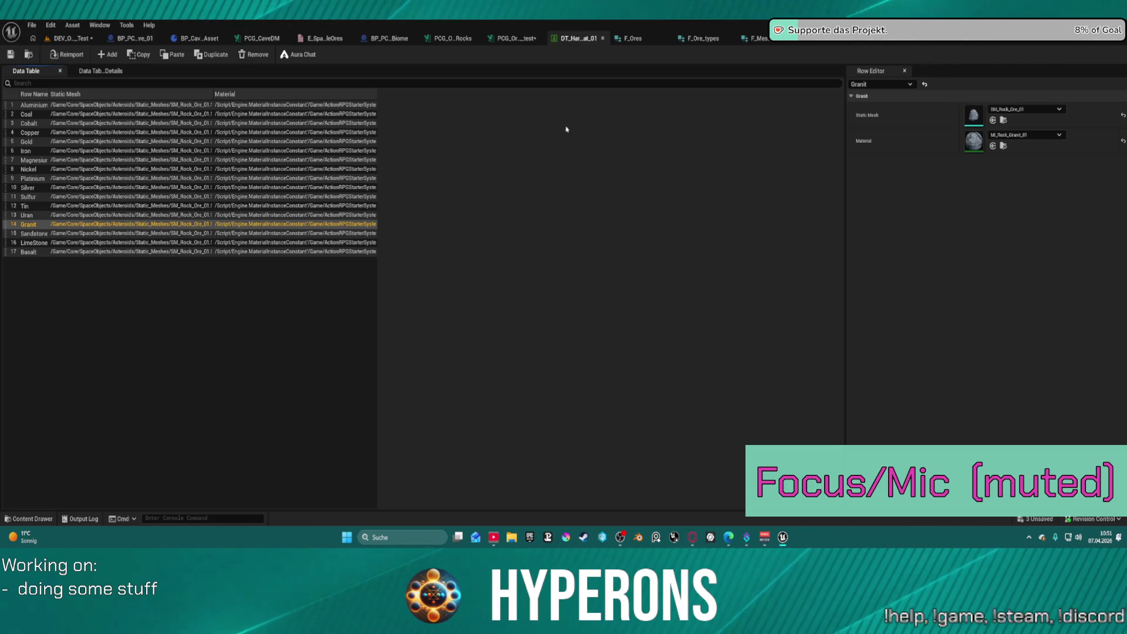
click(933, 45)
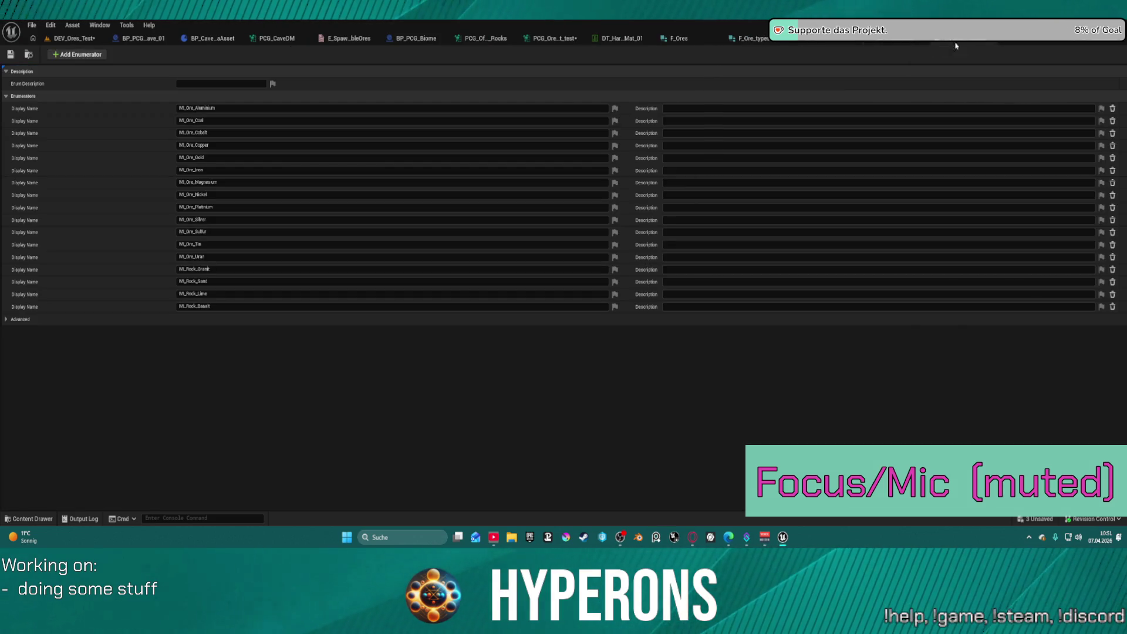
click(1025, 44)
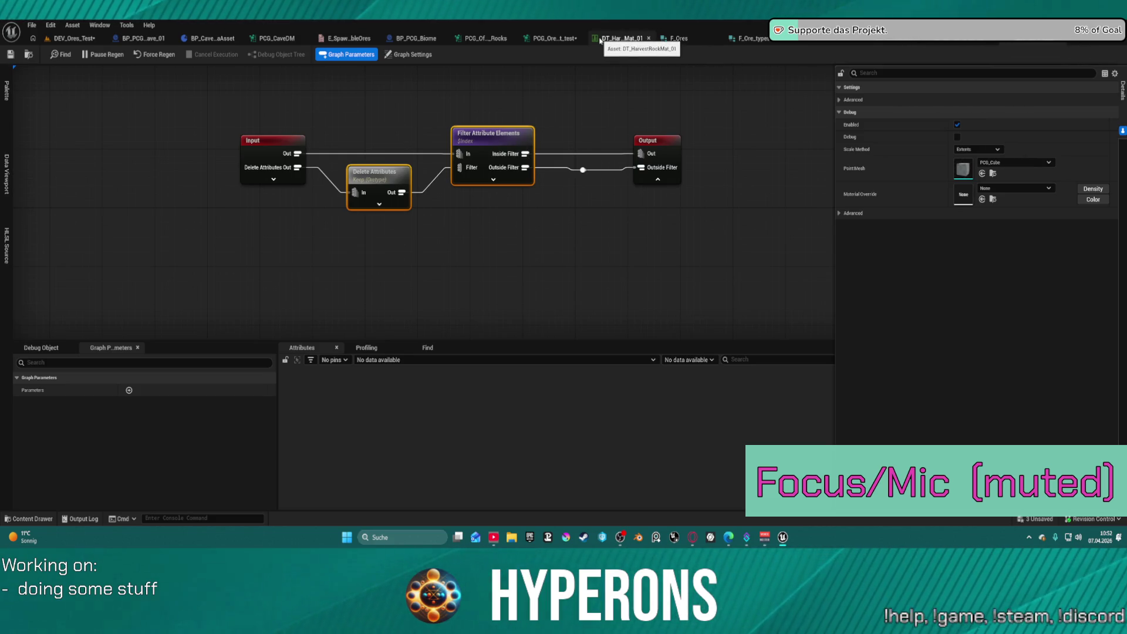
click(548, 38)
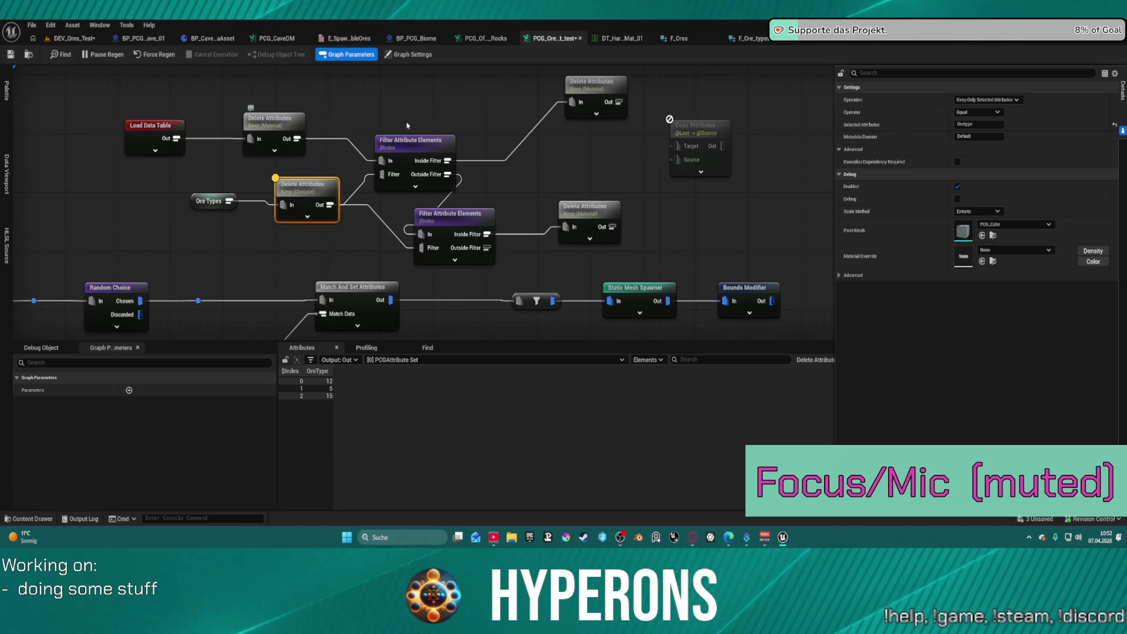
Check the upper Filter Attribute Elements' target attribute and move the Ore Types and Delete Attributes nodes left
click(420, 149)
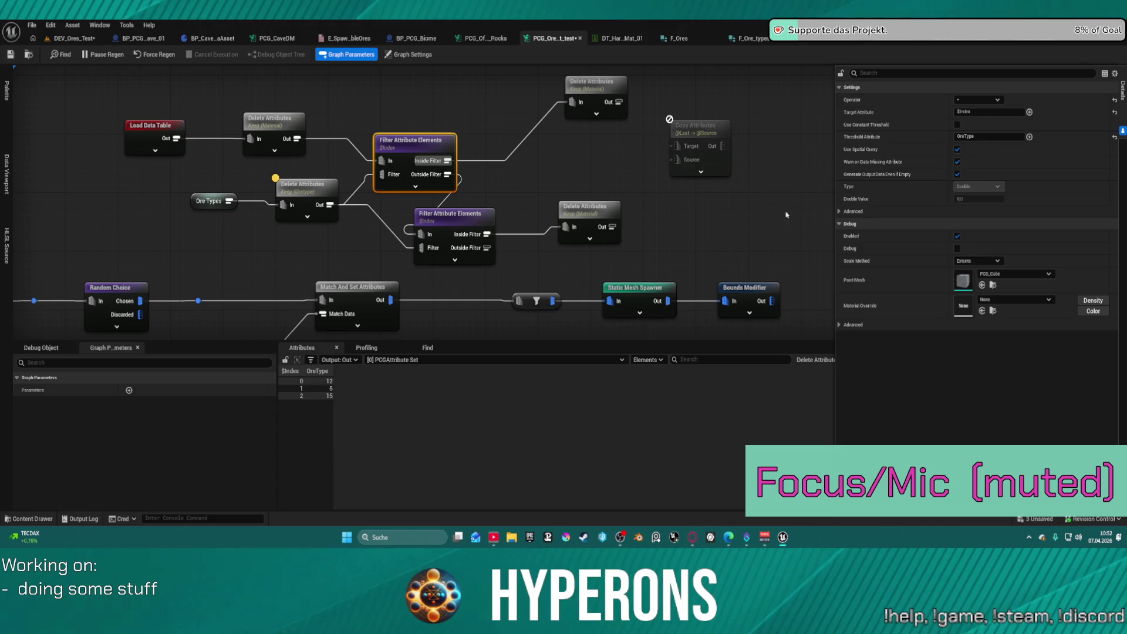
click(989, 111)
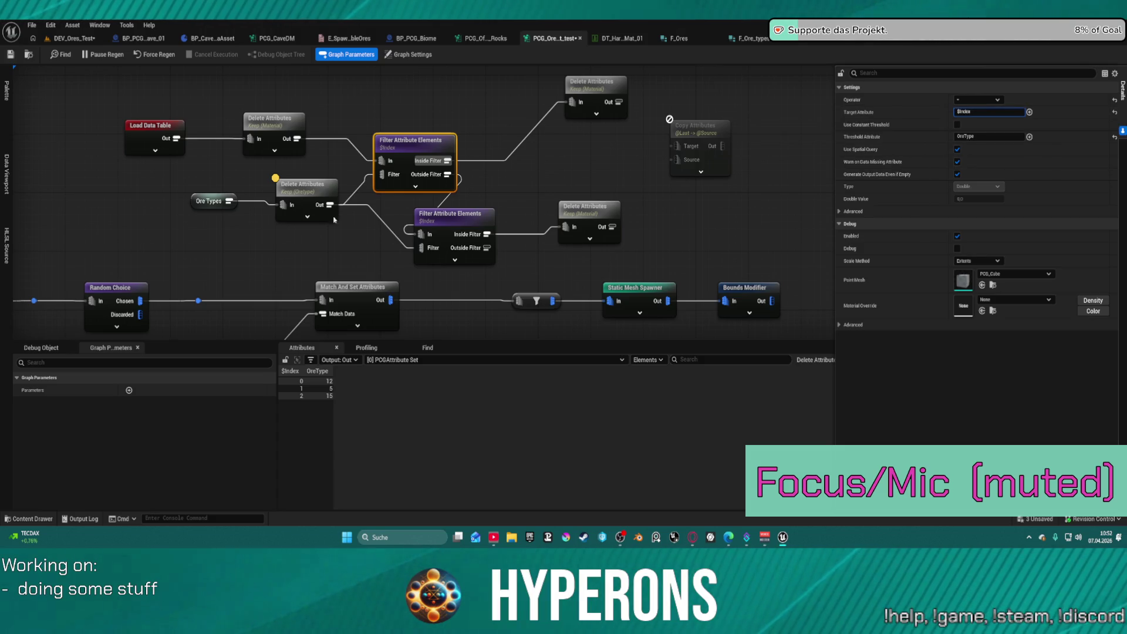
drag(292, 198, 125, 214)
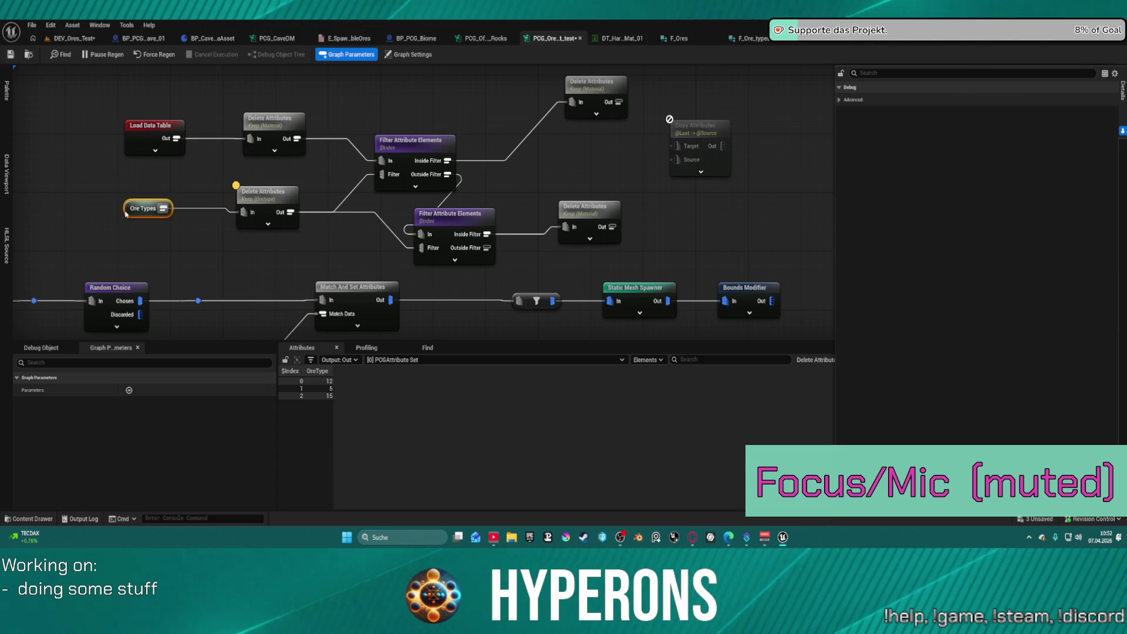
drag(276, 200, 254, 193)
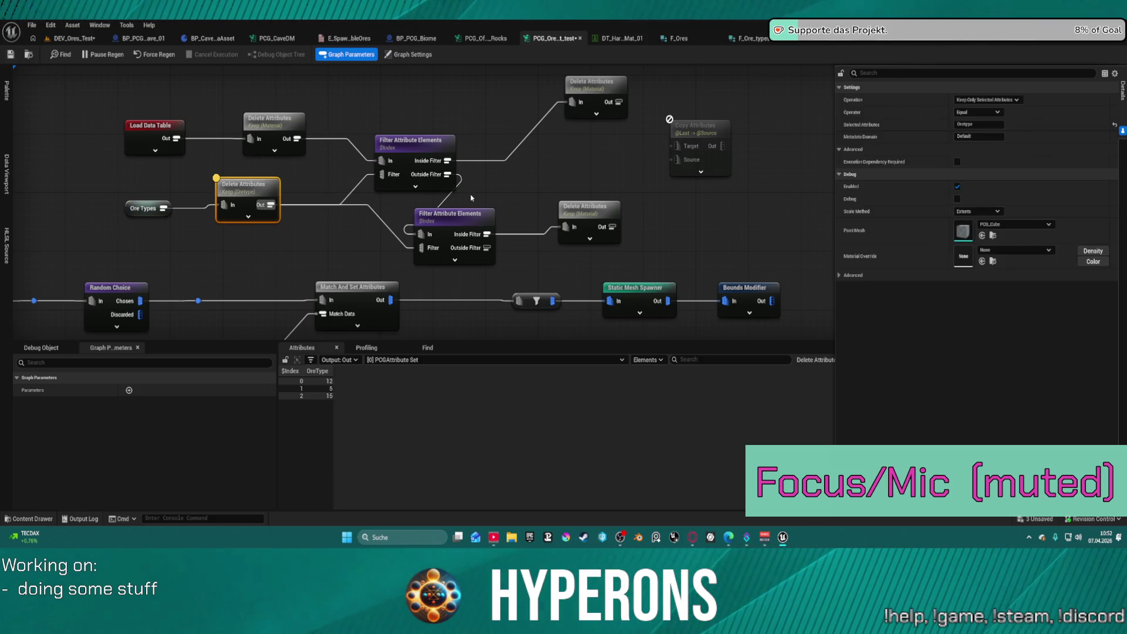
Inspect both attribute filters' outputs, widening the Material column to reveal Uran ore and Granit rock
click(405, 177)
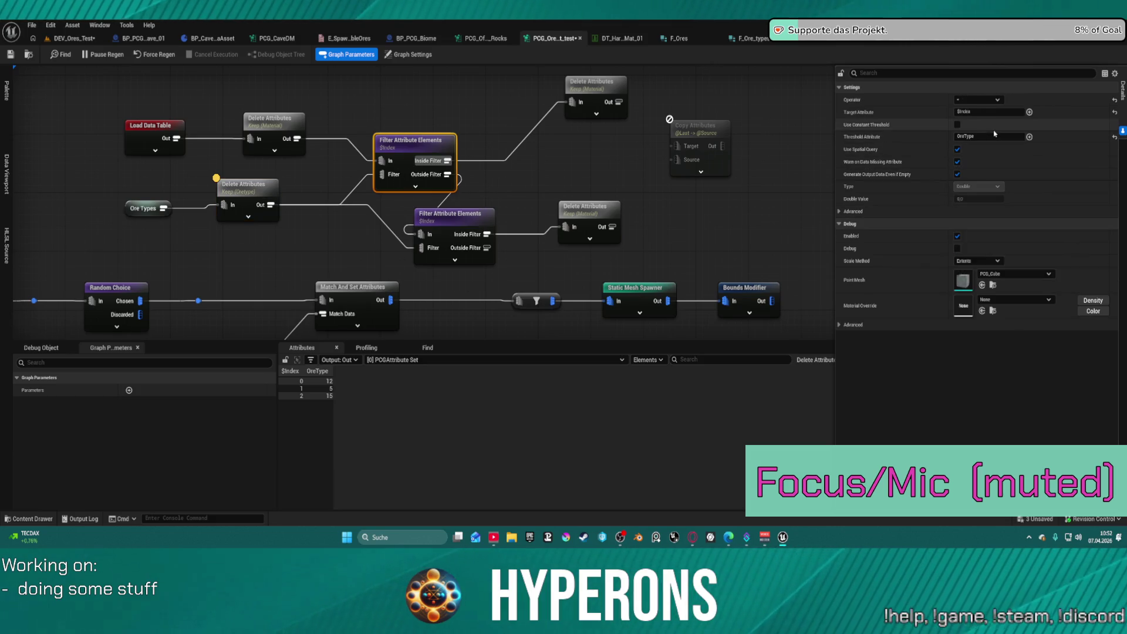
key(a)
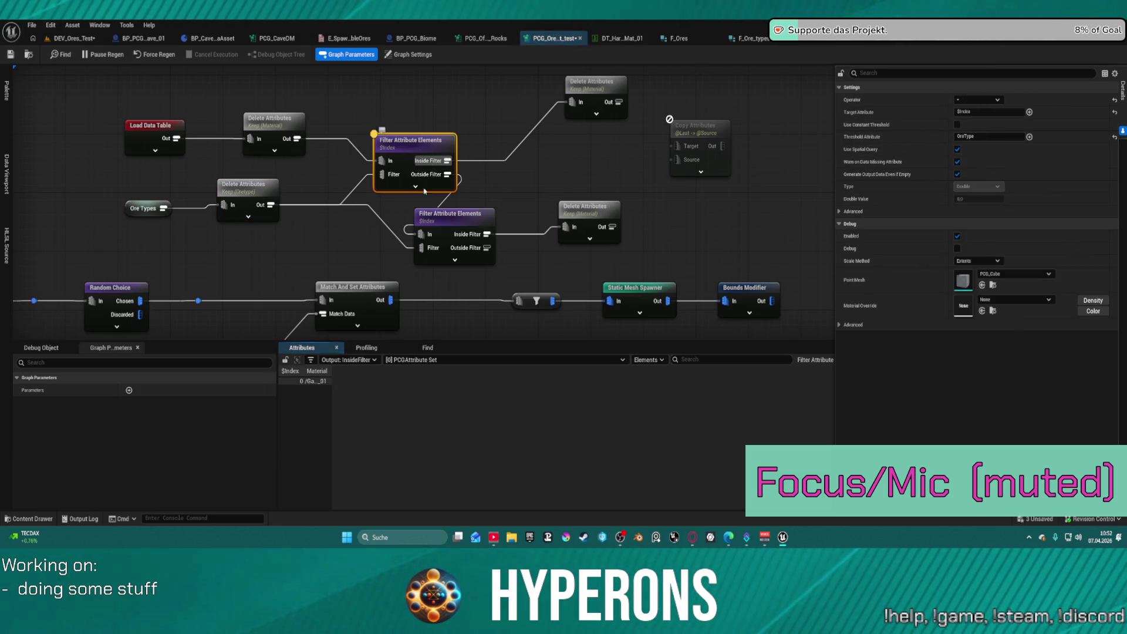
drag(332, 373, 690, 352)
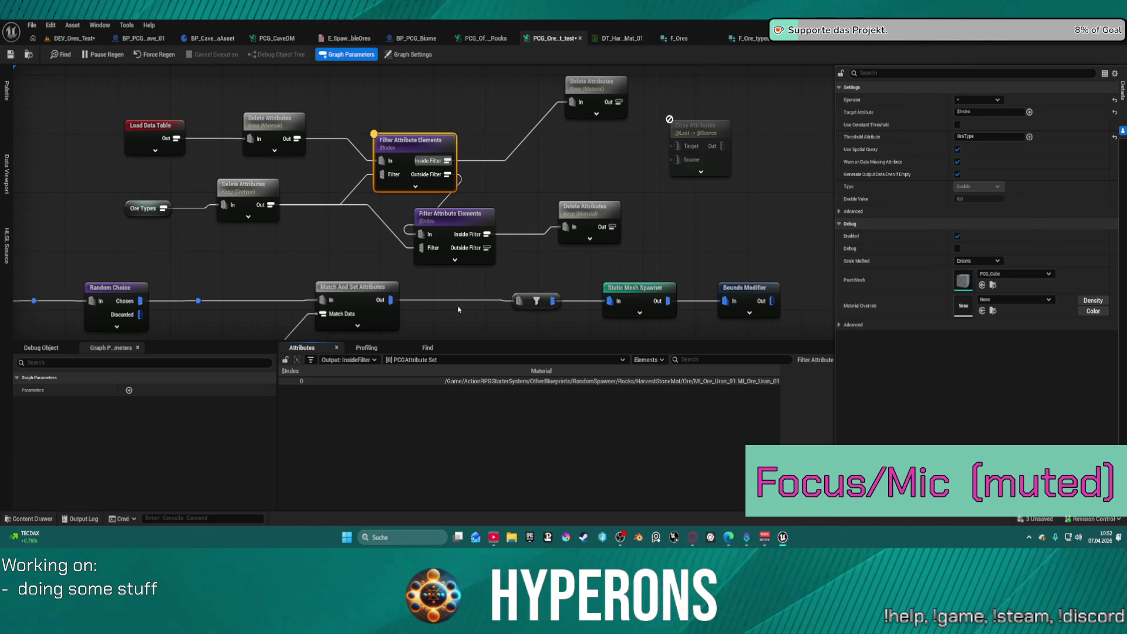
click(447, 225)
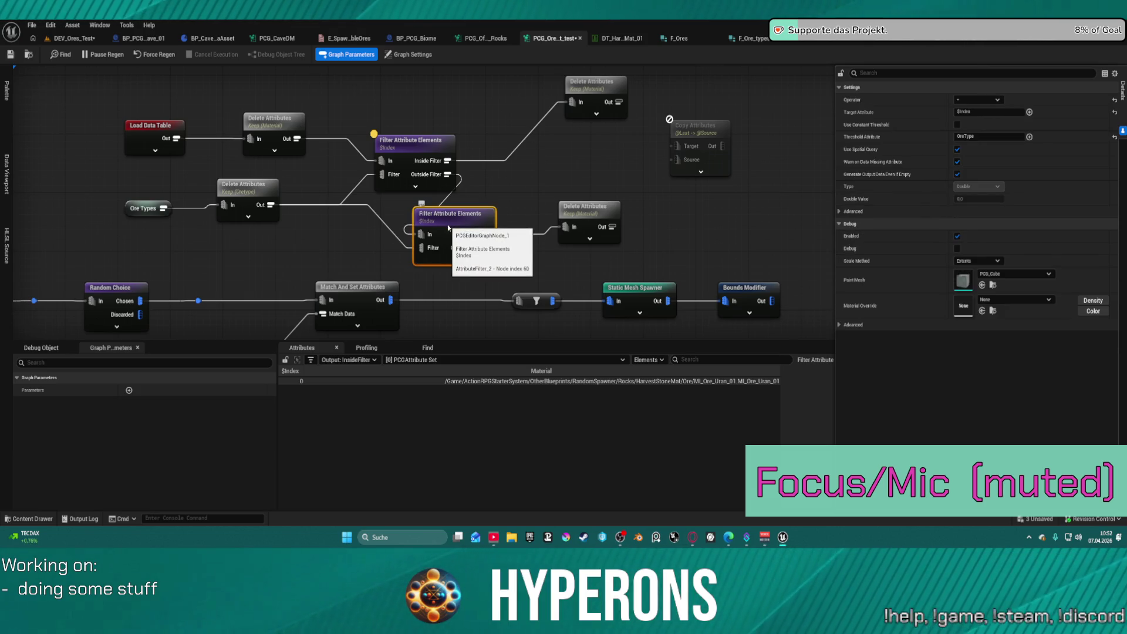
key(a)
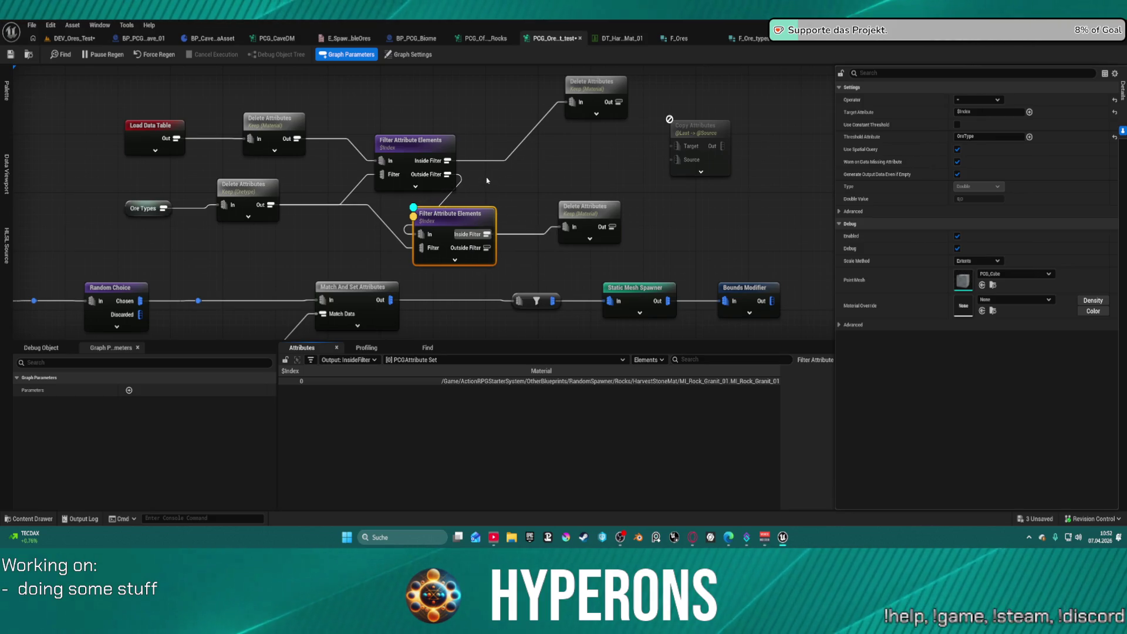
drag(468, 226, 521, 219)
Move the lower filter and Keep Material delete node further right and inspect its output
drag(592, 223, 697, 221)
drag(512, 216, 544, 223)
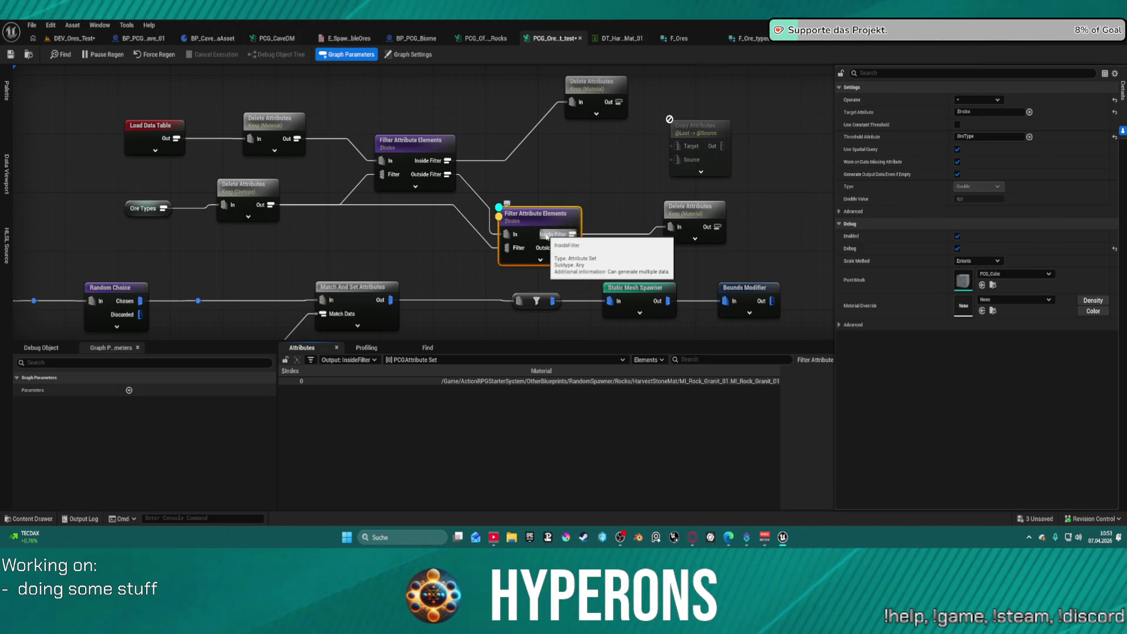
click(690, 221)
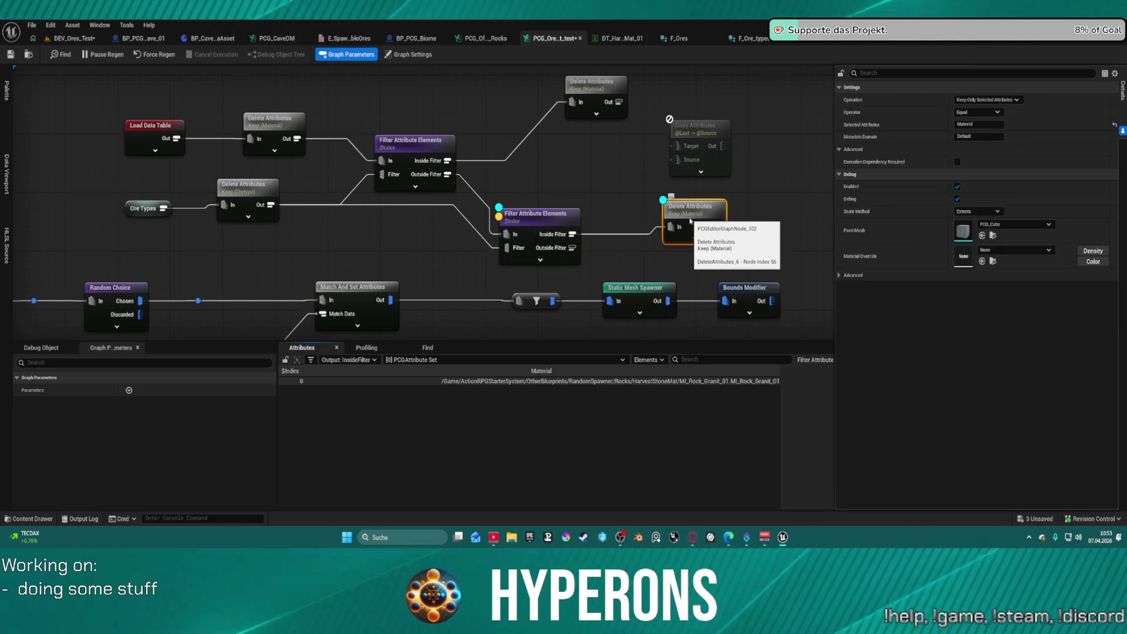
key(d)
key(a)
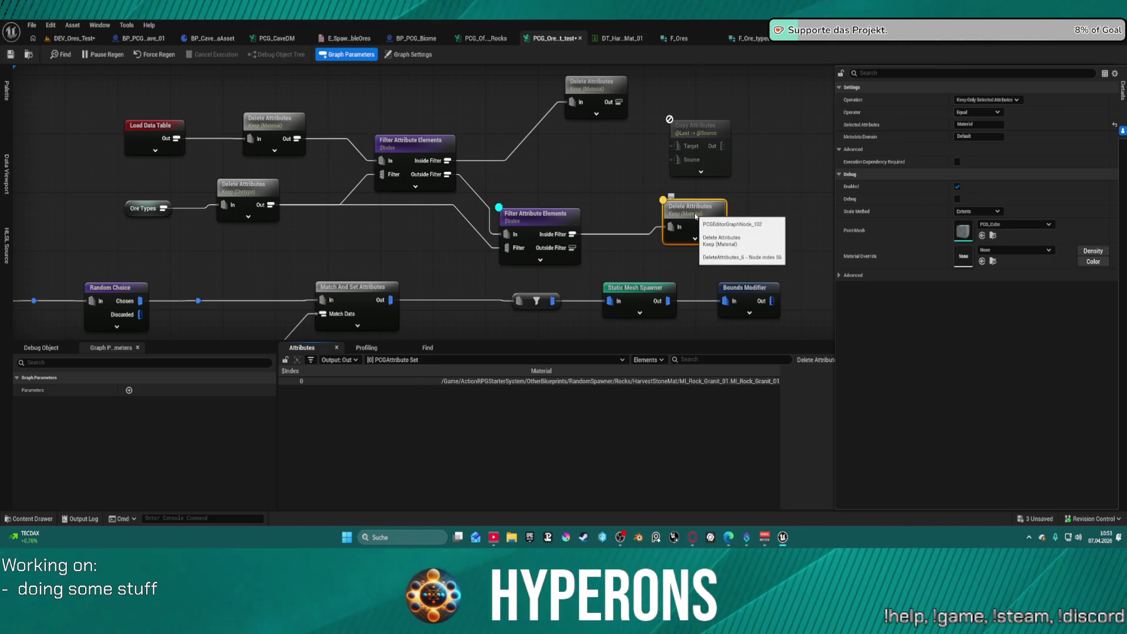
Toggle inspection on the upper attribute filter to view its passing Uran ore data
click(537, 217)
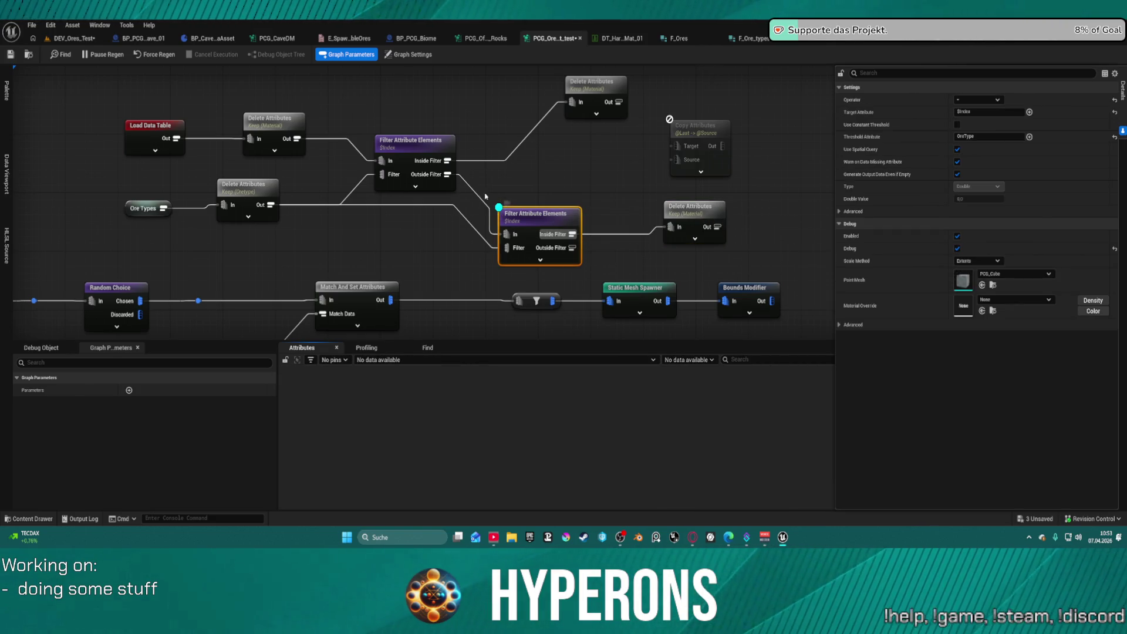
click(414, 154)
key(a)
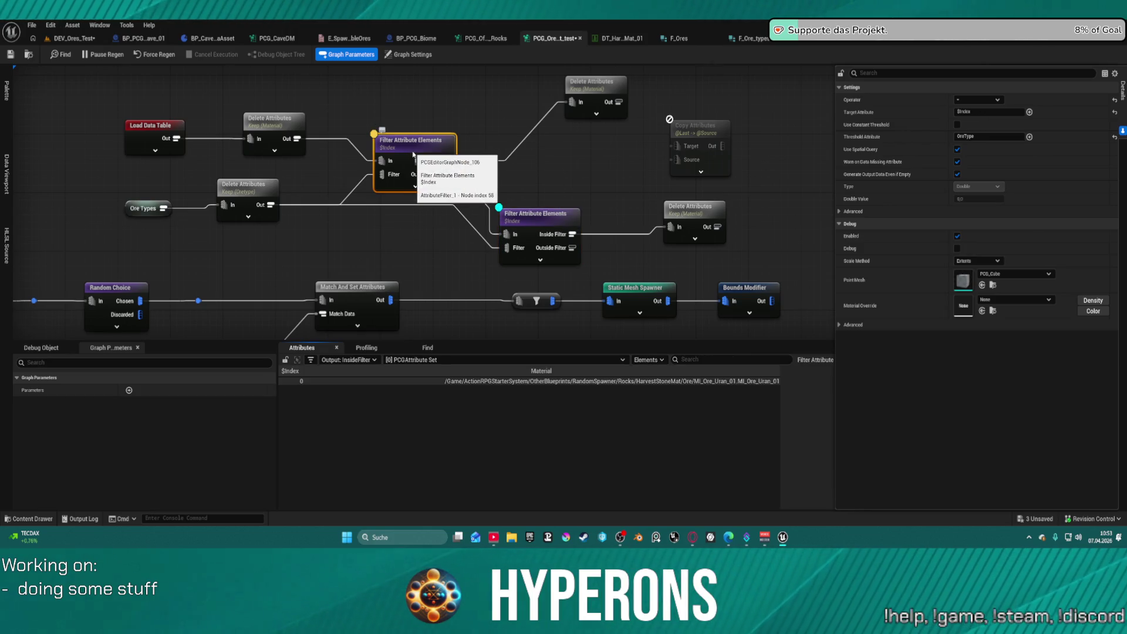
key(a)
click(516, 210)
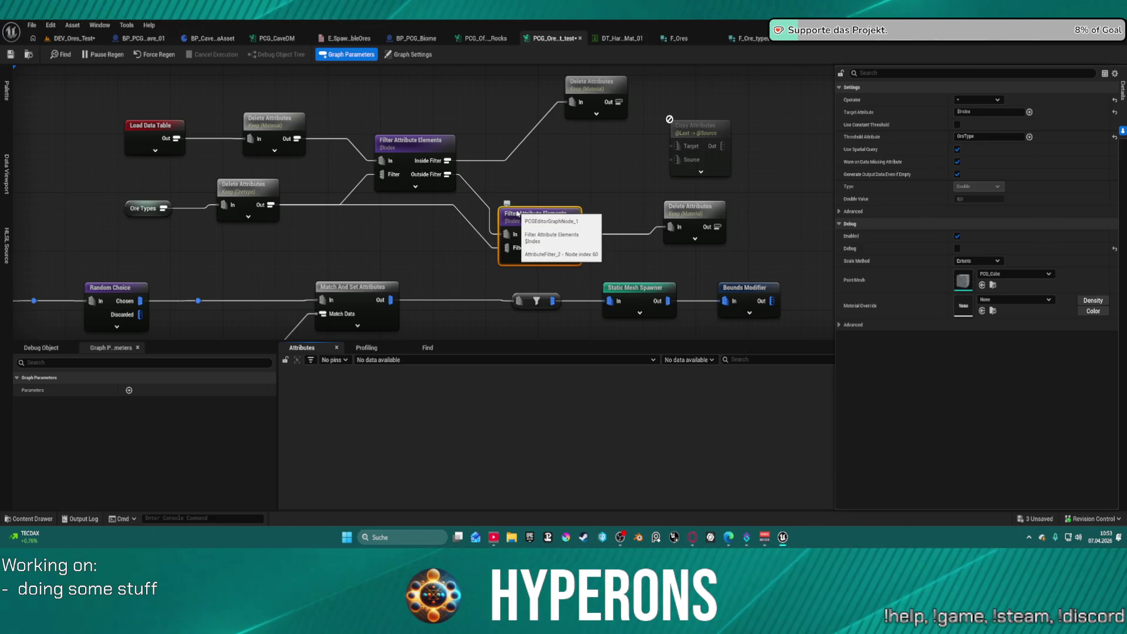
click(418, 162)
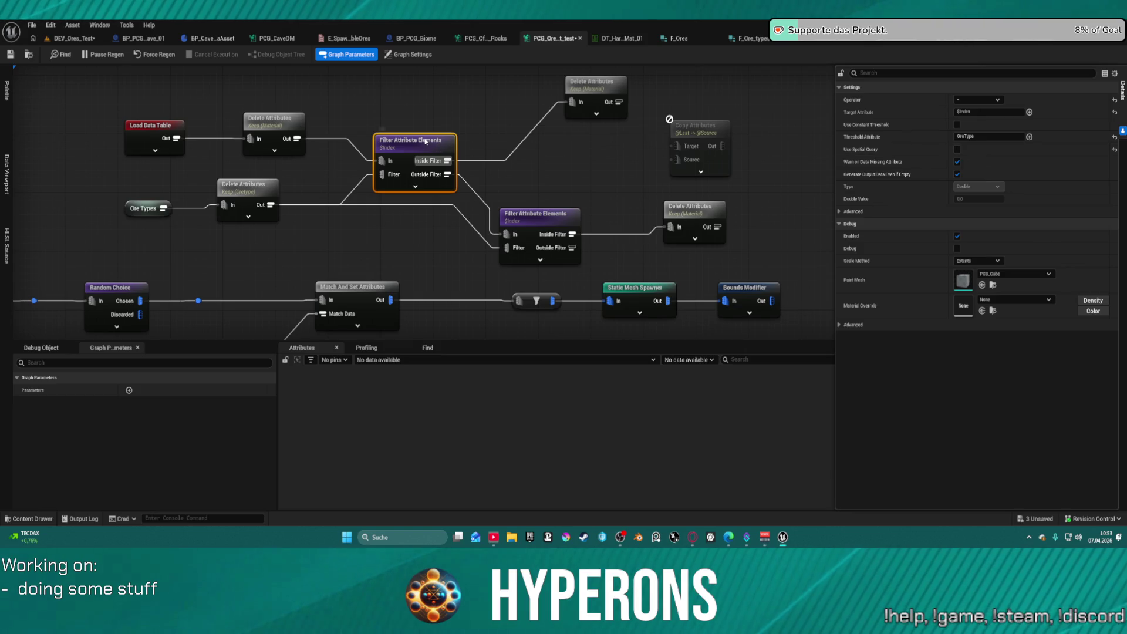
key(a)
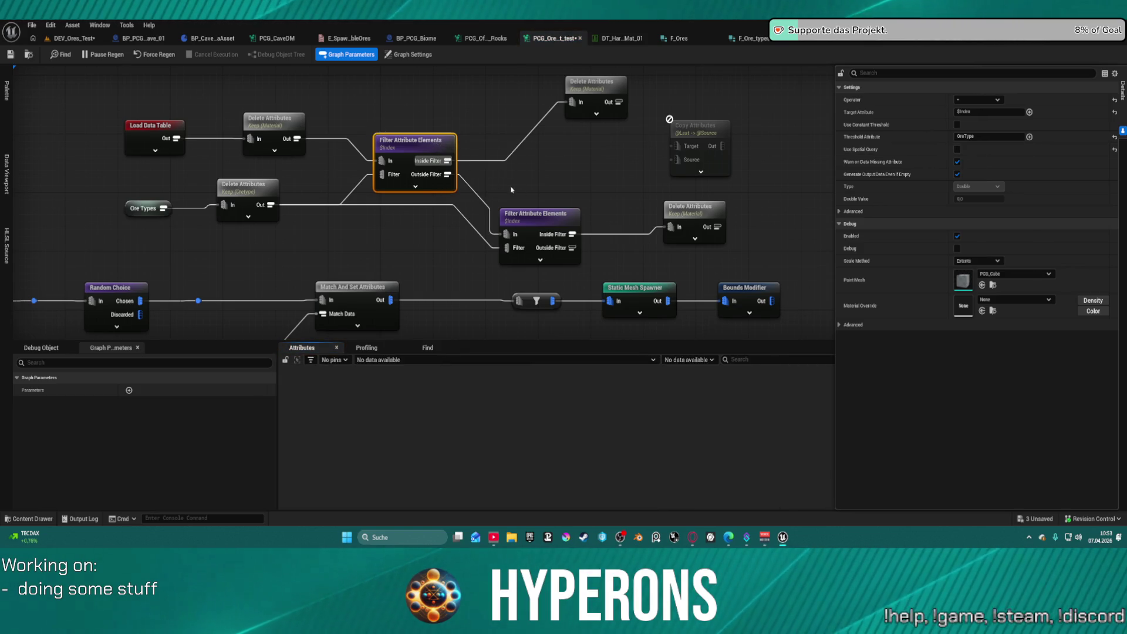
Inspect the lower filter's Granit rock output, then the Oretype delete node's values 12, 5 and 15
click(543, 218)
key(a)
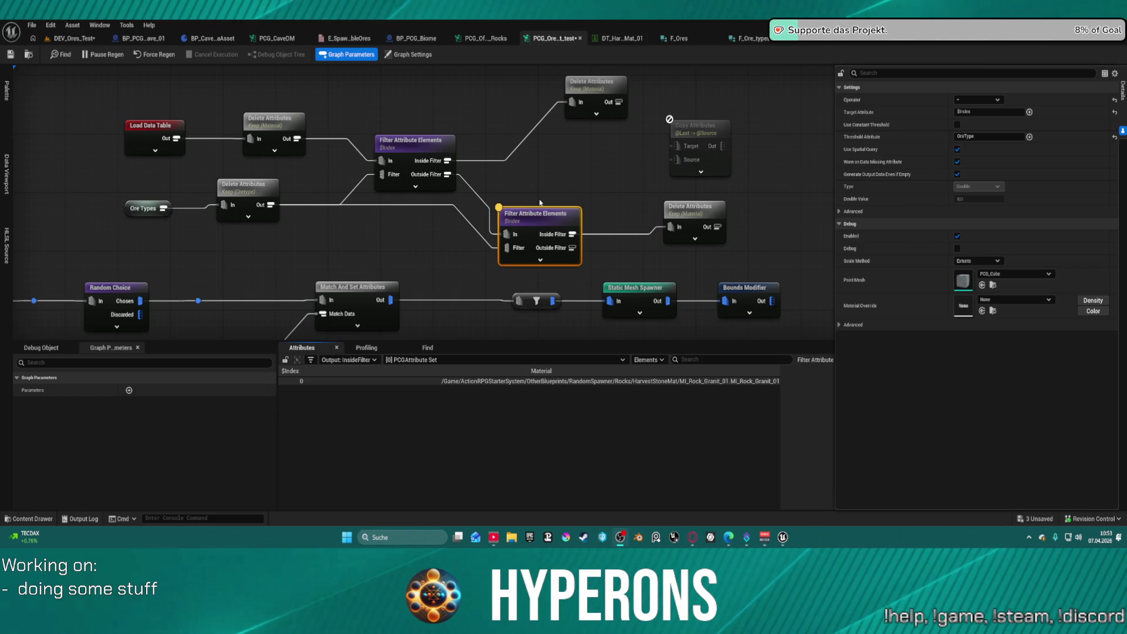
click(398, 158)
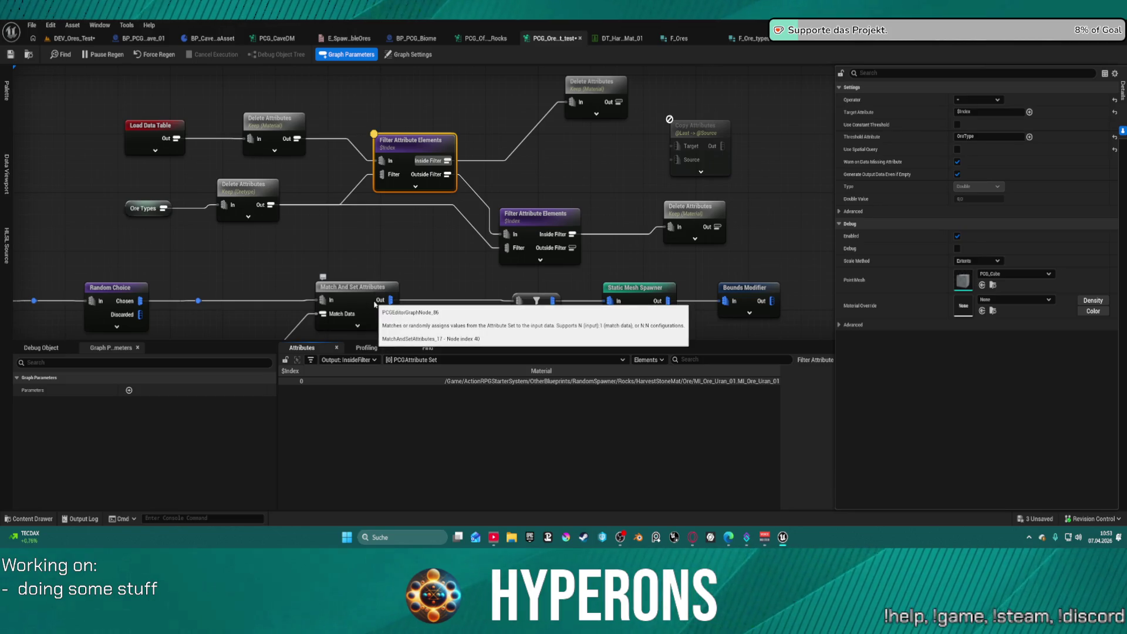
key(a)
click(254, 202)
key(a)
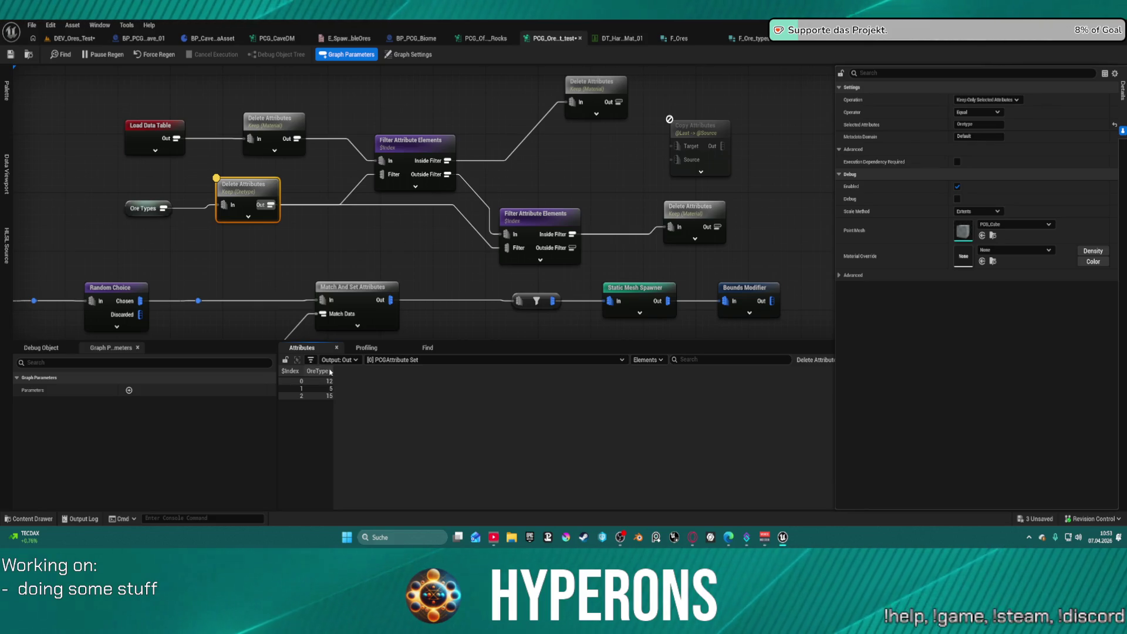
Widen the OreType column and pan the graph toward the Random Choice and Attribute Noise nodes
drag(332, 370, 399, 371)
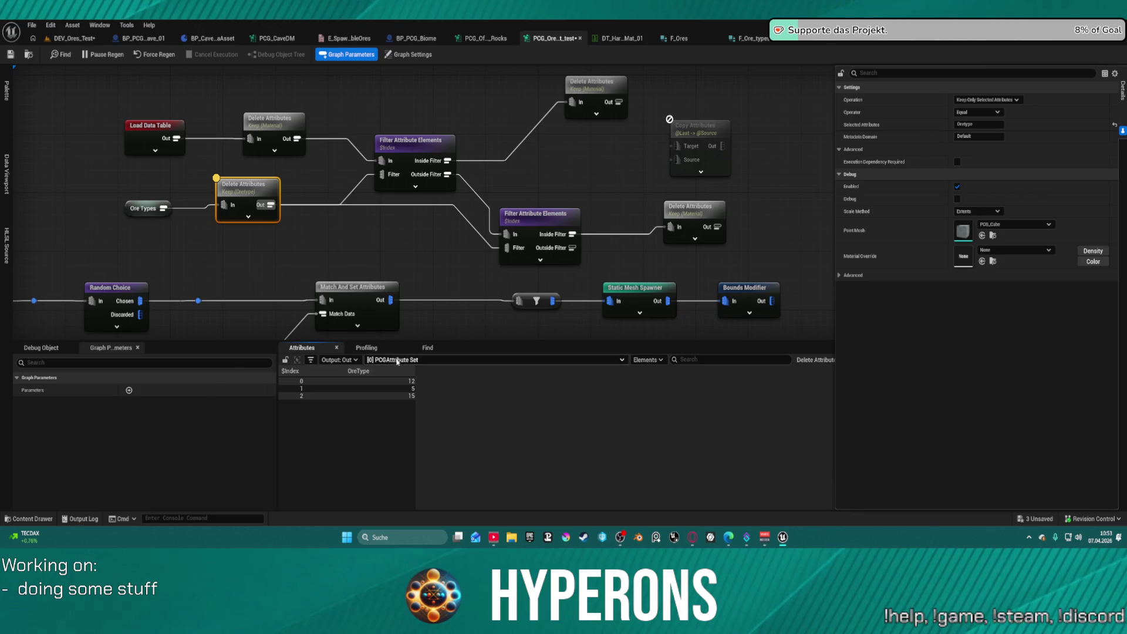
mouse_move(282, 132)
mouse_down()
mouse_move(309, 163)
mouse_move(266, 33)
mouse_move(286, 53)
mouse_move(354, 11)
mouse_up()
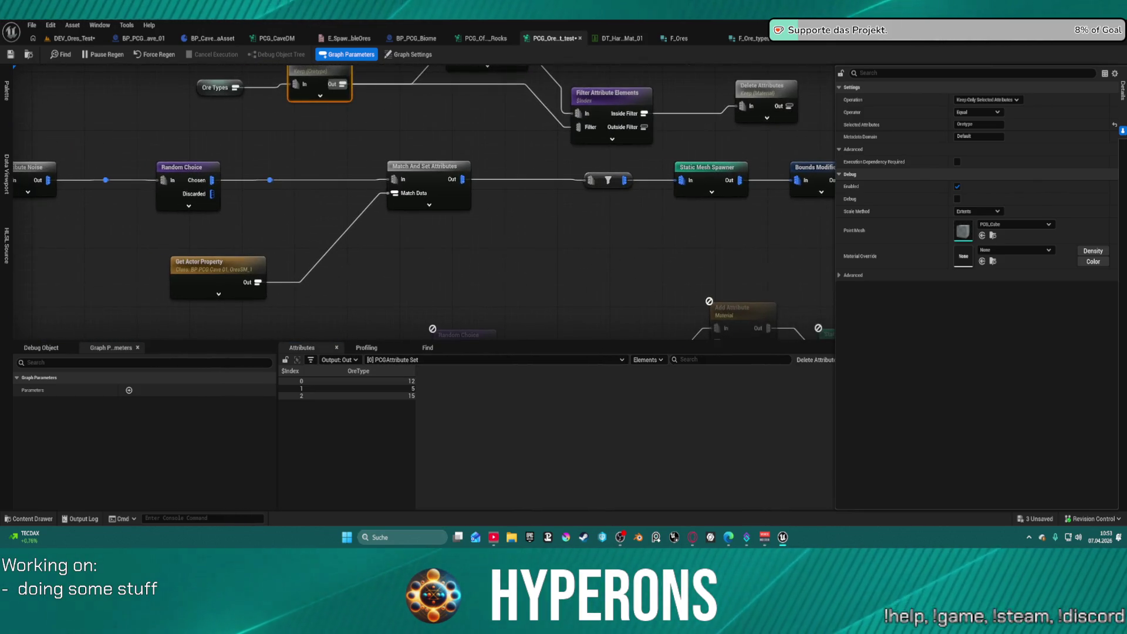
mouse_move(411, 205)
mouse_down()
mouse_move(376, 199)
mouse_move(286, 233)
mouse_move(460, 232)
mouse_move(578, 216)
mouse_move(553, 212)
mouse_up()
drag(580, 335, 550, 327)
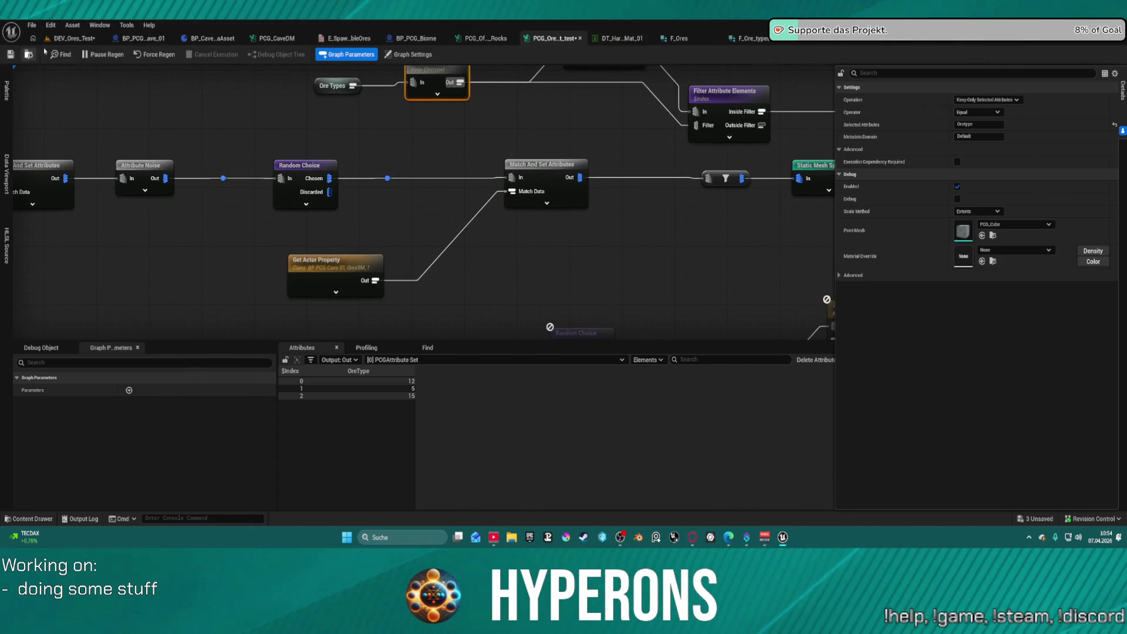
click(140, 40)
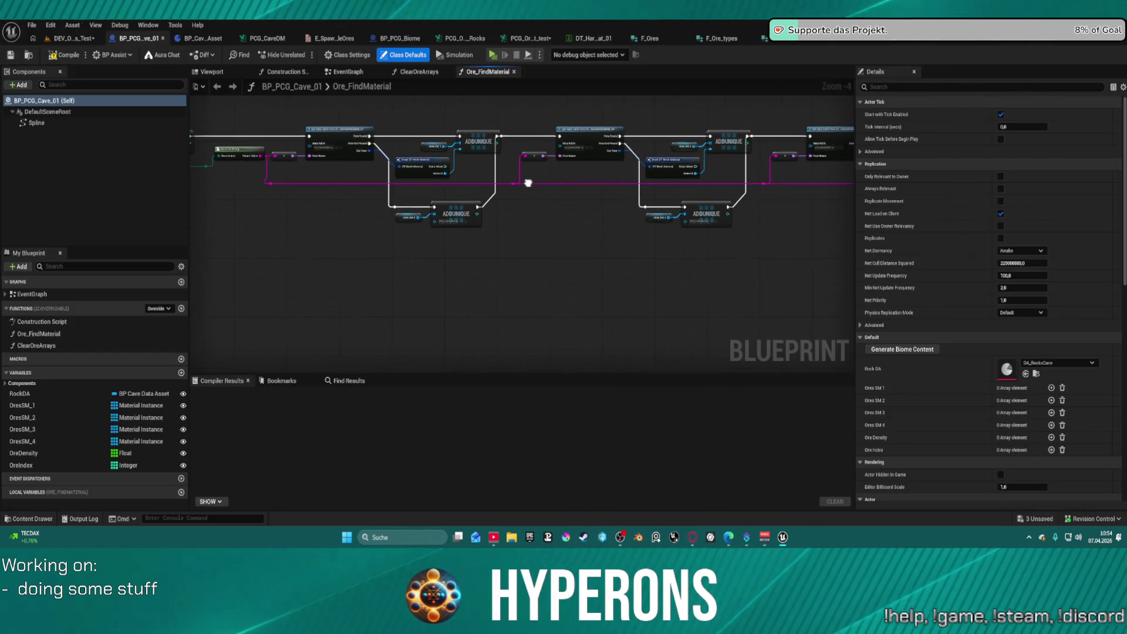
scroll(512, 137, up, 4)
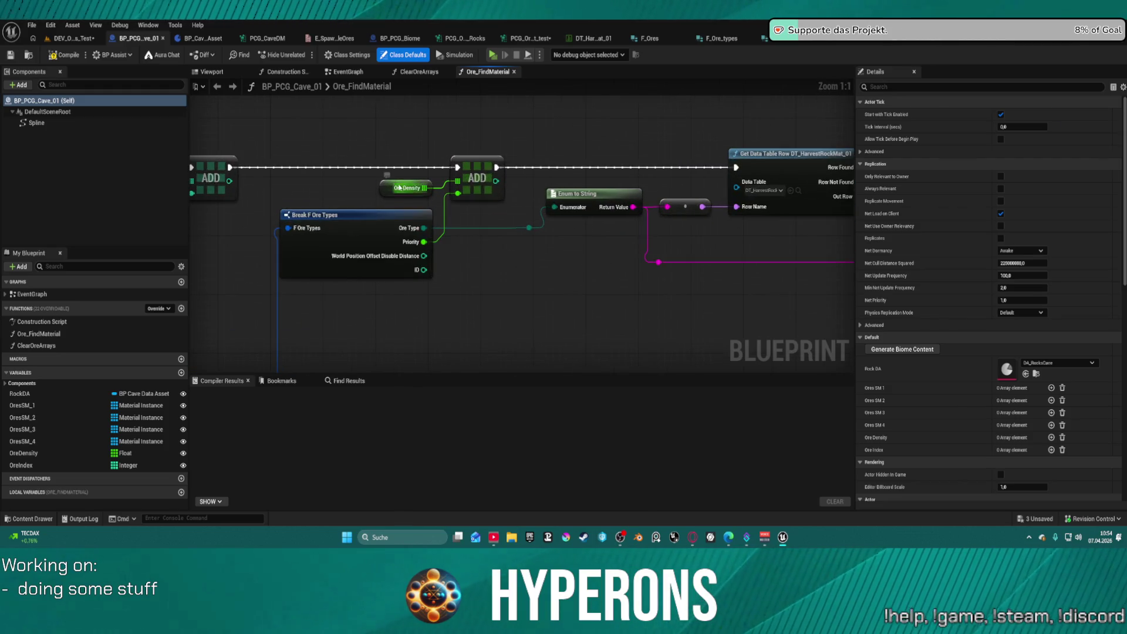
drag(433, 180, 579, 322)
mouse_move(840, 293)
mouse_down()
mouse_move(698, 267)
mouse_move(382, 261)
mouse_move(433, 249)
mouse_move(615, 256)
mouse_up()
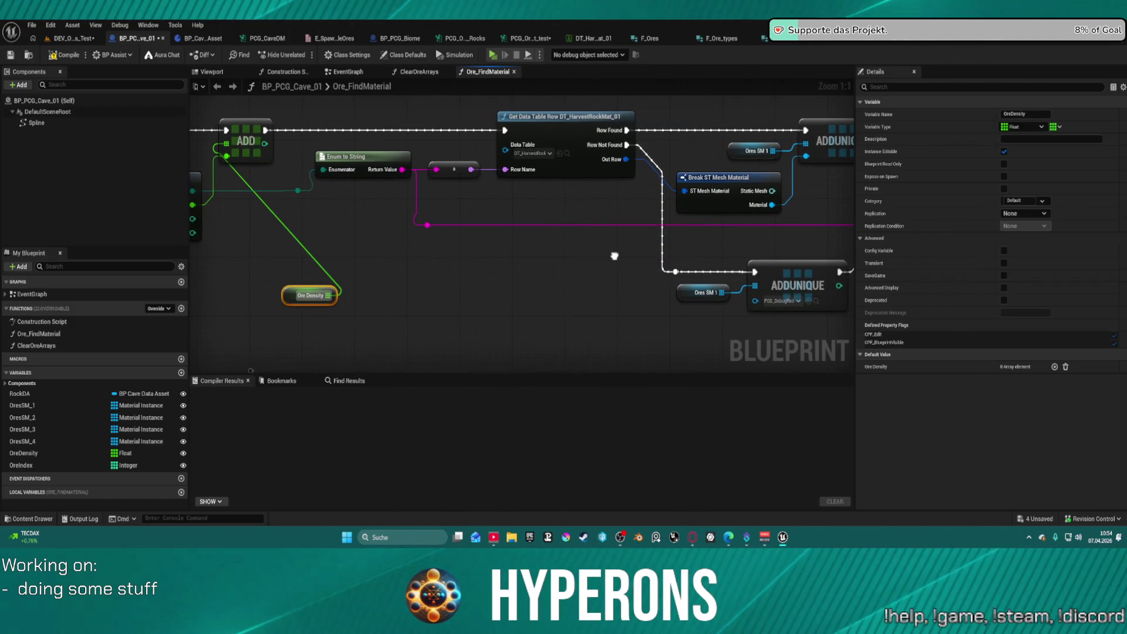
drag(614, 256, 1054, 225)
scroll(909, 228, down, 1)
mouse_move(857, 234)
mouse_down()
mouse_move(576, 206)
mouse_move(463, 234)
mouse_move(636, 231)
mouse_move(593, 164)
mouse_move(539, 118)
mouse_up()
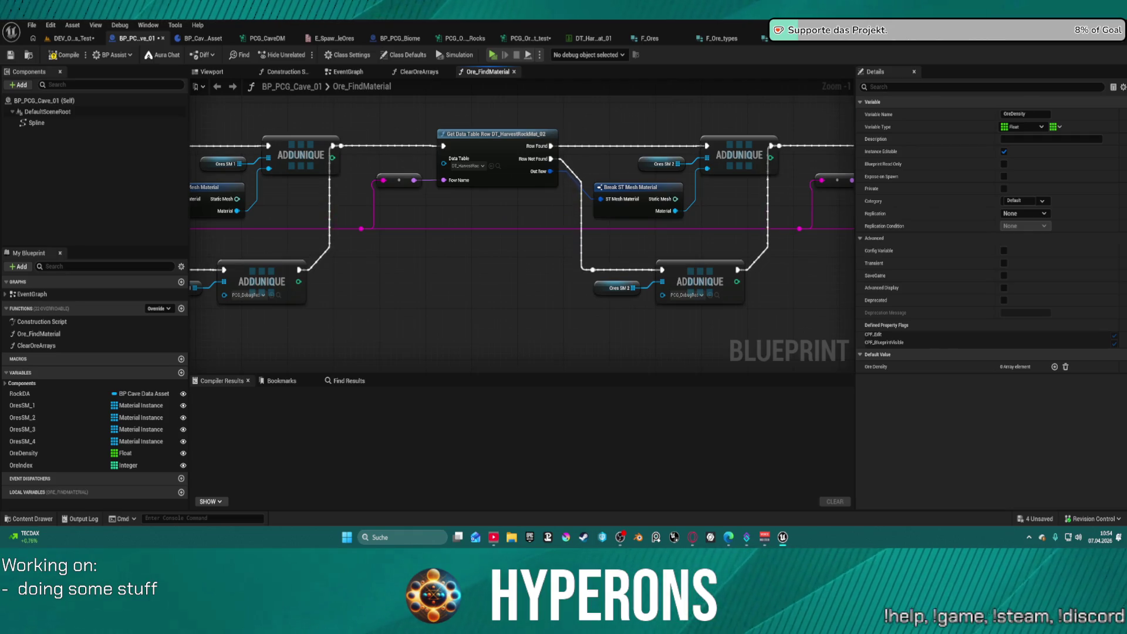
mouse_move(375, 270)
mouse_down()
mouse_move(620, 233)
mouse_move(565, 227)
mouse_move(659, 244)
mouse_move(447, 233)
mouse_up()
mouse_move(348, 256)
mouse_down()
mouse_move(411, 99)
mouse_move(610, 99)
mouse_move(458, 125)
mouse_move(326, 191)
mouse_move(298, 191)
mouse_up()
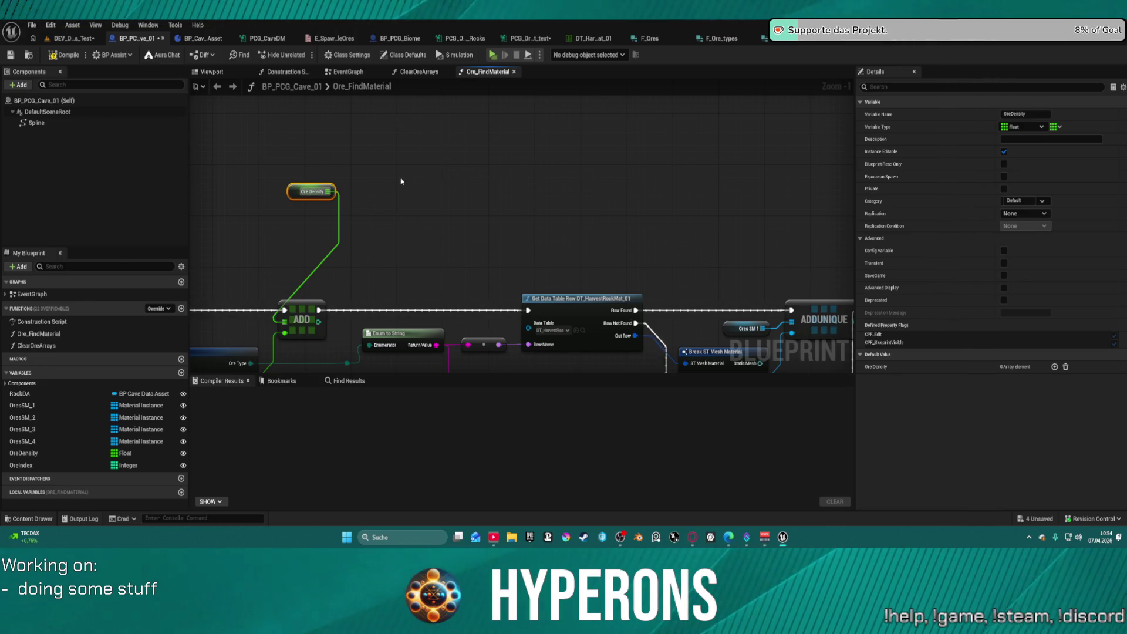
mouse_move(546, 216)
mouse_down()
mouse_move(519, 171)
mouse_move(512, 128)
mouse_move(470, 142)
mouse_move(500, 151)
mouse_move(440, 165)
mouse_up()
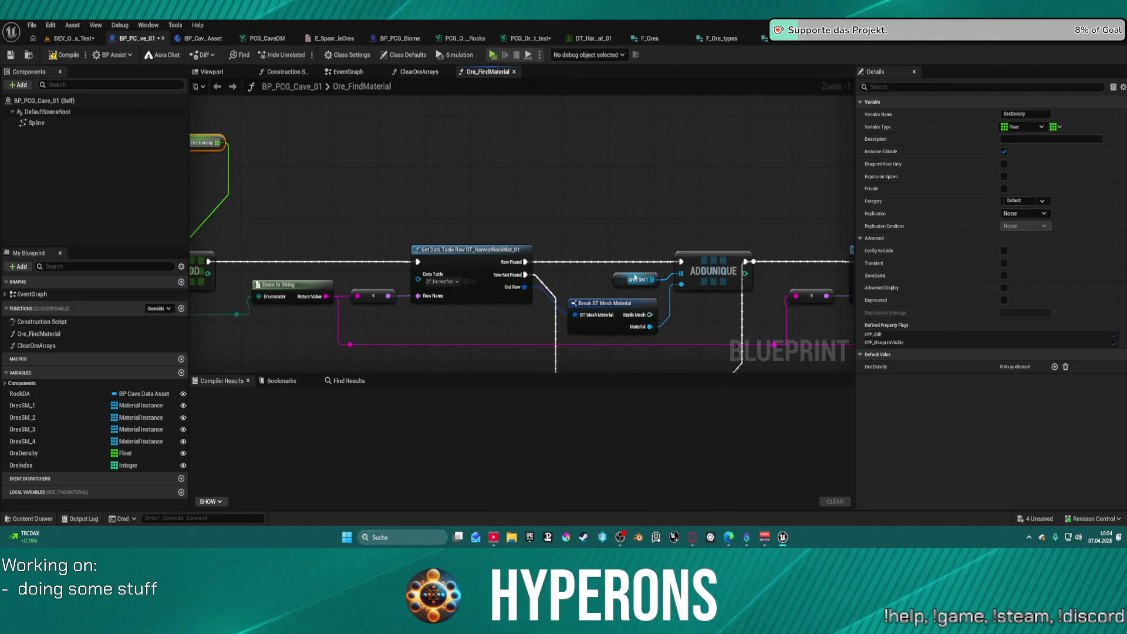
drag(577, 238, 757, 229)
mouse_move(337, 233)
mouse_down()
mouse_move(300, 211)
mouse_move(440, 150)
mouse_move(684, 108)
mouse_move(651, 100)
mouse_move(413, 143)
mouse_move(611, 139)
mouse_move(383, 182)
mouse_move(314, 250)
mouse_up()
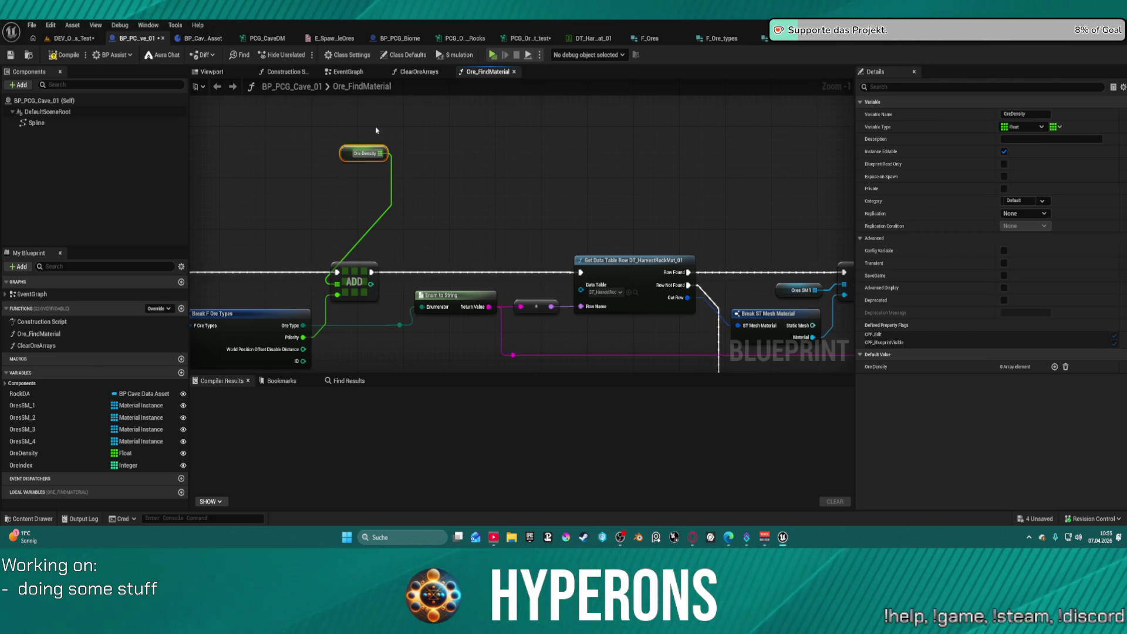
scroll(578, 247, down, 3)
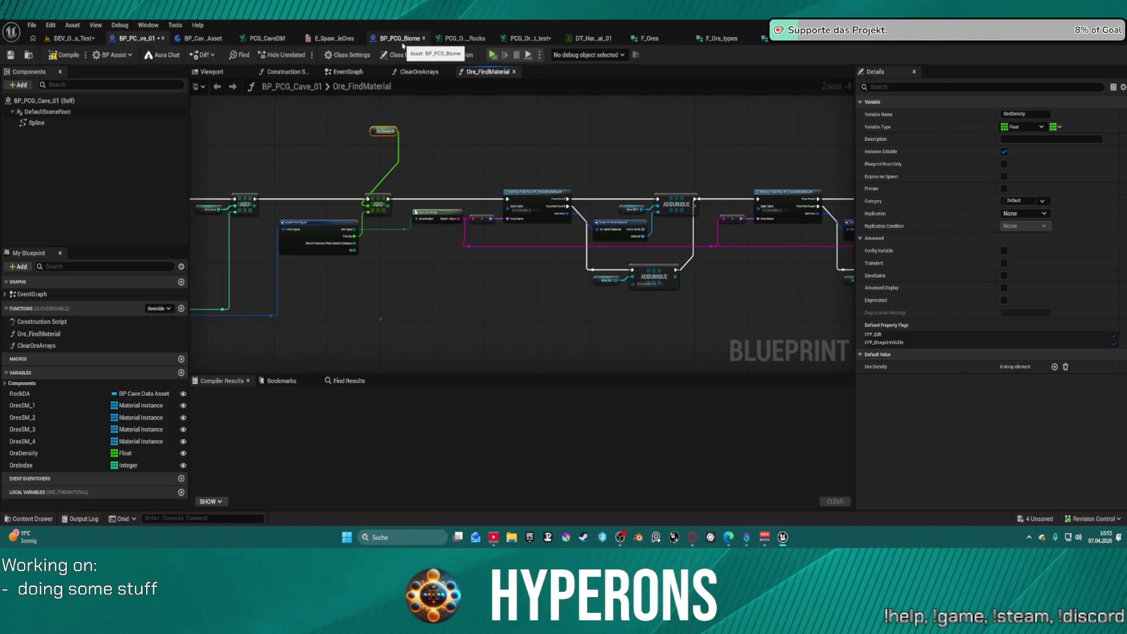
In the PCG ore test graph, arrange Get Actor Property beside Match And Set Attributes
click(513, 40)
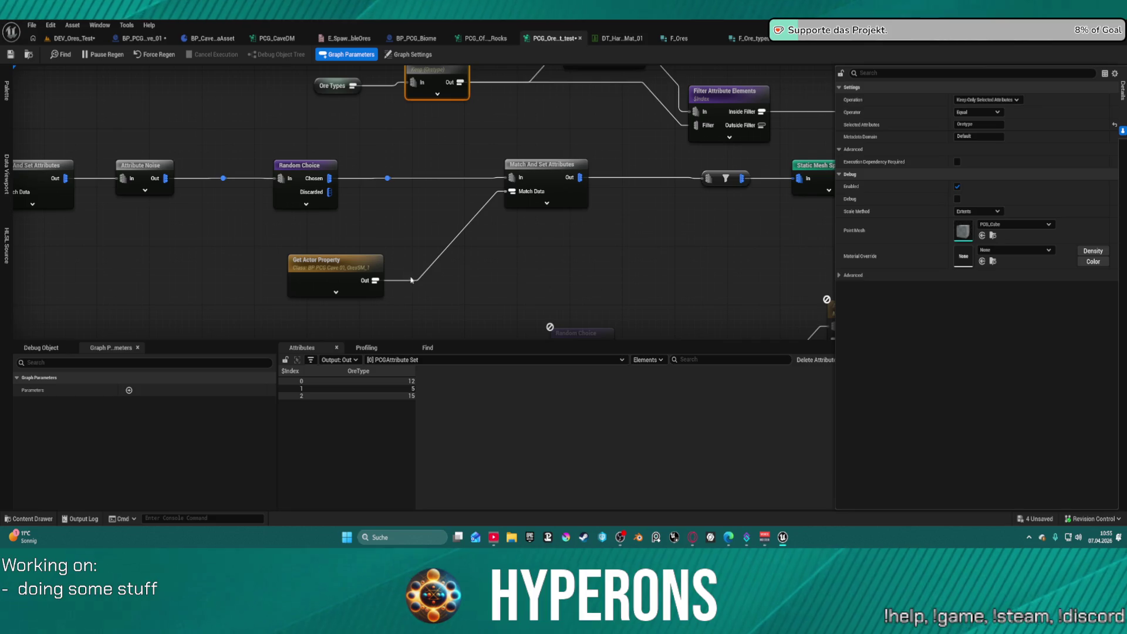
mouse_move(328, 276)
mouse_down()
mouse_move(511, 233)
mouse_move(437, 233)
mouse_up()
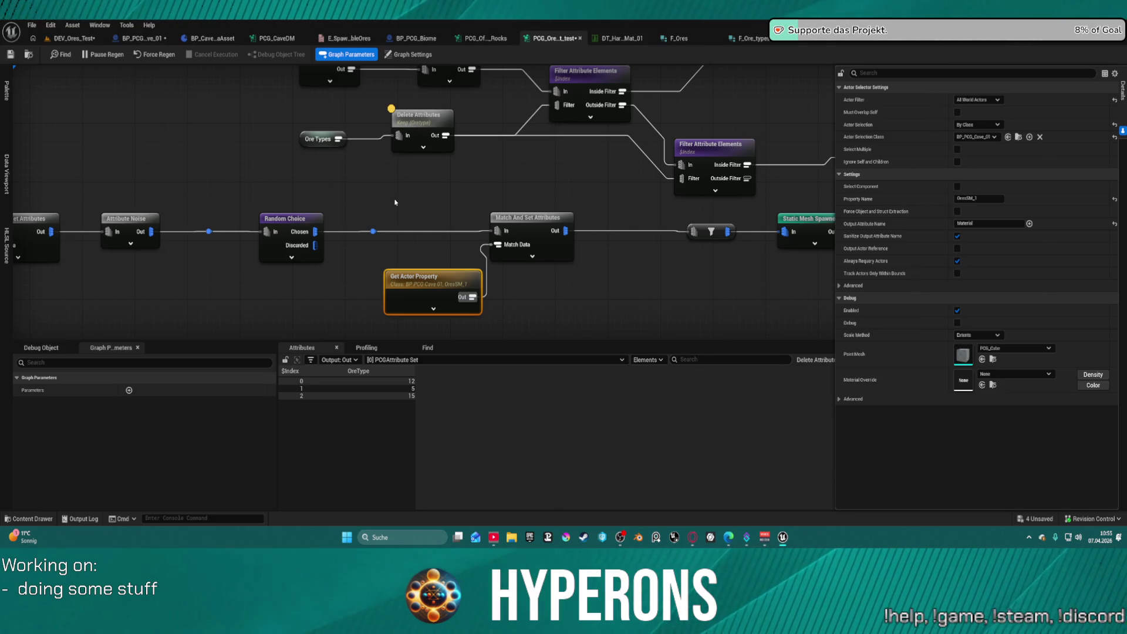
mouse_move(566, 272)
mouse_down()
mouse_move(581, 227)
mouse_move(663, 134)
mouse_move(485, 115)
mouse_move(470, 144)
mouse_move(508, 156)
mouse_move(578, 148)
mouse_move(591, 244)
mouse_move(622, 191)
mouse_move(736, 180)
mouse_up()
drag(568, 214, 509, 214)
drag(668, 129, 602, 128)
drag(491, 192, 464, 199)
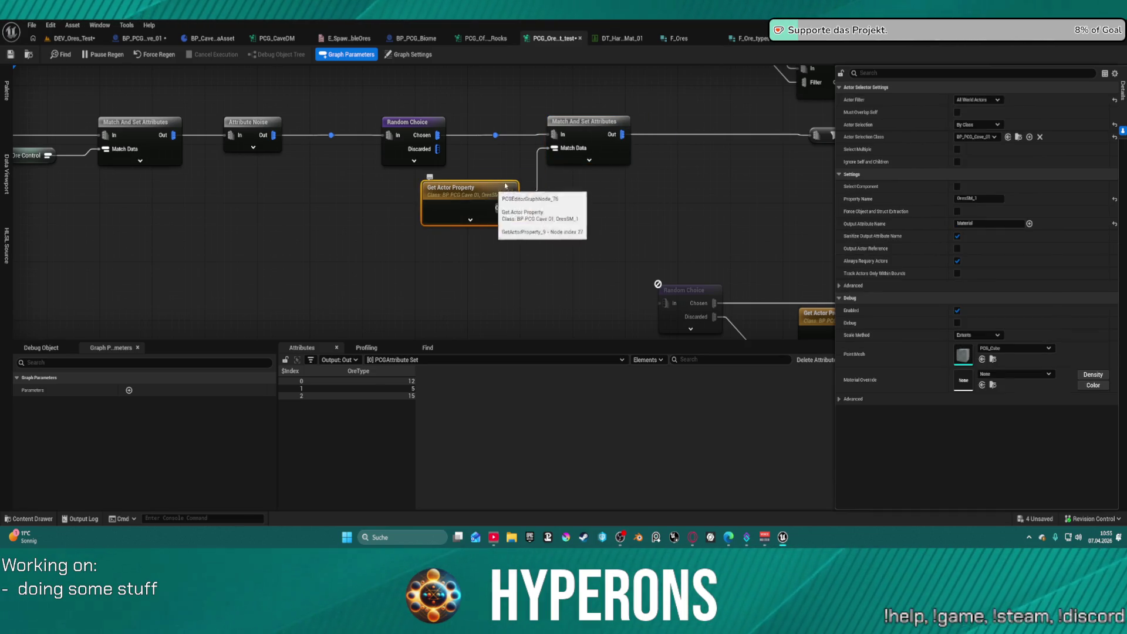
Duplicate the Match And Set Attributes and Get Actor Property pair, chaining the copy before the filter
mouse_move(517, 112)
mouse_down()
mouse_move(513, 208)
mouse_move(580, 213)
mouse_up()
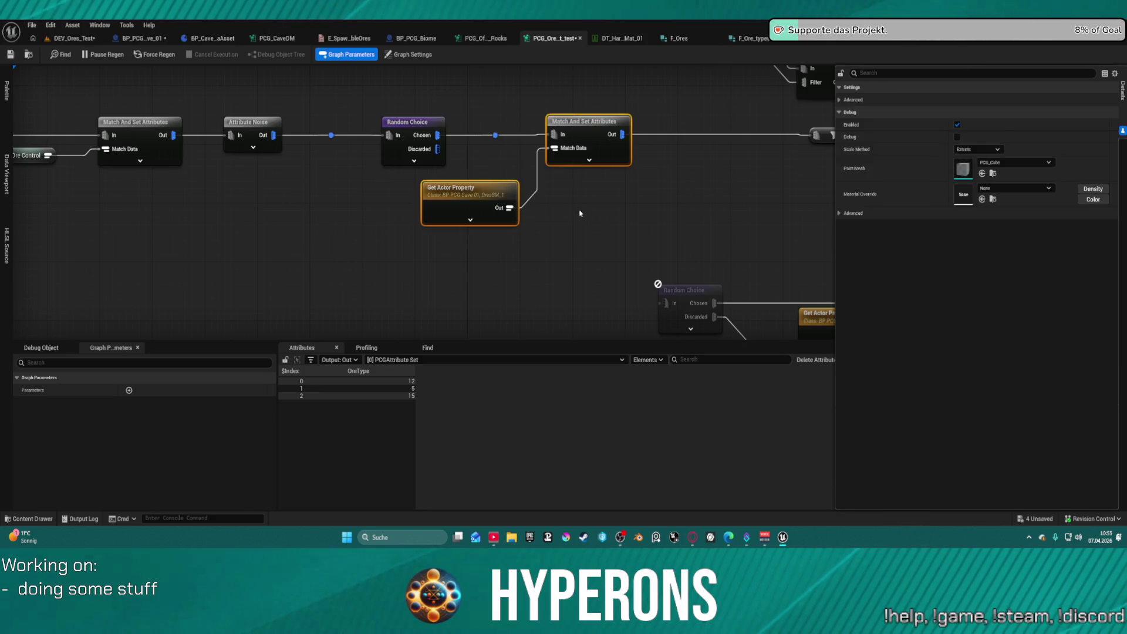
key(ctrl+d)
drag(486, 224, 480, 181)
click(587, 124)
drag(556, 132, 486, 117)
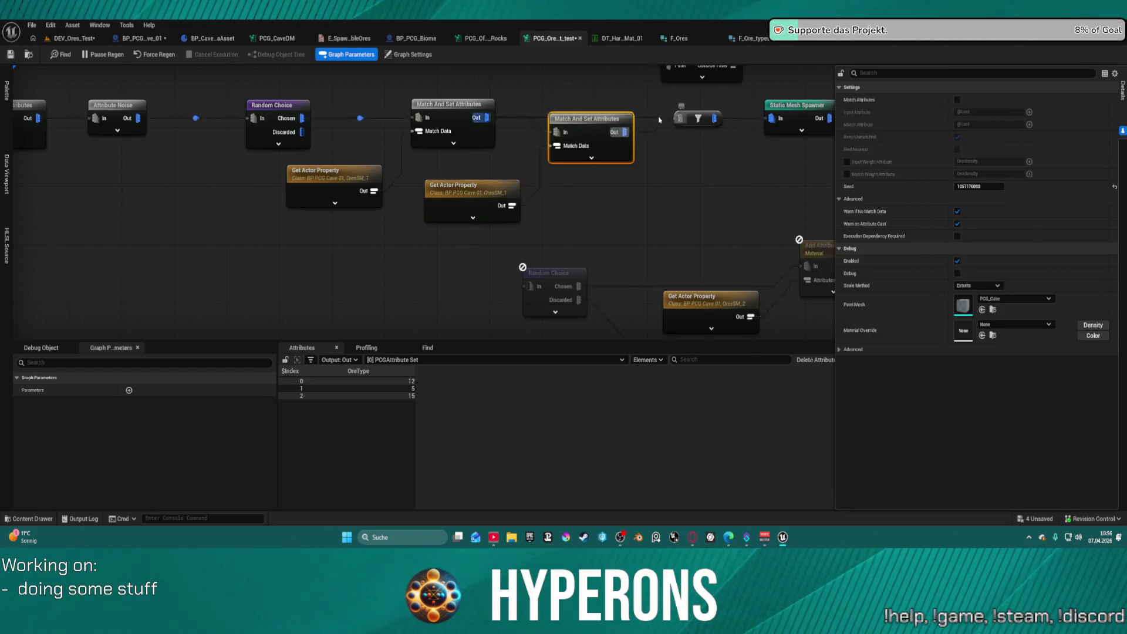
drag(625, 131, 680, 118)
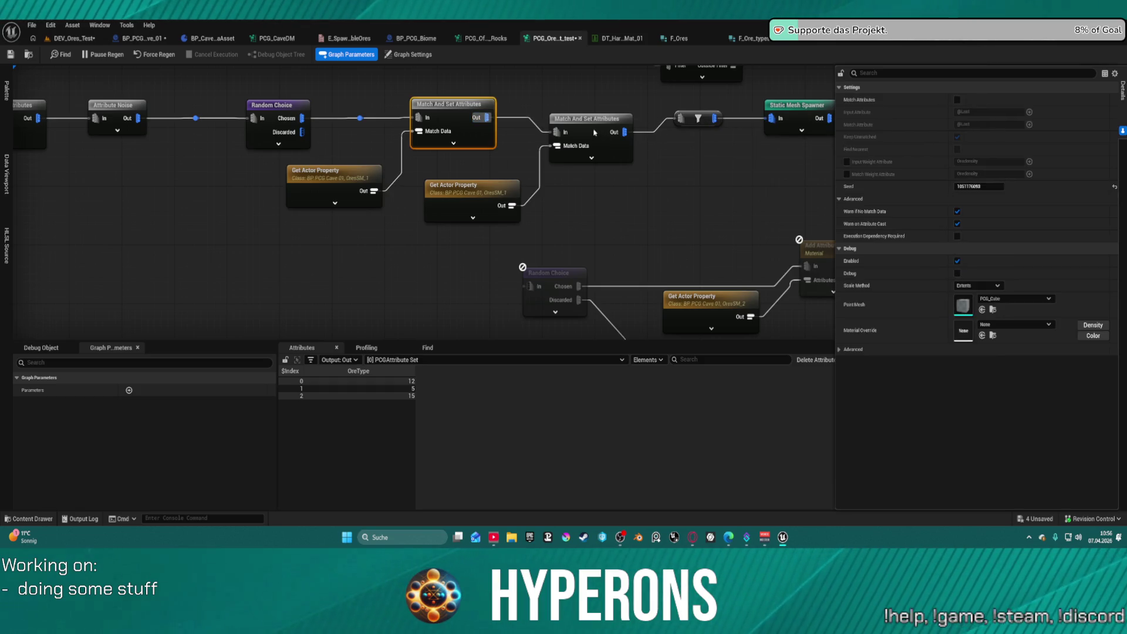
Set the duplicated Get Actor Property's Property Name to Density, keeping class BP_PCG_Cave_01
drag(595, 133, 582, 109)
click(491, 183)
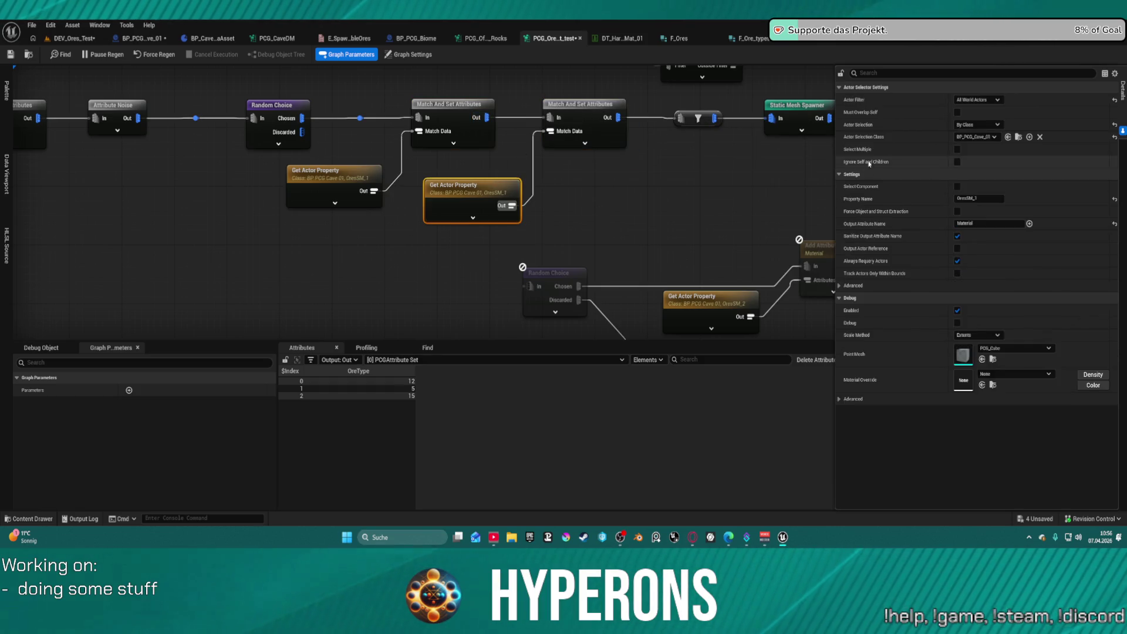
click(974, 138)
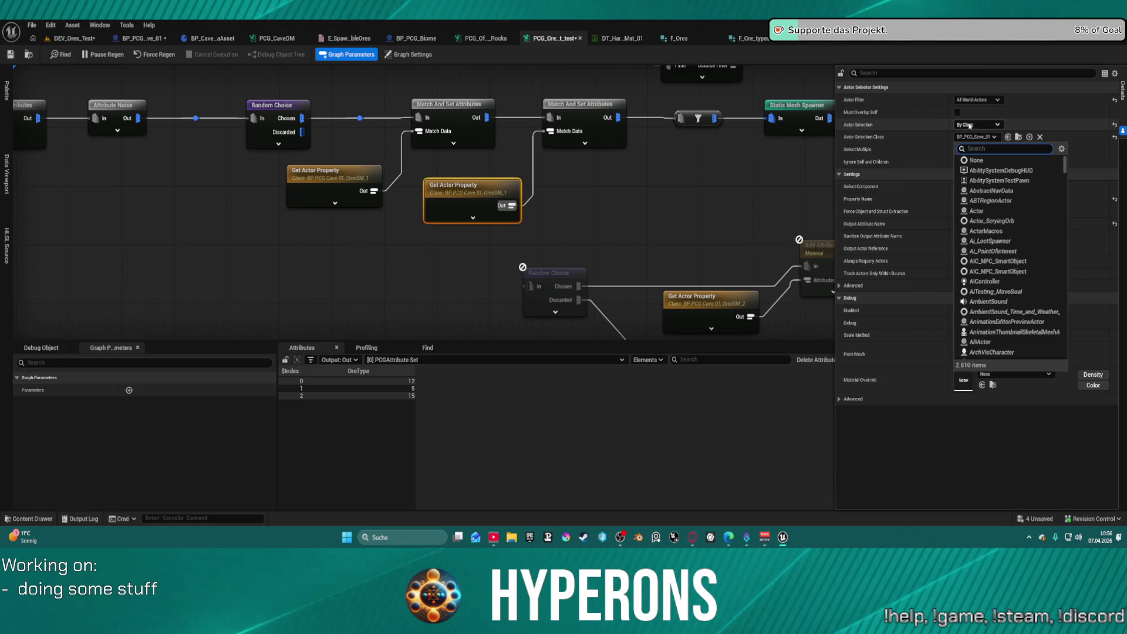
click(903, 149)
drag(983, 195, 957, 198)
text(Density)
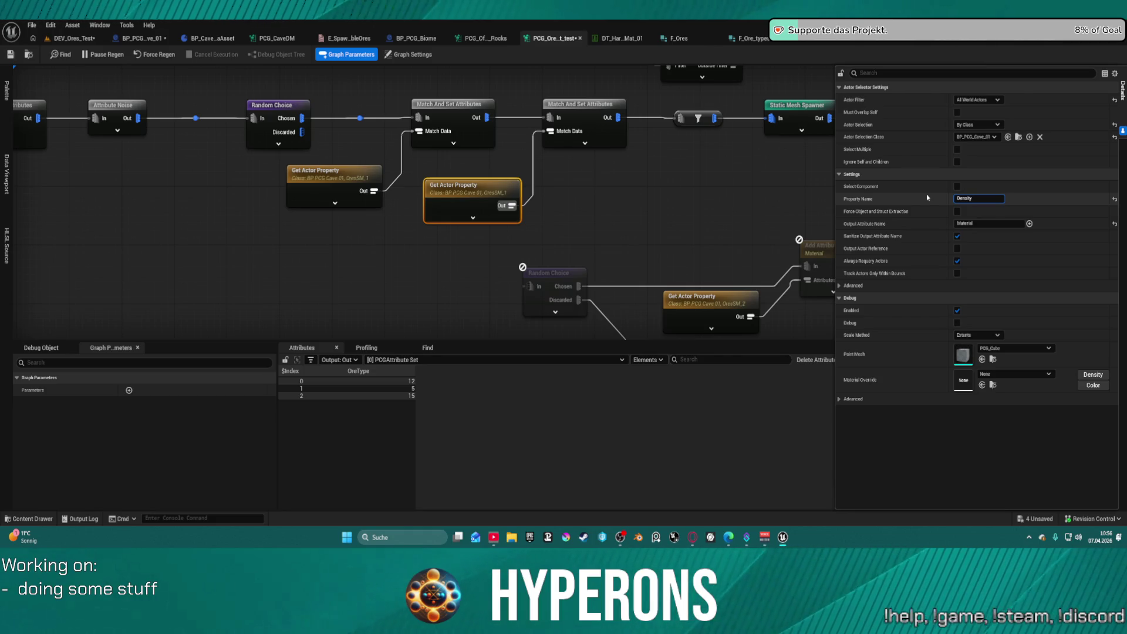
key(Return)
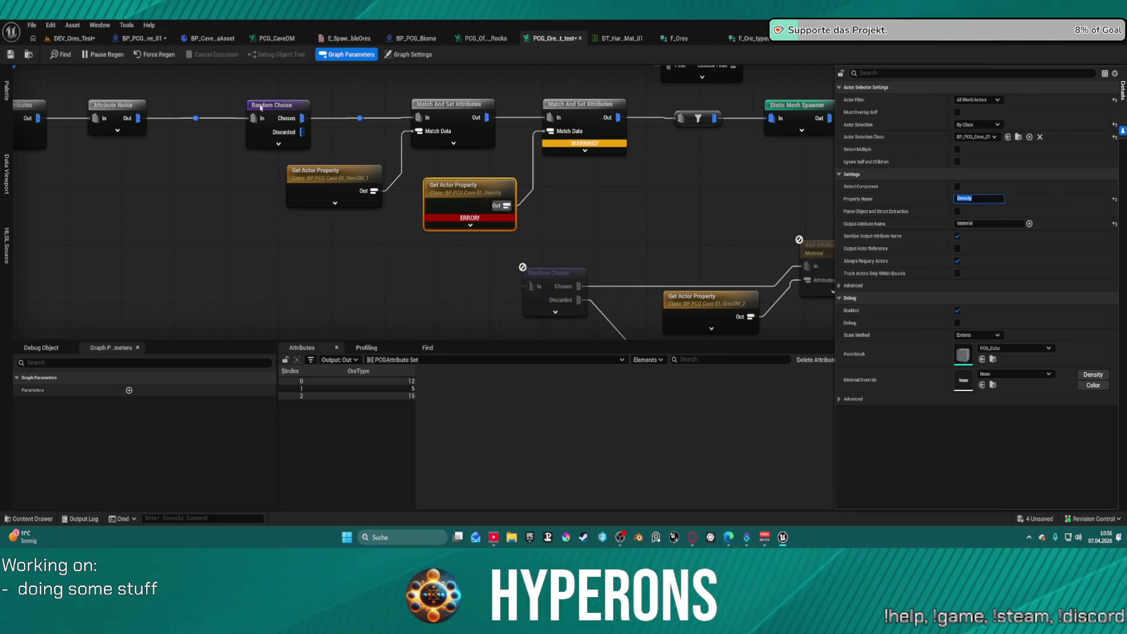
Compare with the level, the blueprint's OreDensity variable and the data table, then return to the graph
click(65, 40)
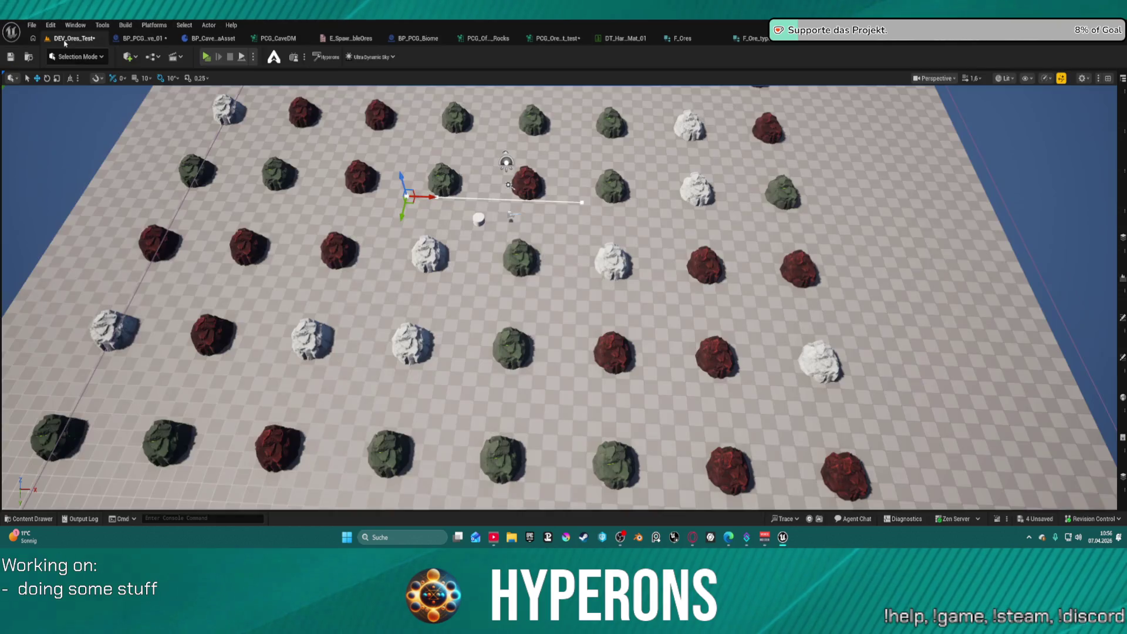
click(143, 38)
click(24, 464)
click(30, 453)
click(31, 454)
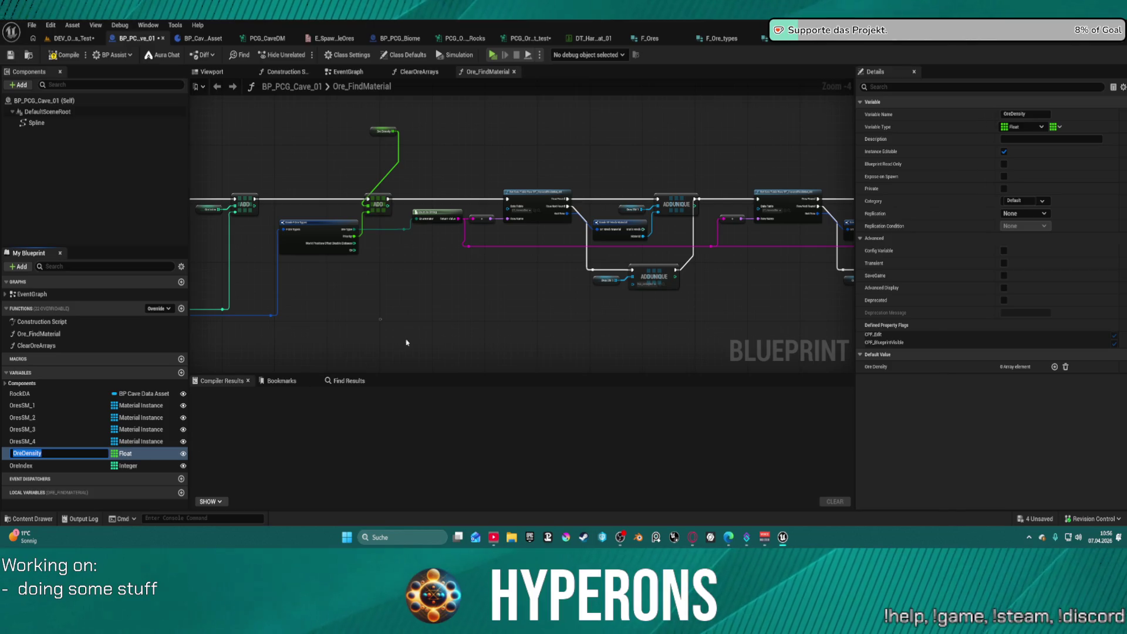
key(Return)
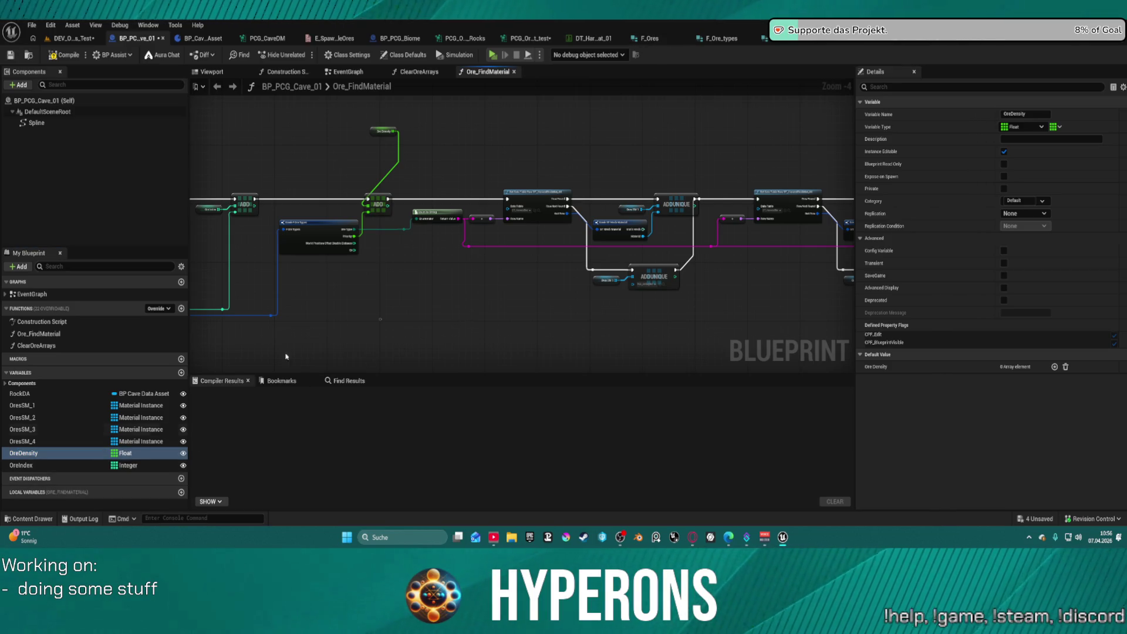
click(584, 40)
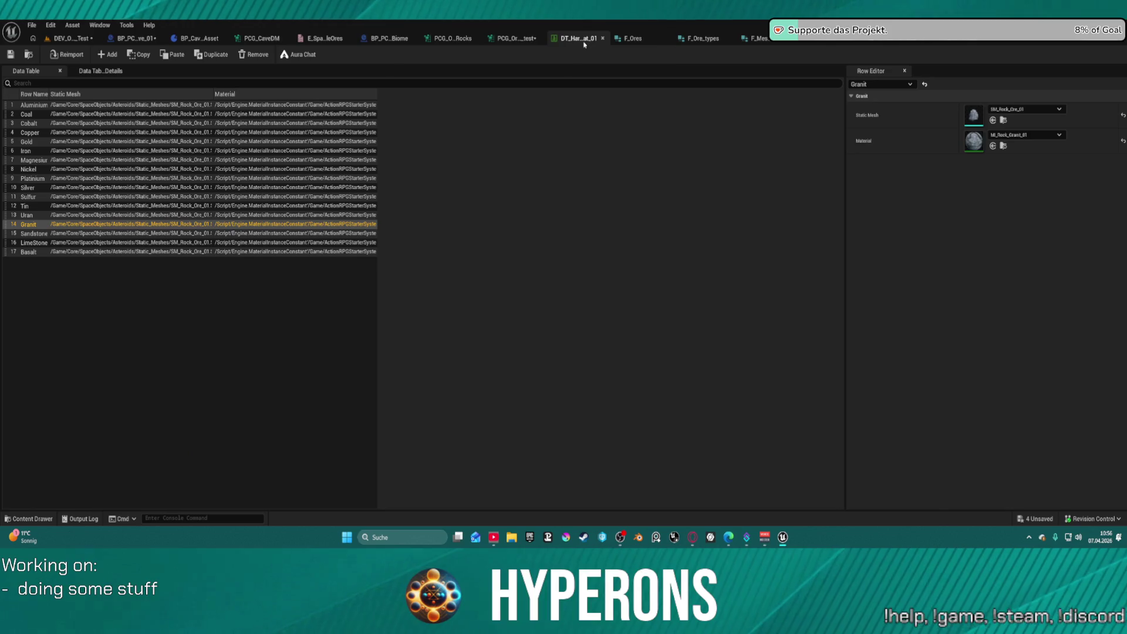
click(516, 39)
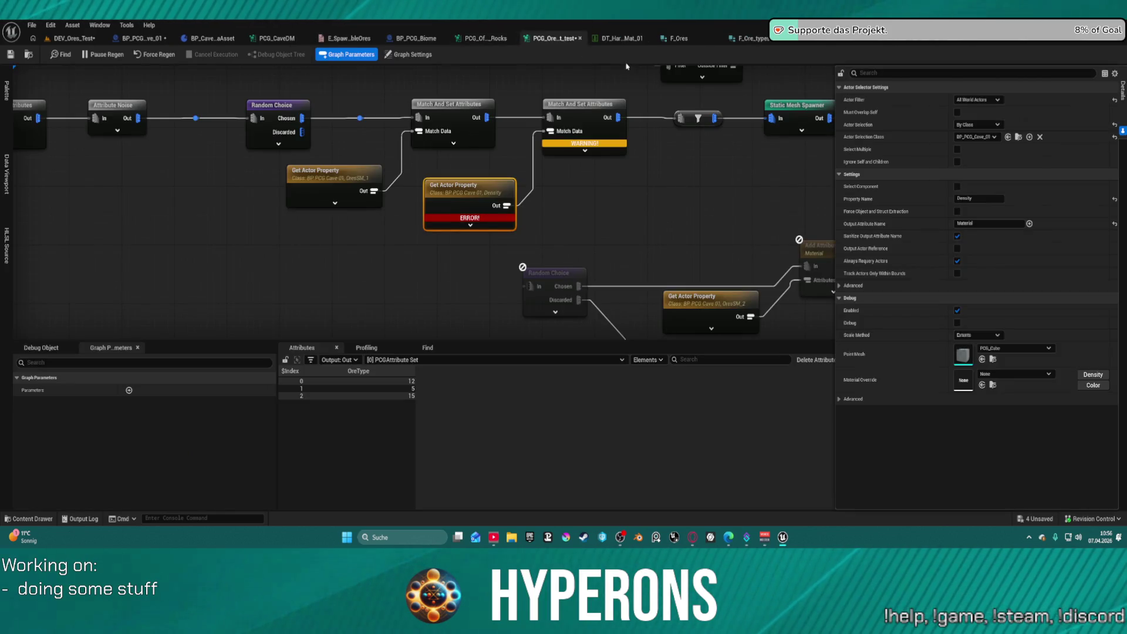
click(506, 46)
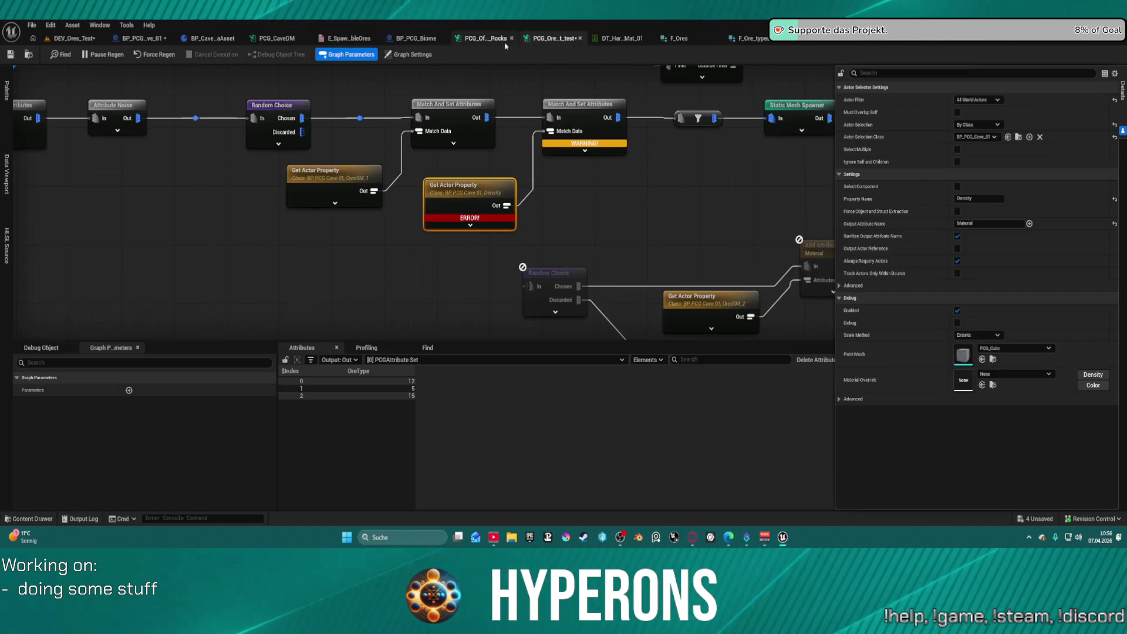
Change the copied Get Actor Property's Property Name to OreDensity
click(978, 199)
text(OreDensity)
key(Return)
Check the Static Mesh Spawner's error and both Match And Set Attributes nodes
mouse_move(685, 205)
mouse_down()
mouse_move(410, 221)
mouse_move(457, 247)
mouse_up()
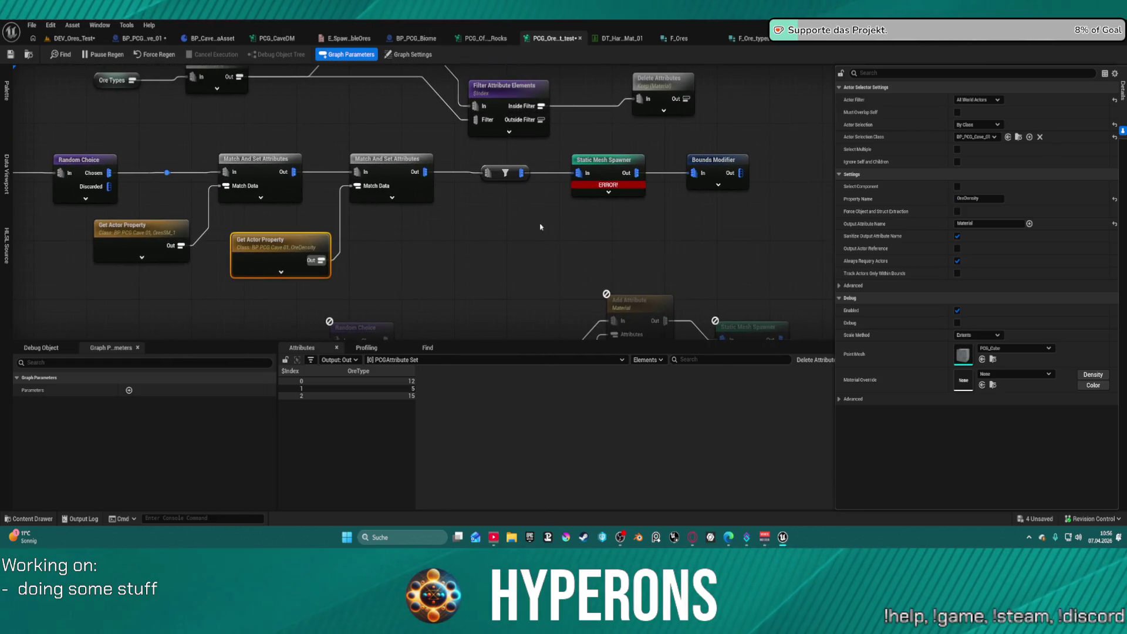
click(608, 168)
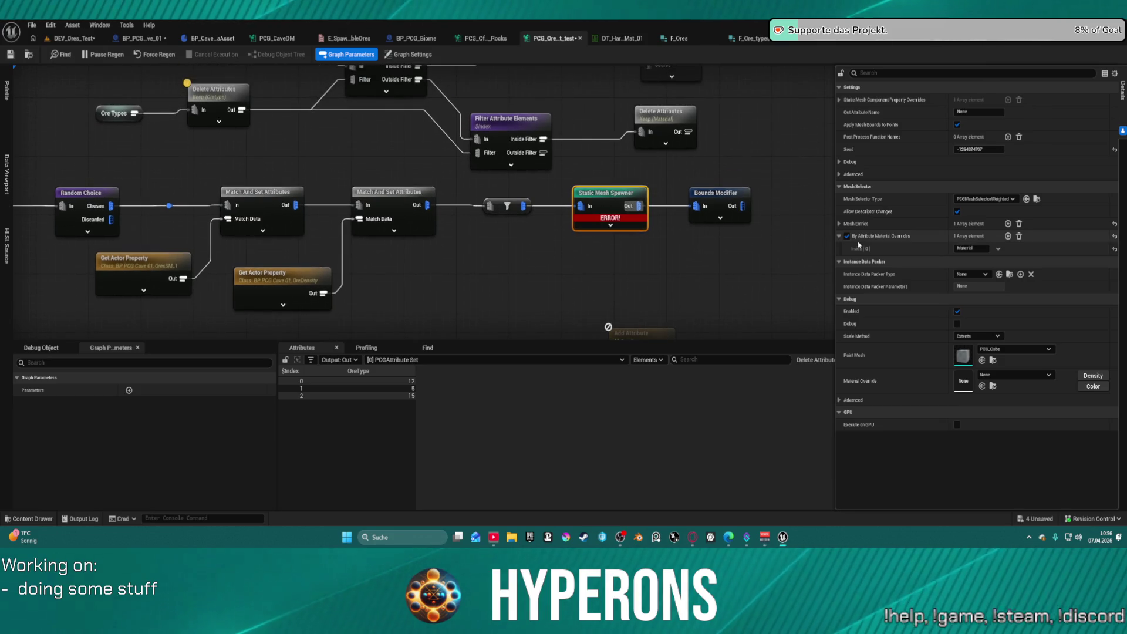
mouse_move(617, 222)
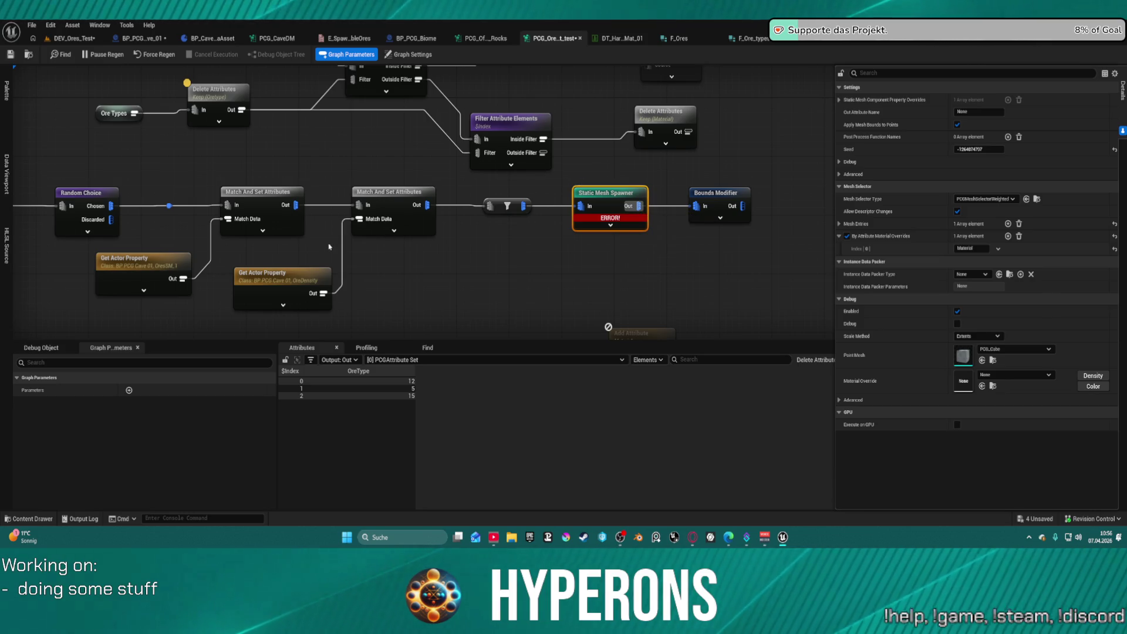
click(292, 212)
click(389, 193)
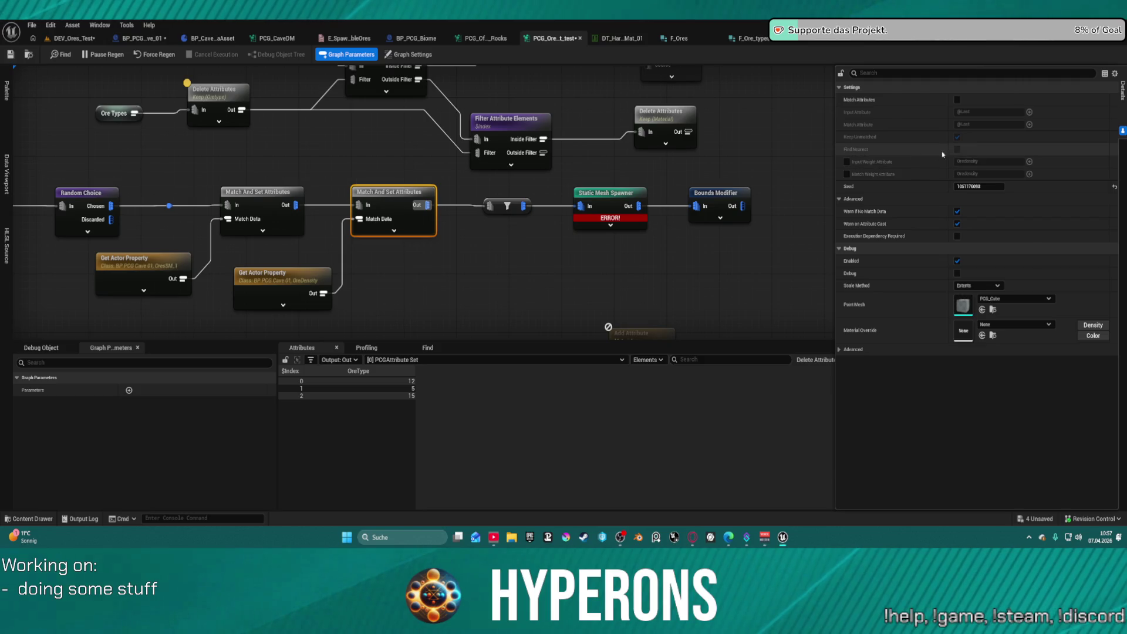
Try wiring the first Match node straight to the filter, then undo and move the second Match node aside
click(846, 174)
click(847, 175)
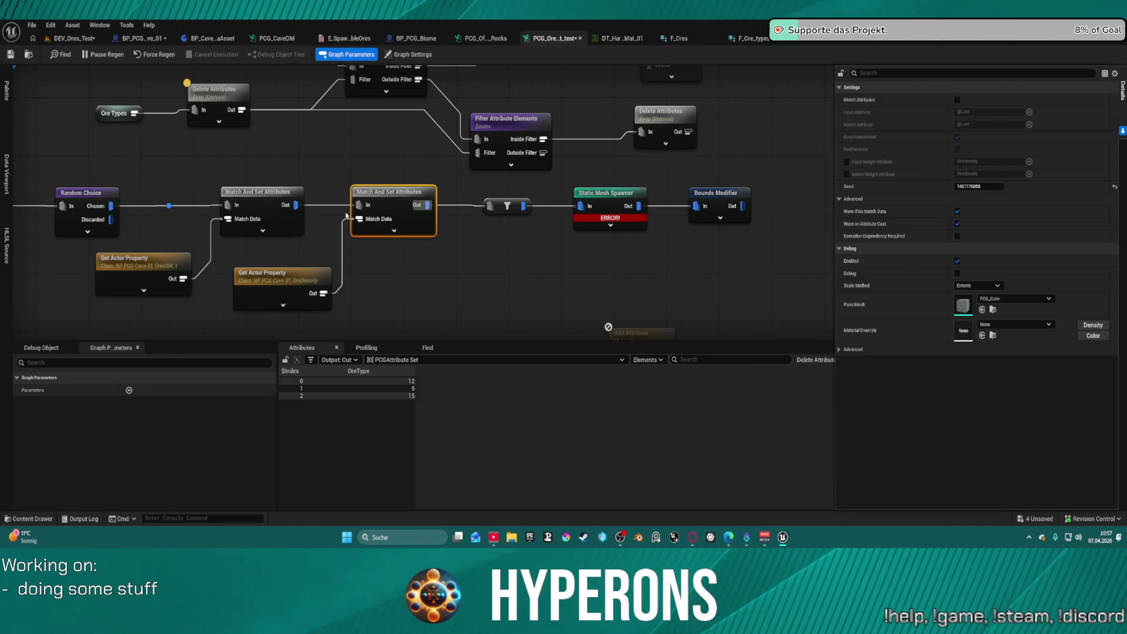
drag(295, 204, 490, 205)
drag(394, 196, 393, 241)
key(ctrl+z)
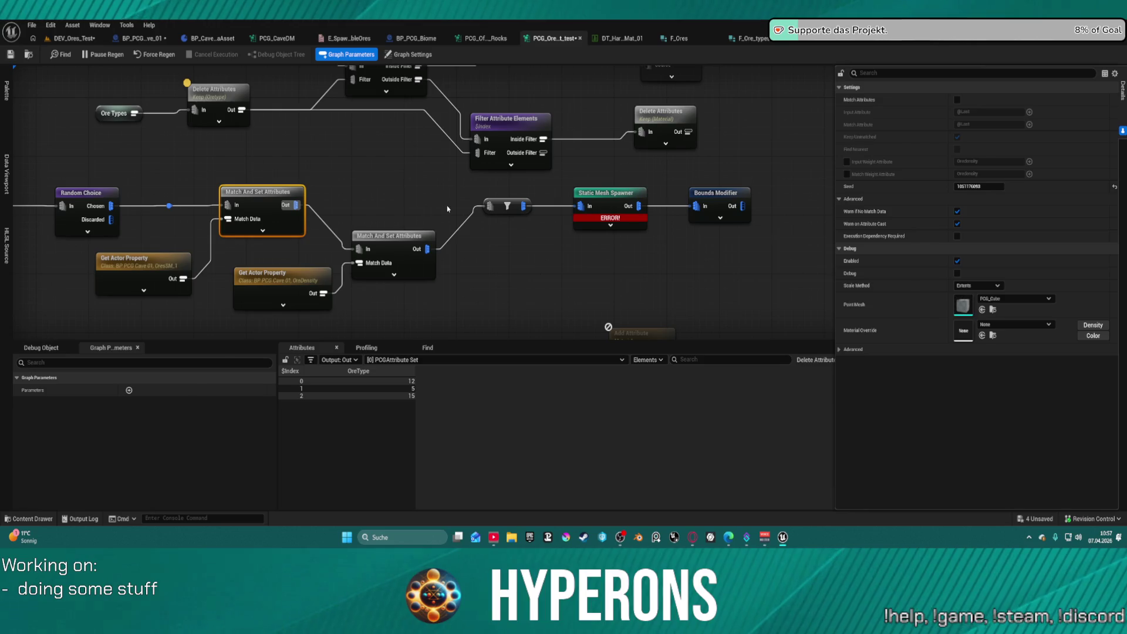
key(ctrl+z)
key(ctrl+z)
key(ctrl+z)
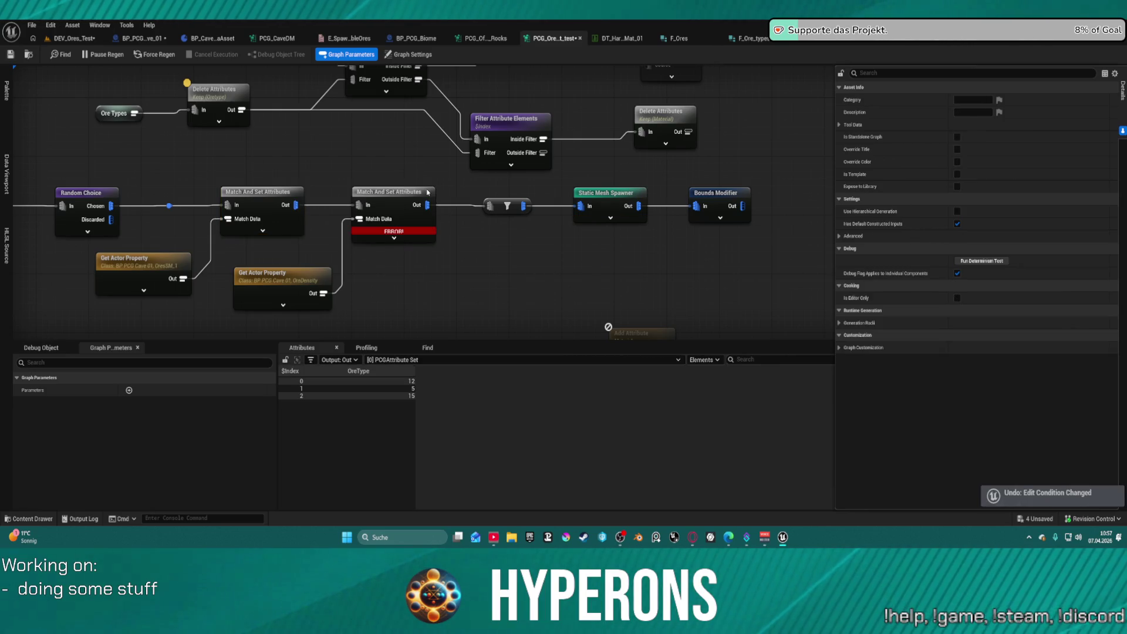
key(ctrl+z)
key(ctrl+z)
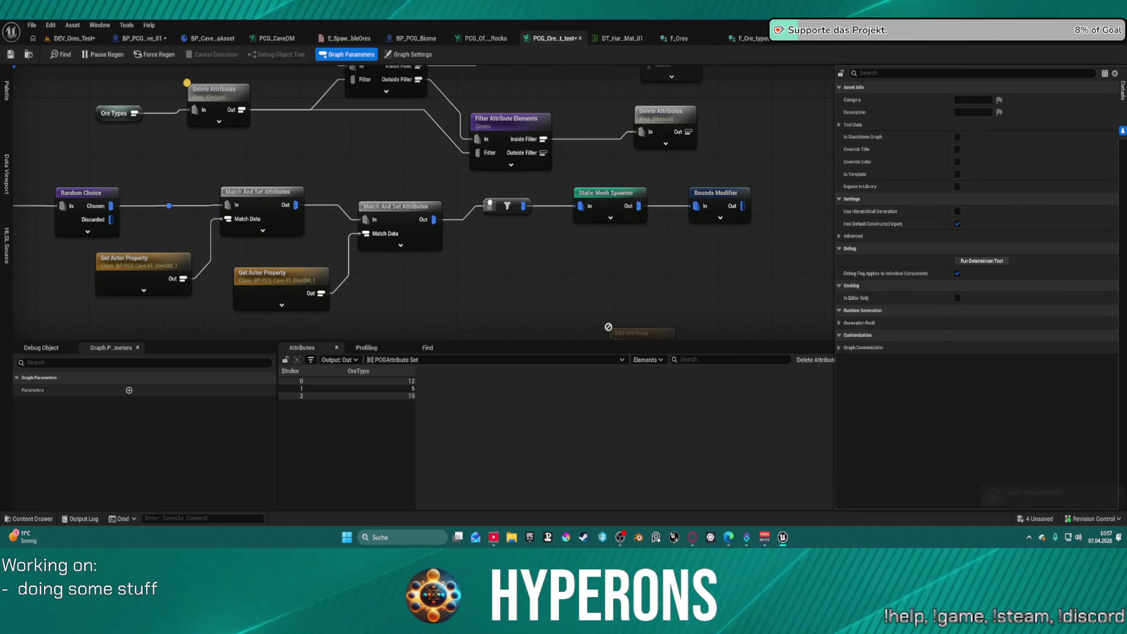
key(ctrl+z)
drag(421, 218, 411, 251)
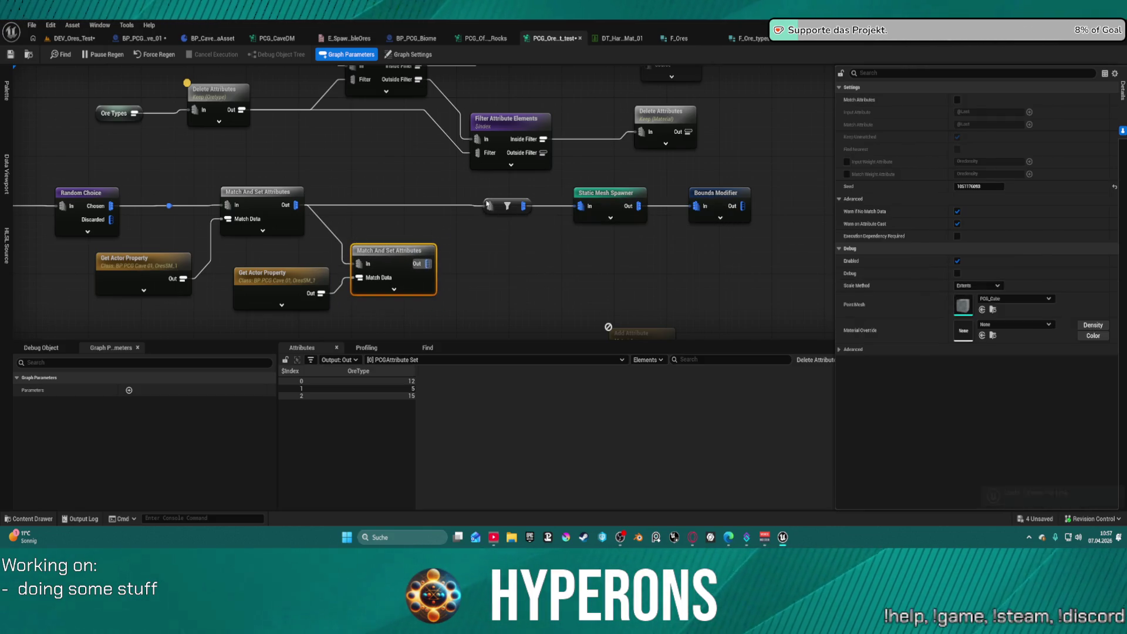
click(466, 203)
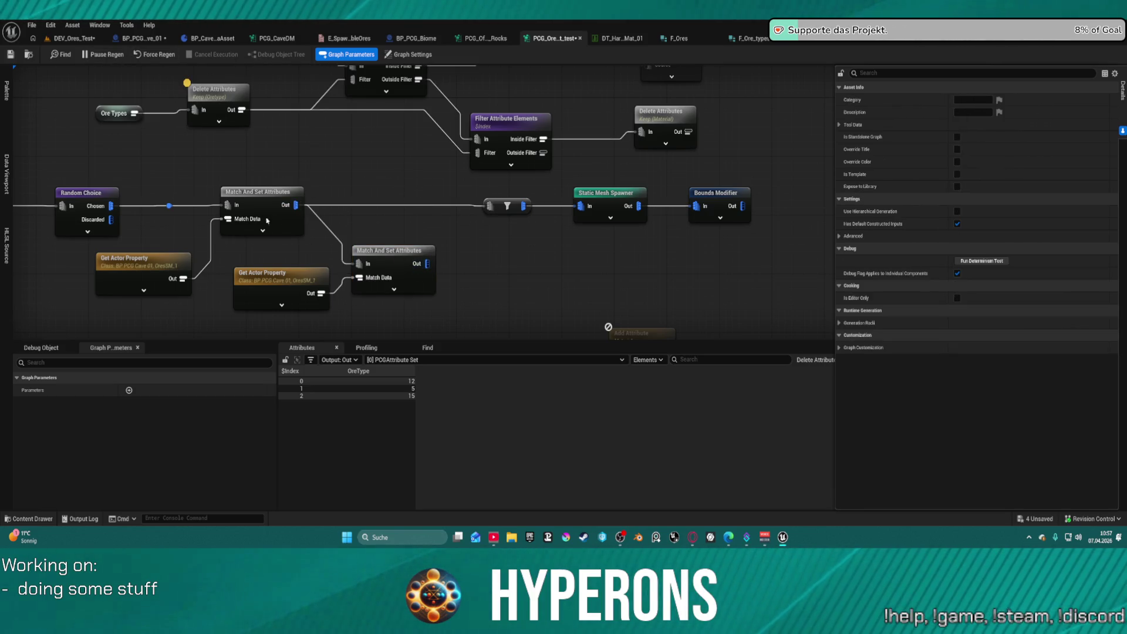
Set the second Get Actor Property's Property Name and Output Attribute Name to OreDensity
click(320, 280)
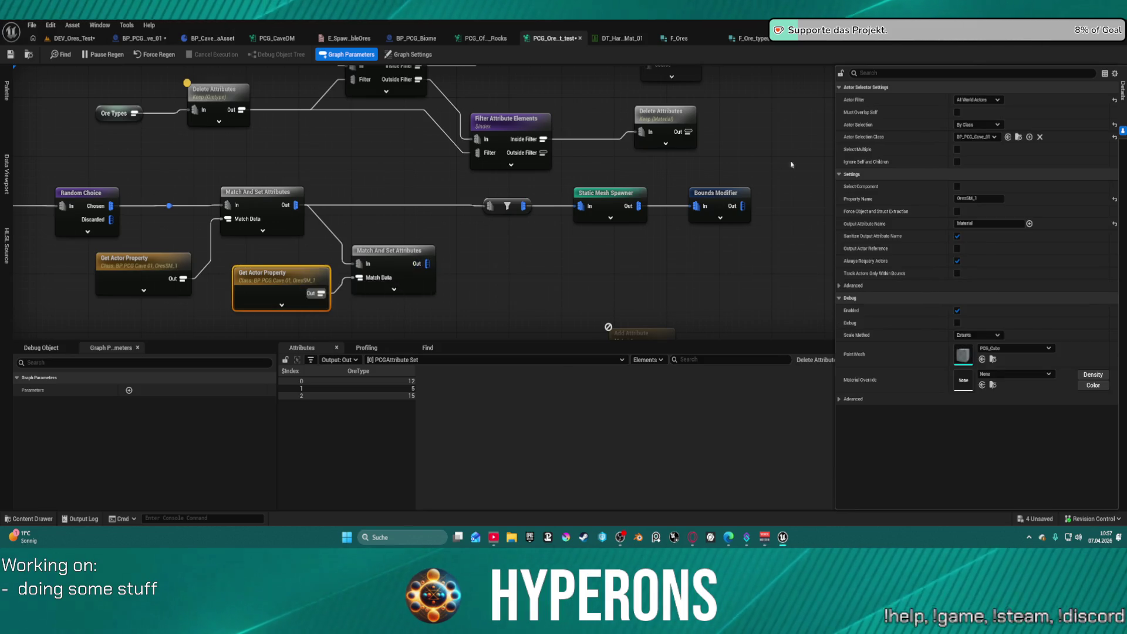
click(979, 199)
text(OreDensity)
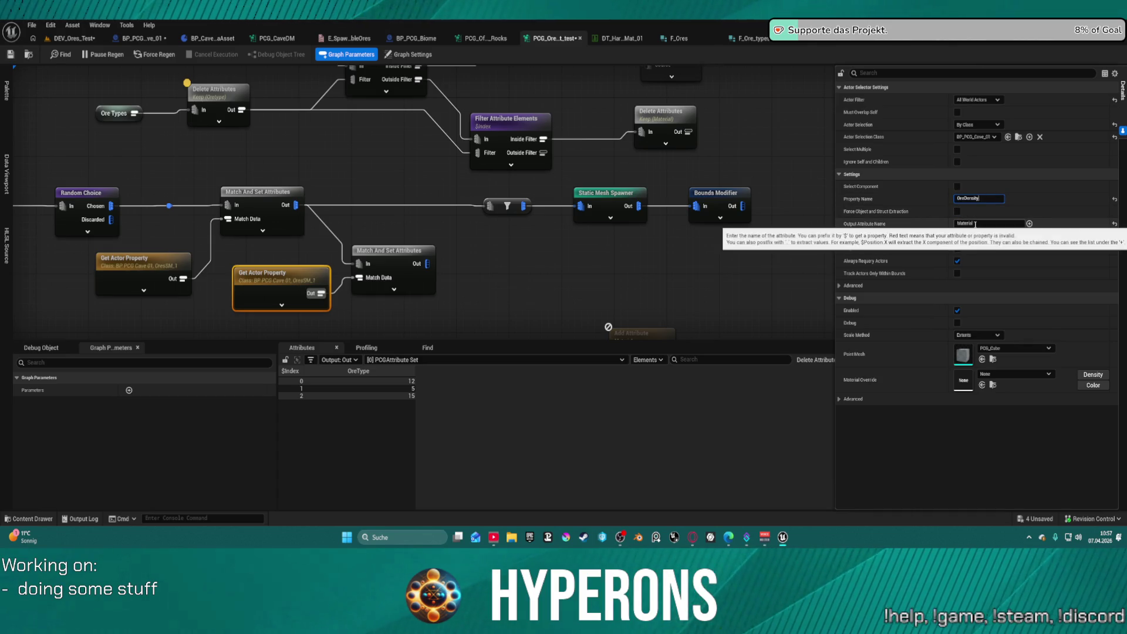
click(1015, 223)
text(OreDensity)
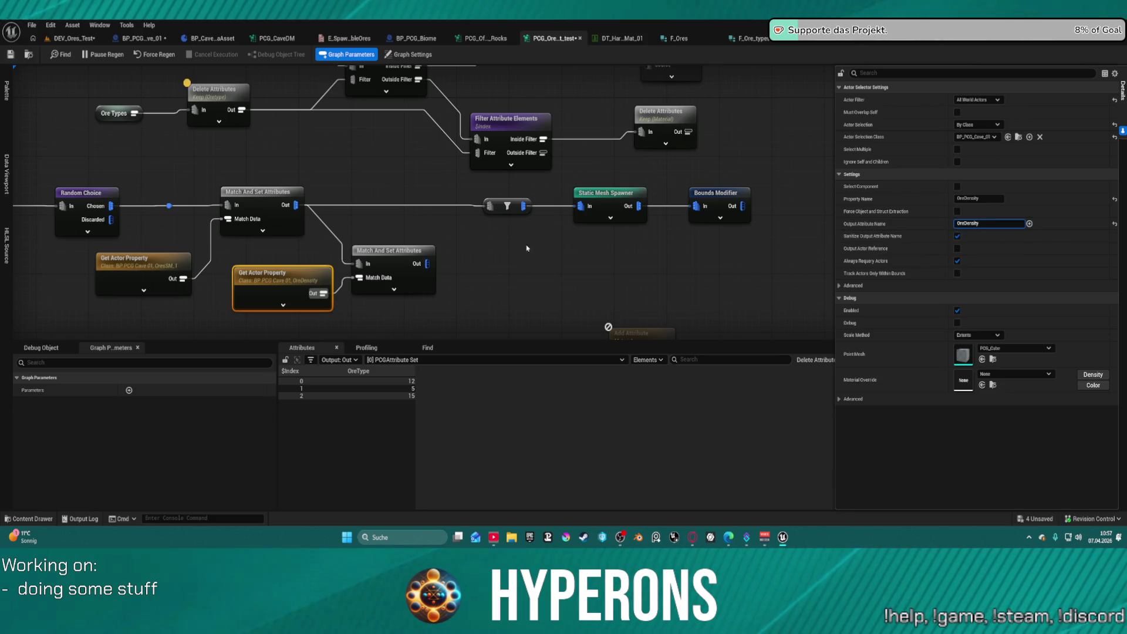
Wire the lower Match And Set Attributes output into the filter and align it with the chain
click(389, 250)
drag(427, 263, 491, 206)
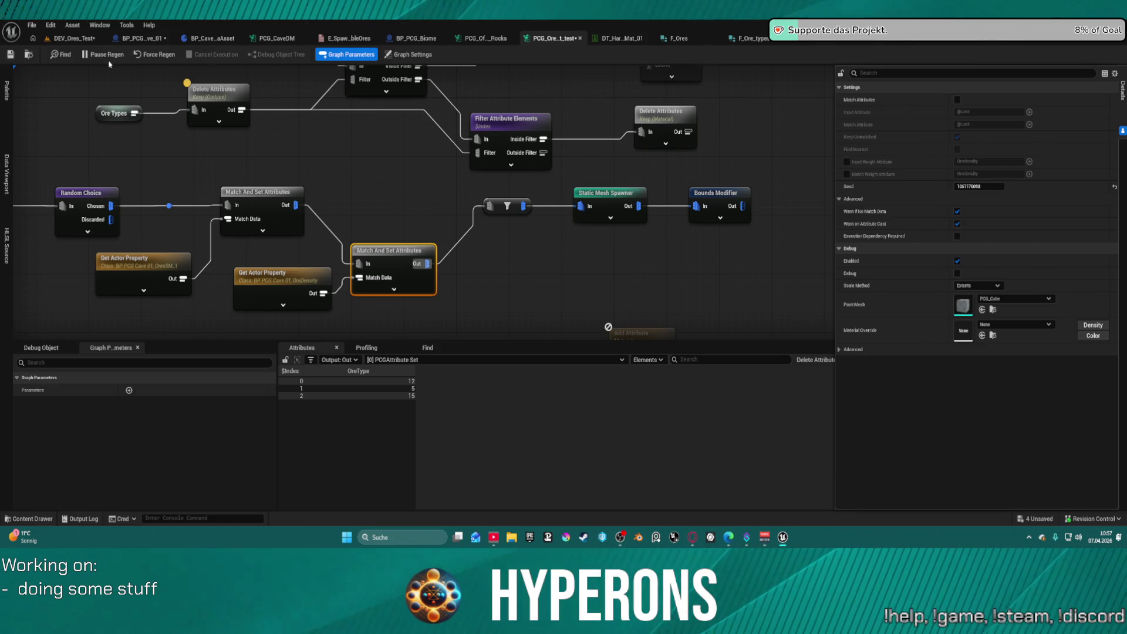
drag(400, 255, 402, 196)
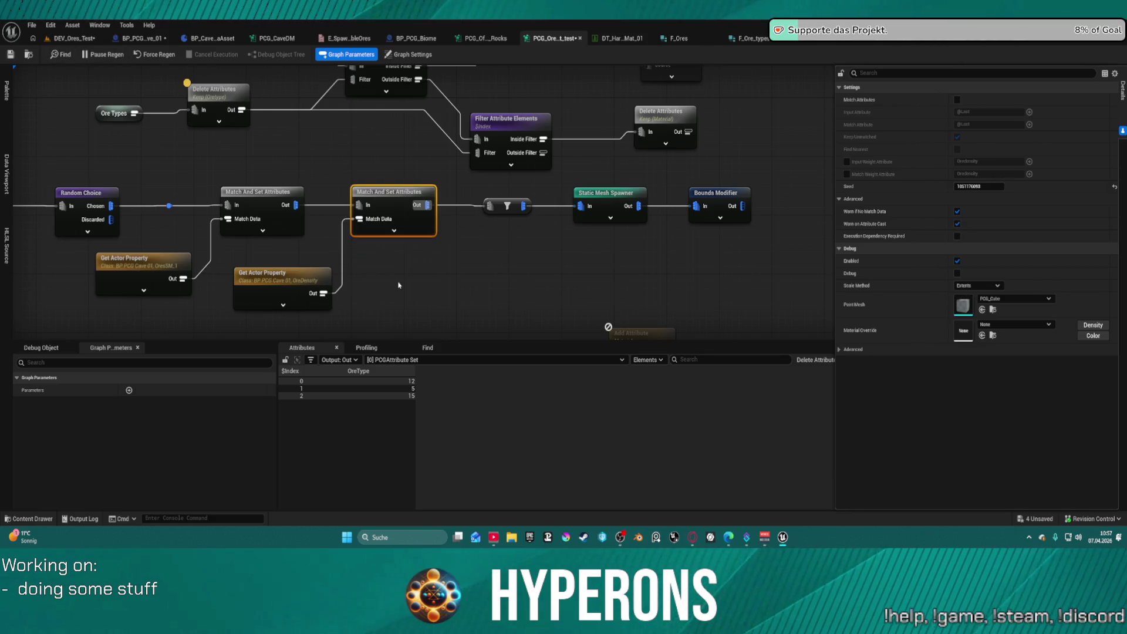
click(545, 297)
click(404, 199)
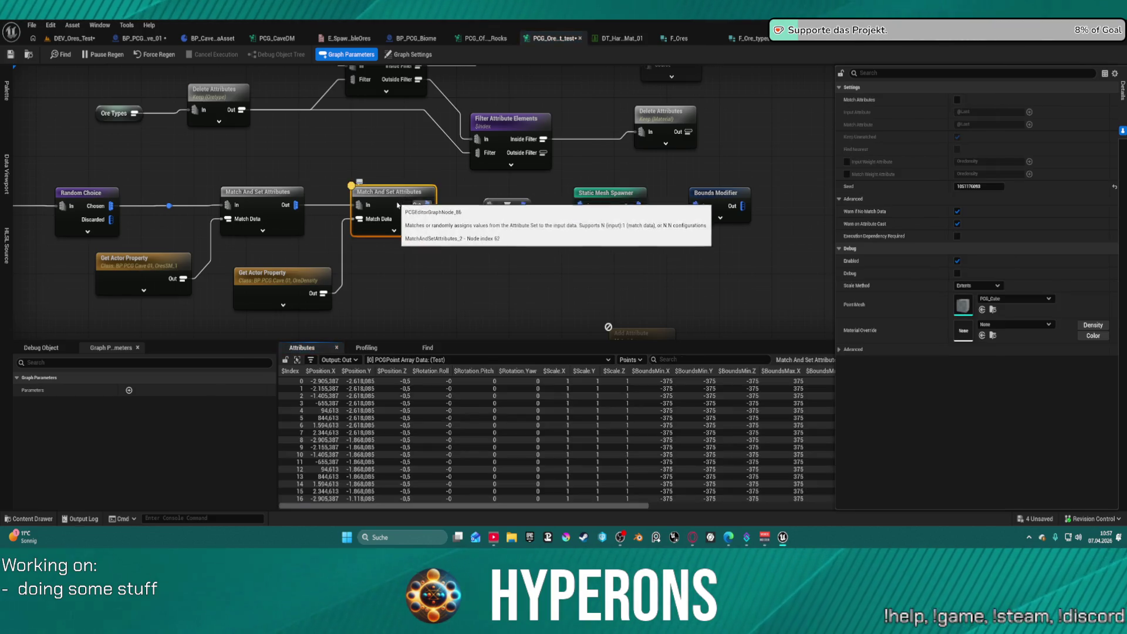
Expand the Match And Set Attributes point table to full width and scroll through its OreDensity column
drag(643, 505, 834, 505)
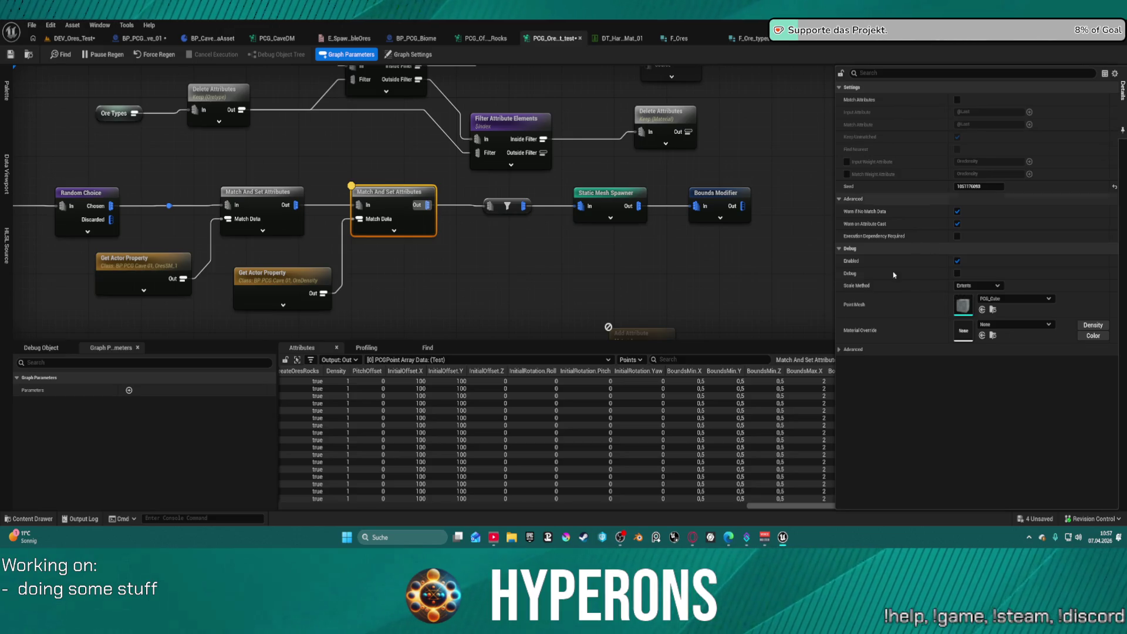
click(1068, 264)
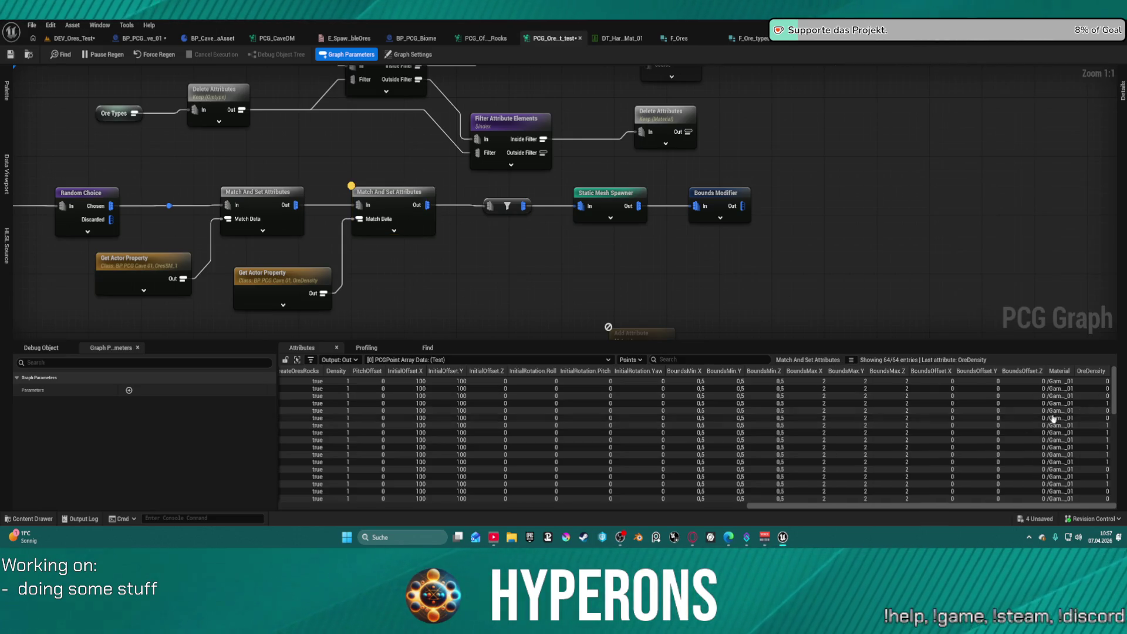
scroll(1094, 399, down, 2)
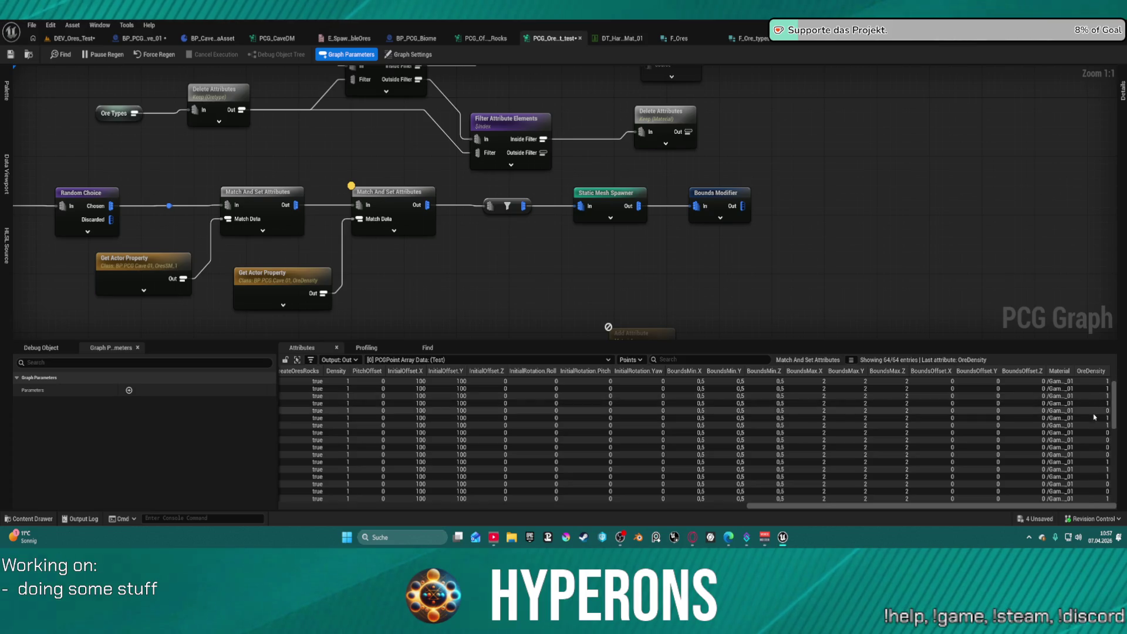
scroll(1094, 399, down, 3)
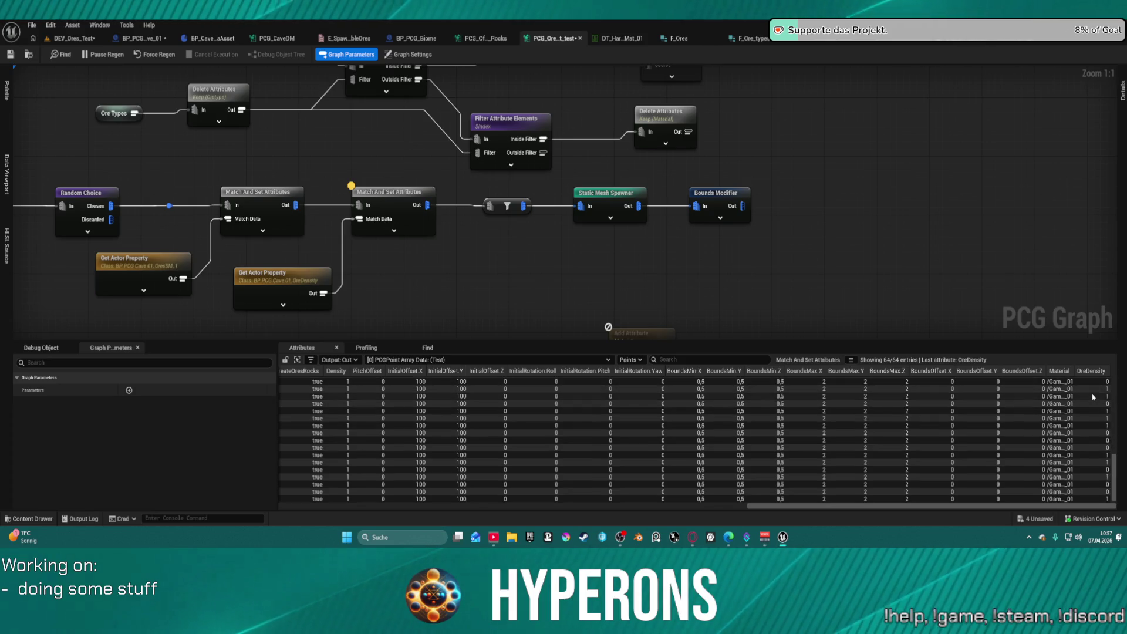
scroll(1093, 398, up, 5)
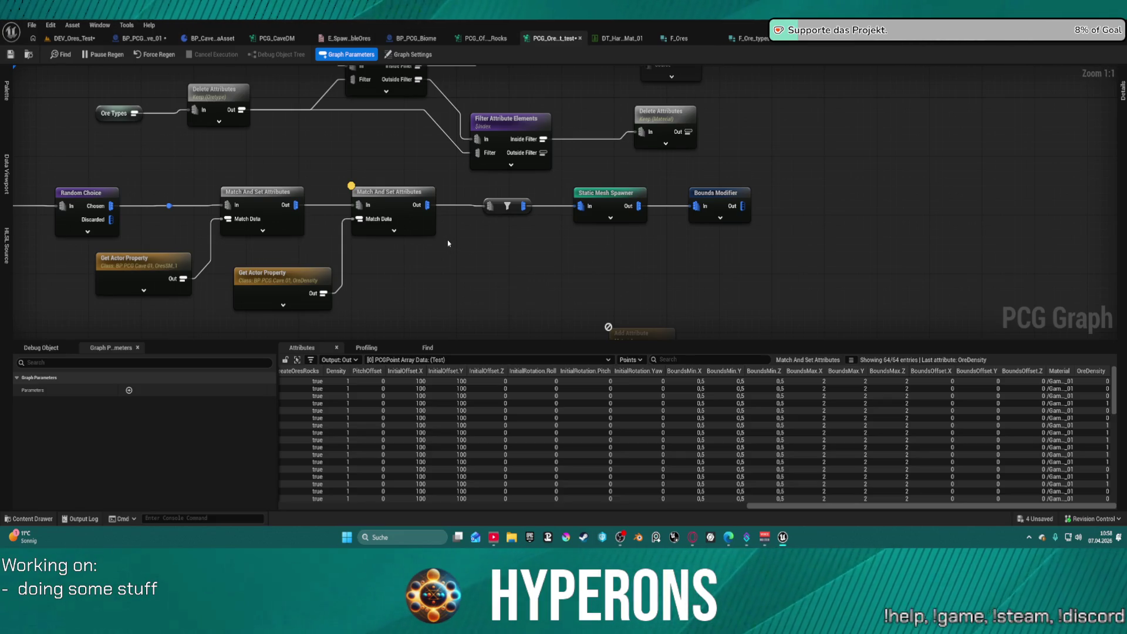
Check the ore Priority values in DA_RocksCave, then reposition actors in the ore test level
click(897, 42)
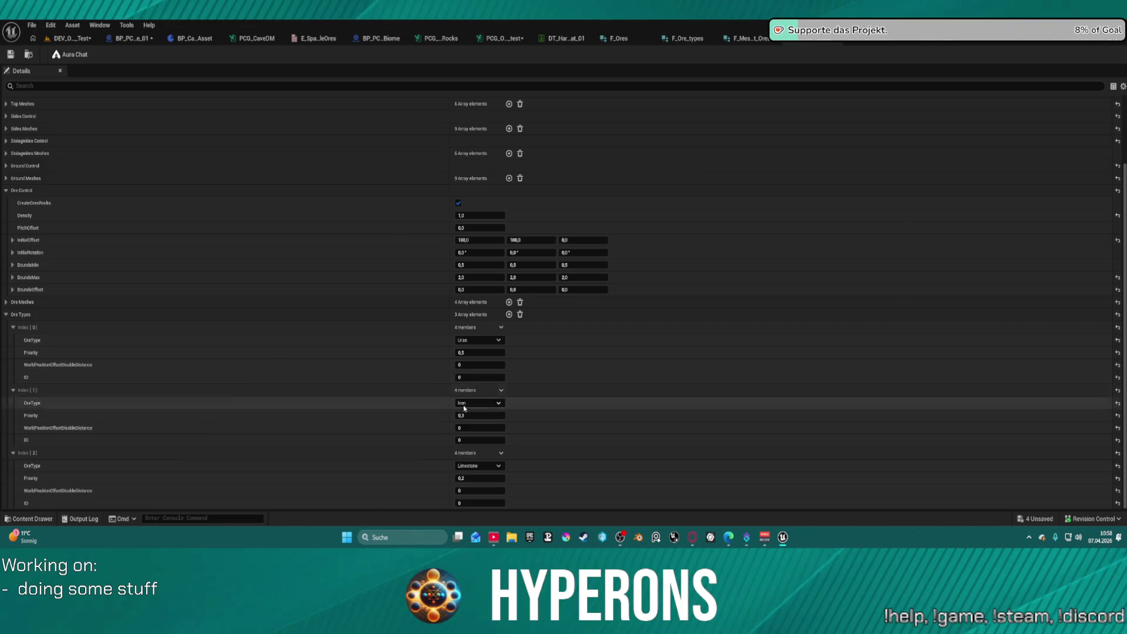
click(81, 39)
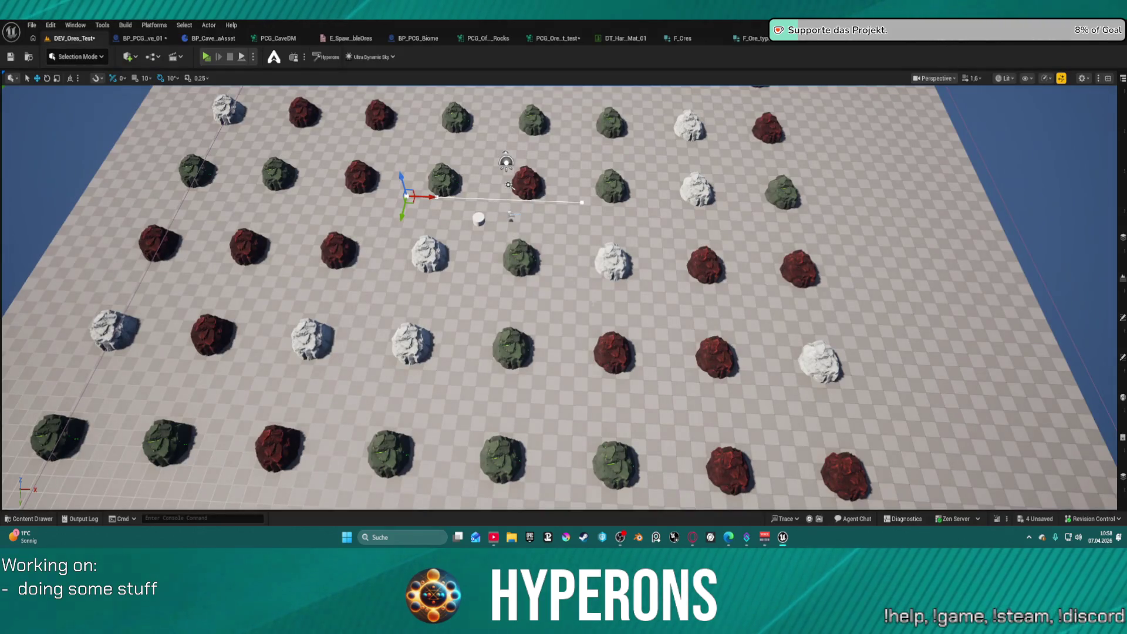
mouse_move(437, 197)
mouse_down()
mouse_move(524, 201)
mouse_move(486, 200)
mouse_up()
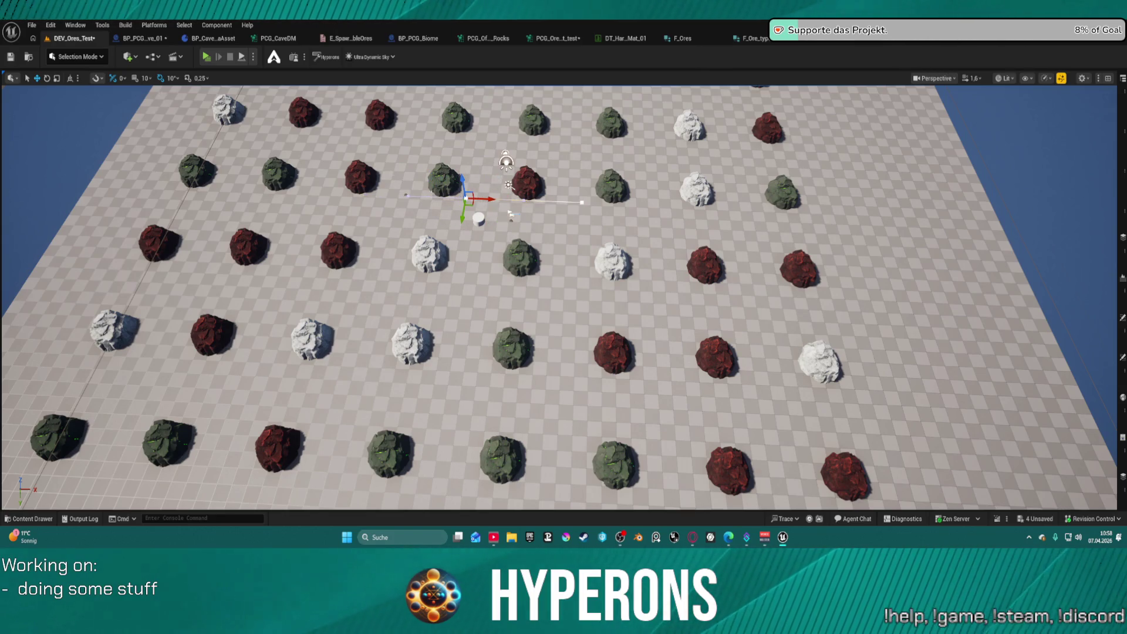
click(509, 215)
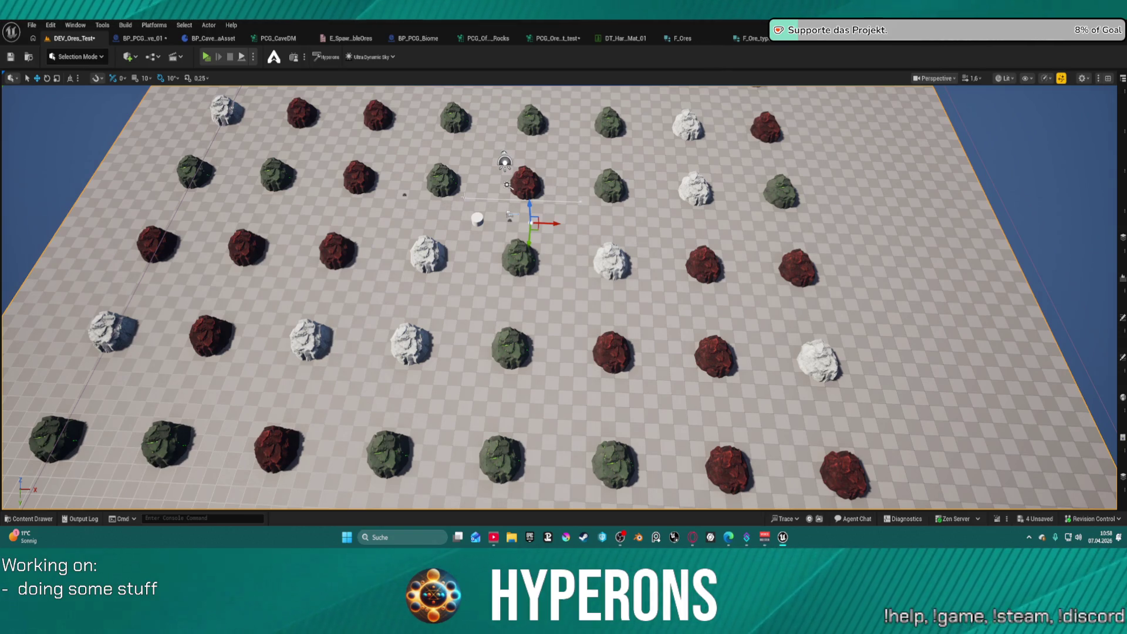
click(404, 194)
drag(403, 194, 386, 195)
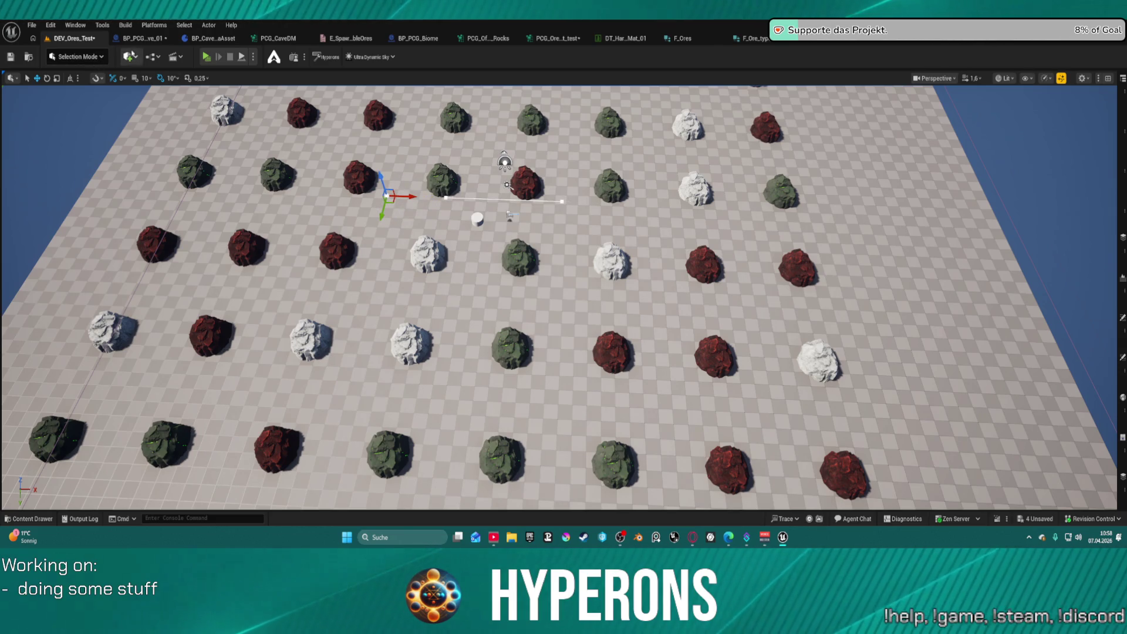
Expand the cave actor's Ore Index and Ore Density arrays to read their values
click(147, 38)
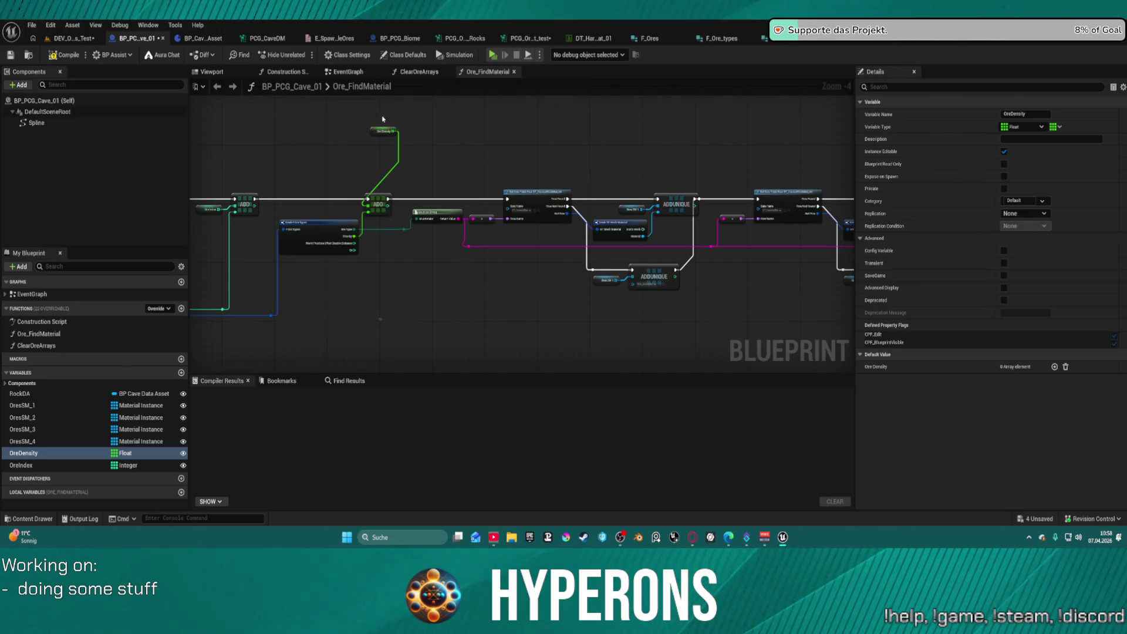
click(70, 38)
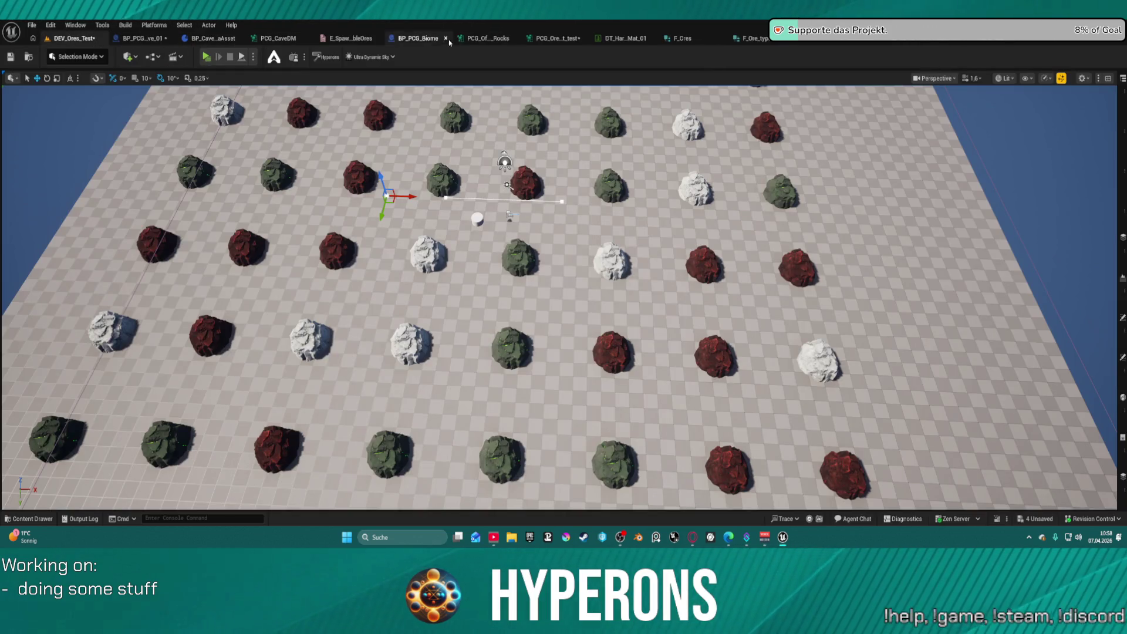
click(555, 38)
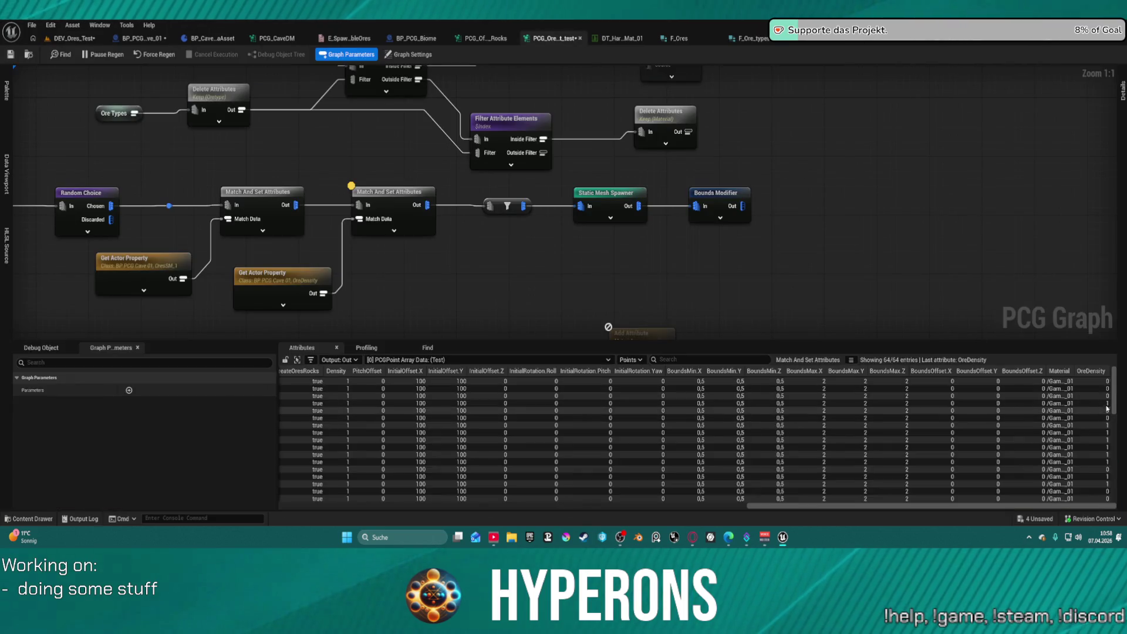
click(67, 40)
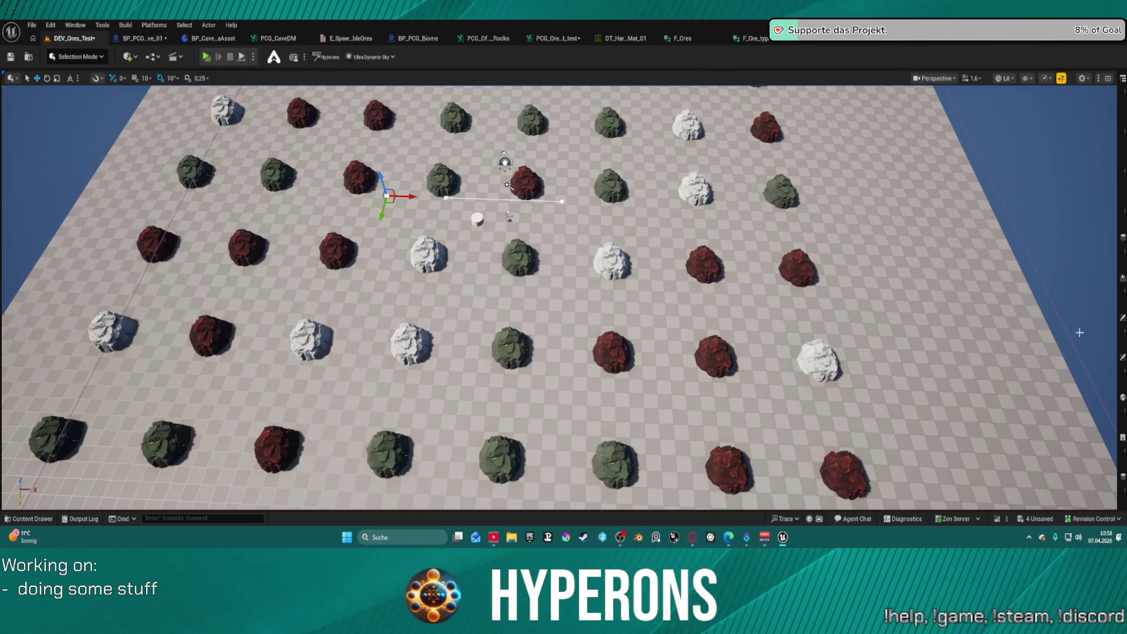
click(1122, 370)
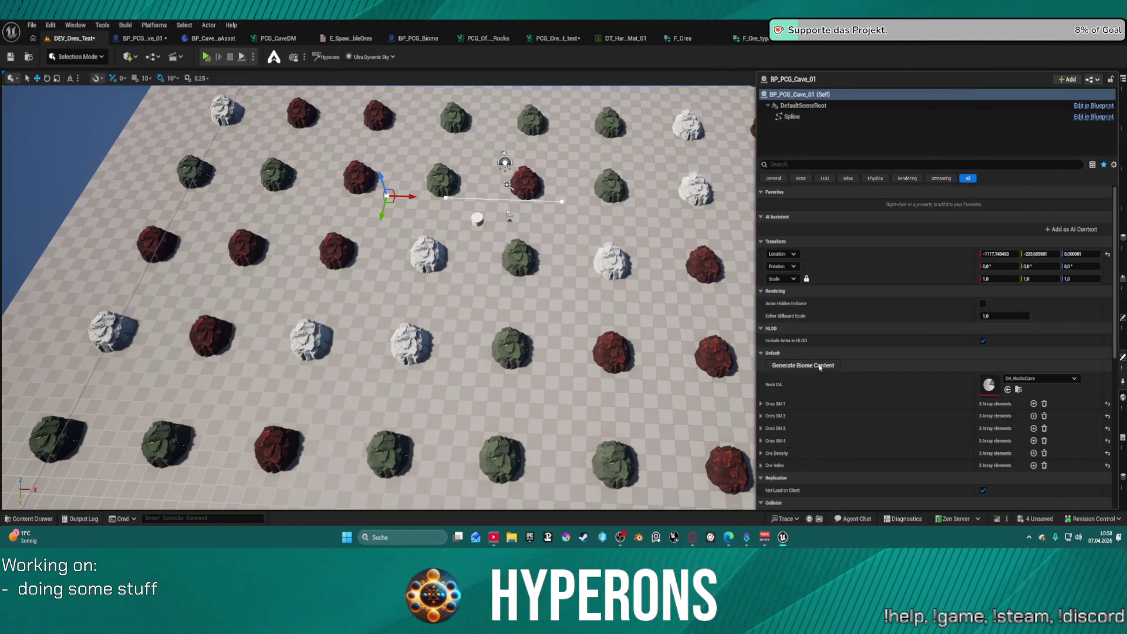
click(761, 465)
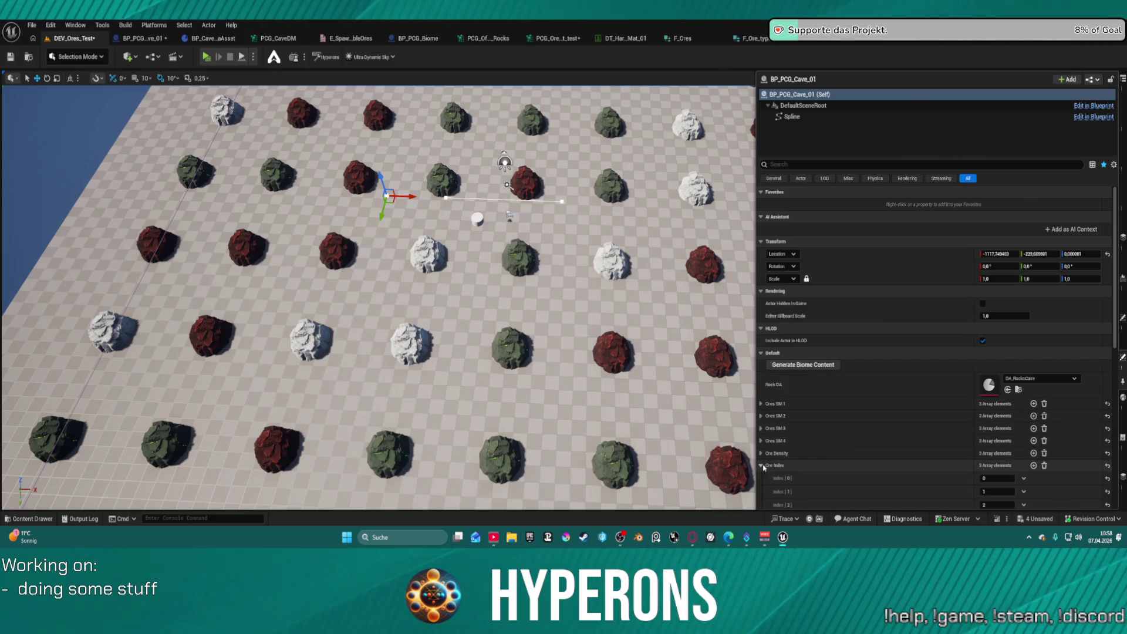
scroll(763, 411, down, 5)
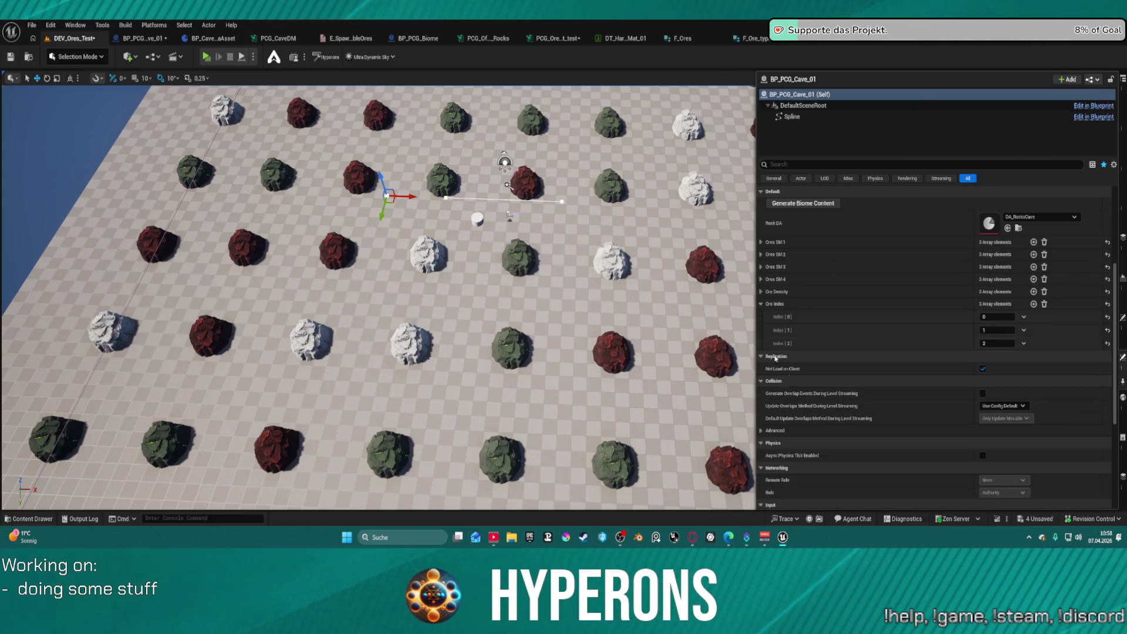
click(760, 292)
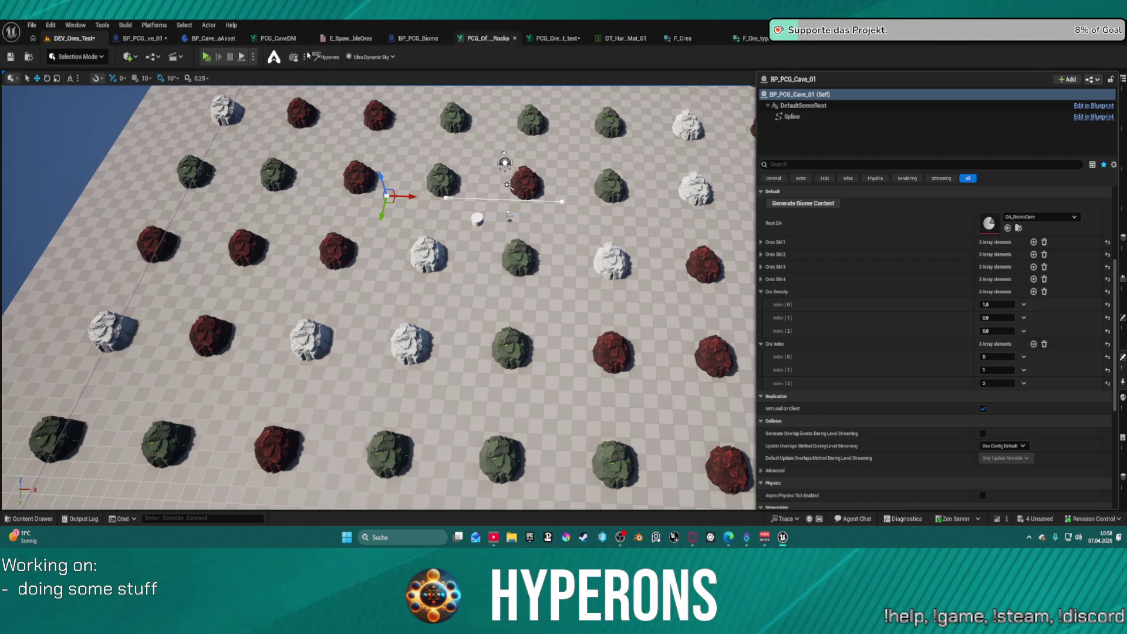
Review BP_PCG_Cave_01's OreDensity logic and return to the PCG graph to confirm values like 0.5, 0.3, 0.2
click(133, 39)
mouse_move(288, 176)
mouse_down()
mouse_move(621, 149)
mouse_move(609, 156)
mouse_up()
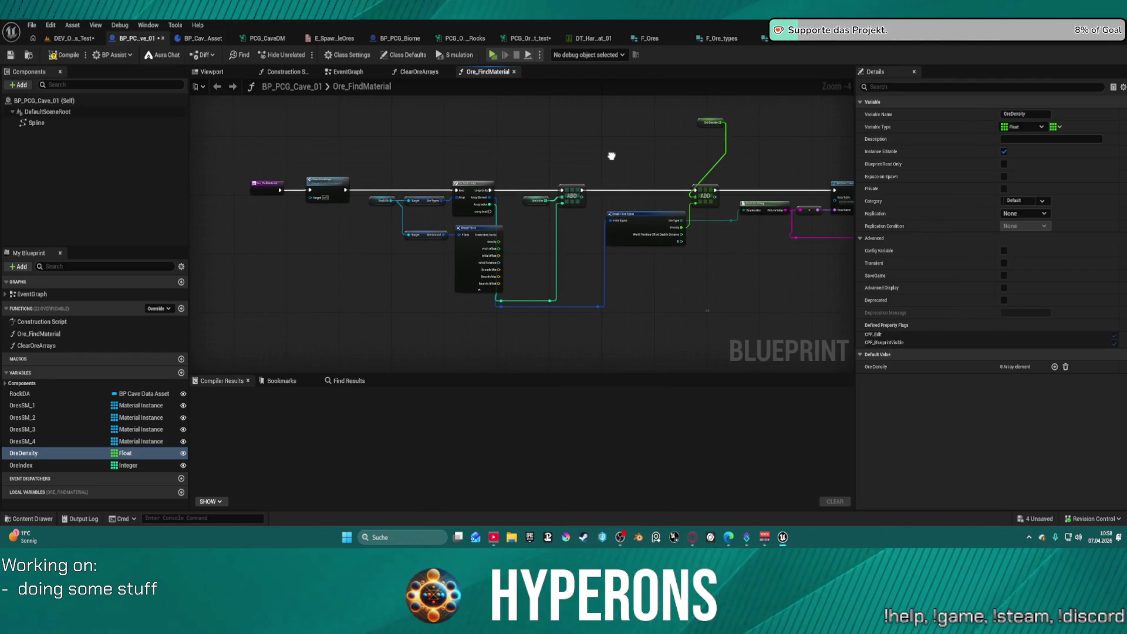
scroll(600, 197, up, 4)
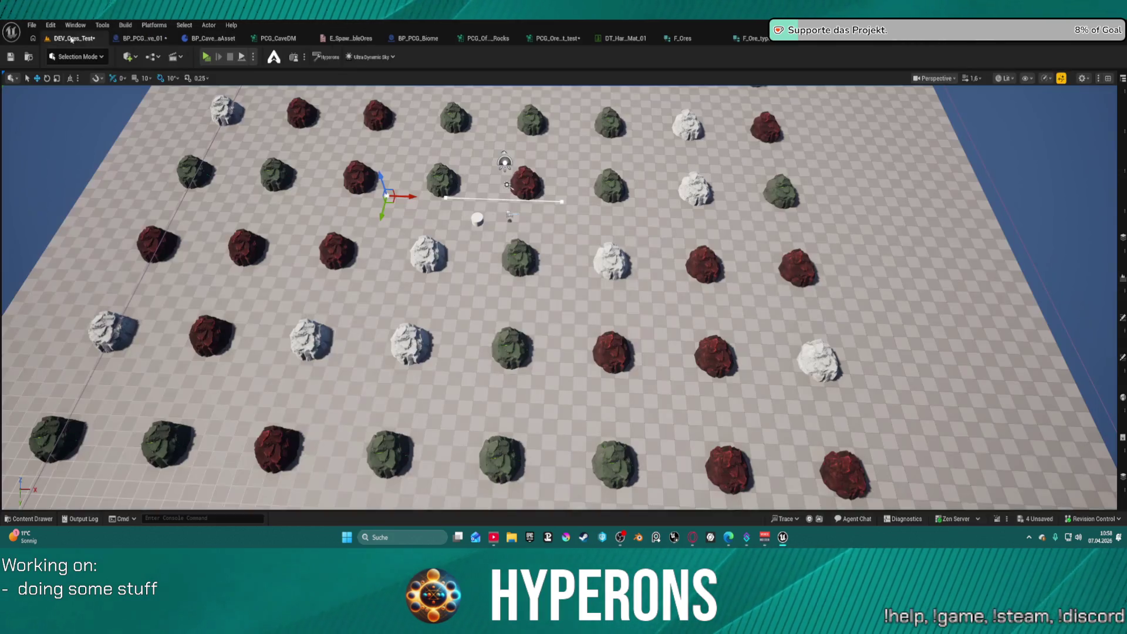
click(71, 39)
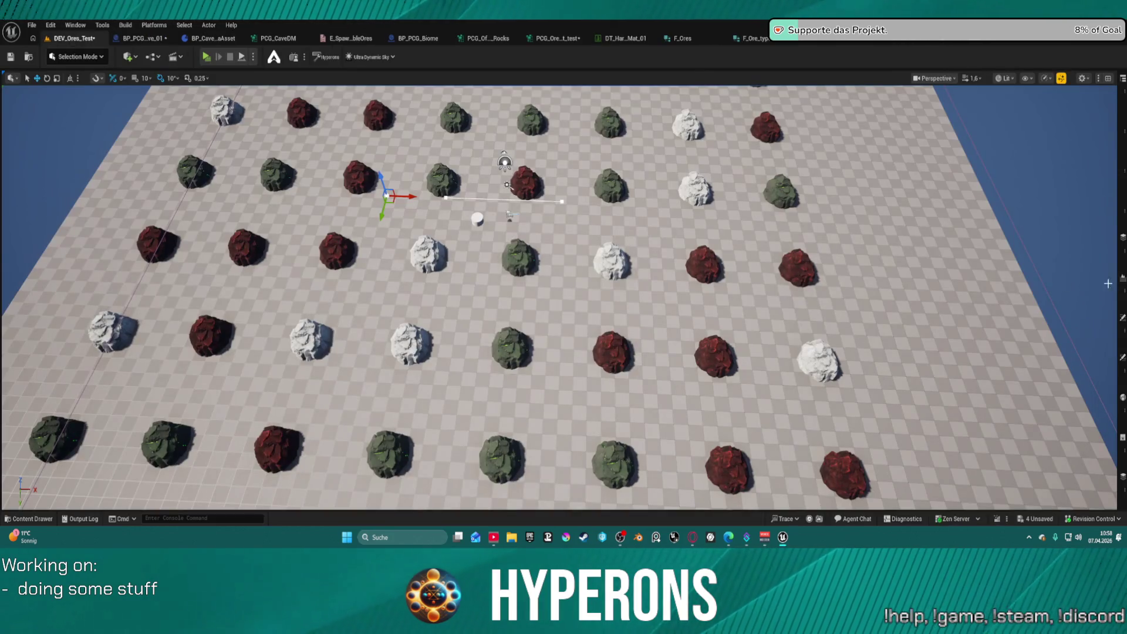
click(1122, 356)
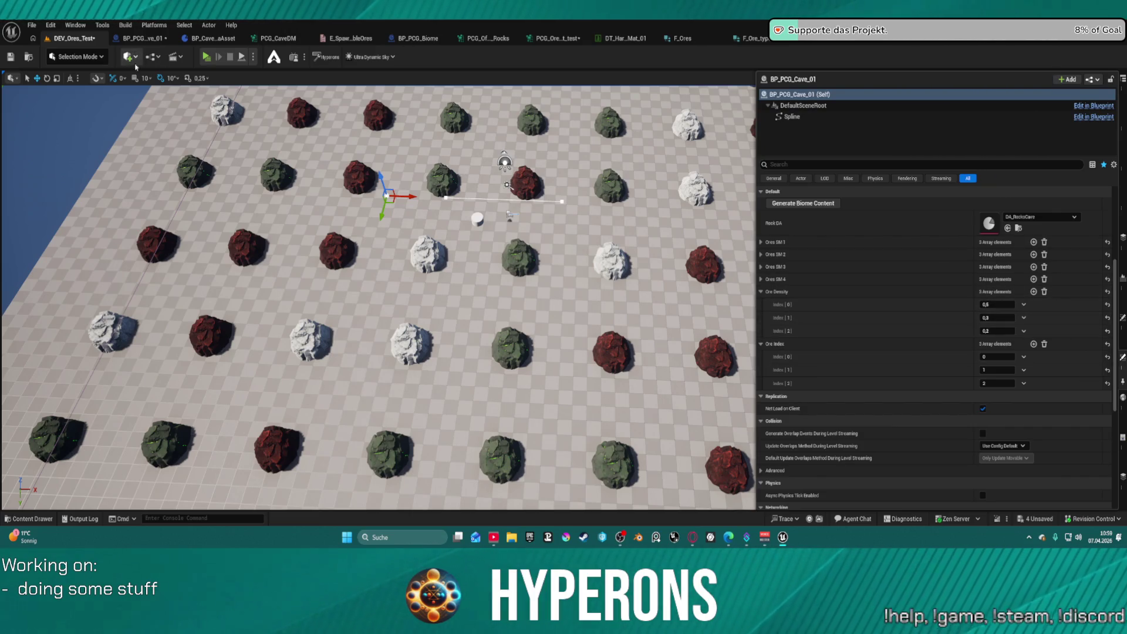
click(143, 38)
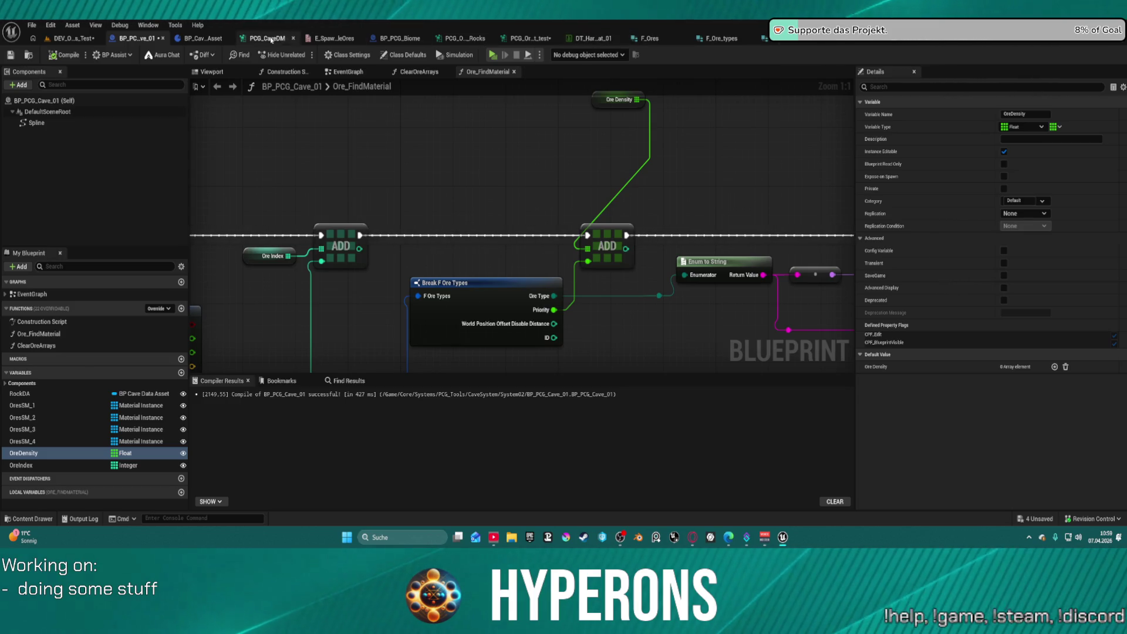
click(518, 38)
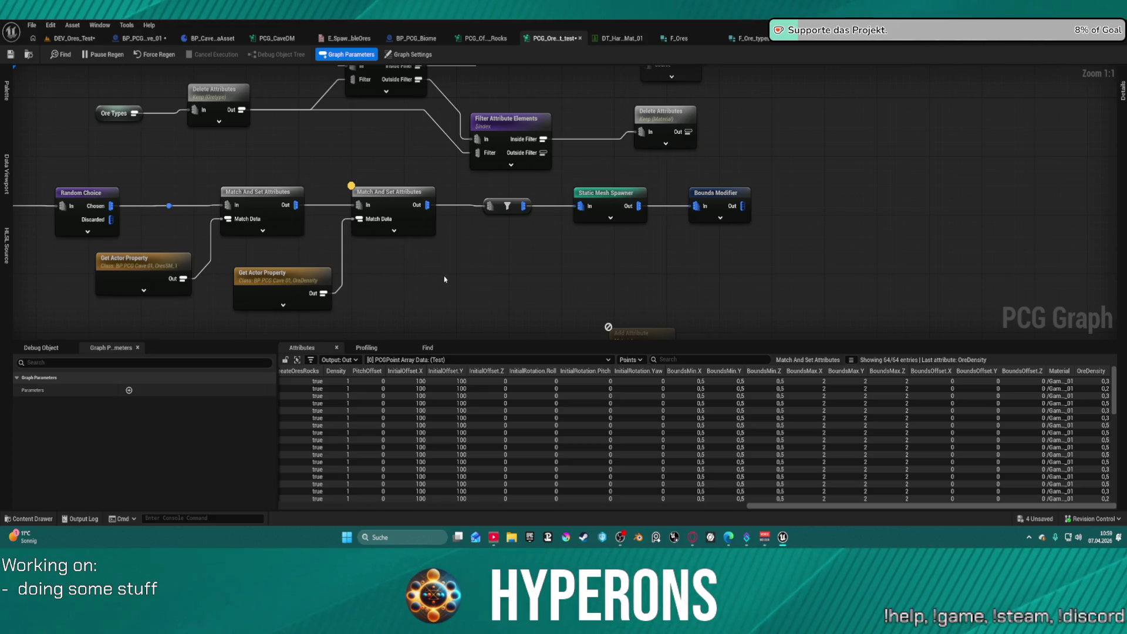
Tidy the graph so the OreDensity property node sits under the mesh node
mouse_move(515, 235)
mouse_down()
mouse_move(405, 260)
mouse_move(636, 211)
mouse_move(715, 219)
mouse_up()
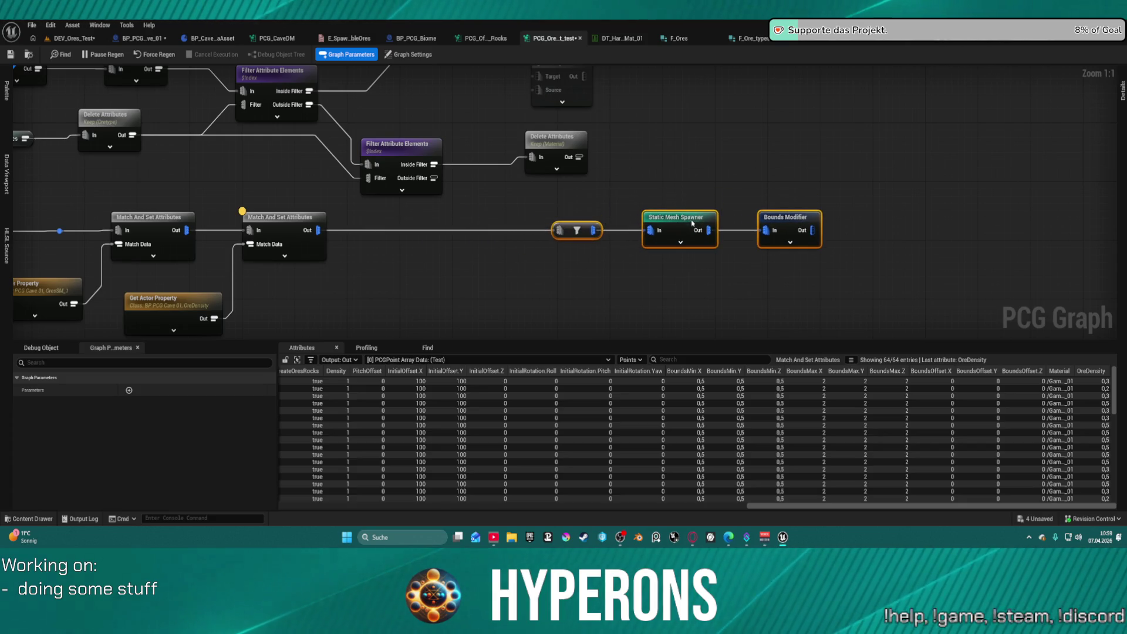
drag(398, 330, 590, 295)
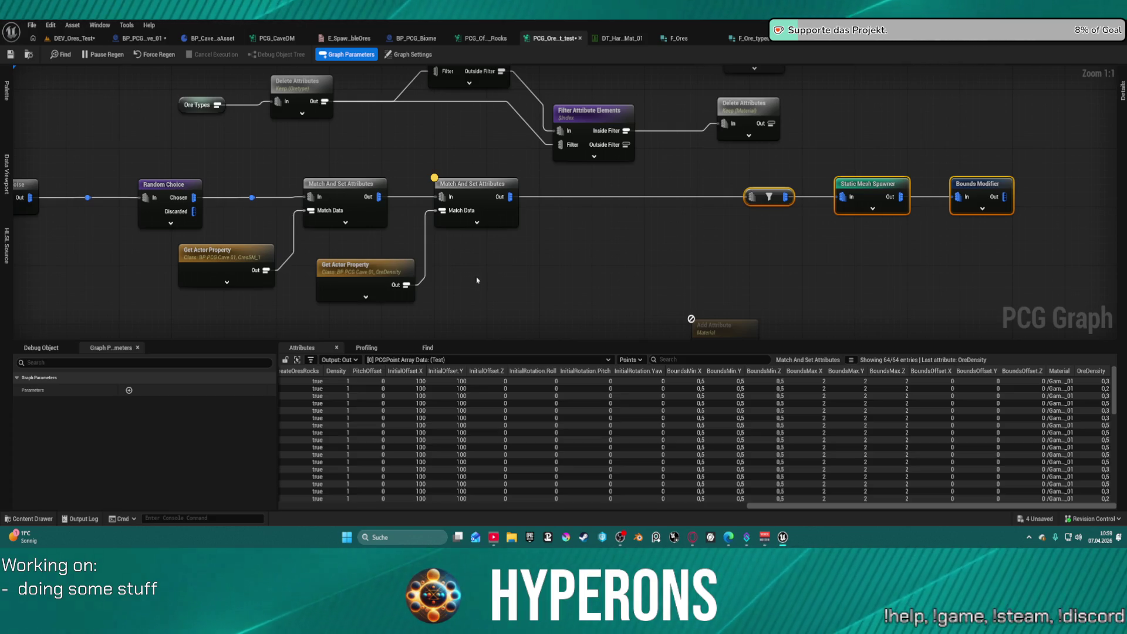
mouse_move(355, 268)
mouse_down()
mouse_move(204, 294)
mouse_move(212, 307)
mouse_up()
Turn on Match Weight Attribute for the first Match And Set Attributes node, set to Priority
click(366, 195)
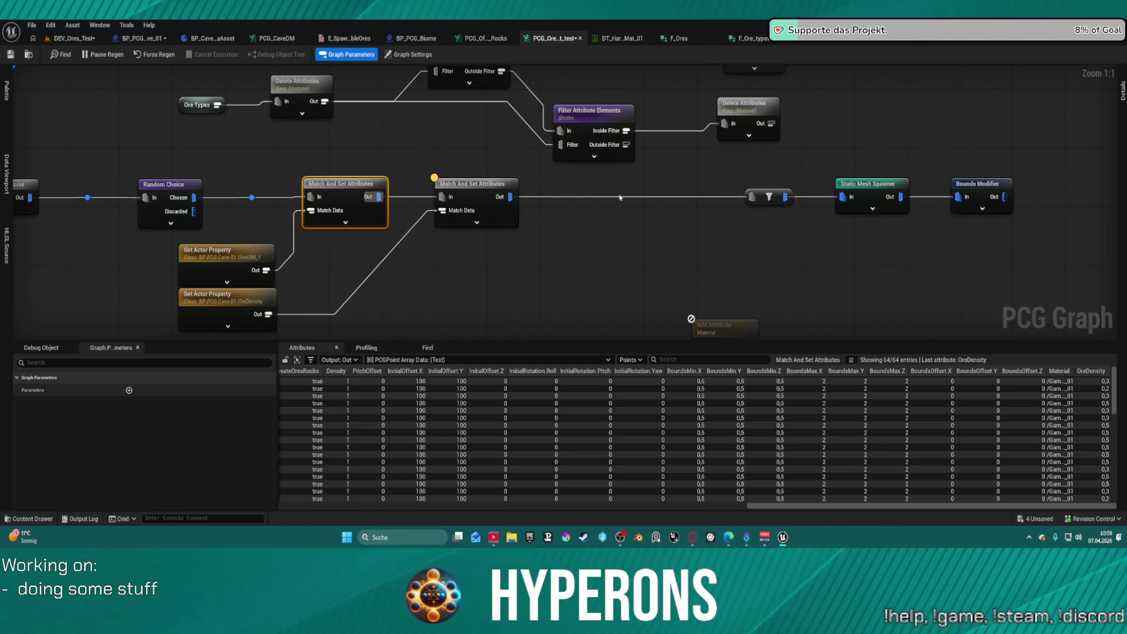
click(1122, 91)
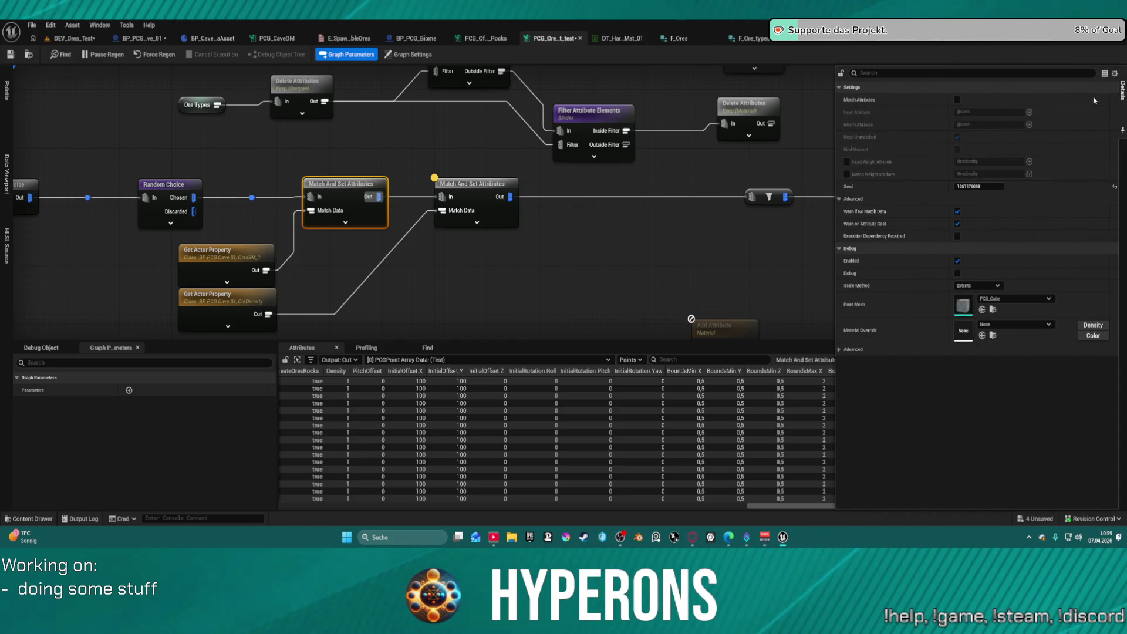
click(846, 174)
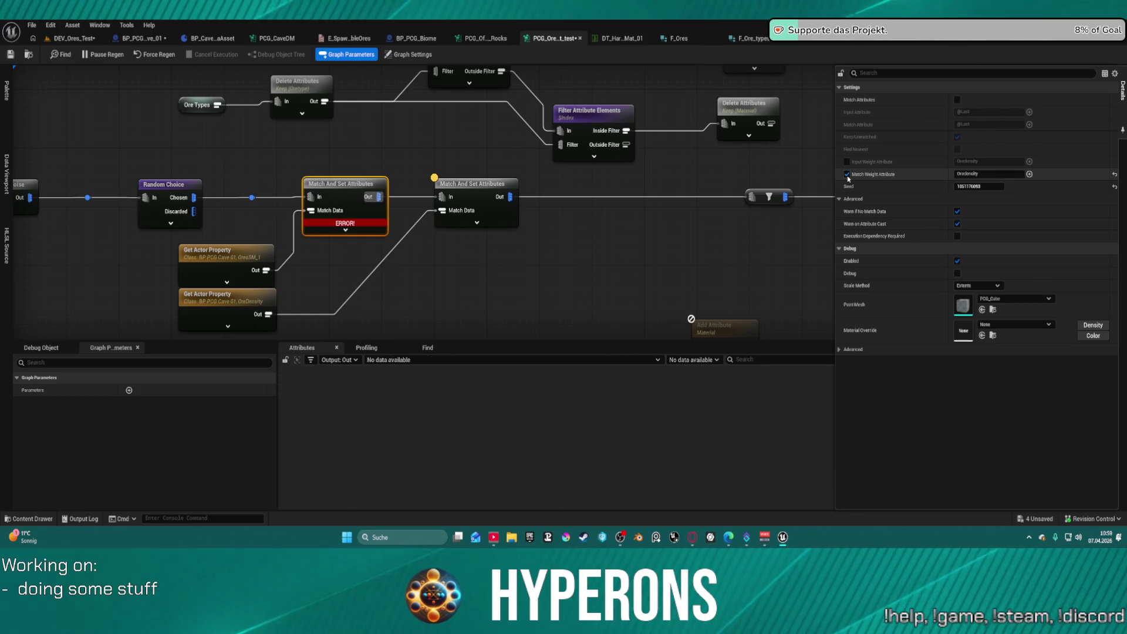
text(F)
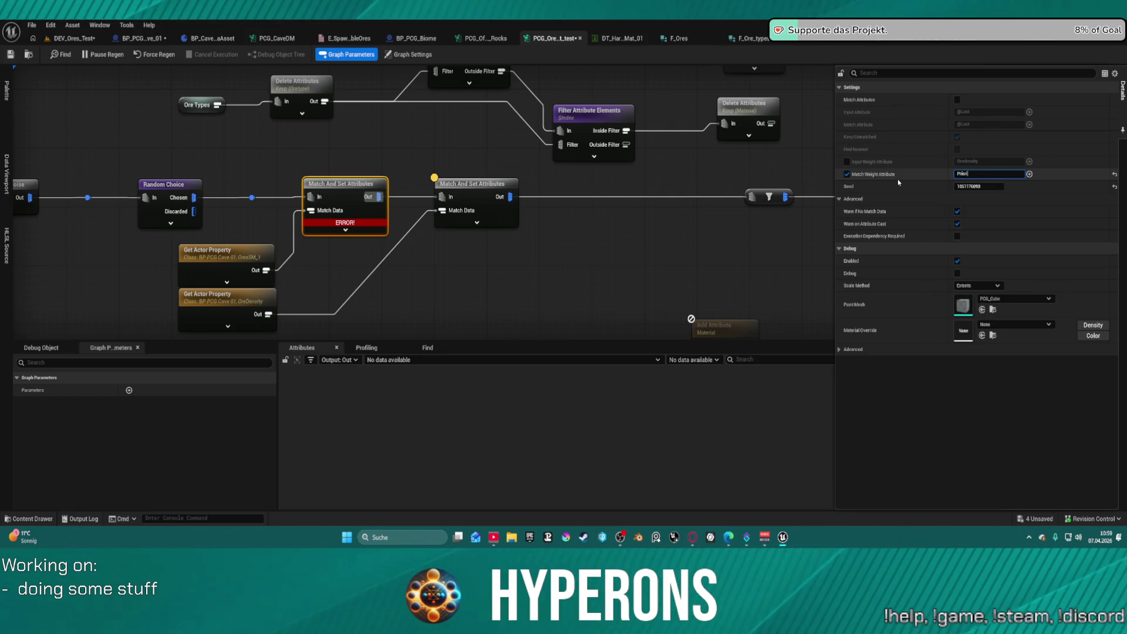
key(Return)
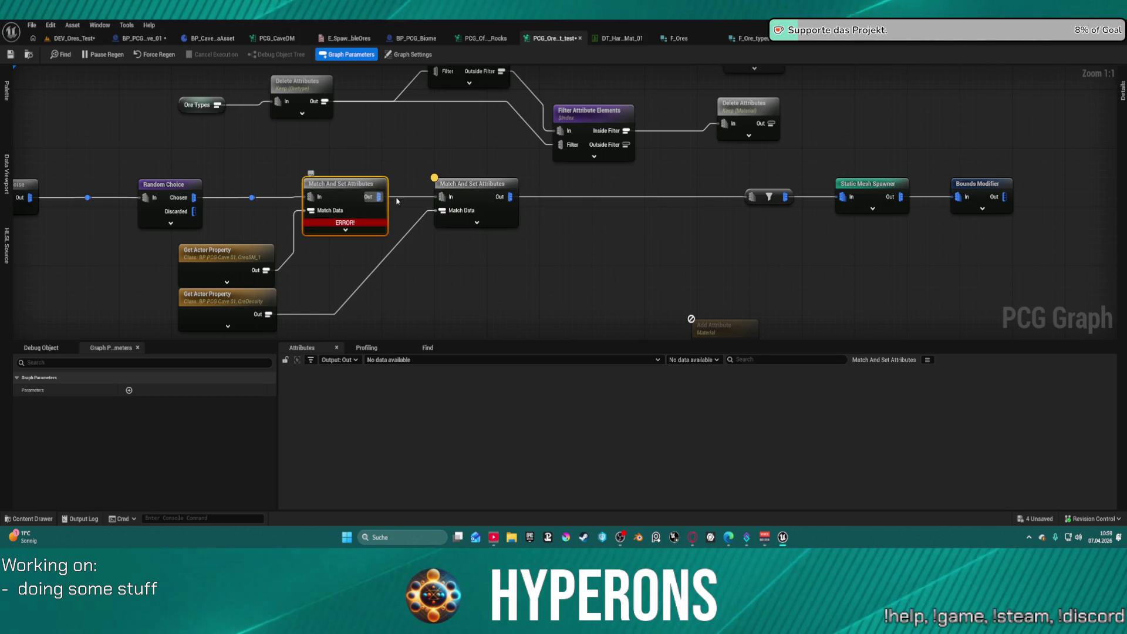
Inspect the second match node, the Get Actor Property node and the OreDensity property node
click(461, 194)
click(247, 305)
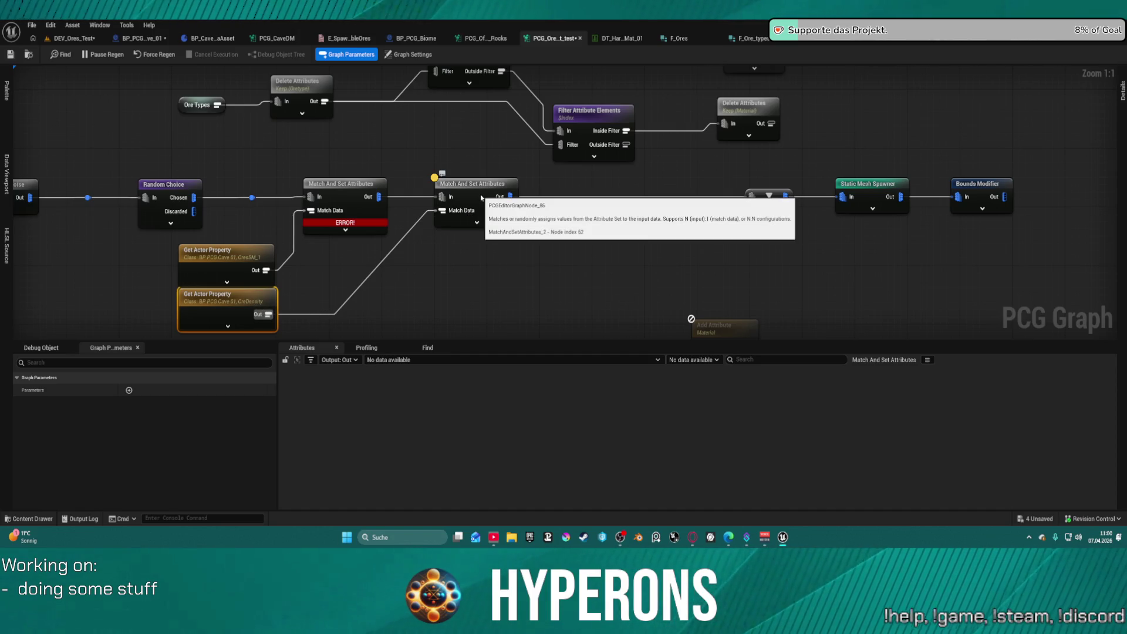
click(429, 269)
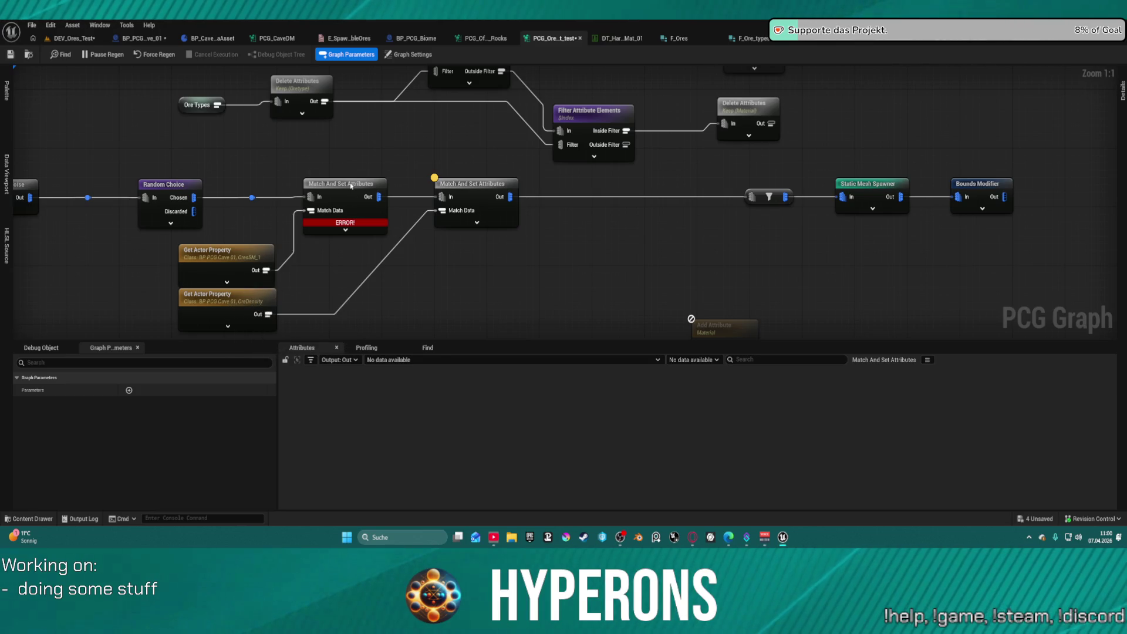
click(235, 267)
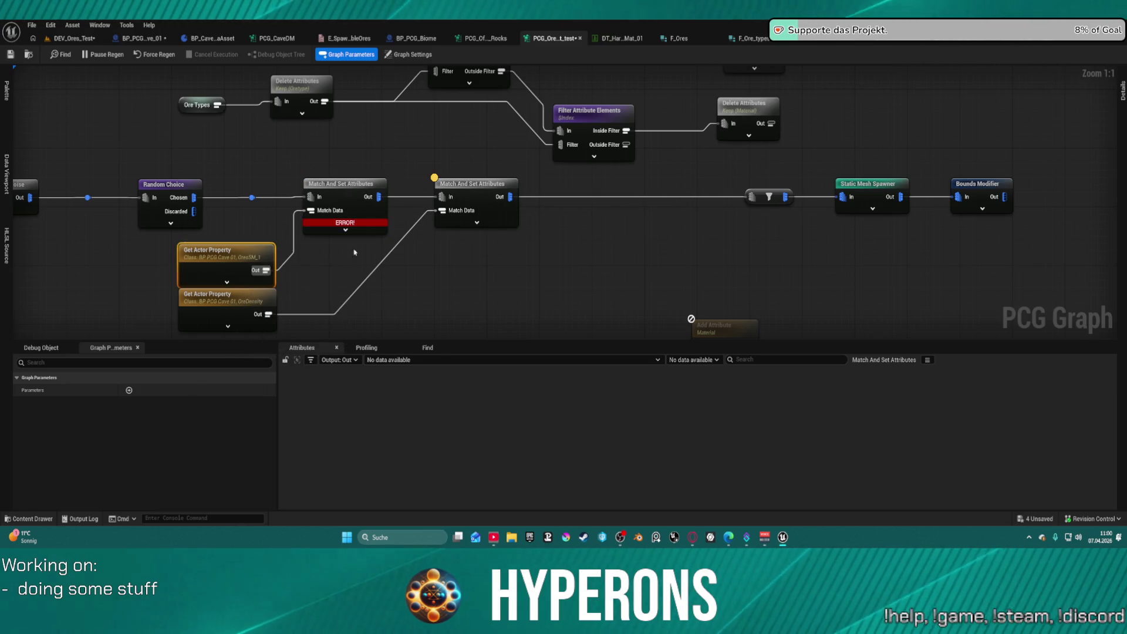
click(245, 304)
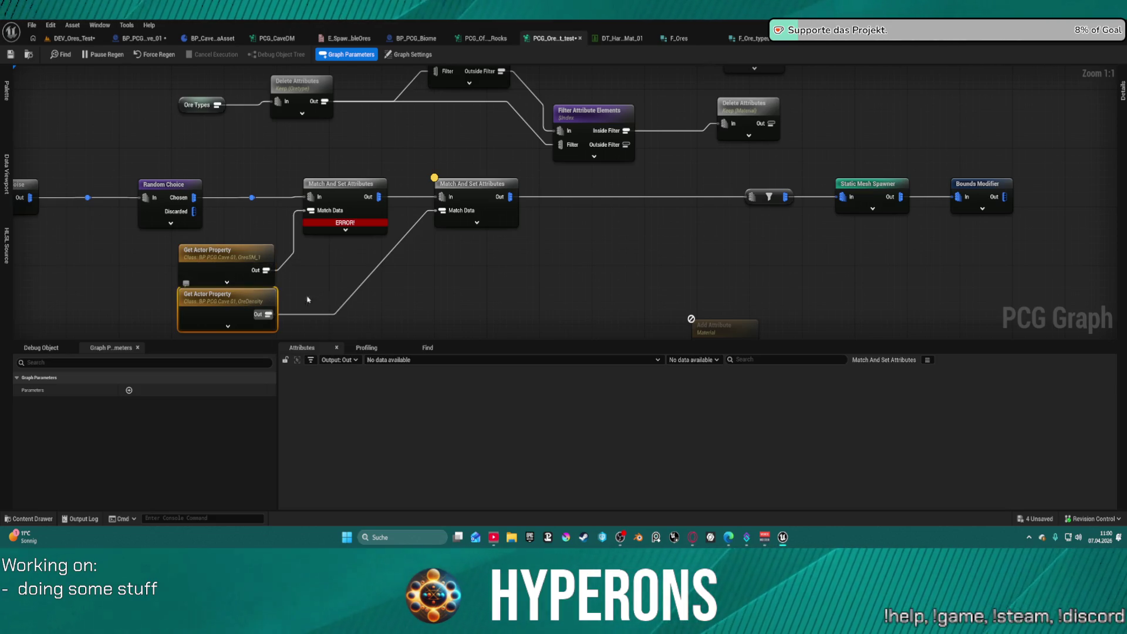
Wire the first match node's output straight to the filter and remove the stray reroute
mouse_move(392, 284)
mouse_down()
mouse_move(537, 205)
mouse_move(635, 192)
mouse_up()
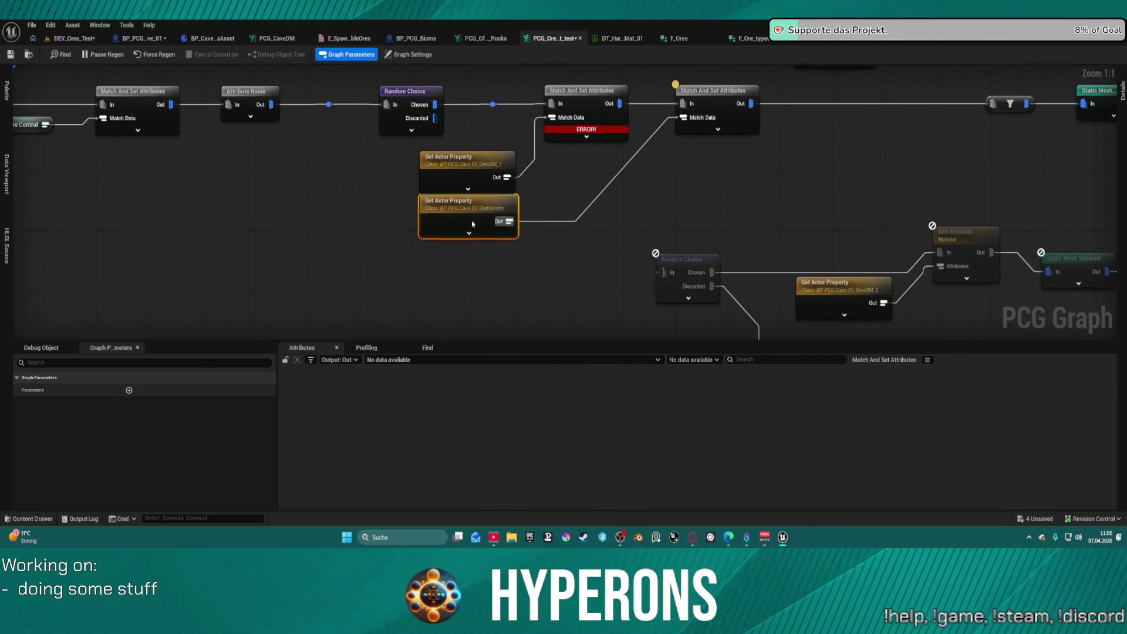
drag(473, 220, 466, 242)
drag(620, 104, 990, 106)
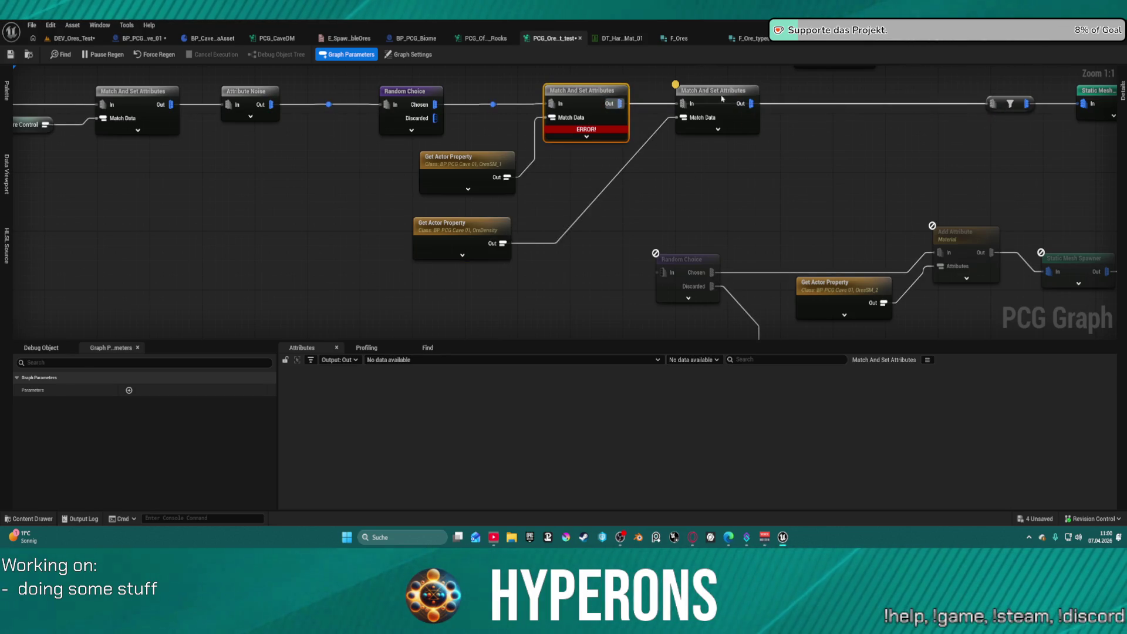
drag(713, 91, 701, 135)
double_click(696, 104)
key(Delete)
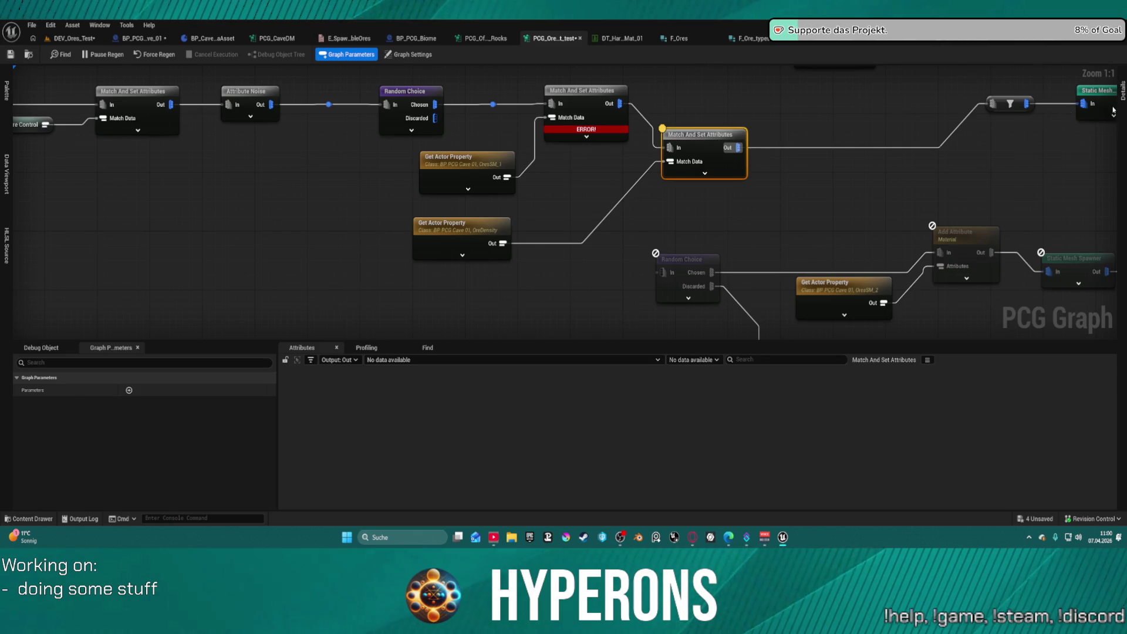
Check the second match node's settings and the property nodes' property names
click(1121, 91)
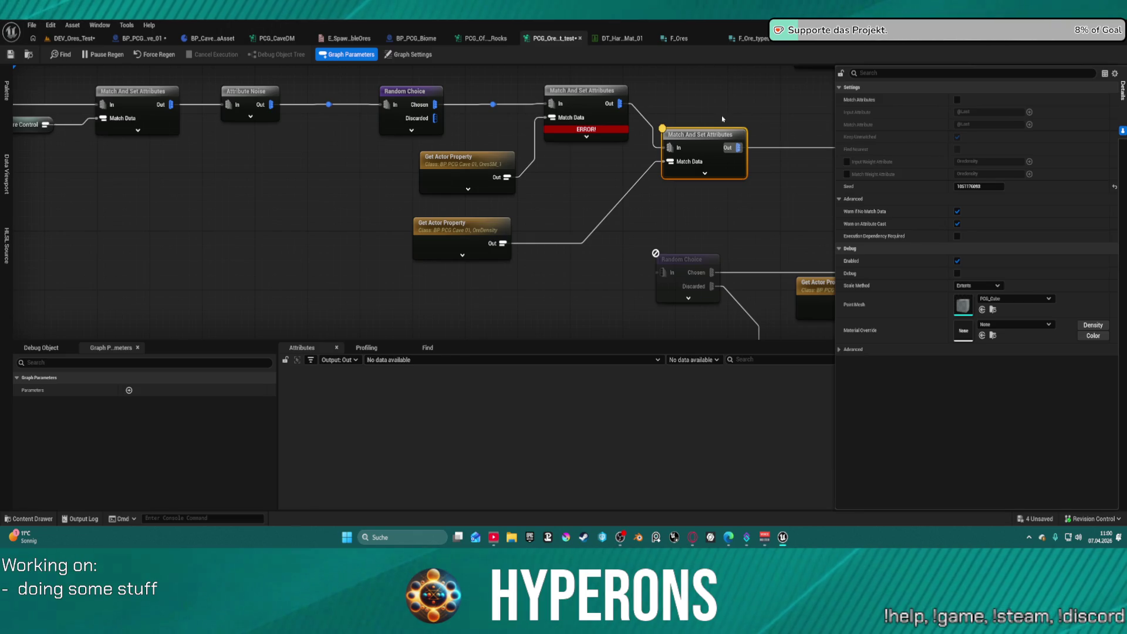
click(468, 238)
click(978, 199)
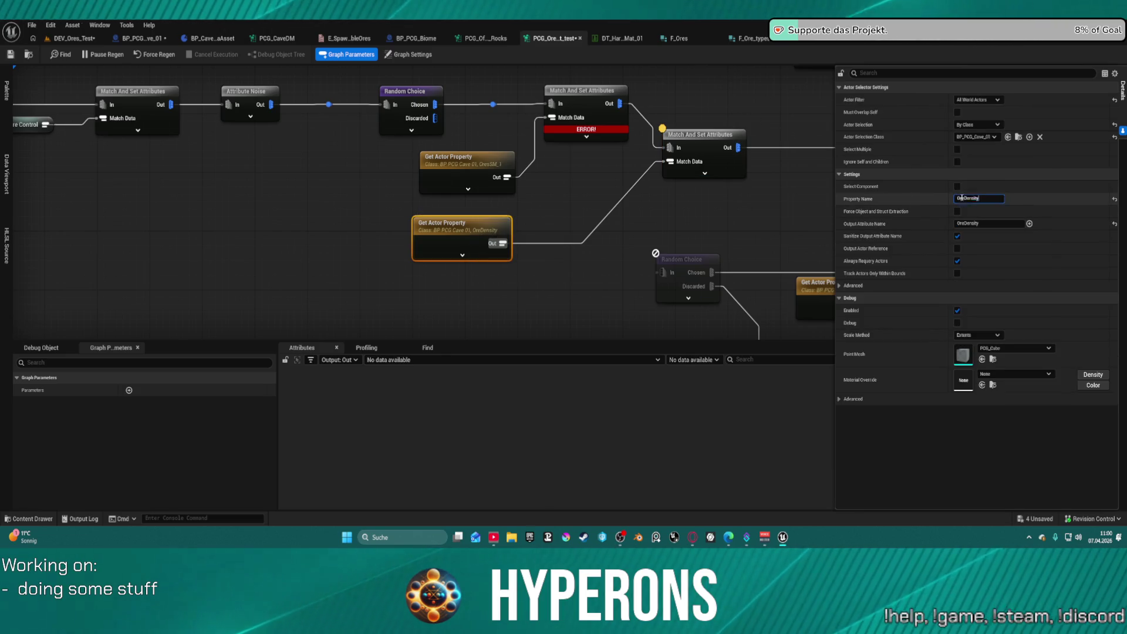
click(470, 176)
Set the first match node's weight attribute to OreDensity, then untick Match Weight Attribute
click(581, 112)
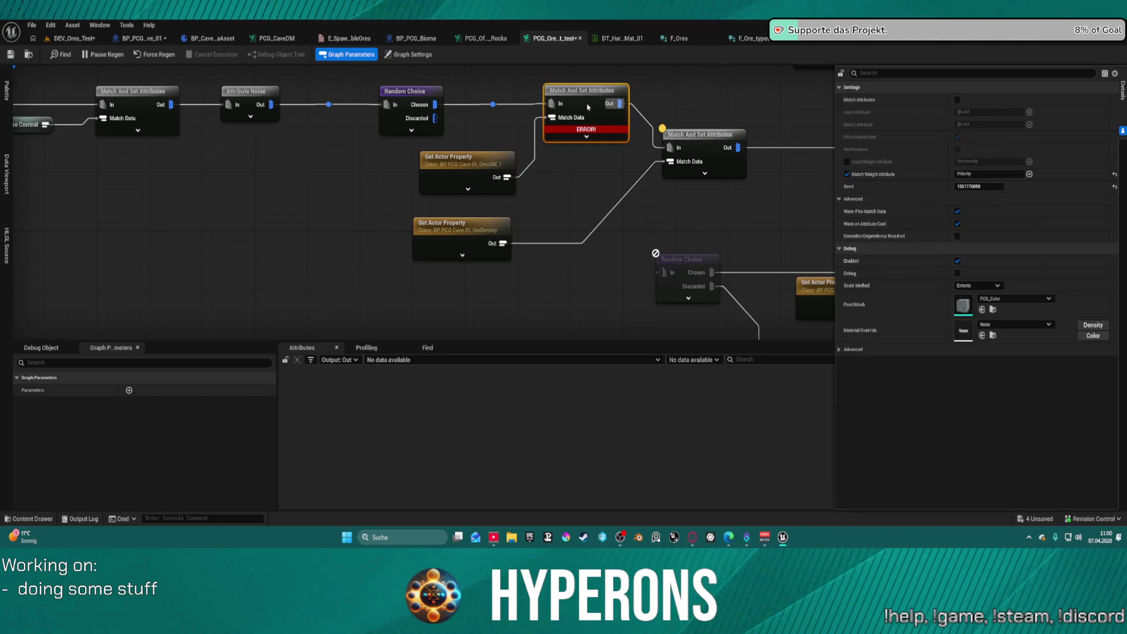
text(OreDensity)
key(Return)
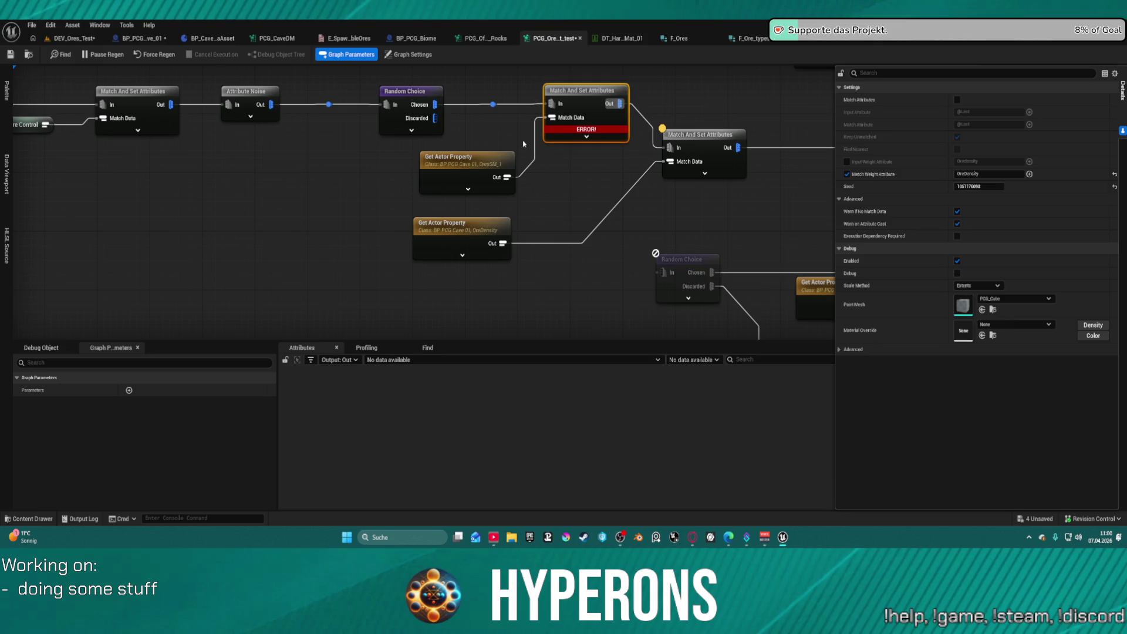
click(975, 174)
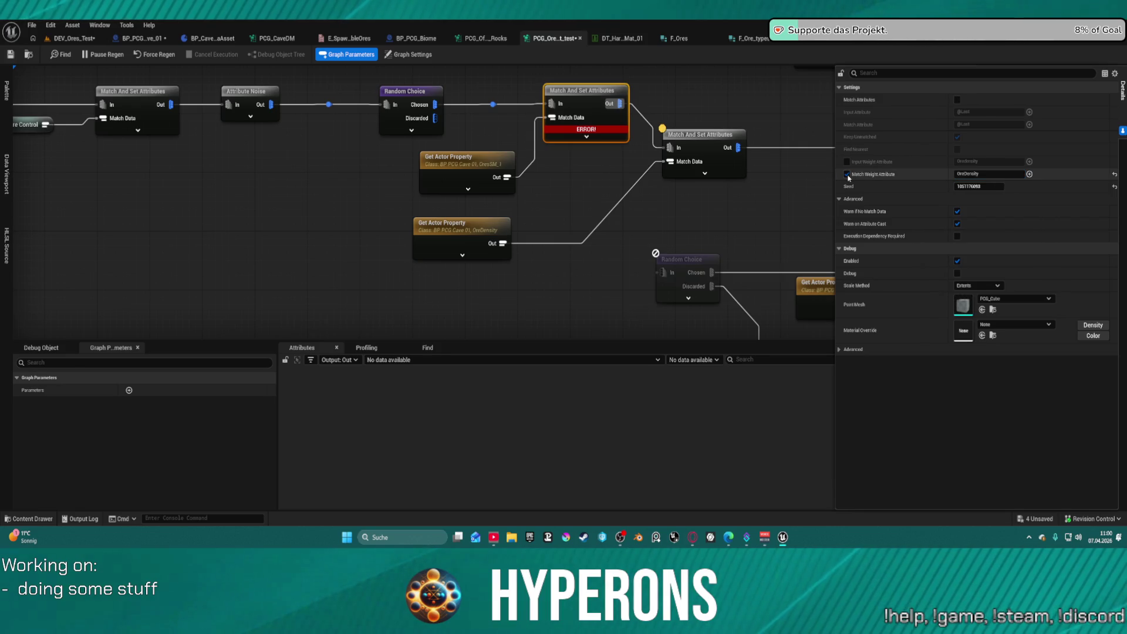
click(846, 175)
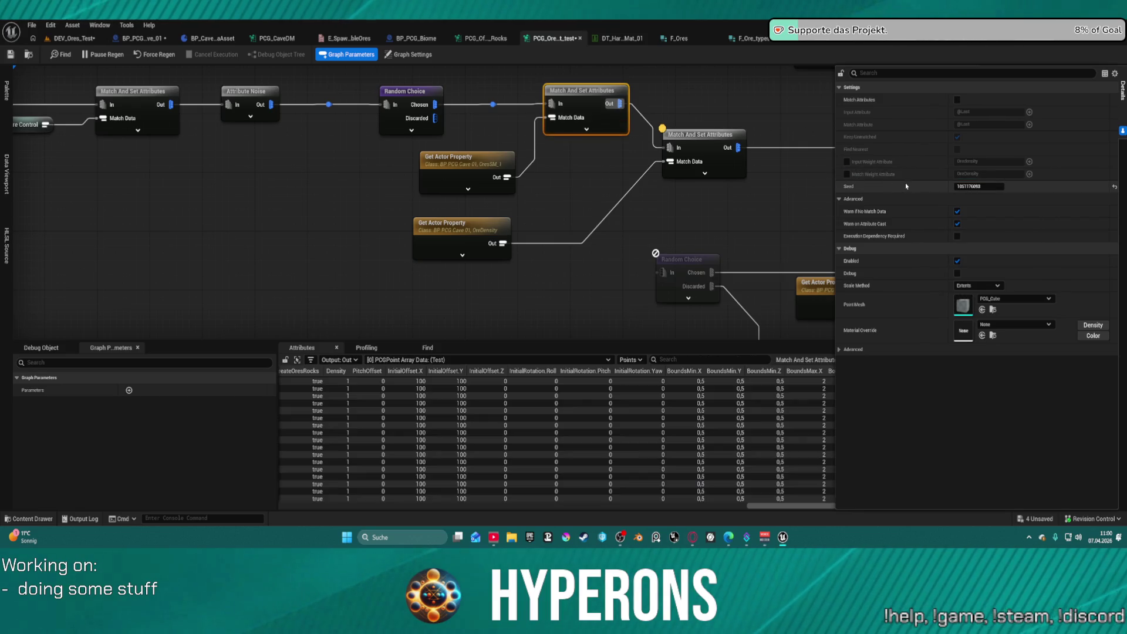
Enable Input Weight Attribute on the second match node, weighting by OreDensity
click(595, 130)
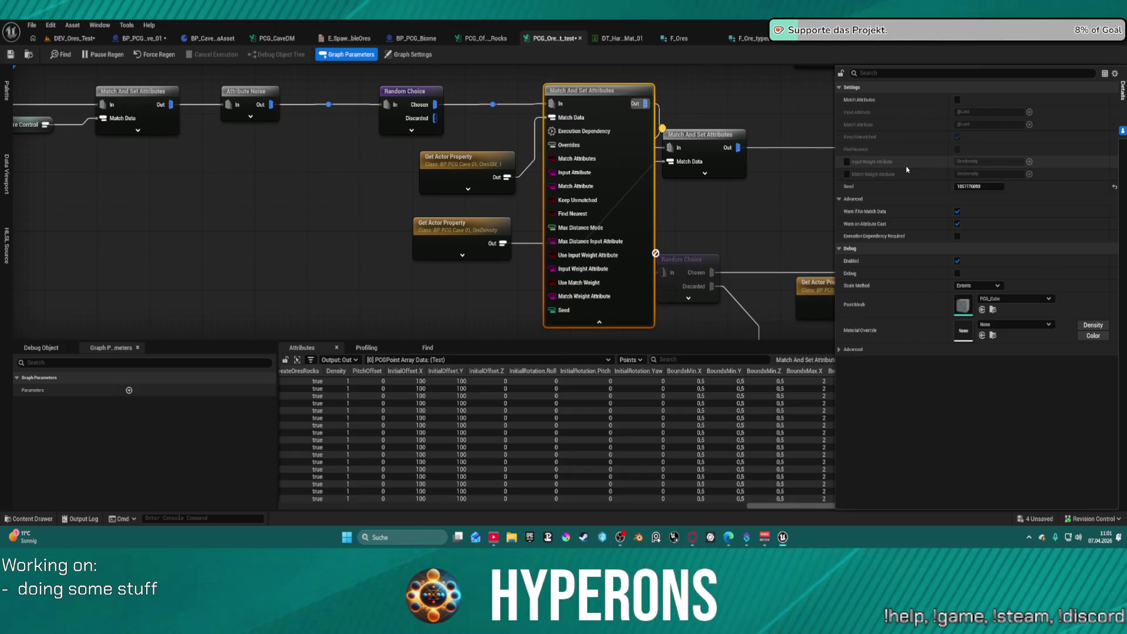
click(846, 162)
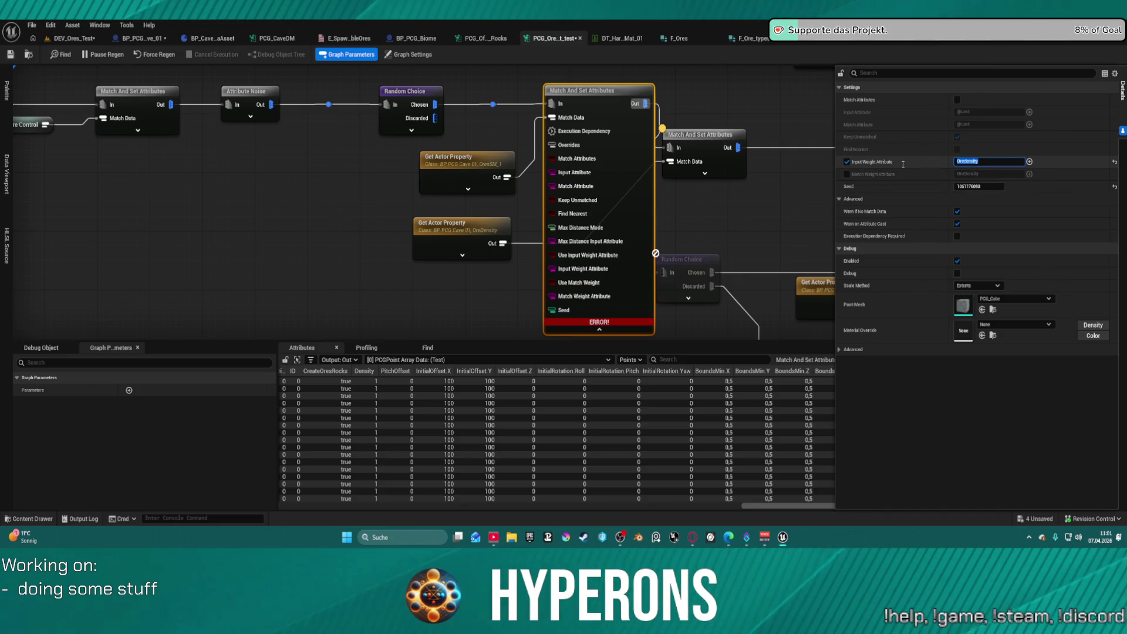
click(673, 99)
drag(704, 136, 717, 92)
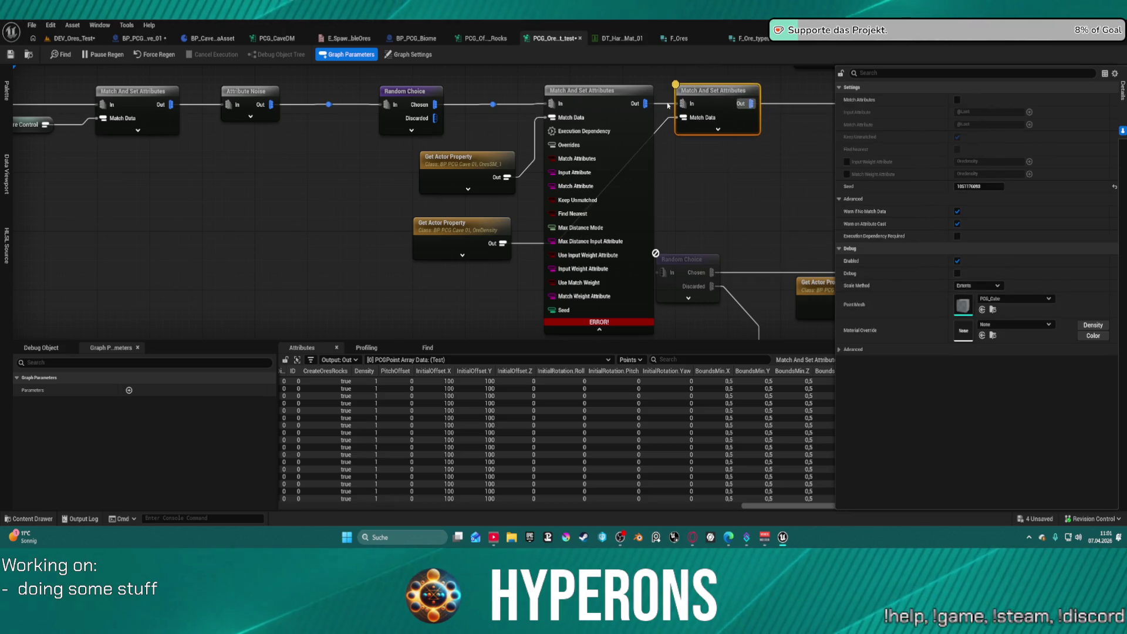
Rewire so the OreDensity-weighted match node runs between the first match node and the filter
click(667, 106)
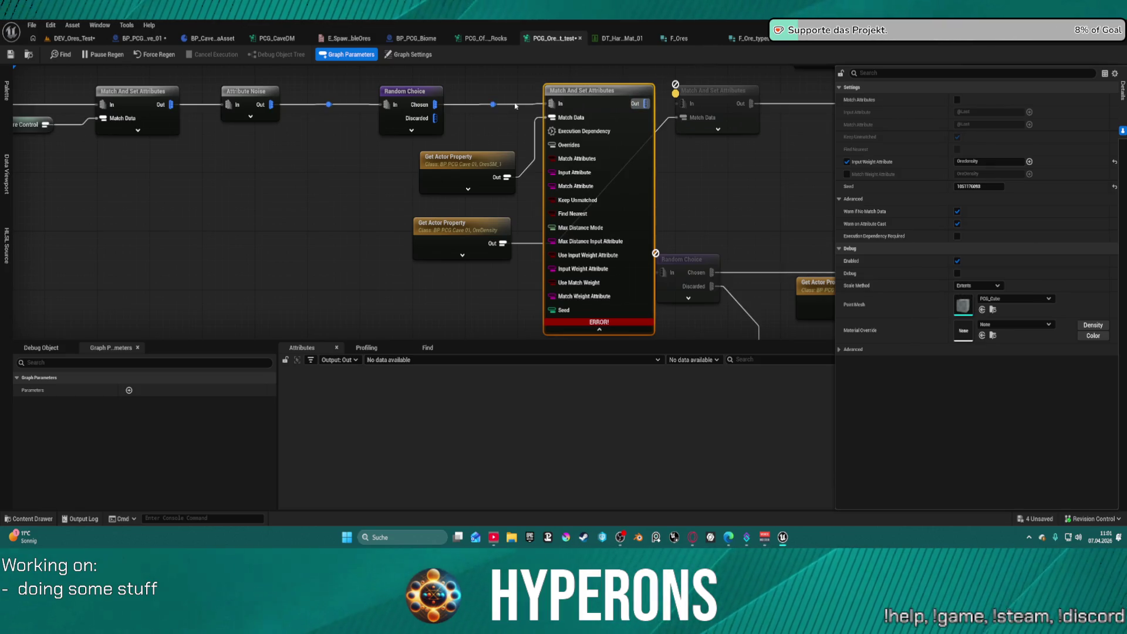
click(516, 106)
mouse_move(586, 90)
mouse_down()
mouse_move(675, 148)
mouse_move(736, 127)
mouse_move(619, 105)
mouse_up()
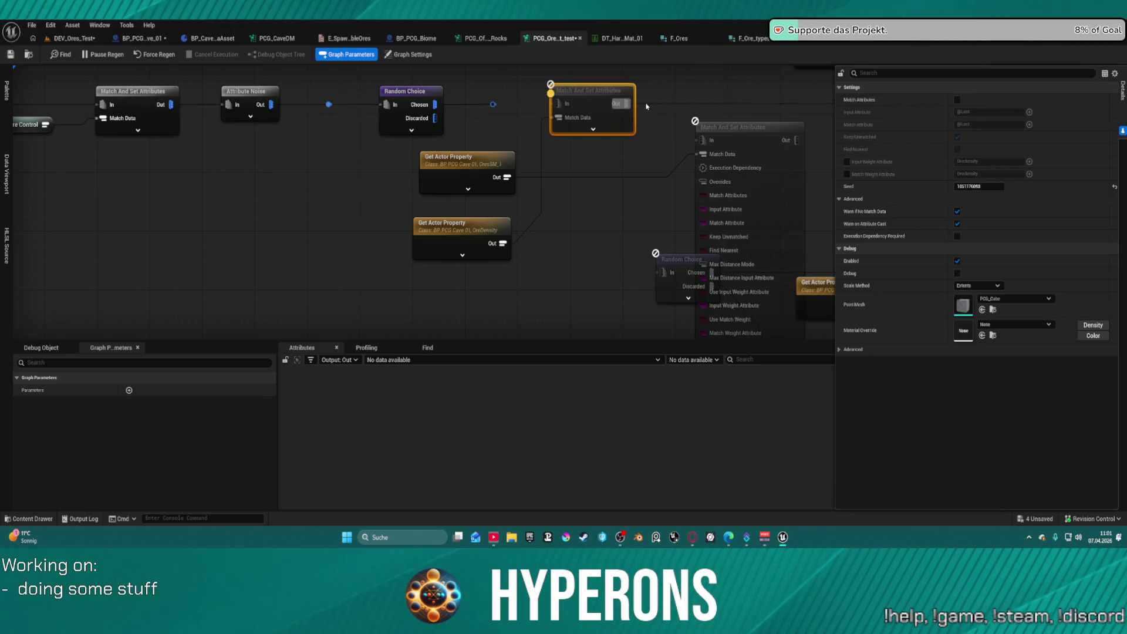
click(644, 107)
click(617, 115)
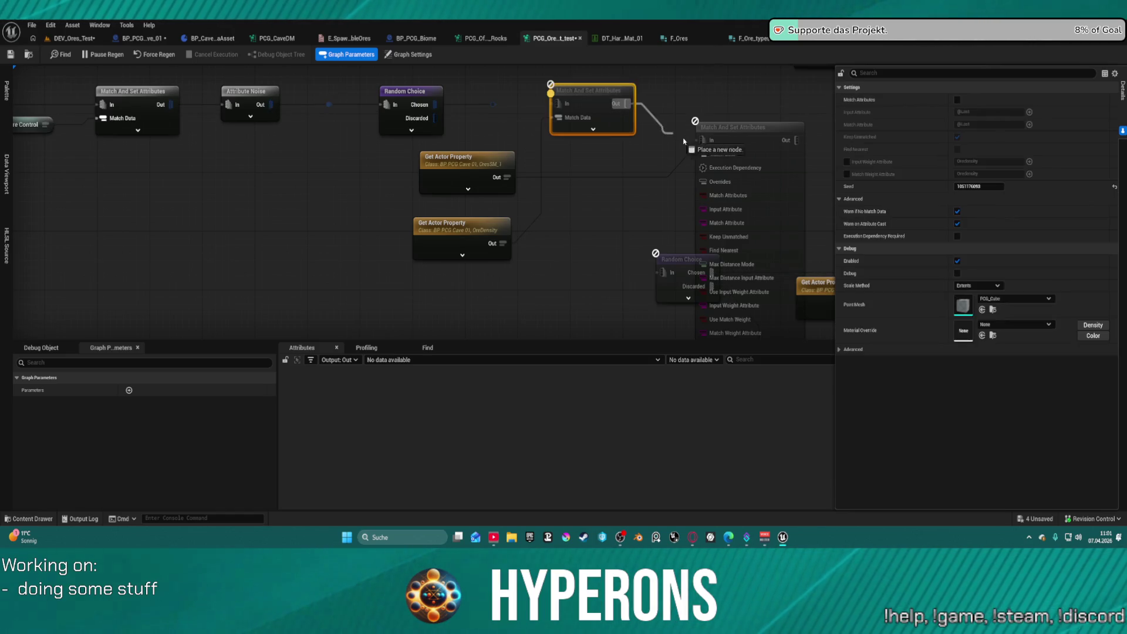
drag(556, 104, 435, 104)
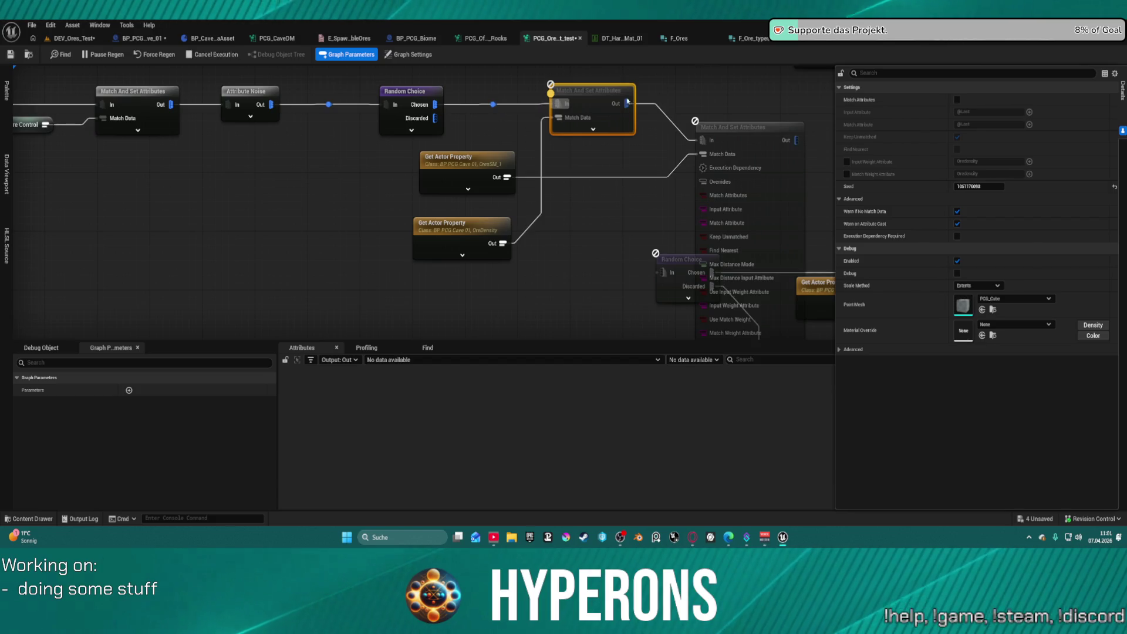
drag(540, 143, 738, 107)
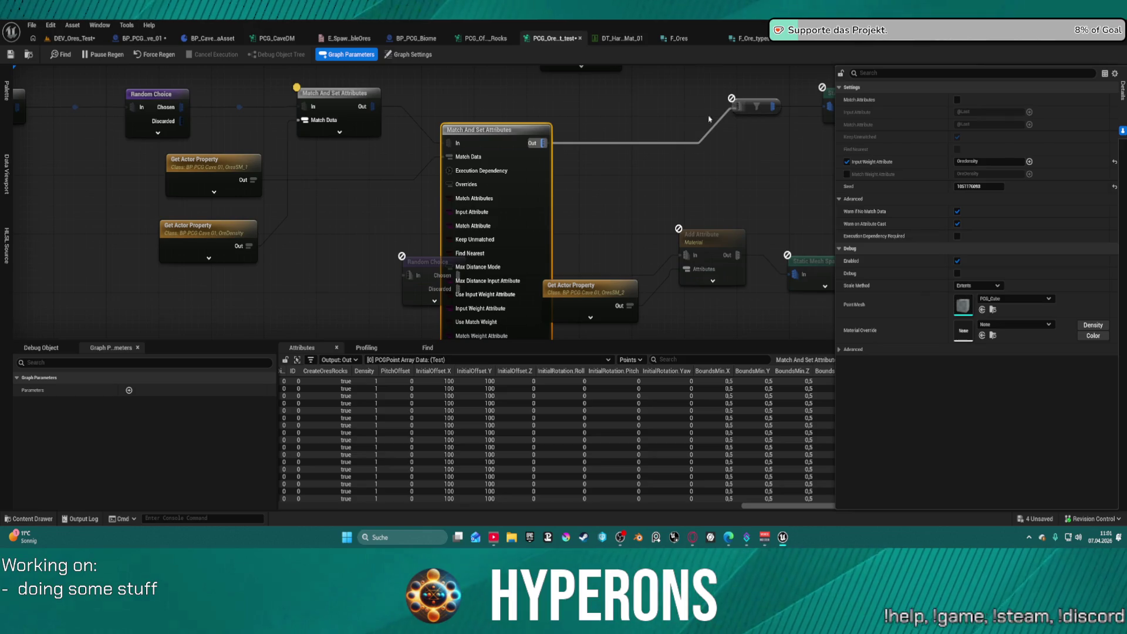
drag(478, 139, 464, 94)
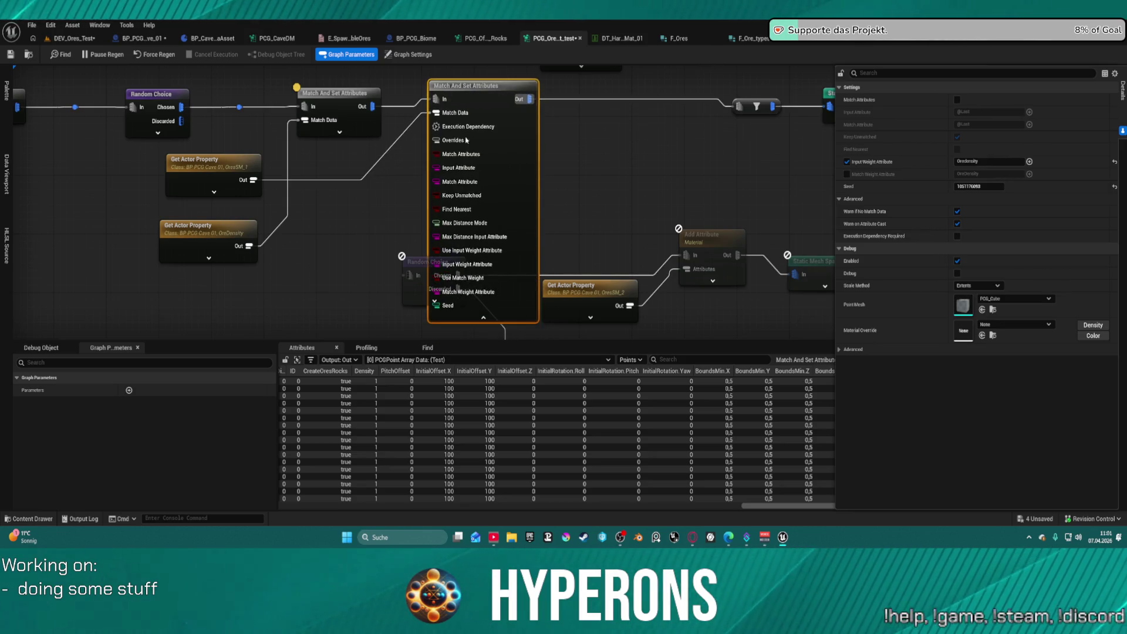
click(486, 317)
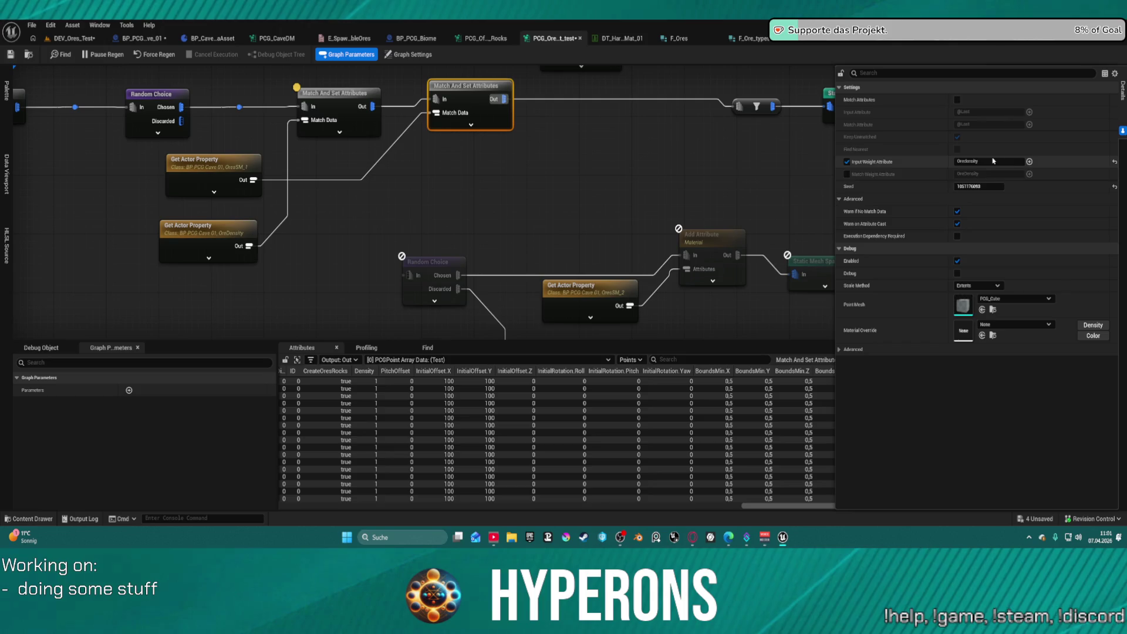
key(ctrl+z)
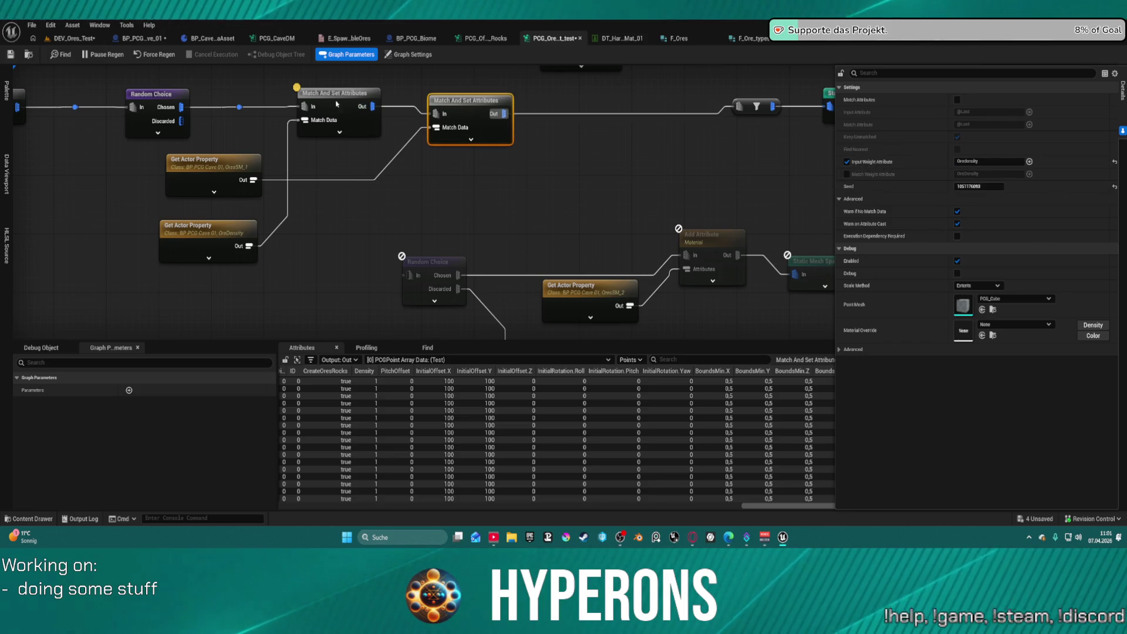
click(325, 96)
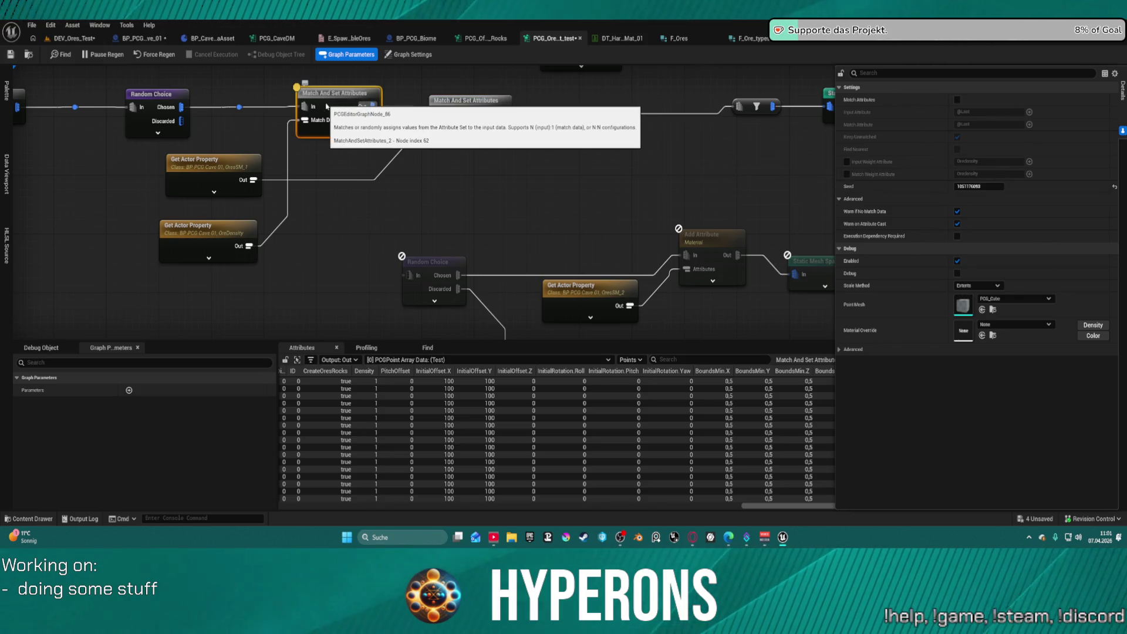
Place the DEV_Ores_Test level viewport and the PCG graph window side by side
click(74, 39)
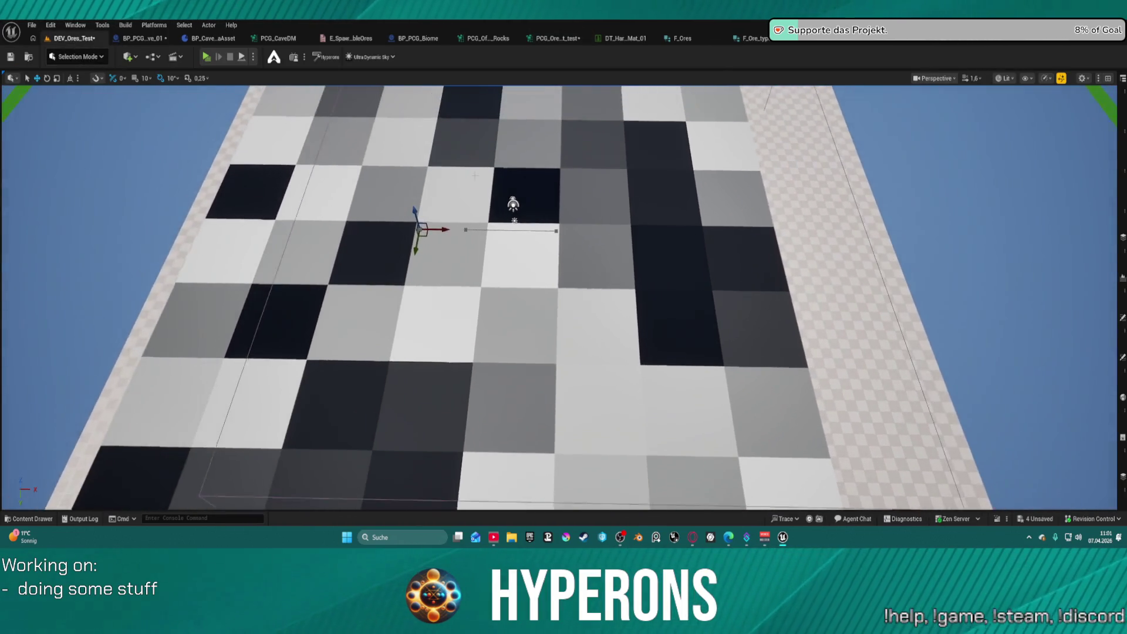
click(488, 45)
drag(558, 38, 610, 147)
key(super+Right)
click(235, 130)
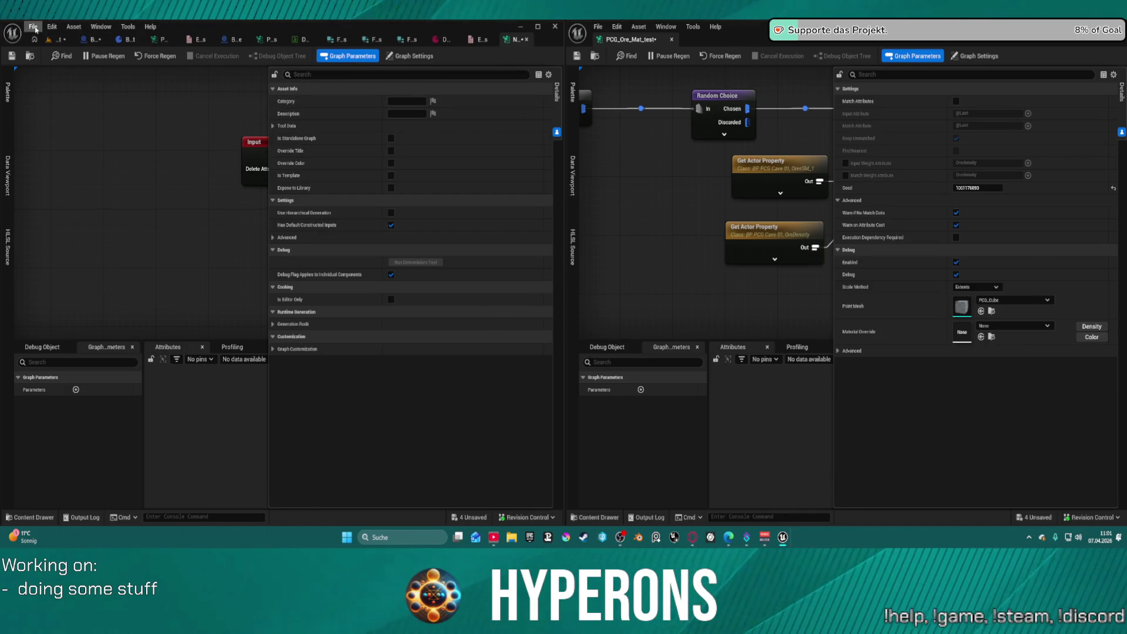
click(48, 40)
mouse_move(563, 153)
mouse_down()
mouse_move(238, 176)
mouse_move(290, 178)
mouse_up()
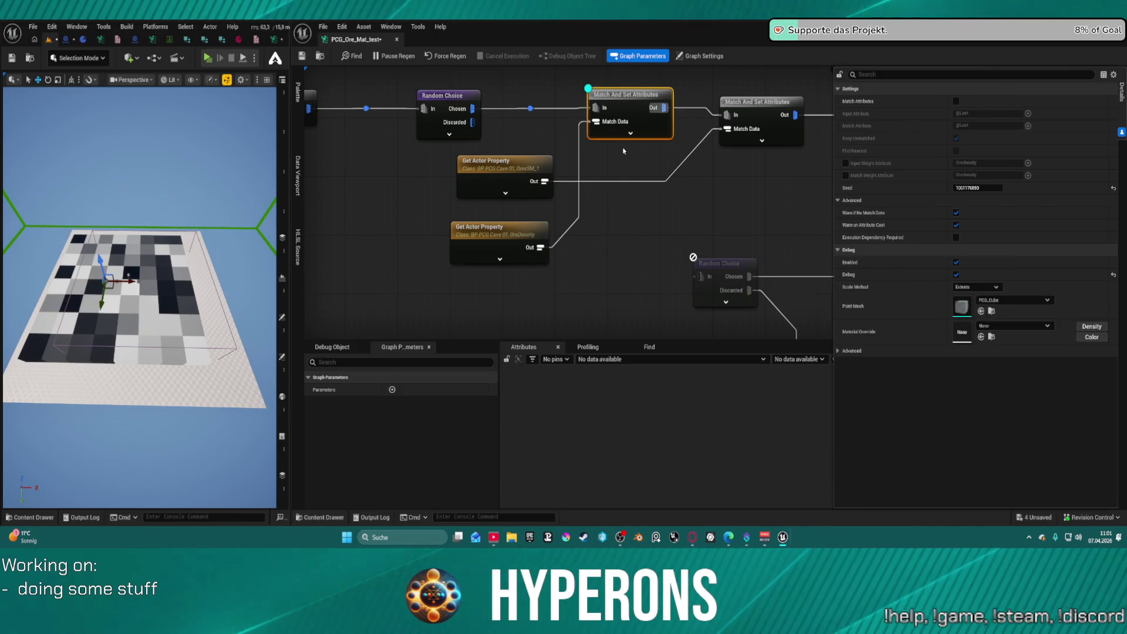
Switch off the match node's debug view, move in on the ore rocks, and open DA_RocksCave
key(d)
mouse_move(141, 247)
mouse_down()
mouse_move(157, 182)
mouse_move(150, 223)
mouse_up()
click(241, 42)
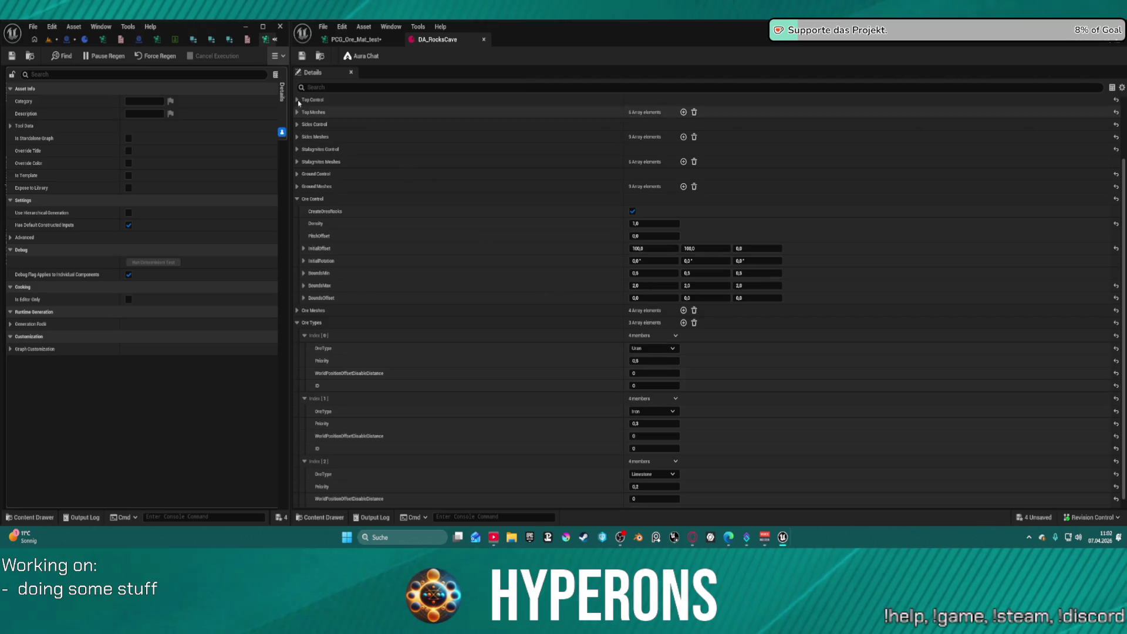
Raise Uran's Priority to 1,0, set Iron and Limestone to 0,0, and save DA_RocksCave
click(50, 40)
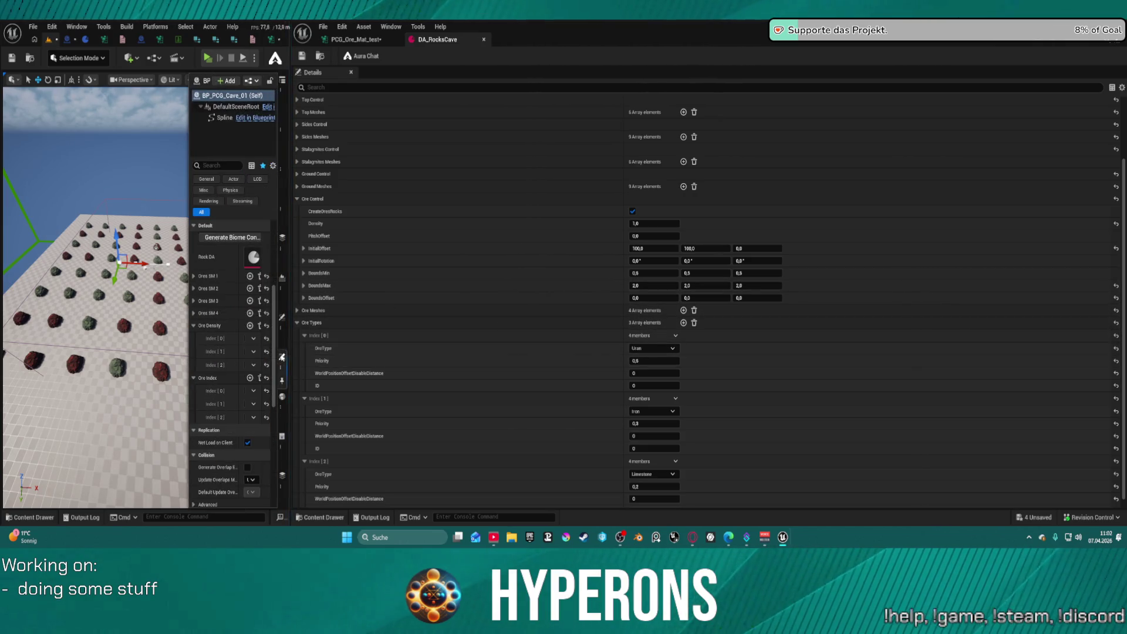
click(282, 381)
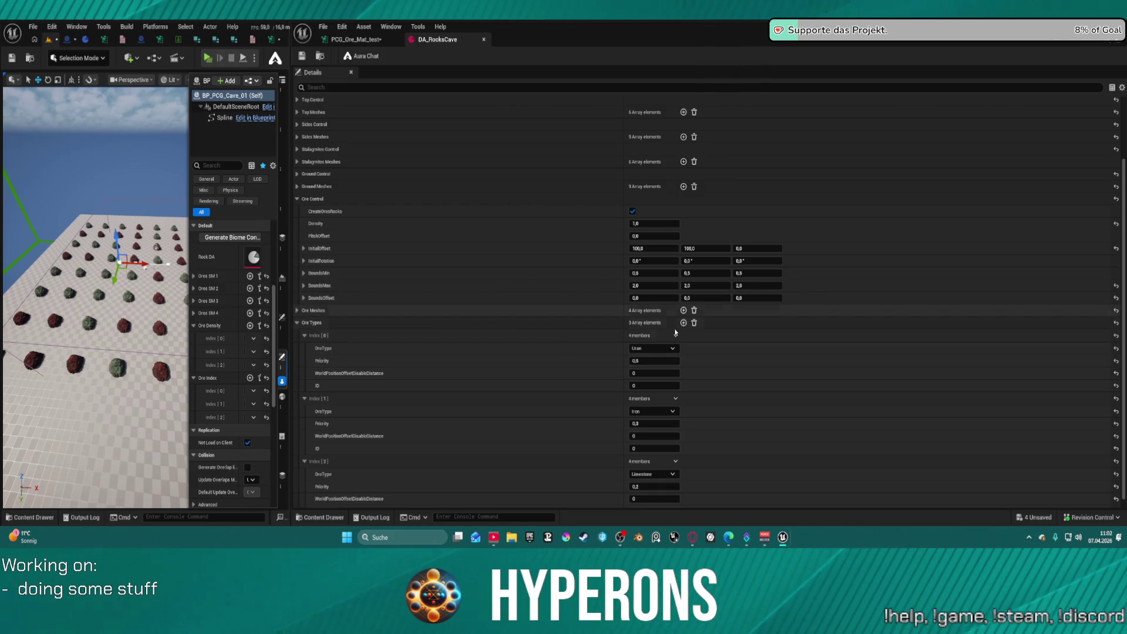
drag(642, 360, 663, 361)
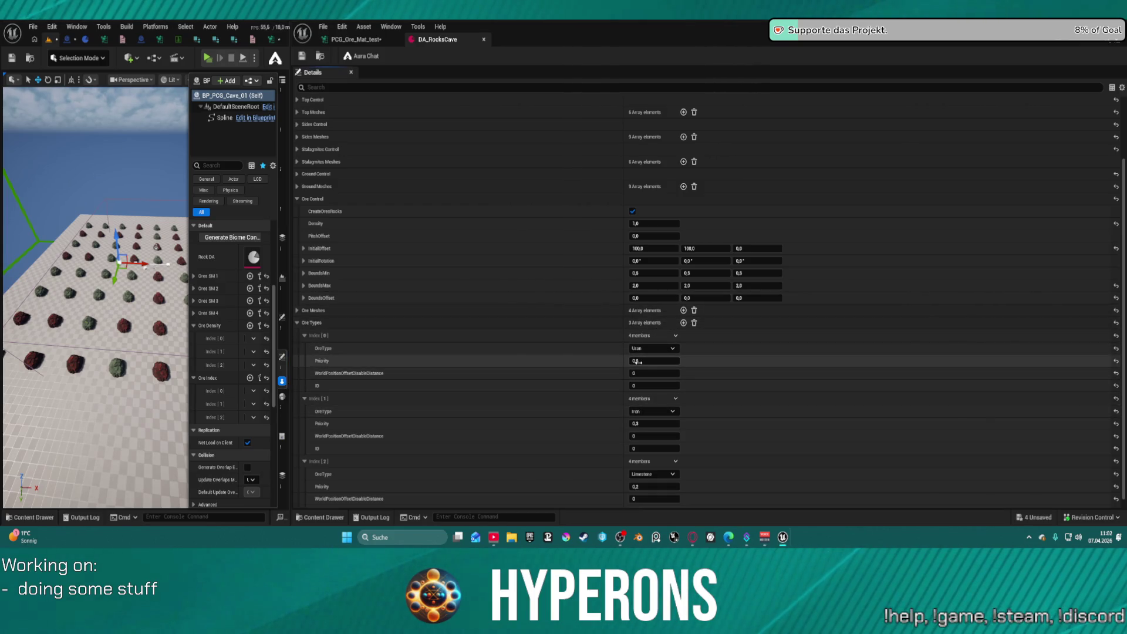
click(647, 423)
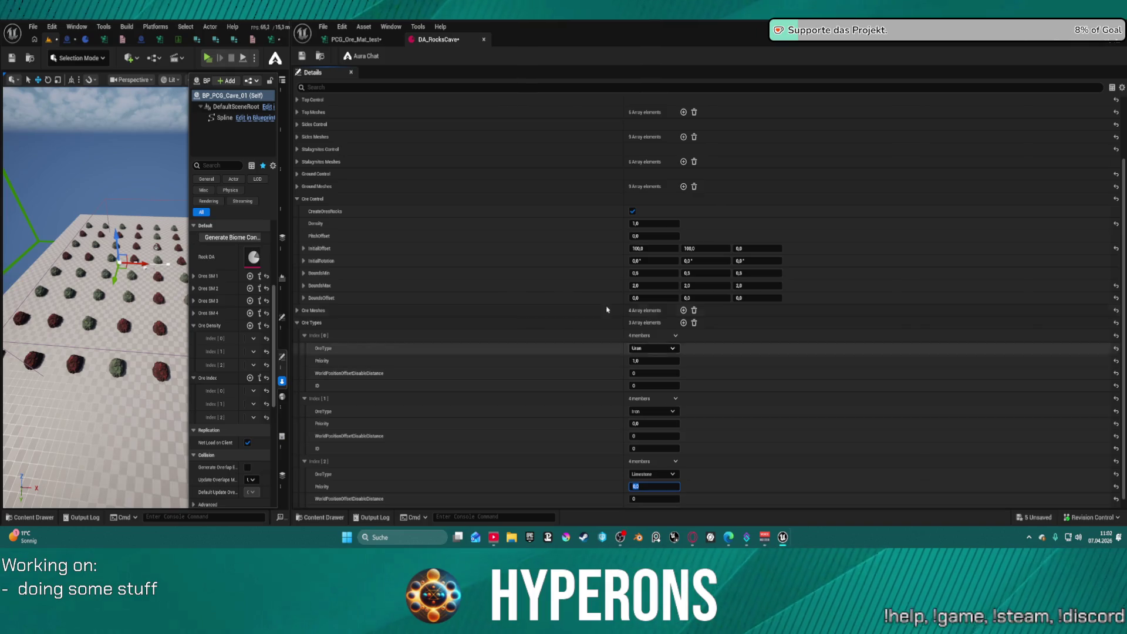
click(302, 57)
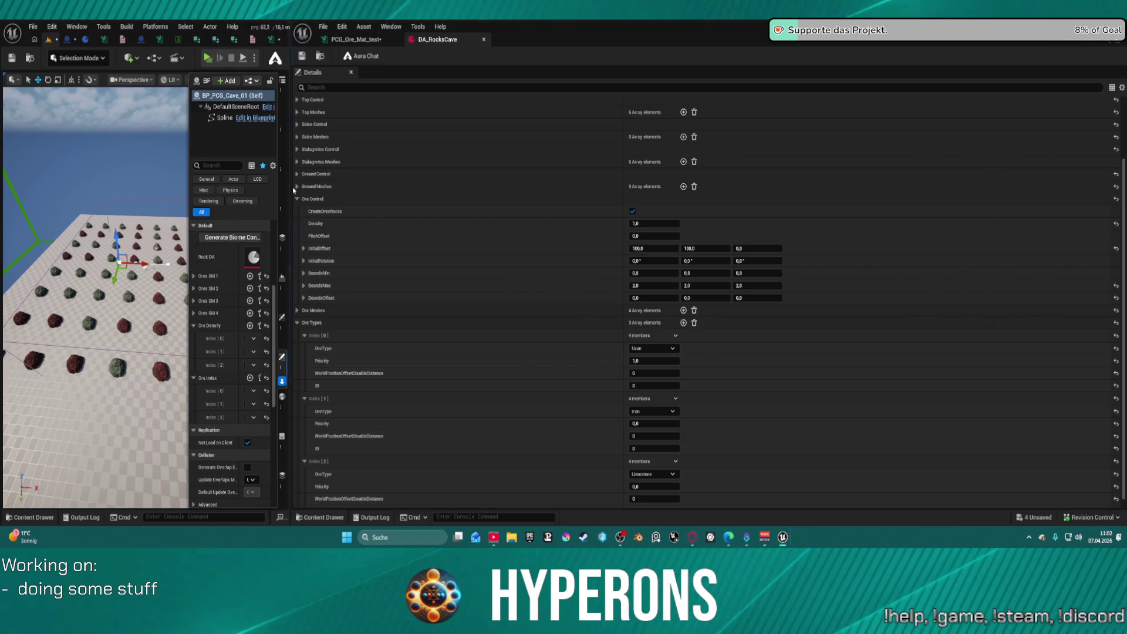
Widen the viewport, lower the camera over the rocks, and collapse the Ore Index array
drag(291, 188, 409, 187)
drag(153, 305, 153, 234)
click(312, 378)
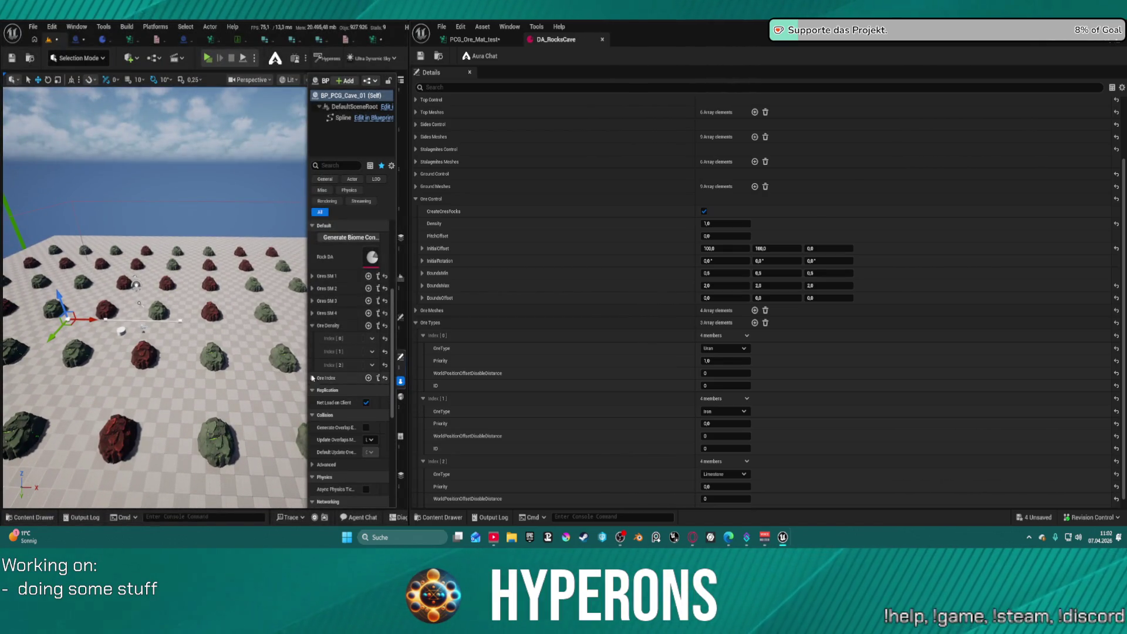
Widen the actor Details panel and force-regenerate the PCG_Ore_Mat_test graph
mouse_move(305, 347)
mouse_down()
mouse_move(259, 348)
mouse_move(280, 349)
mouse_up()
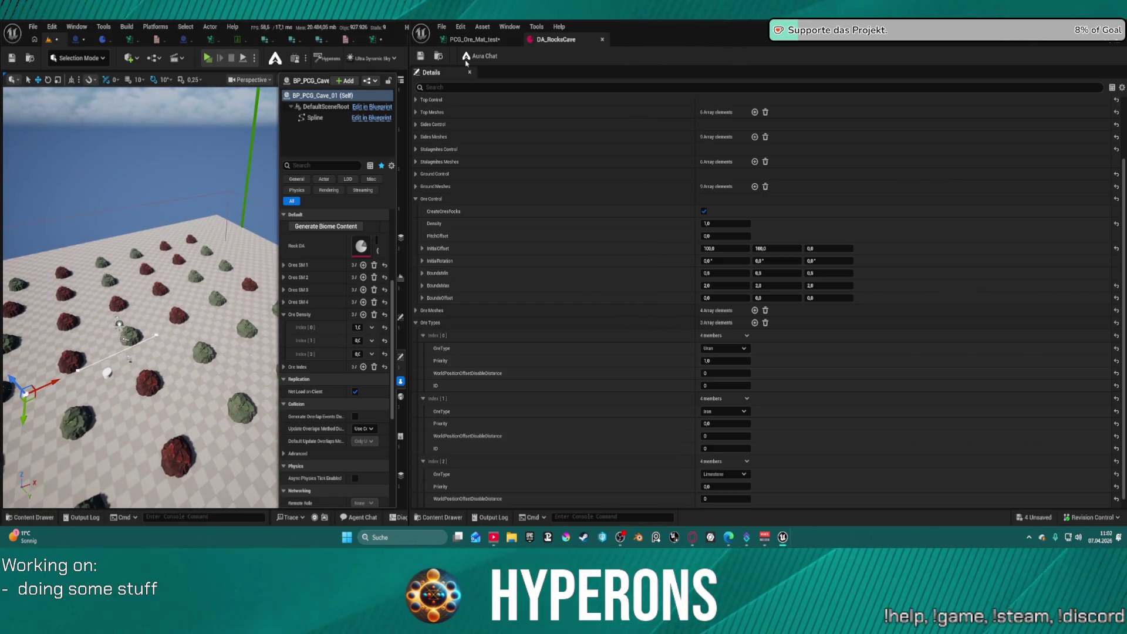
click(486, 40)
click(567, 57)
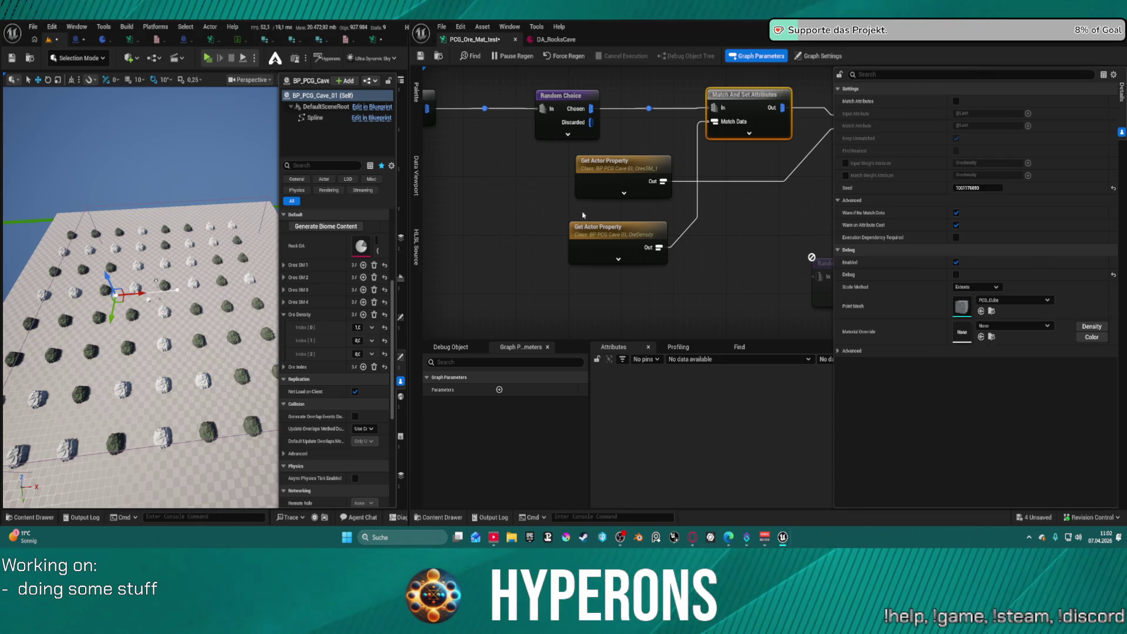
On the second match node, try Match Weight Attribute, then turn it back off to clear the error
mouse_move(706, 192)
mouse_down()
mouse_move(521, 224)
mouse_move(561, 233)
mouse_up()
mouse_move(488, 272)
mouse_down()
mouse_move(517, 82)
mouse_move(527, 169)
mouse_up()
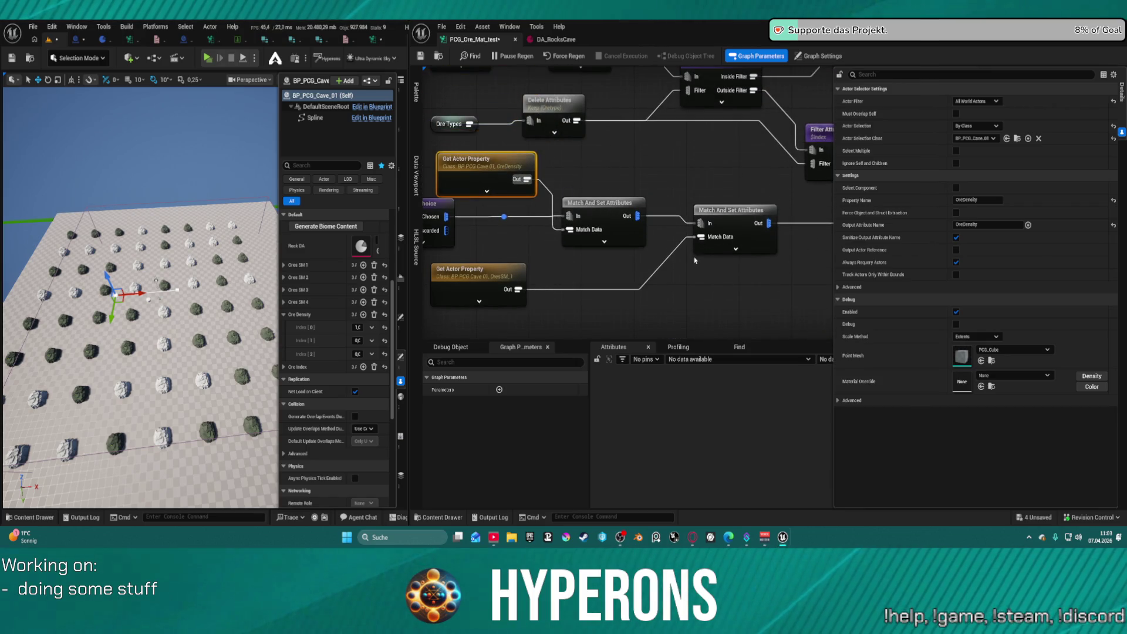
drag(695, 260, 599, 270)
click(634, 235)
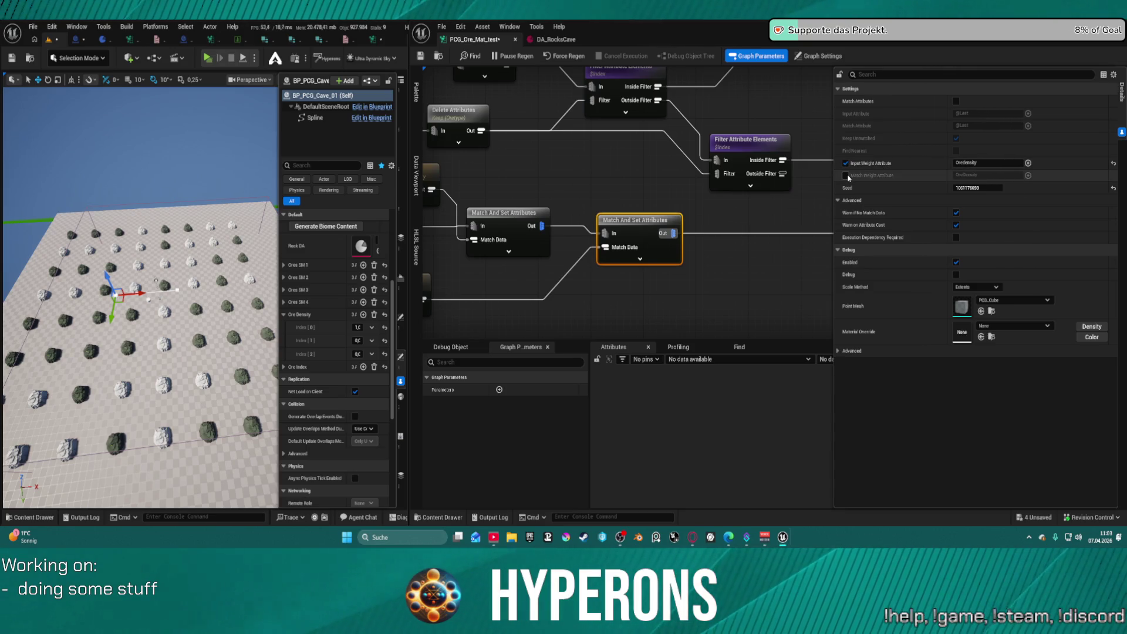
click(846, 175)
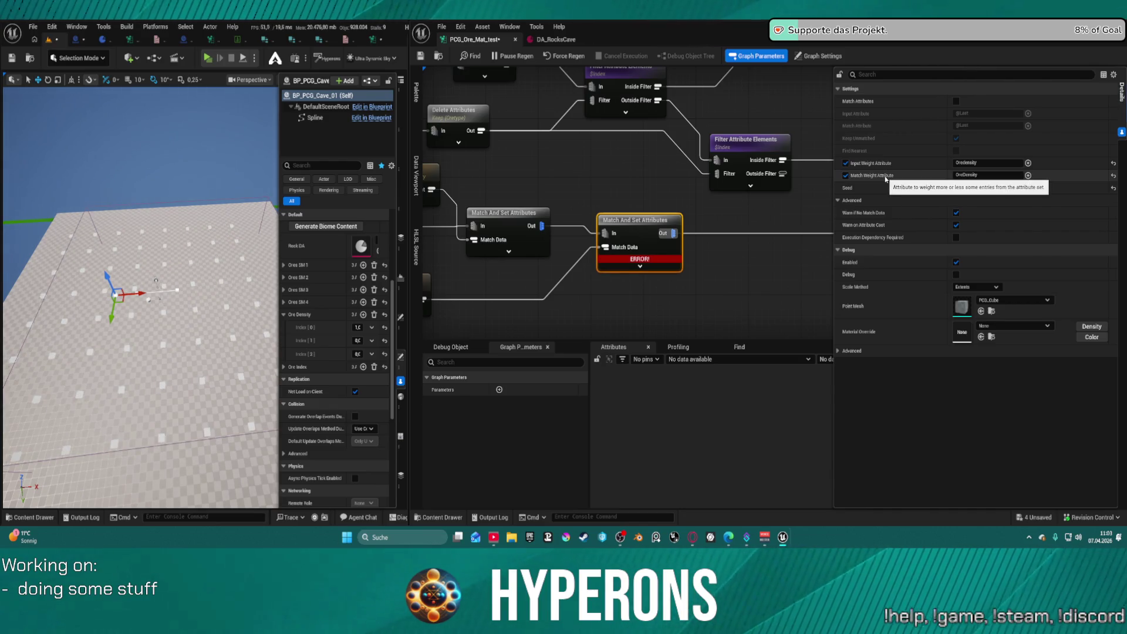
click(845, 176)
Tidy the upstream nodes, recheck the second node's weighting, and return to DA_RocksCave's ore types
mouse_move(531, 198)
mouse_down()
mouse_move(690, 266)
mouse_move(629, 244)
mouse_up()
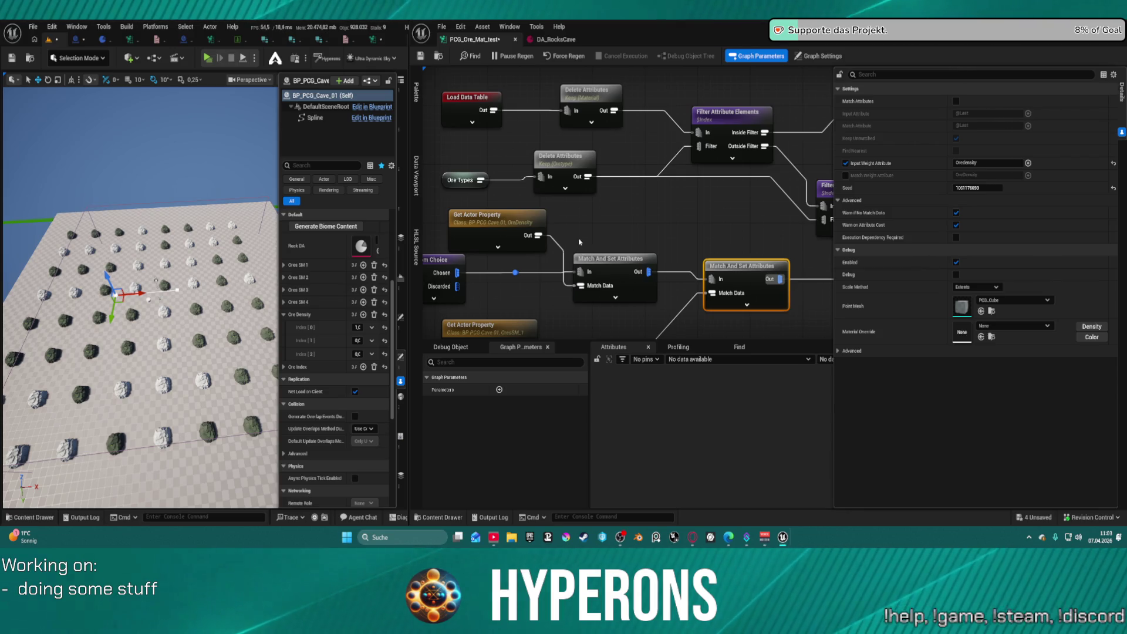
drag(448, 163, 472, 193)
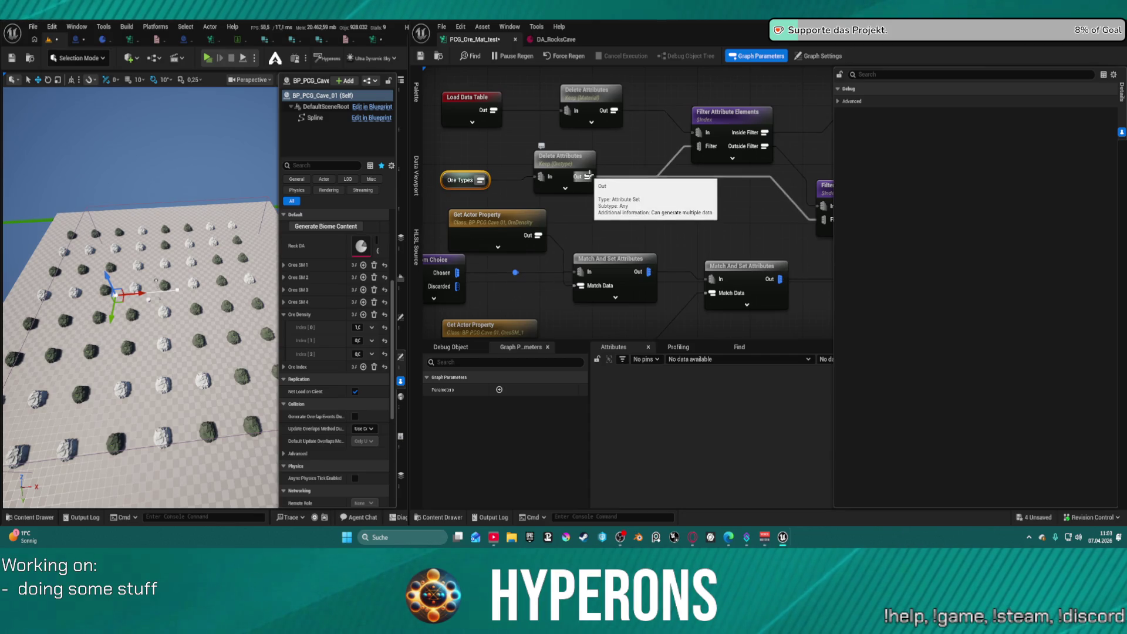
click(496, 221)
mouse_move(625, 266)
mouse_down()
mouse_move(650, 266)
mouse_move(629, 266)
mouse_up()
mouse_move(620, 219)
mouse_down()
mouse_move(581, 184)
mouse_move(609, 157)
mouse_up()
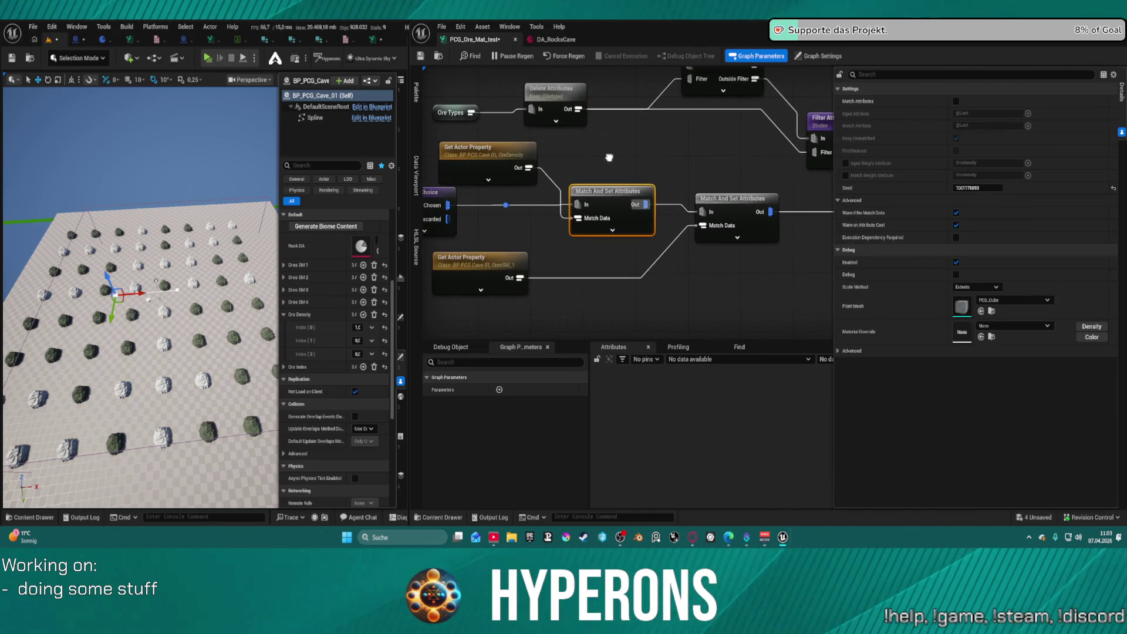
click(737, 212)
click(845, 163)
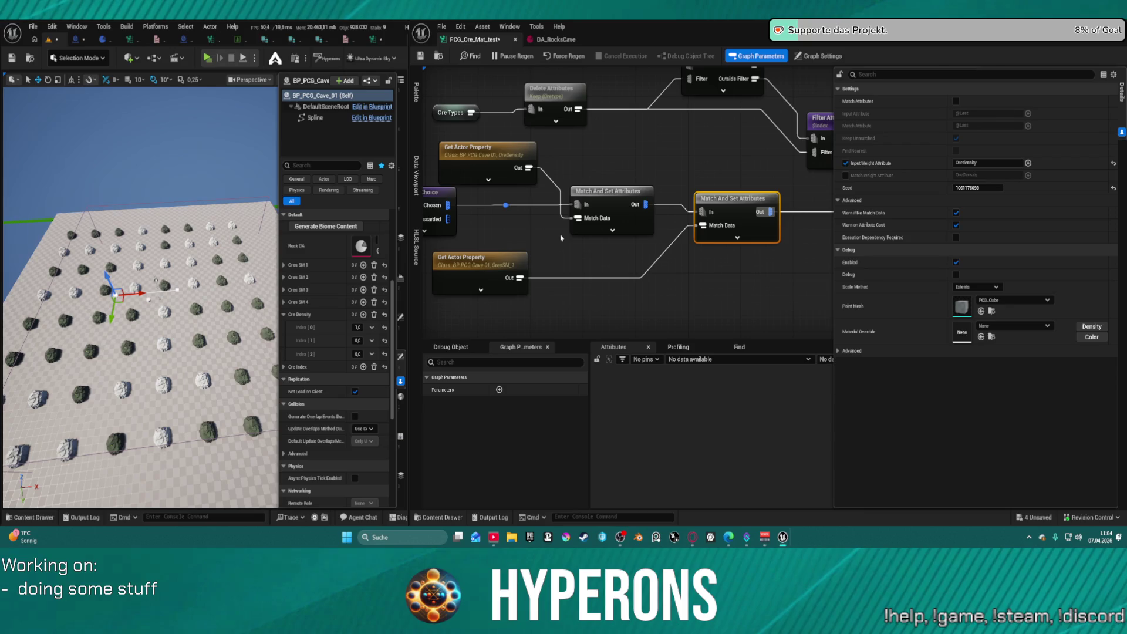
click(554, 39)
scroll(733, 476, down, 1)
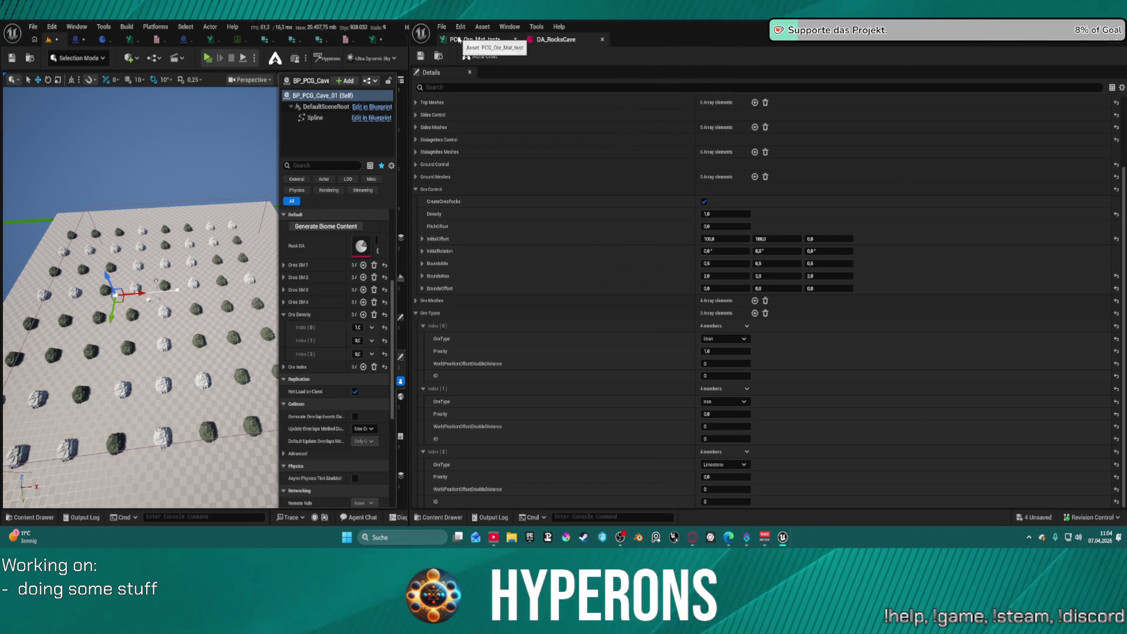
Set Uran's Priority to 0,5, save DA_RocksCave, and regenerate the biome content
click(745, 352)
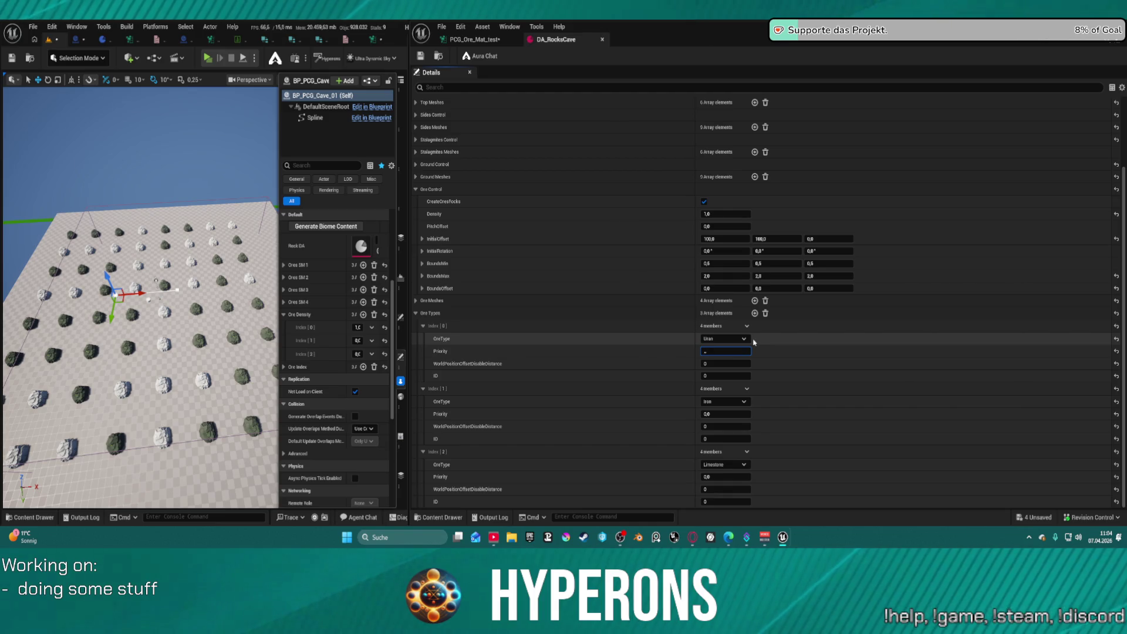
text(5)
key(Return)
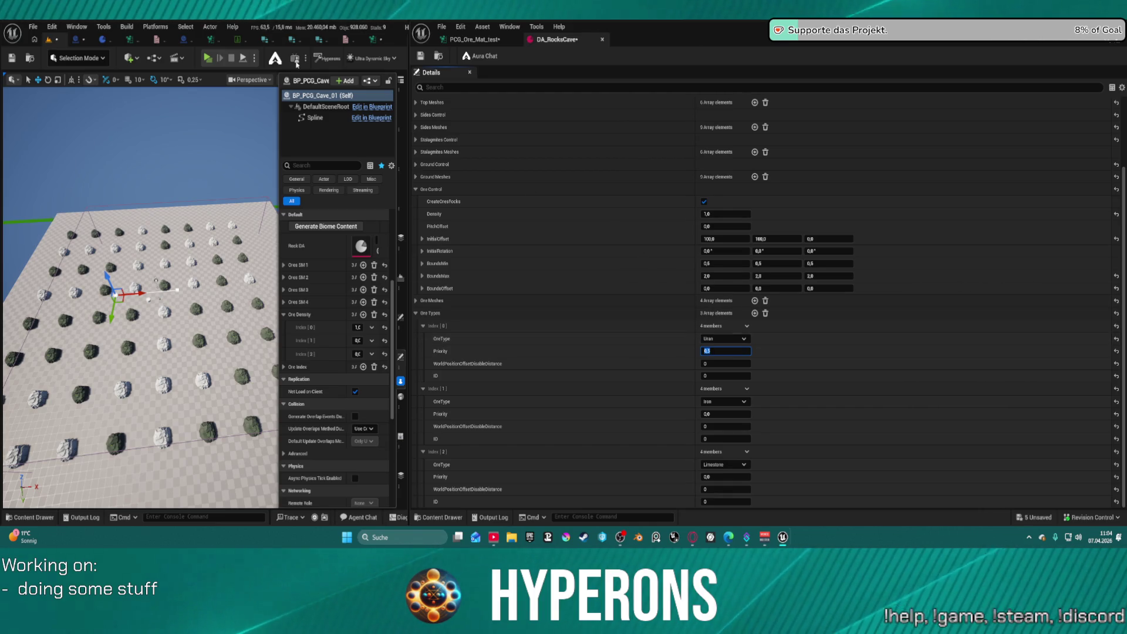
click(419, 58)
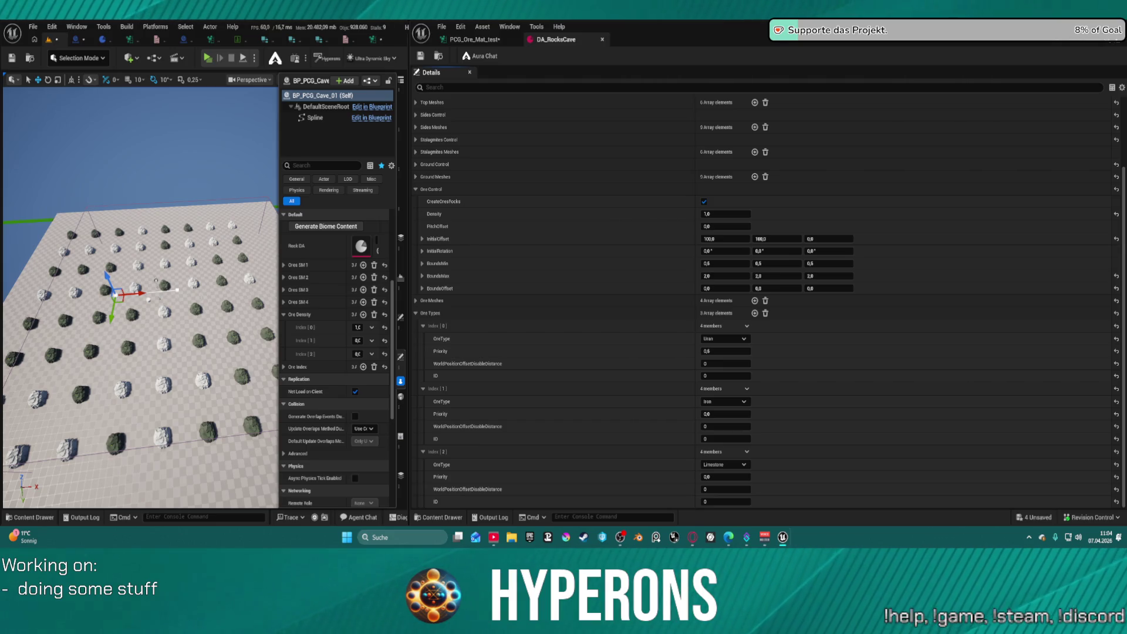
click(306, 227)
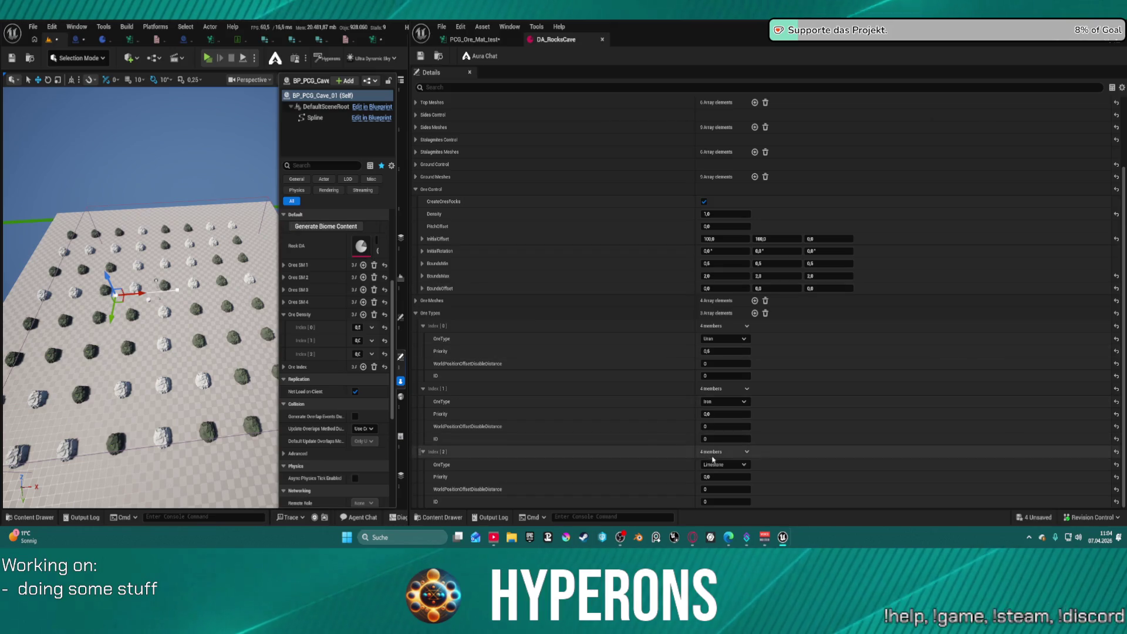
Edit Iron's Priority and regenerate the rocks, viewing the rock grid from above
click(724, 403)
click(726, 414)
text(,3)
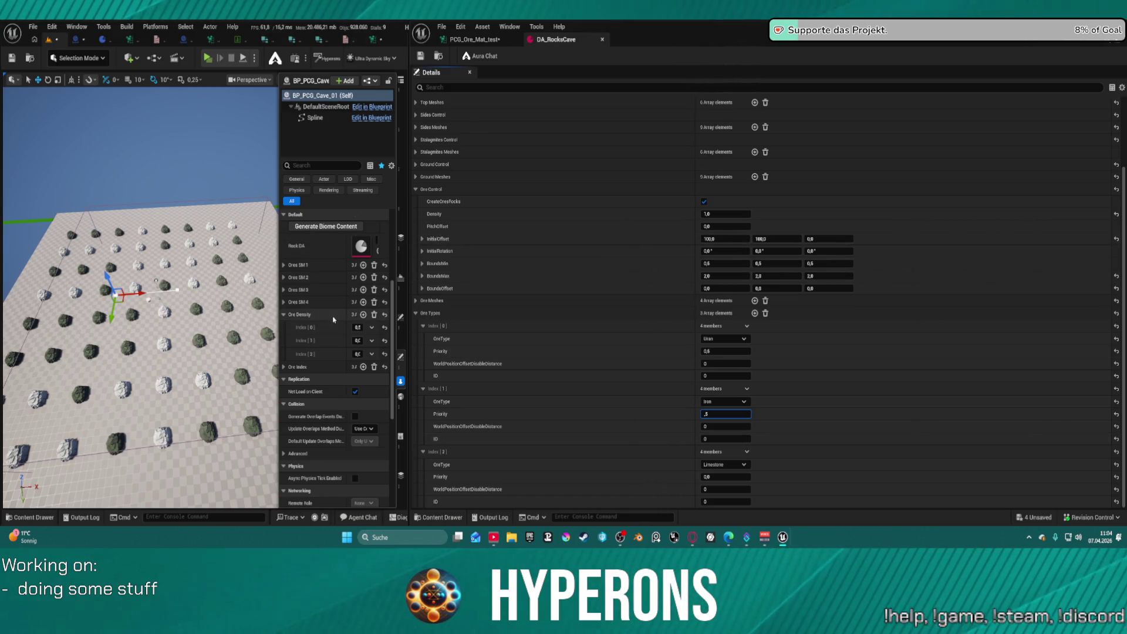
click(308, 227)
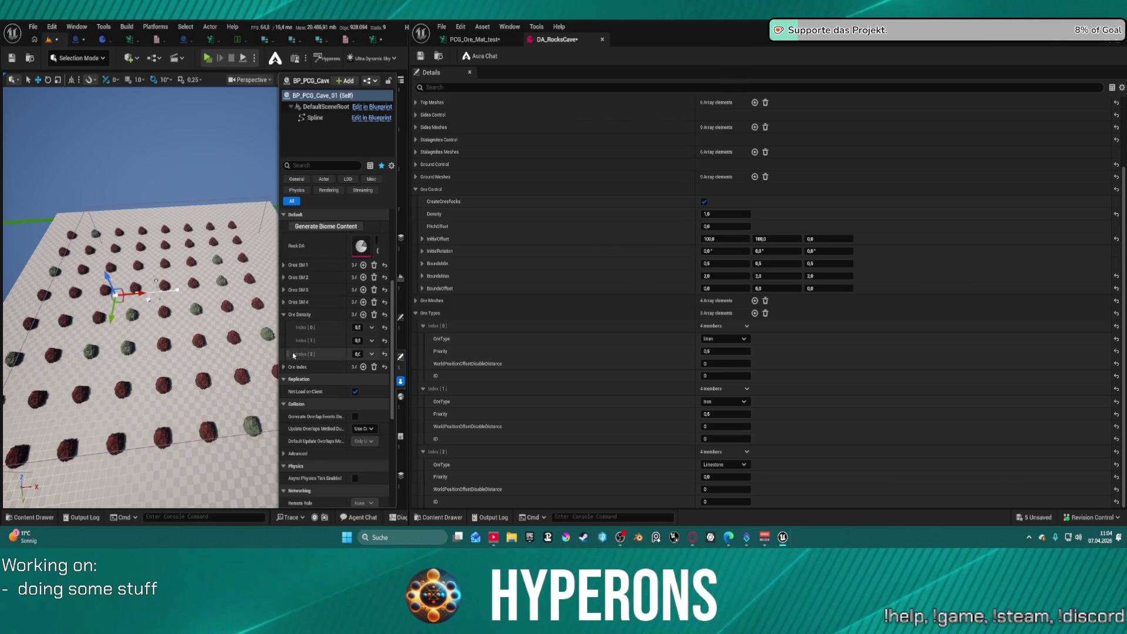
mouse_move(141, 293)
mouse_down()
mouse_move(153, 264)
mouse_move(146, 273)
mouse_move(138, 211)
mouse_move(147, 239)
mouse_up()
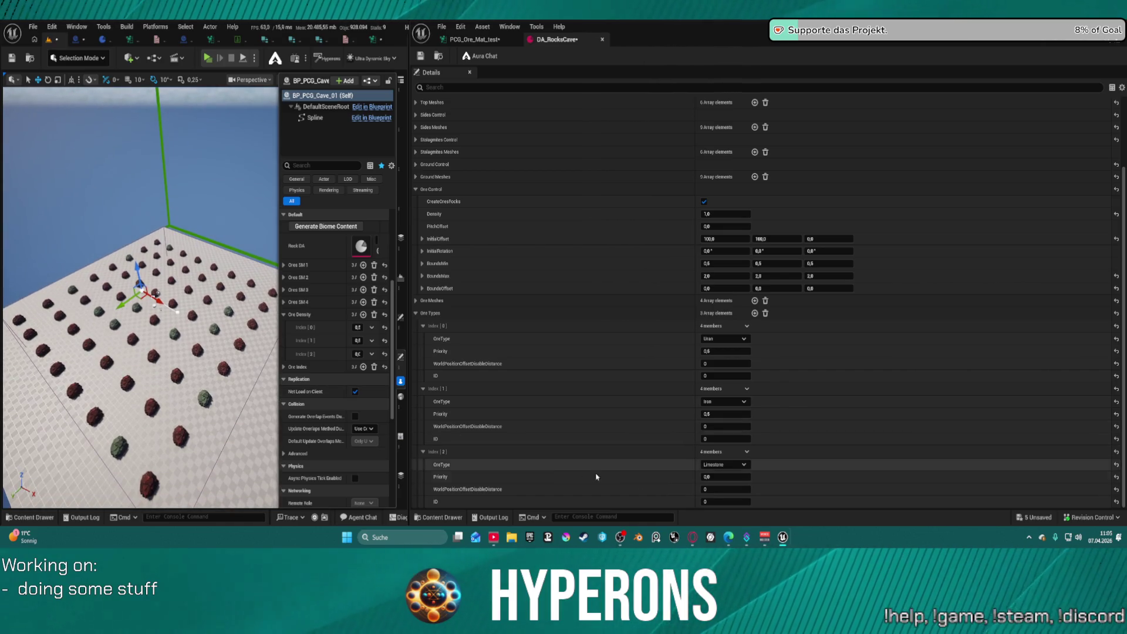
Paste 0,3 into the Limestone and Iron Priority fields and regenerate the ore rocks
click(706, 478)
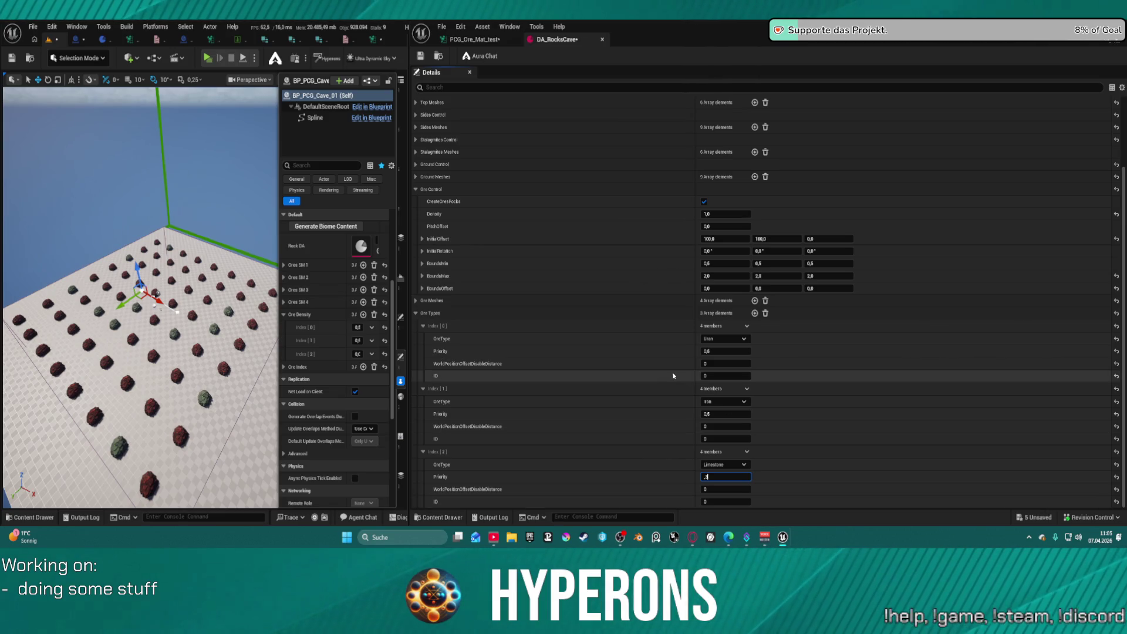
key(Return)
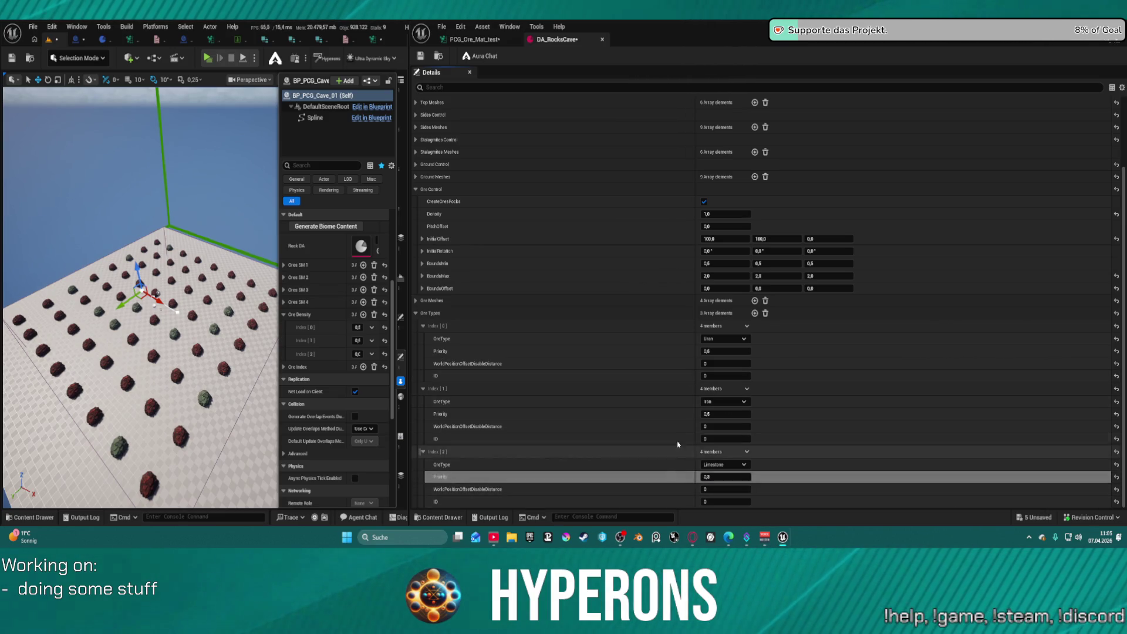
text(0,3)
key(ctrl+v)
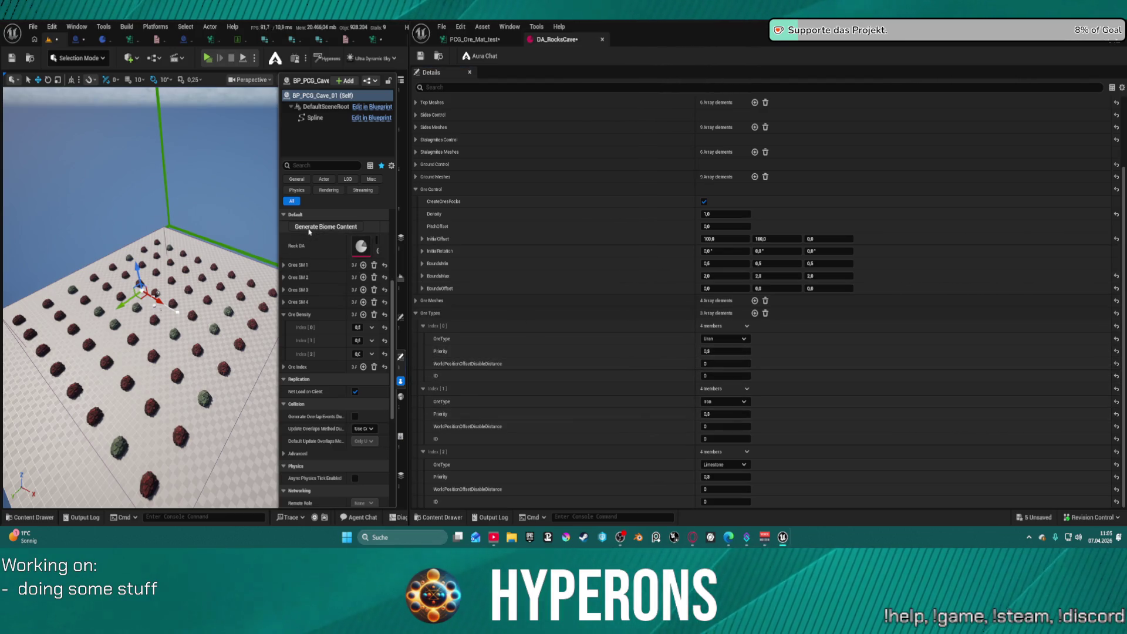
click(309, 232)
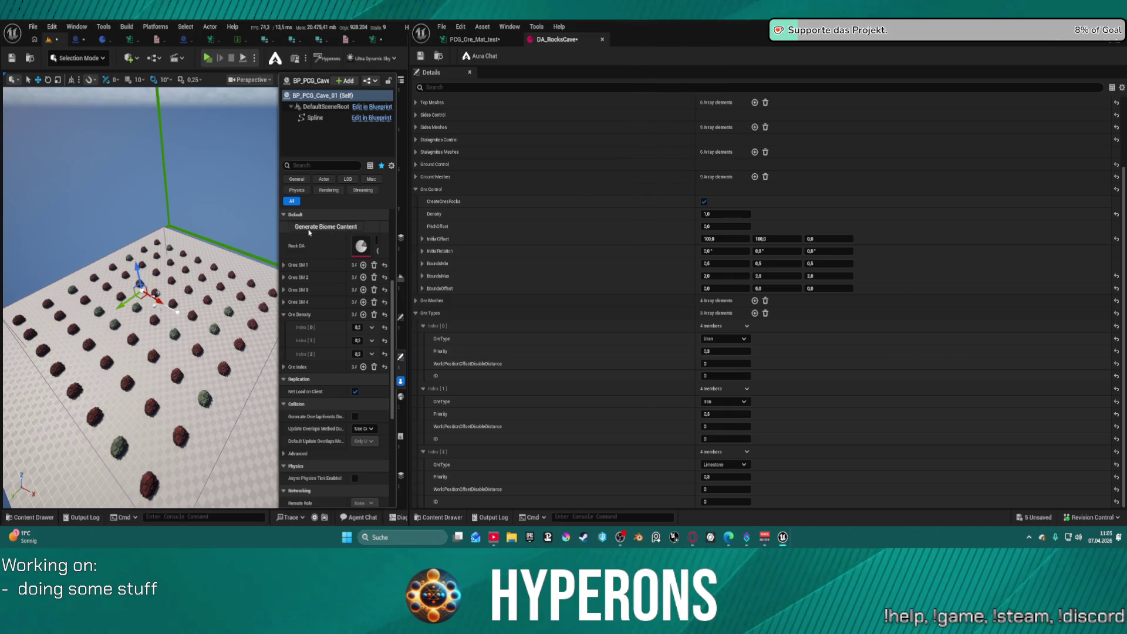
Change the third ore type, trying Sulfur and Sandstone before settling on Cobalt
click(309, 233)
click(310, 233)
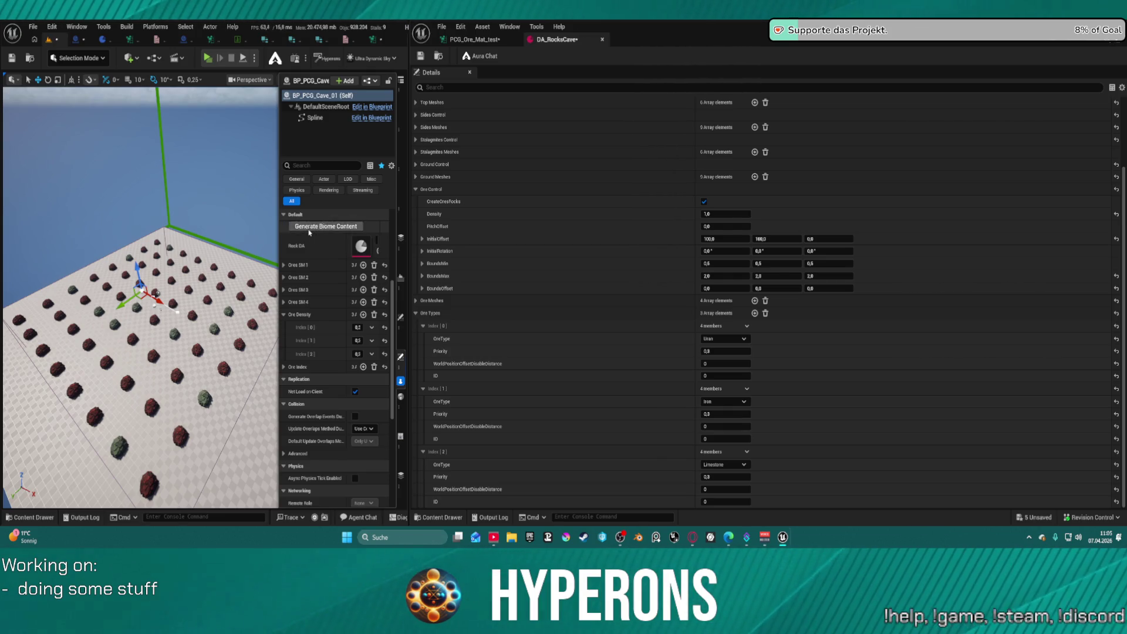
click(724, 464)
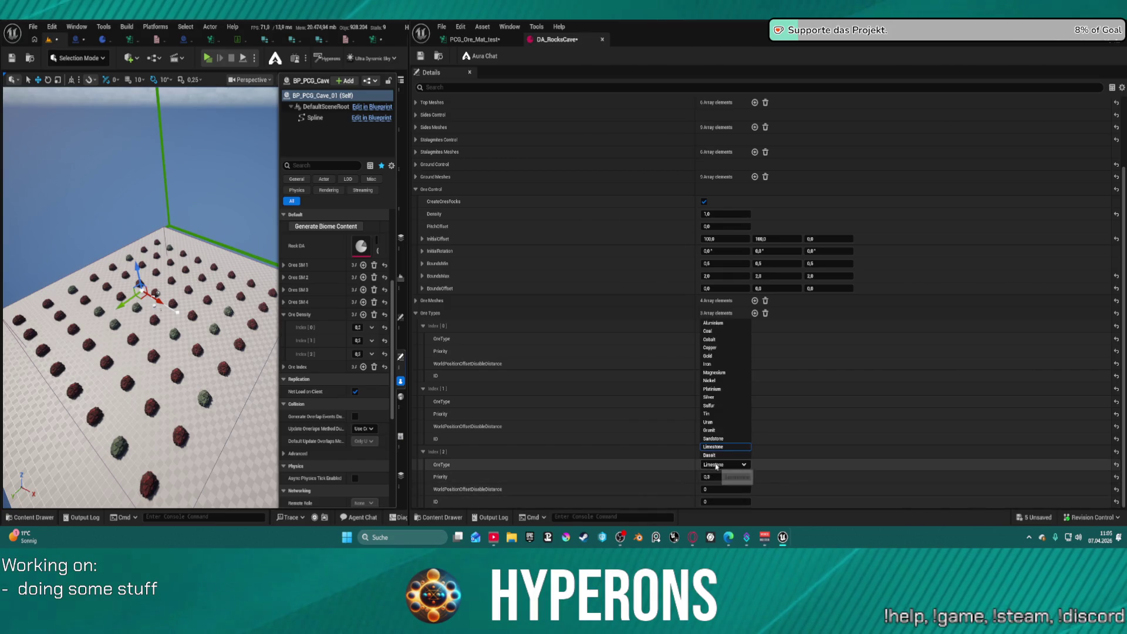
click(717, 408)
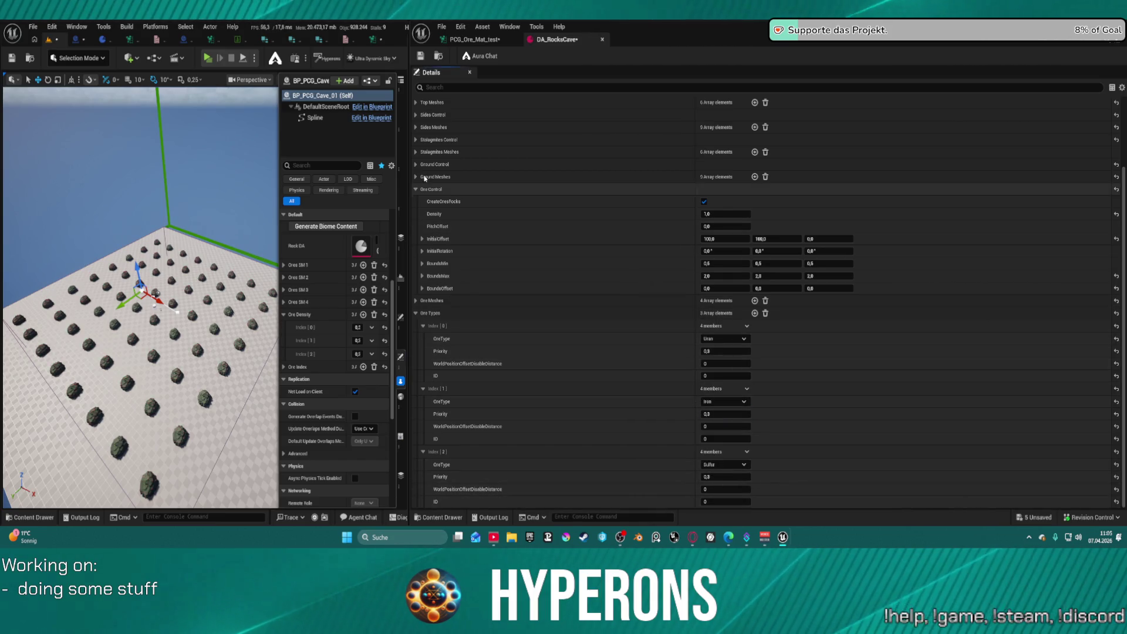
click(728, 465)
click(725, 438)
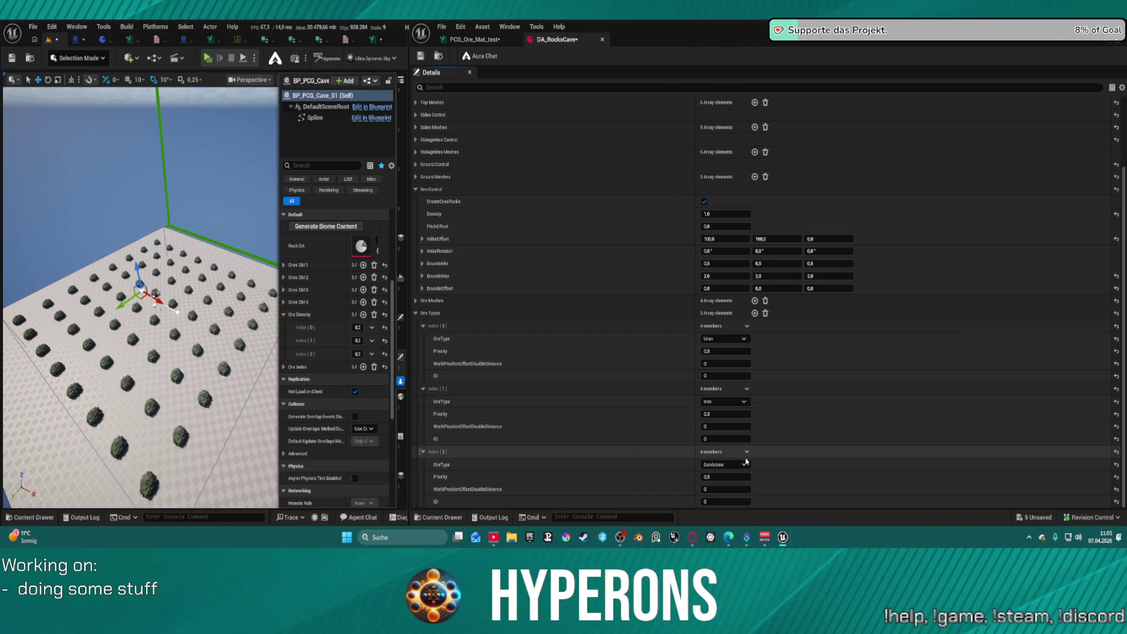
click(745, 463)
click(721, 343)
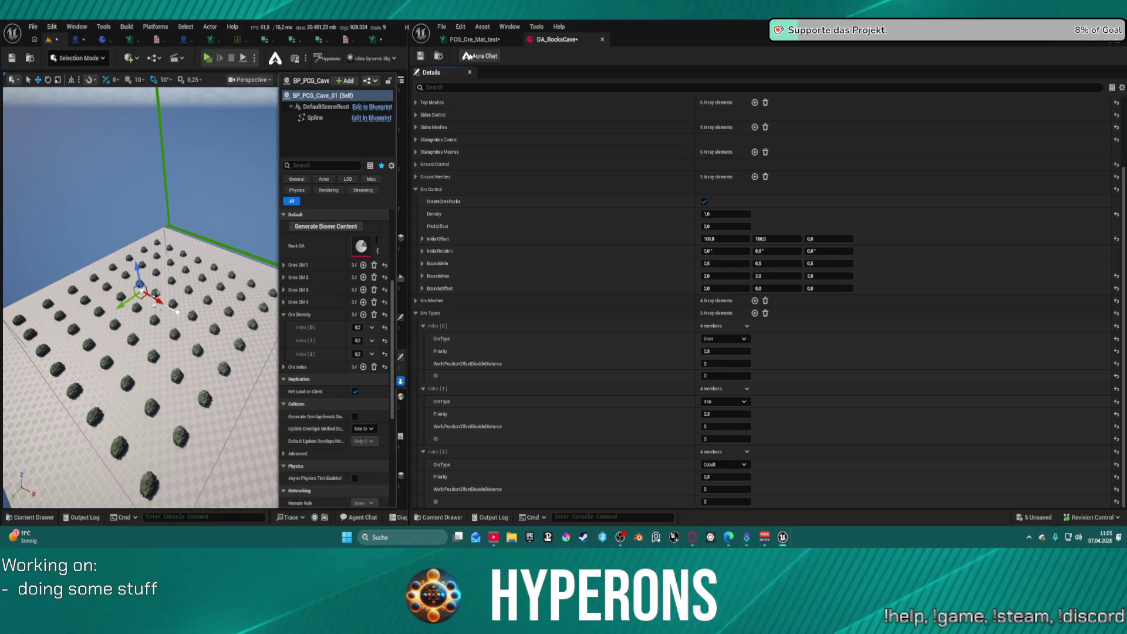
Regenerate the rocks and set Cobalt's Priority to 0,0
click(311, 231)
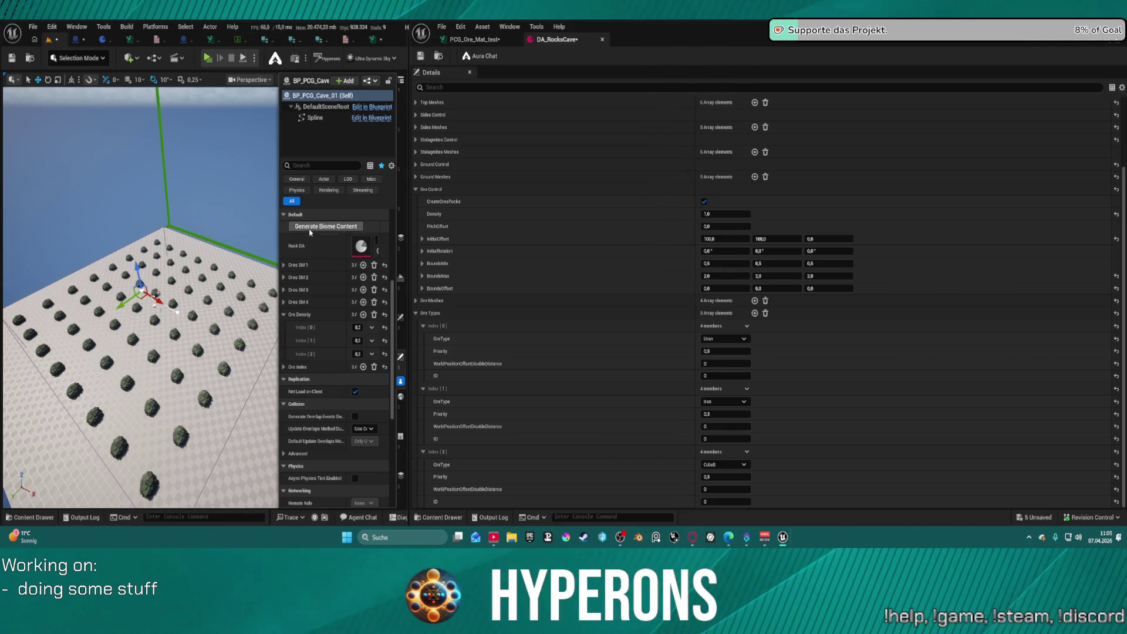
mouse_move(176, 265)
mouse_down()
mouse_move(211, 258)
mouse_move(212, 208)
mouse_move(203, 219)
mouse_up()
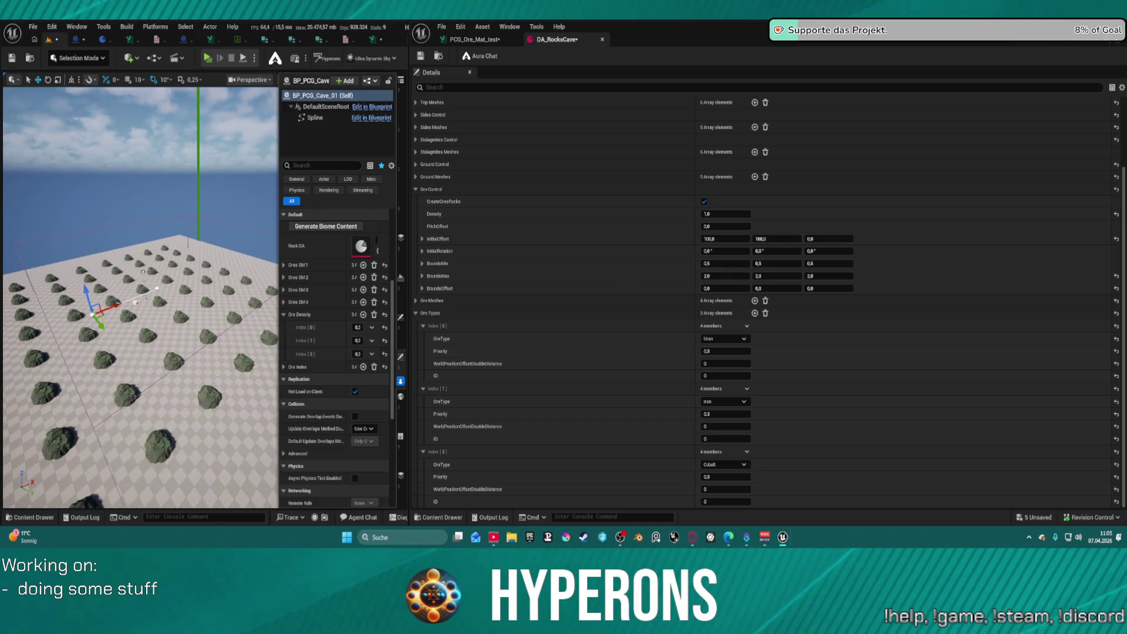
click(716, 475)
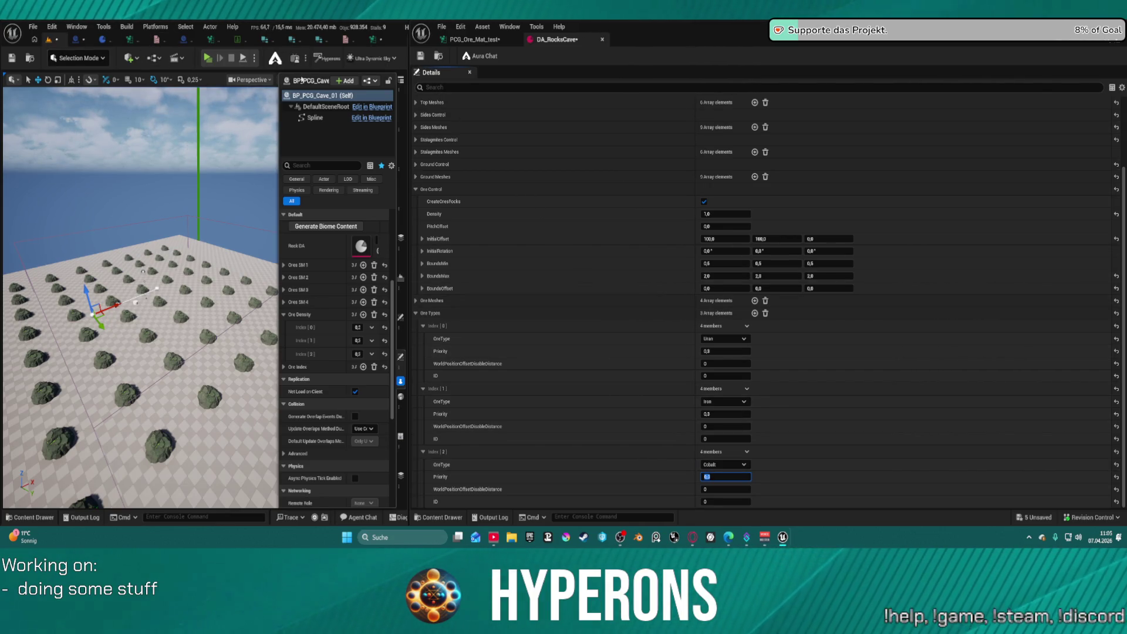
click(326, 227)
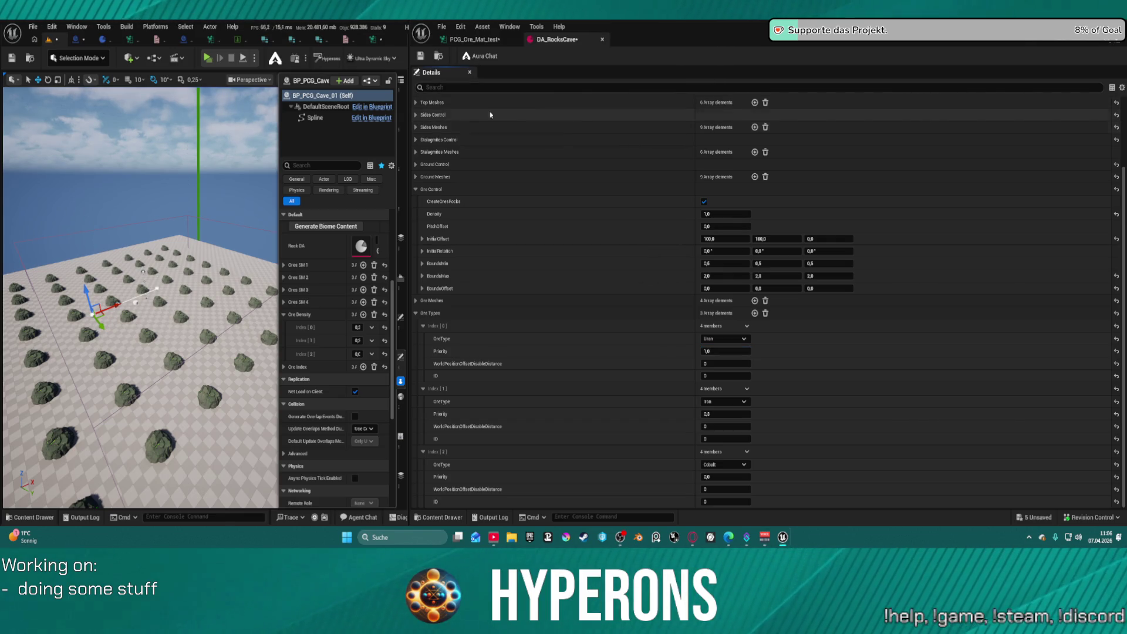
Set Uran's Priority to 0 and Iron's to 1,0, then regenerate the rocks
click(323, 228)
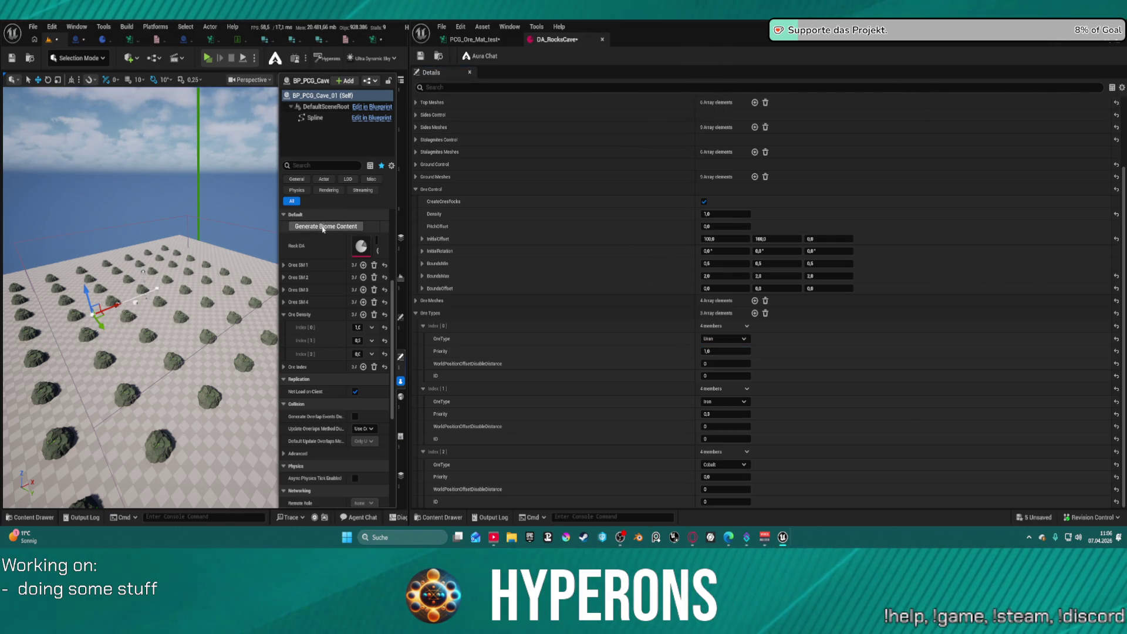
click(706, 351)
text(0)
click(725, 414)
text(1)
key(Return)
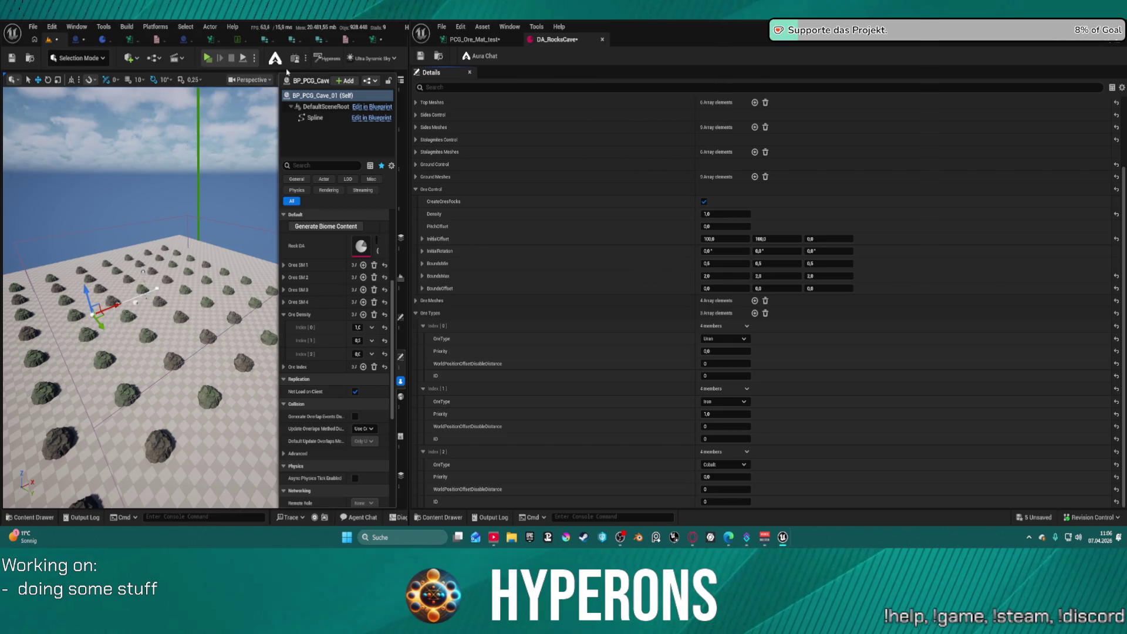
click(317, 228)
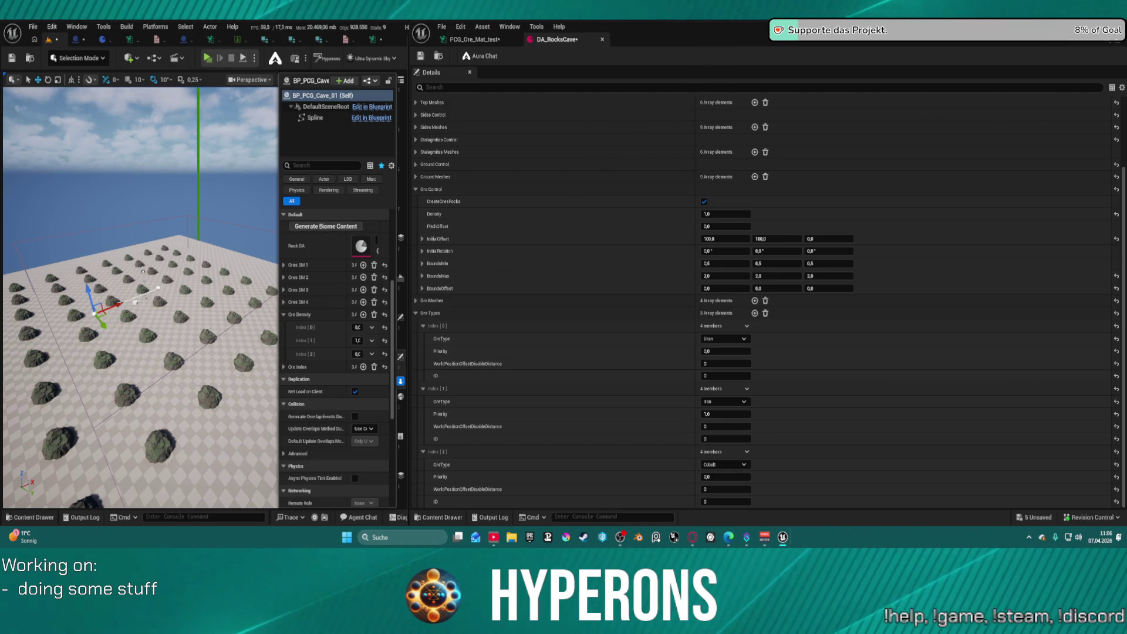
drag(140, 264, 141, 329)
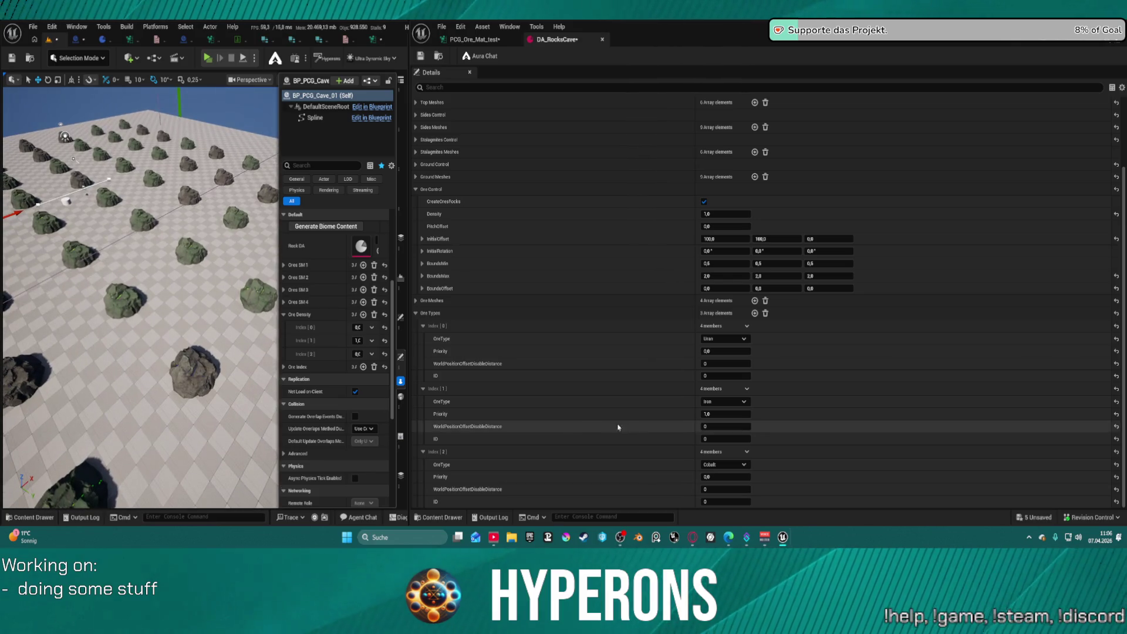
Change the third ore type back to Limestone and save DA_RocksCave
click(728, 463)
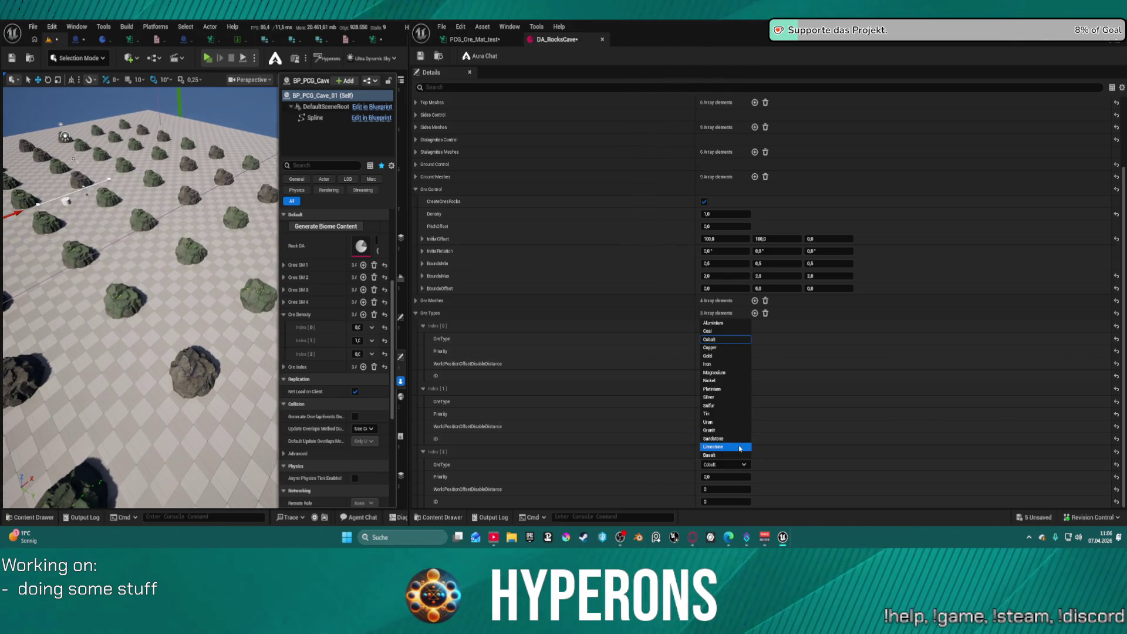
click(739, 447)
click(420, 57)
drag(78, 182, 129, 161)
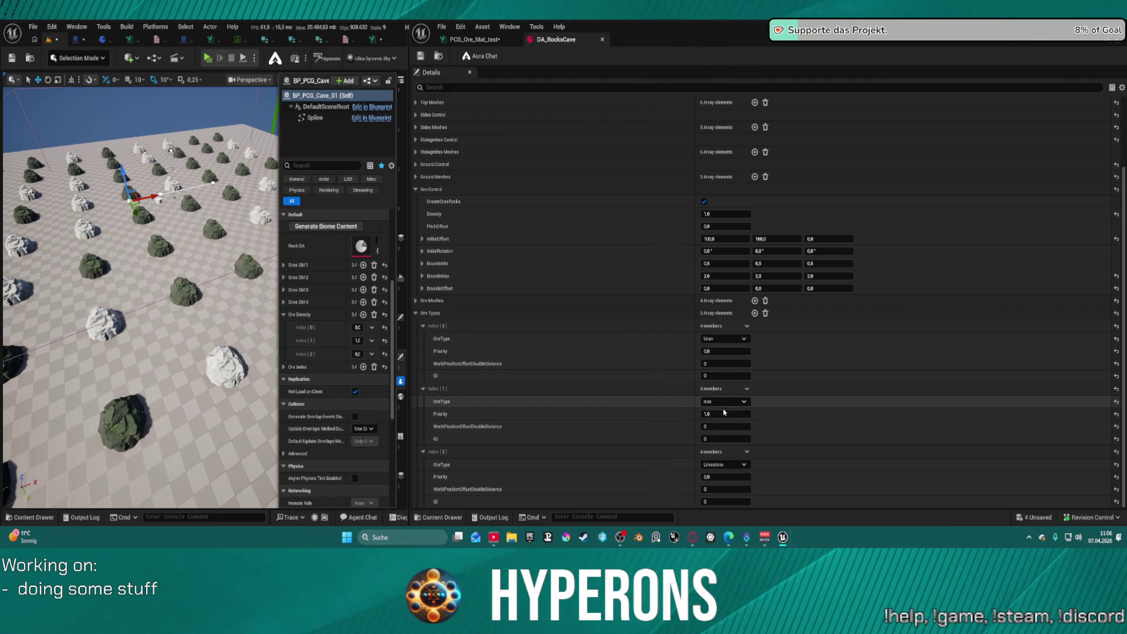
Set Iron's Priority to 0,8 and Limestone's to 0,1, regenerating the rock field
drag(723, 411, 728, 411)
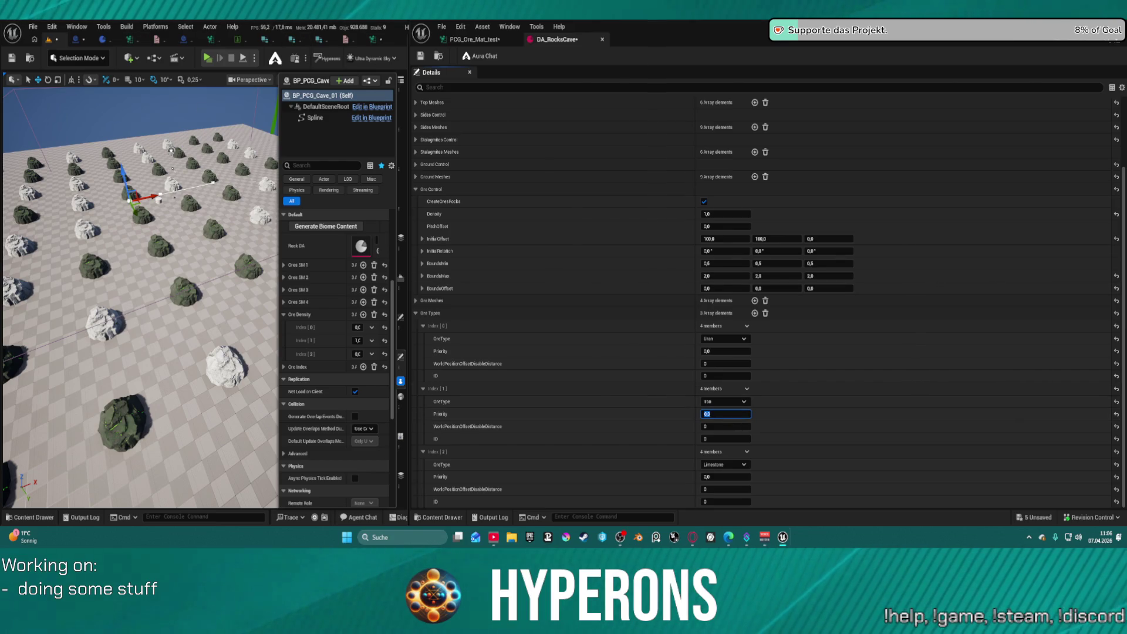
click(150, 200)
drag(150, 199, 157, 200)
text(0,1)
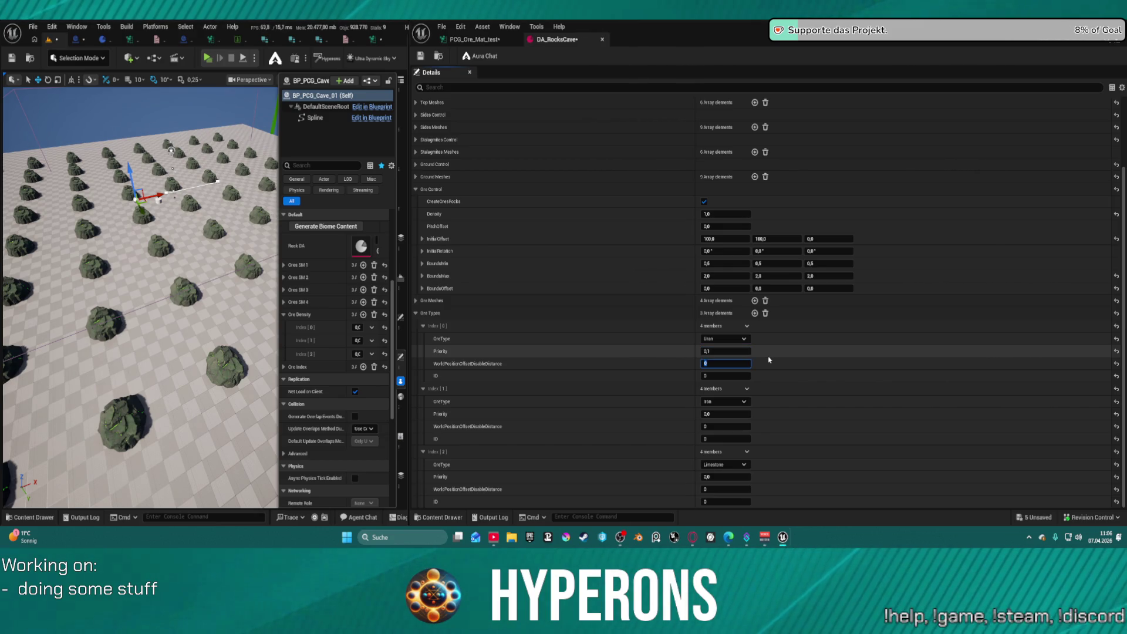
key(Tab)
key(Tab)
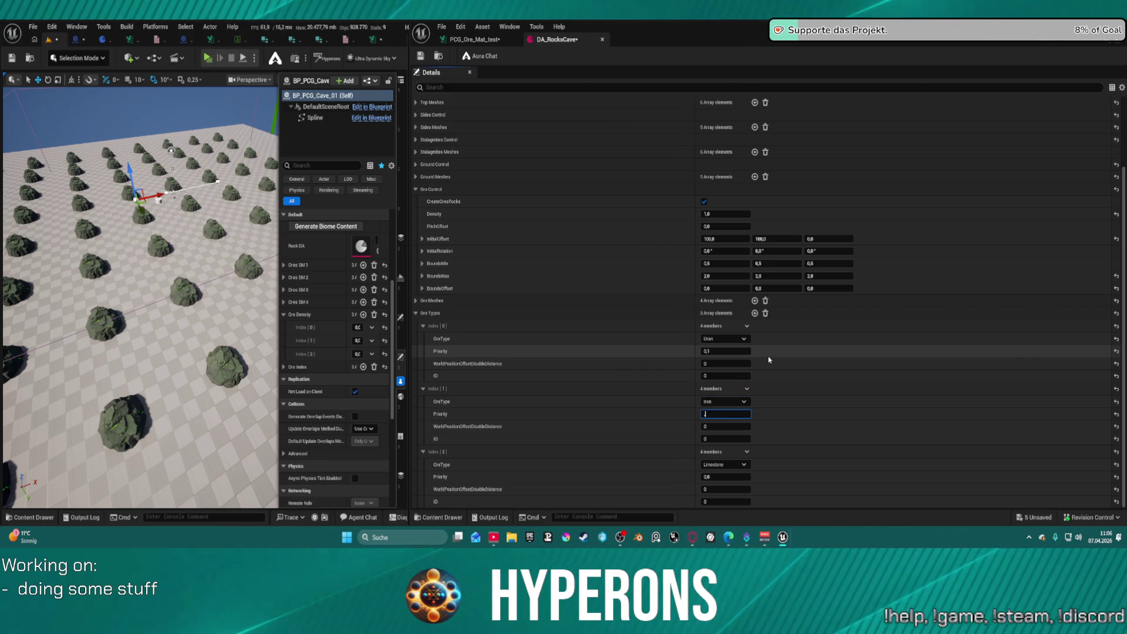
key(Tab)
text(1)
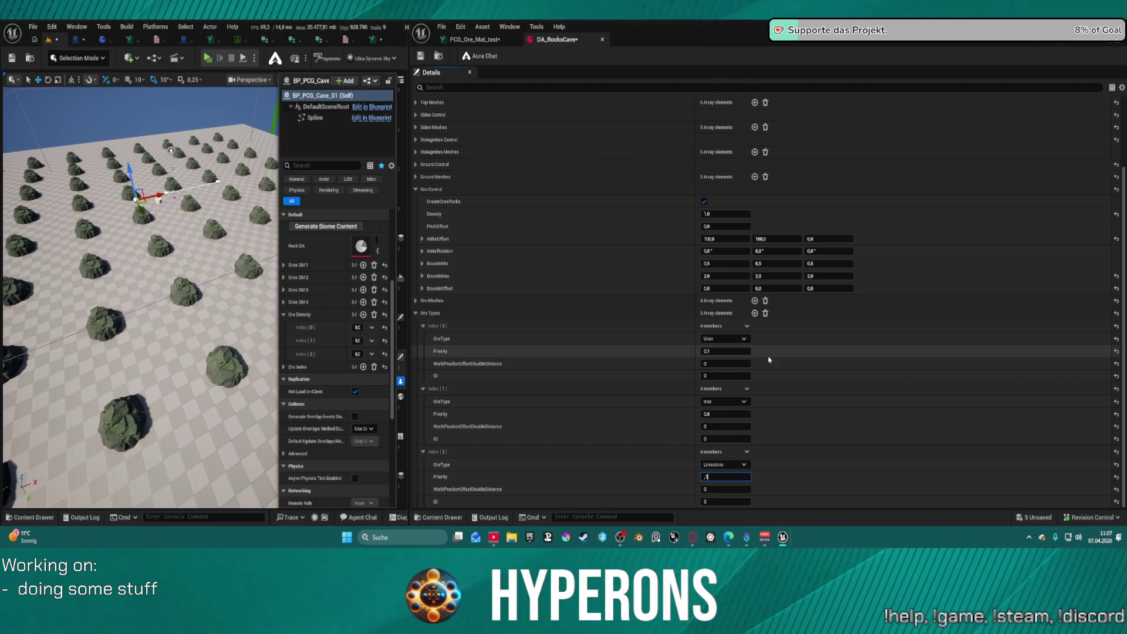
click(326, 226)
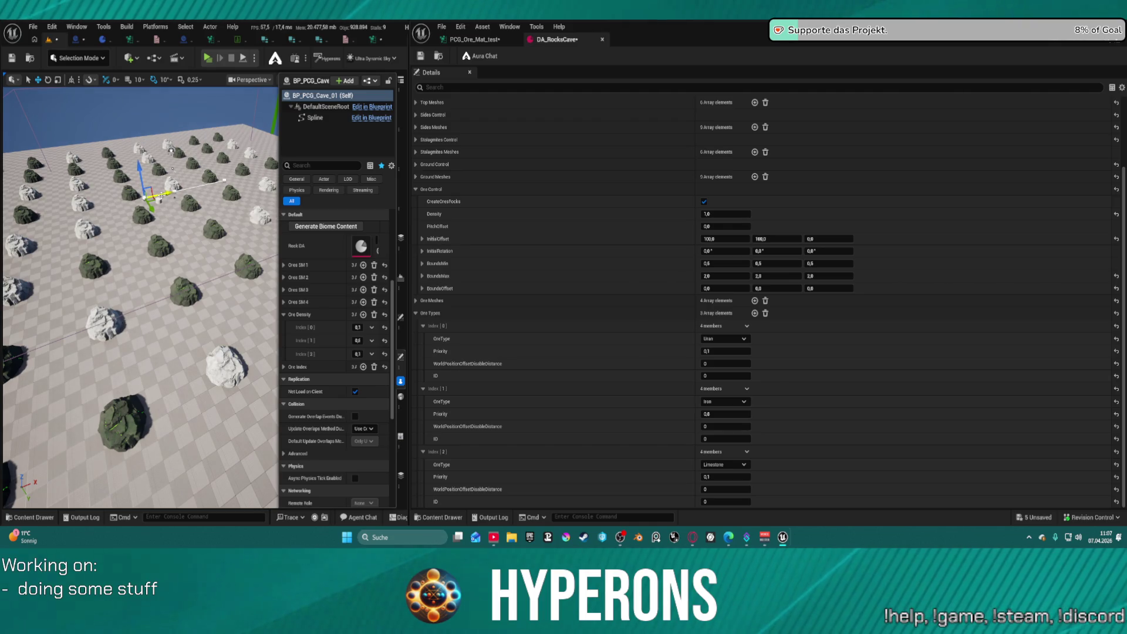
Scroll to the cave actor's Ore Density array and orbit to view the whole mixed rock field
scroll(140, 296, down, 2)
scroll(141, 296, down, 3)
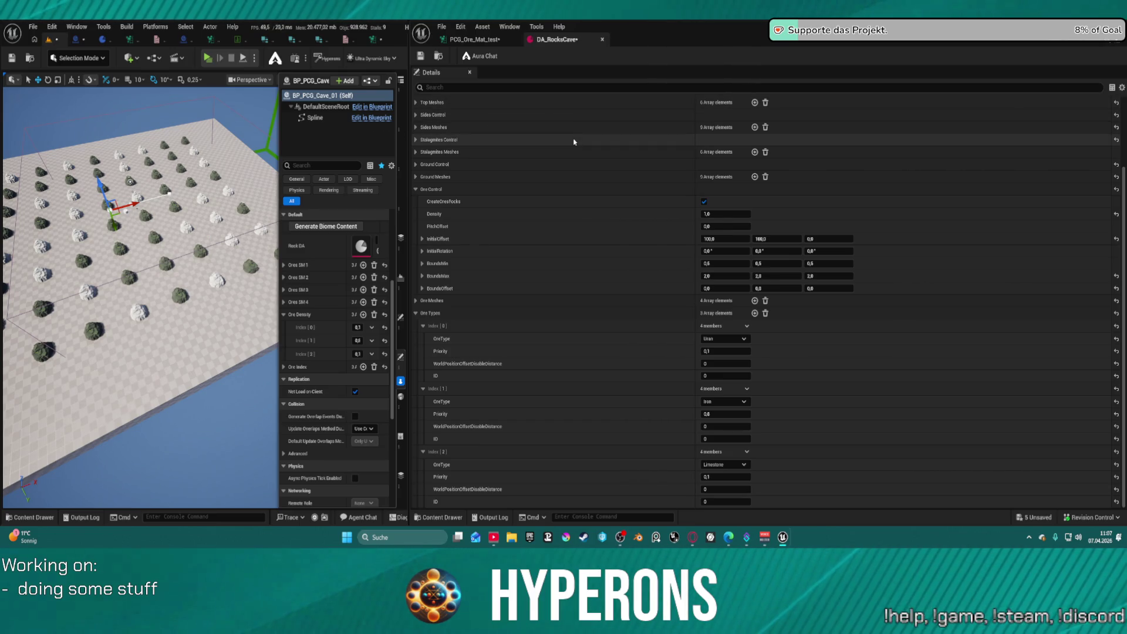
drag(141, 293, 194, 263)
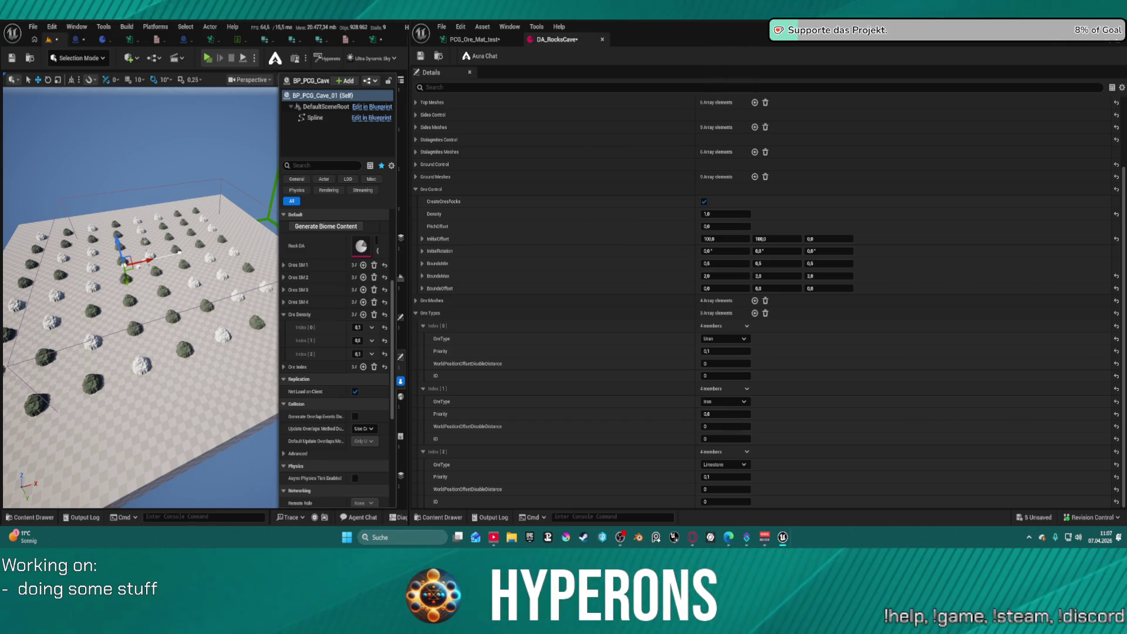
click(474, 39)
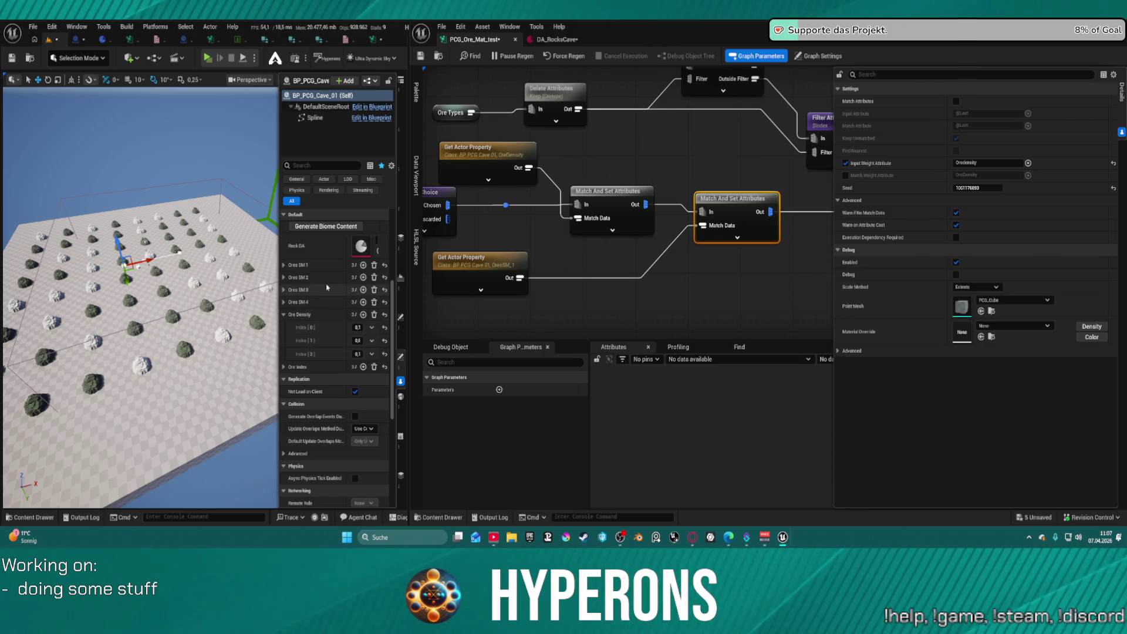
Remove the left Match And Set Attributes node from the ore graph
click(604, 190)
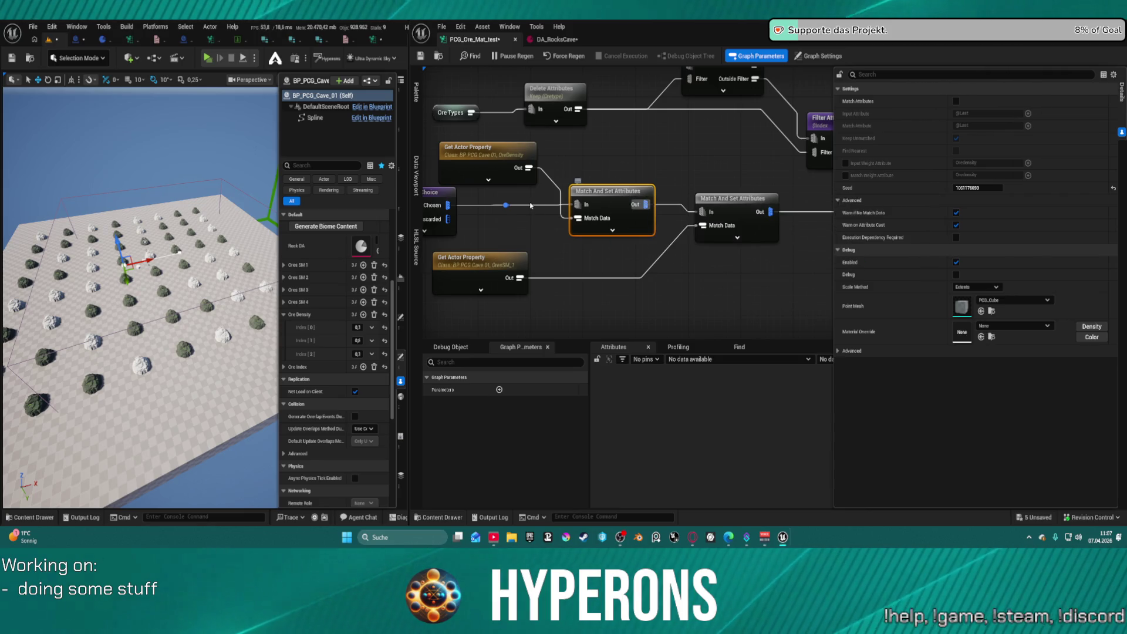
double_click(503, 205)
drag(614, 191, 614, 162)
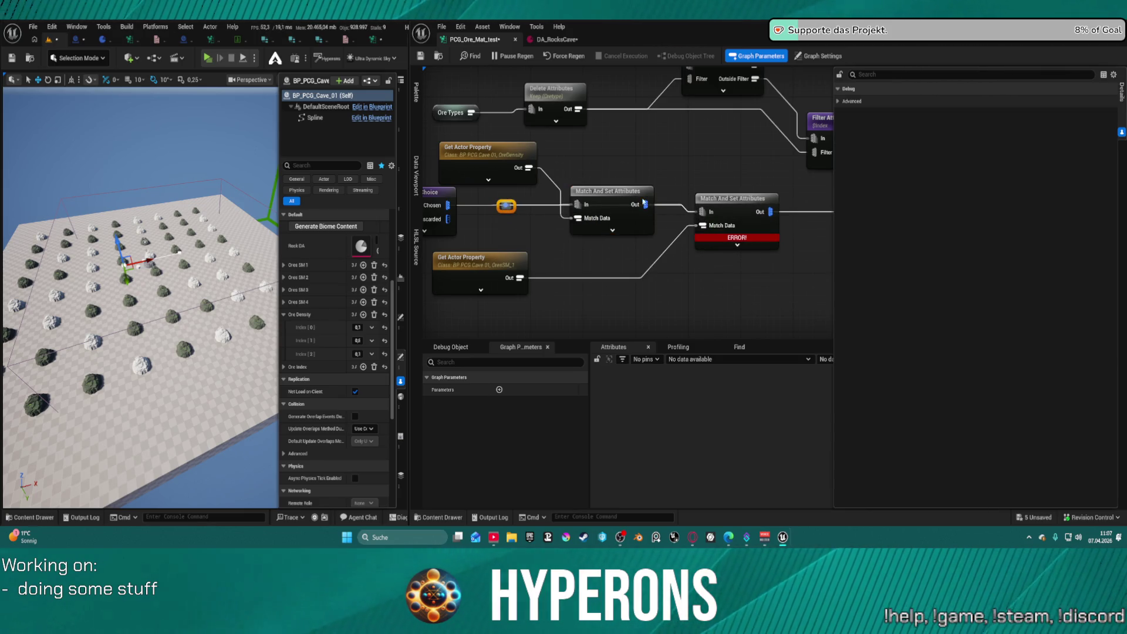
key(Delete)
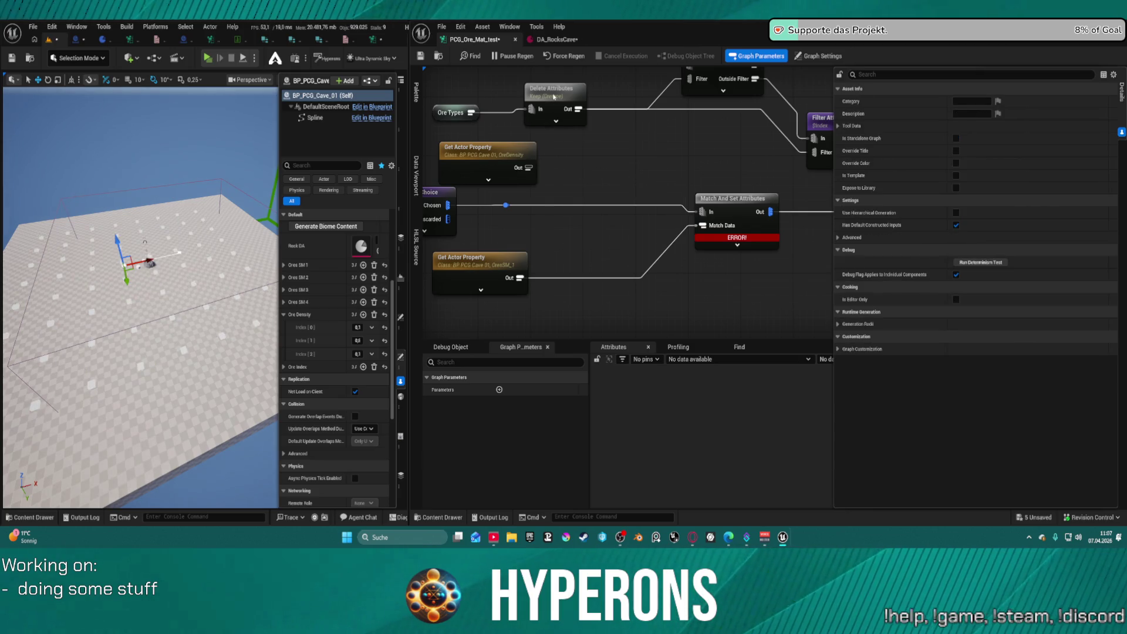
Nudge the existing Delete Attributes node and add a new Delete Attributes node off Get Actor Property
click(554, 95)
drag(554, 97, 568, 105)
mouse_move(517, 173)
mouse_down()
mouse_move(529, 165)
mouse_move(592, 300)
mouse_move(597, 291)
mouse_up()
text(delete)
key(Return)
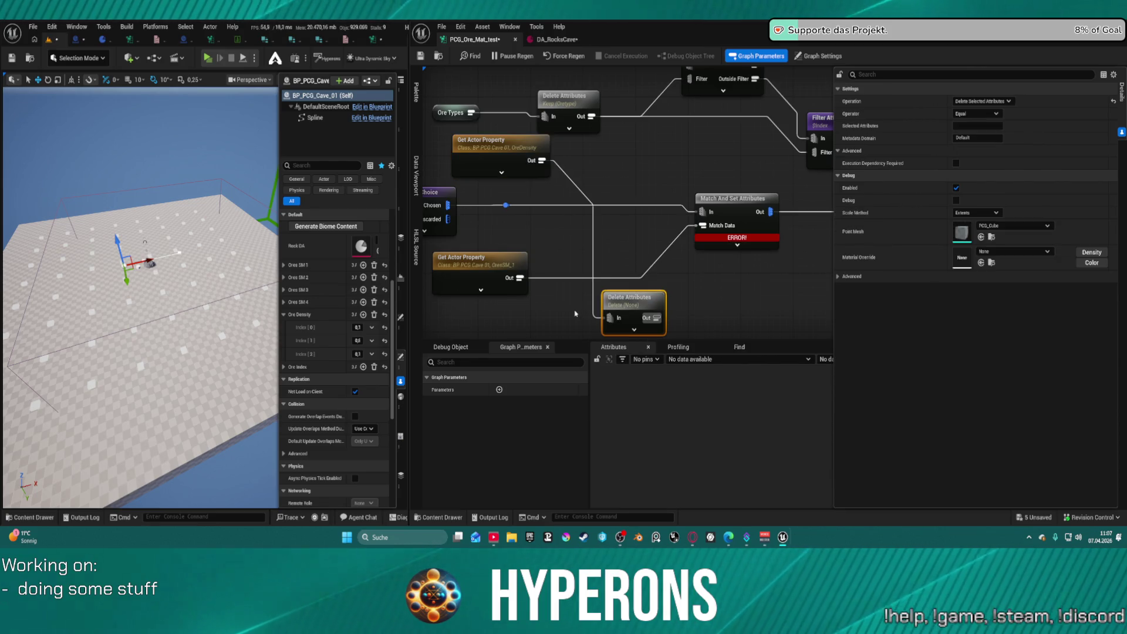
drag(629, 299, 571, 237)
Give Merge Attributes an In 2 pin and wire Delete Attributes output into it
click(481, 284)
drag(518, 277, 601, 305)
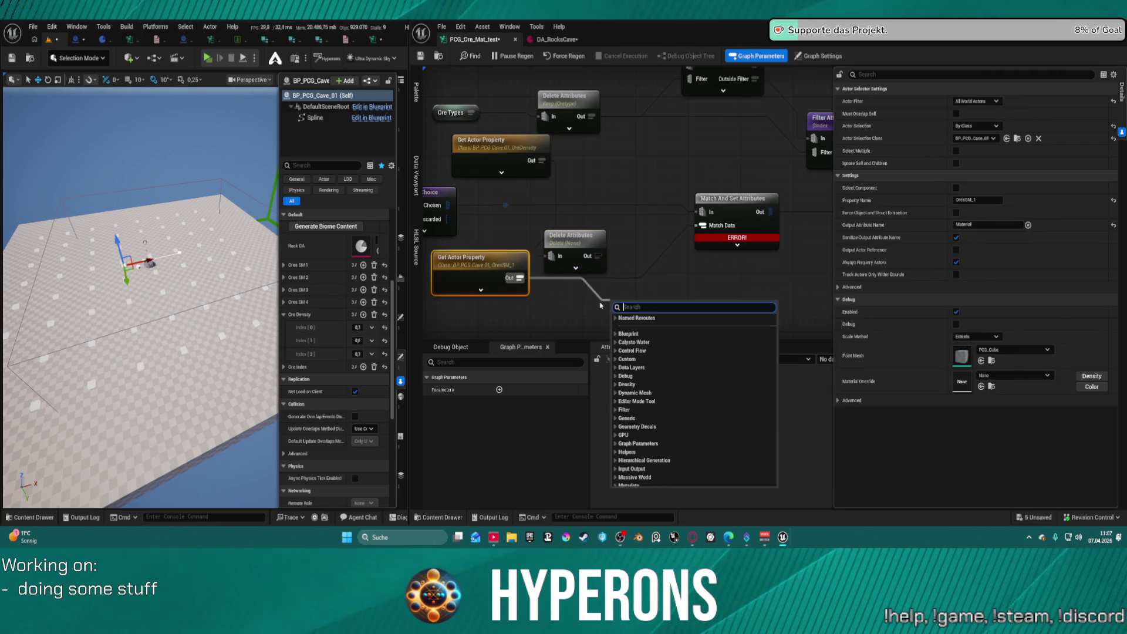
text(filter)
key(Escape)
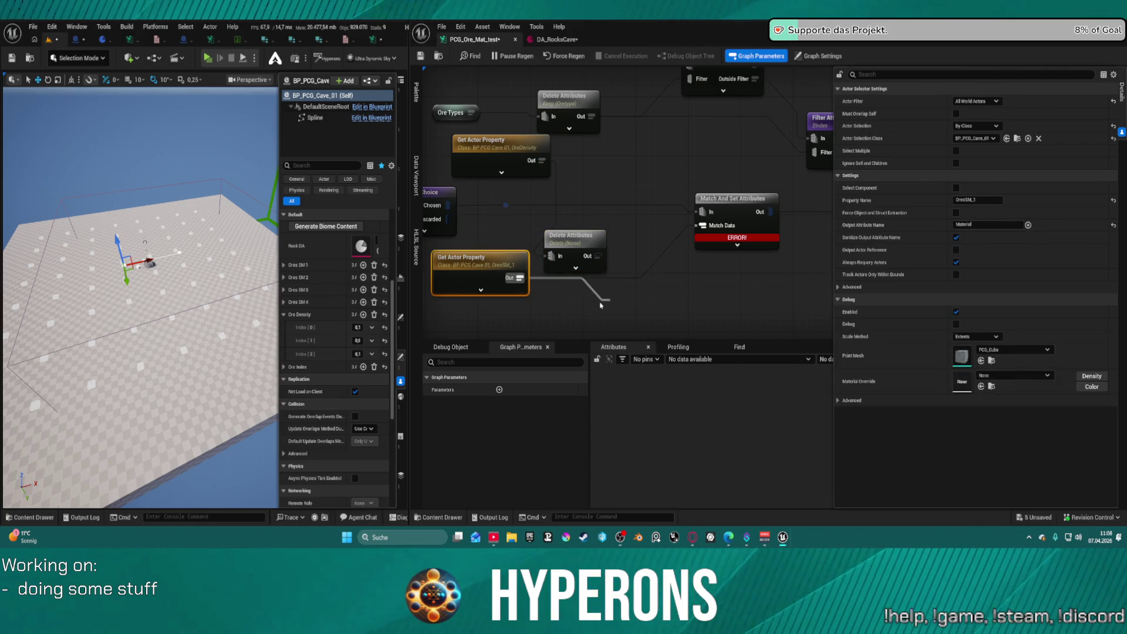
click(639, 334)
mouse_move(642, 325)
mouse_down()
mouse_move(635, 291)
mouse_move(698, 226)
mouse_up()
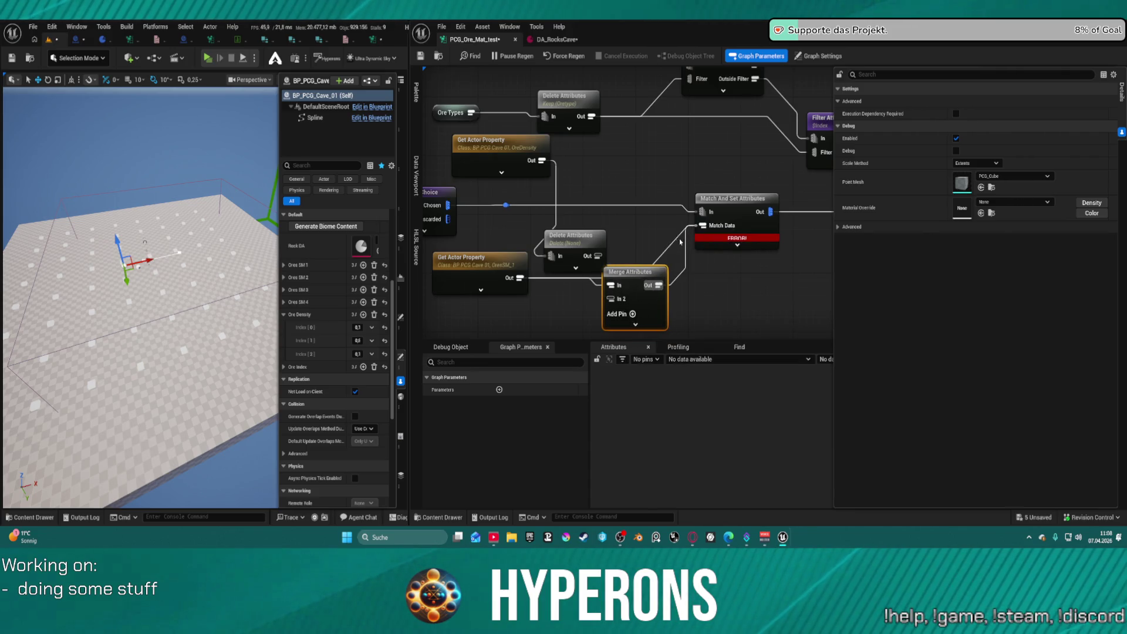
mouse_move(610, 299)
mouse_down()
mouse_move(596, 258)
mouse_move(692, 293)
mouse_up()
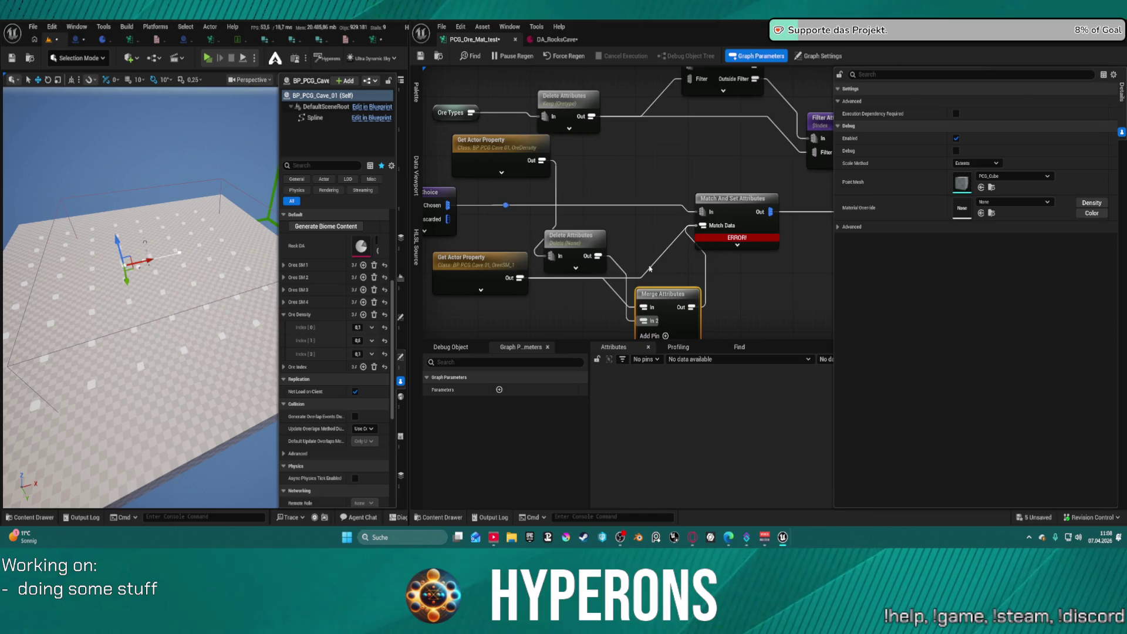
Rearrange the Merge Attributes, Delete Attributes and ore mesh property nodes into a tidy layout
click(480, 261)
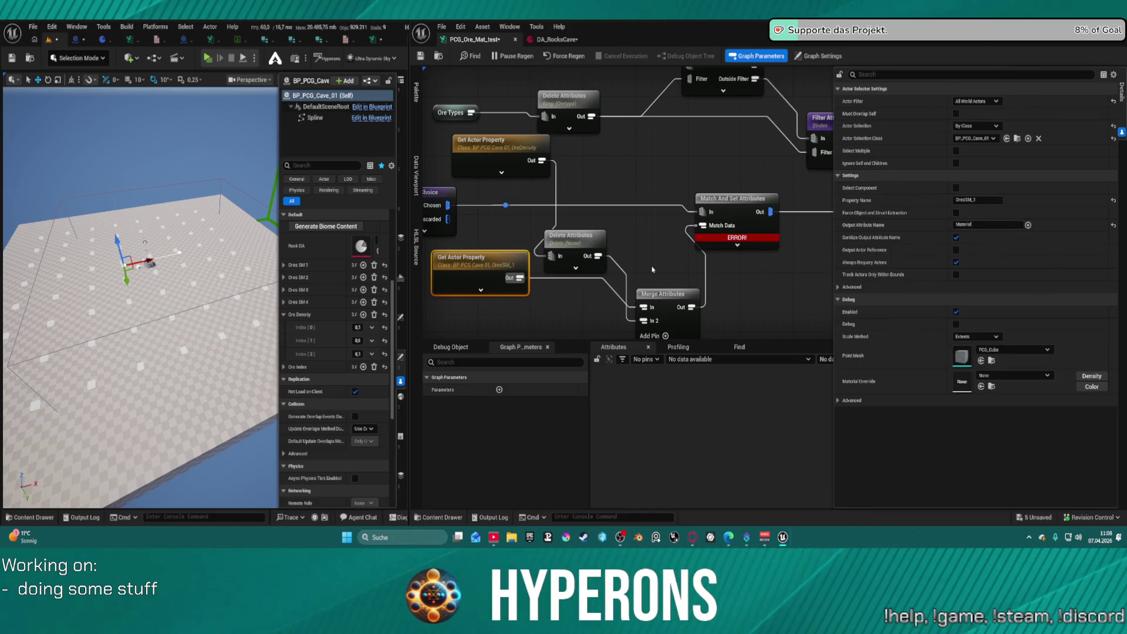
click(663, 239)
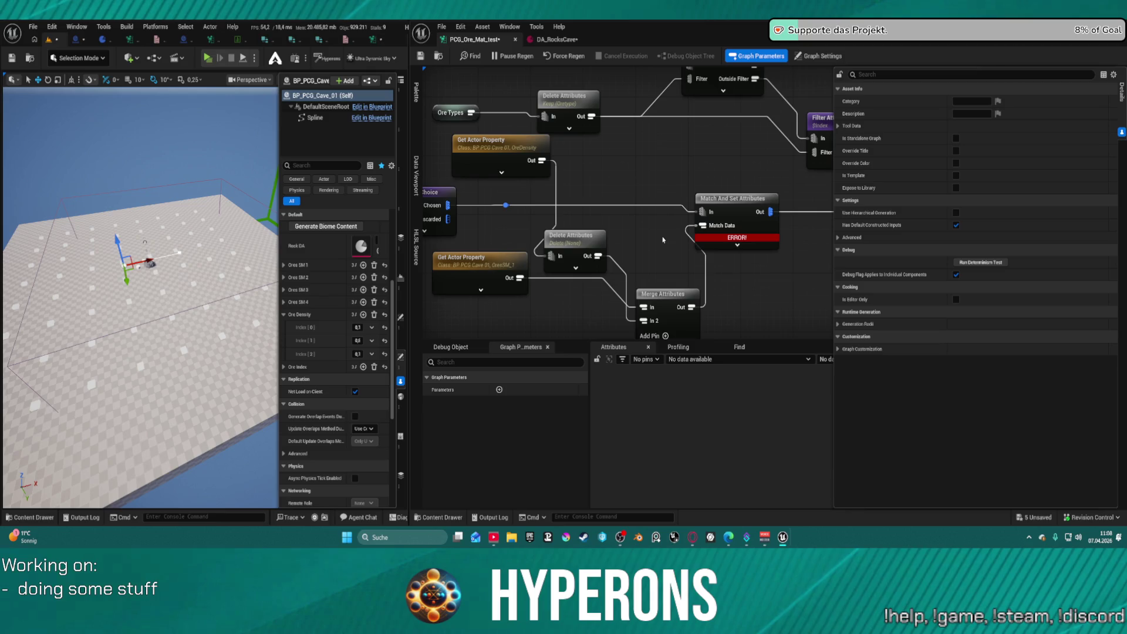
drag(665, 291, 658, 241)
drag(576, 245, 576, 281)
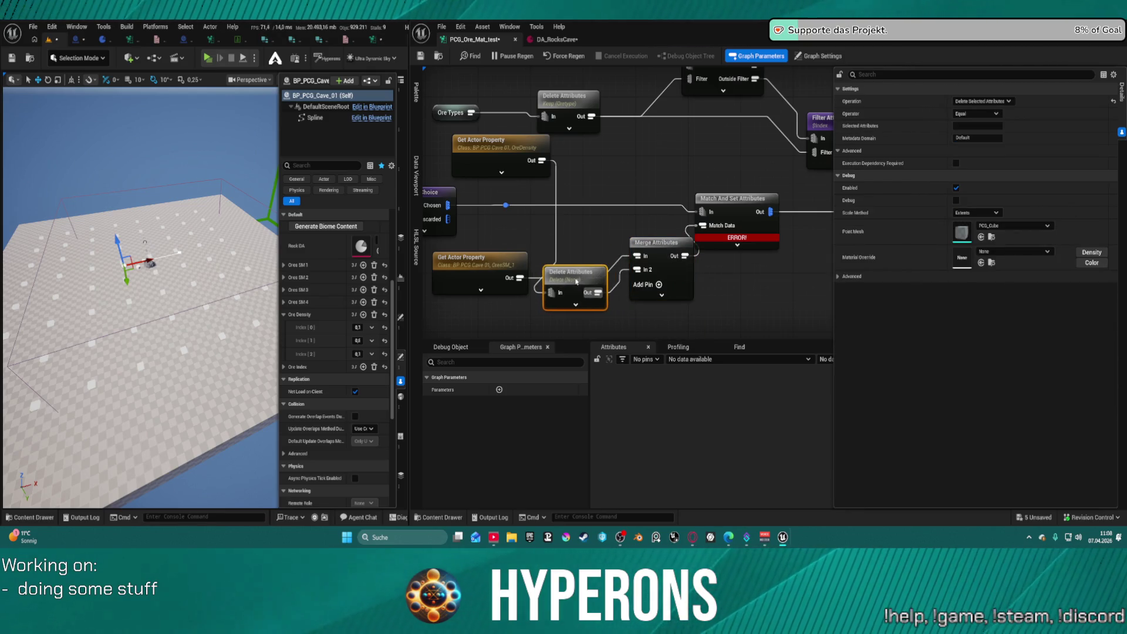
drag(475, 259, 515, 222)
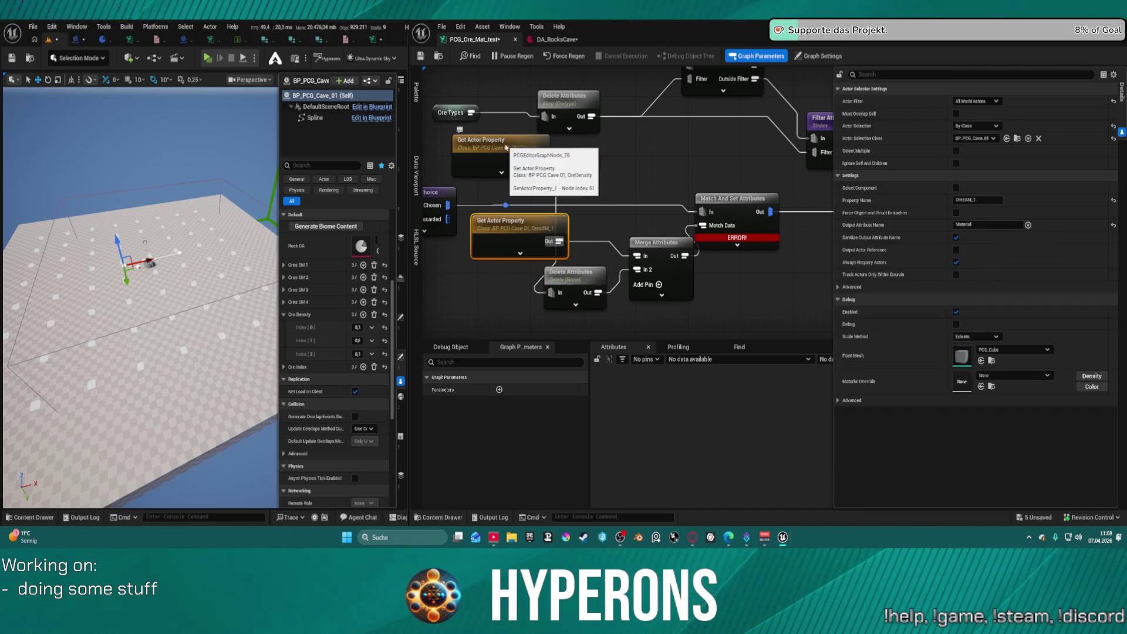
click(531, 148)
click(576, 275)
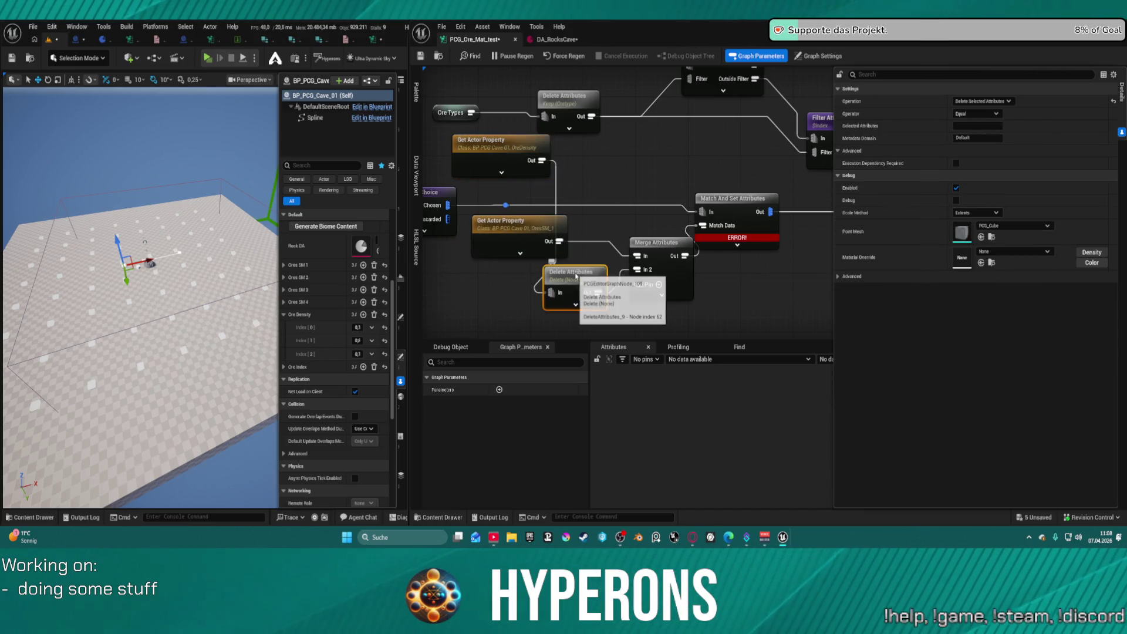
Wire Ore Types into the lower Delete Attributes node and move OreDensity aside
click(510, 158)
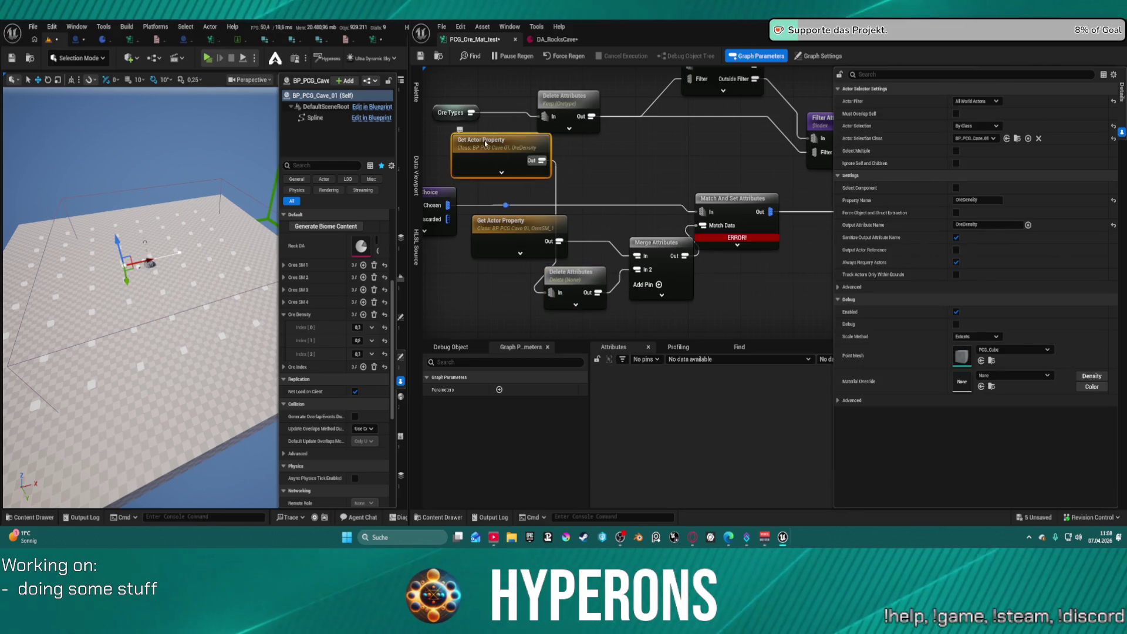
click(450, 112)
drag(471, 112, 550, 291)
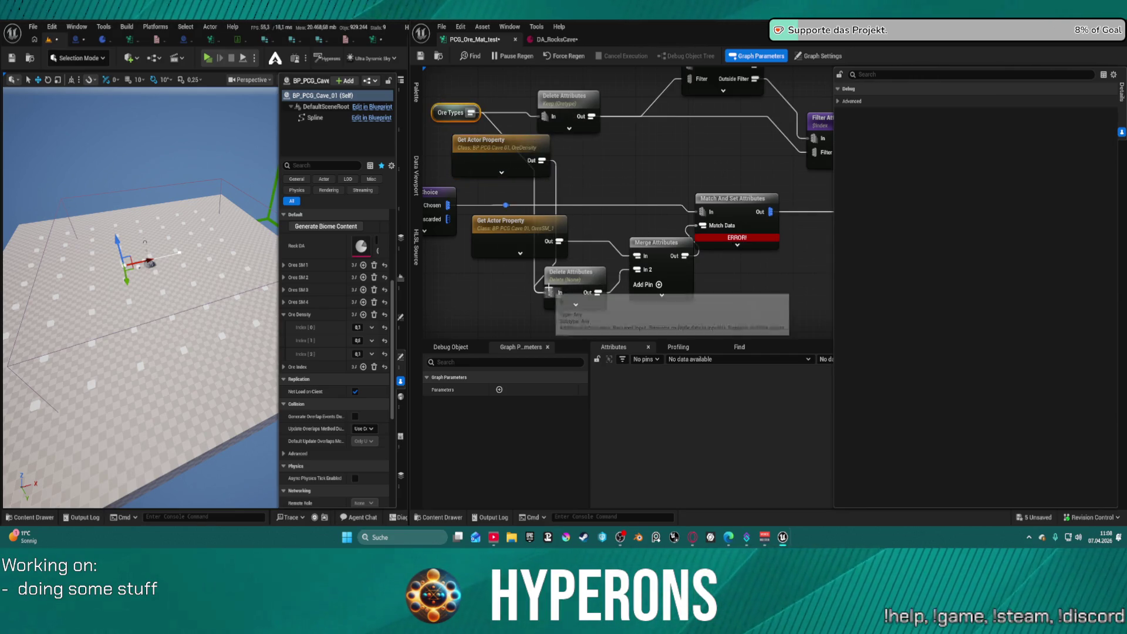
click(527, 145)
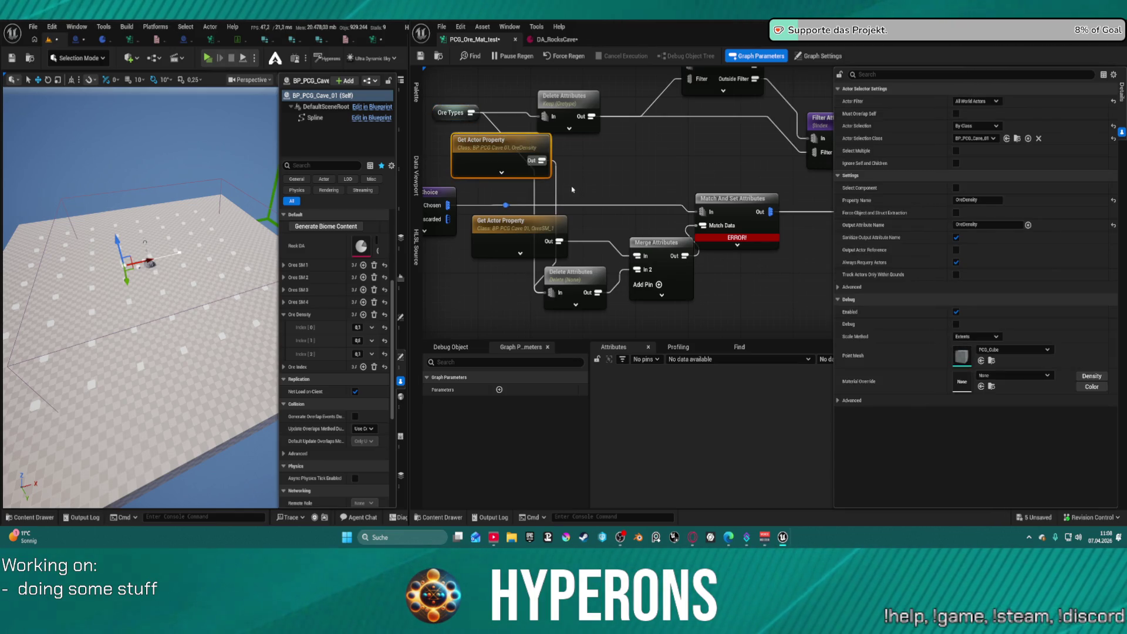
mouse_move(467, 137)
mouse_down()
mouse_move(583, 187)
mouse_move(598, 145)
mouse_move(578, 131)
mouse_up()
Make Delete Attributes keep only Priority, then check Merge Attributes' Material and Priority entries
click(574, 280)
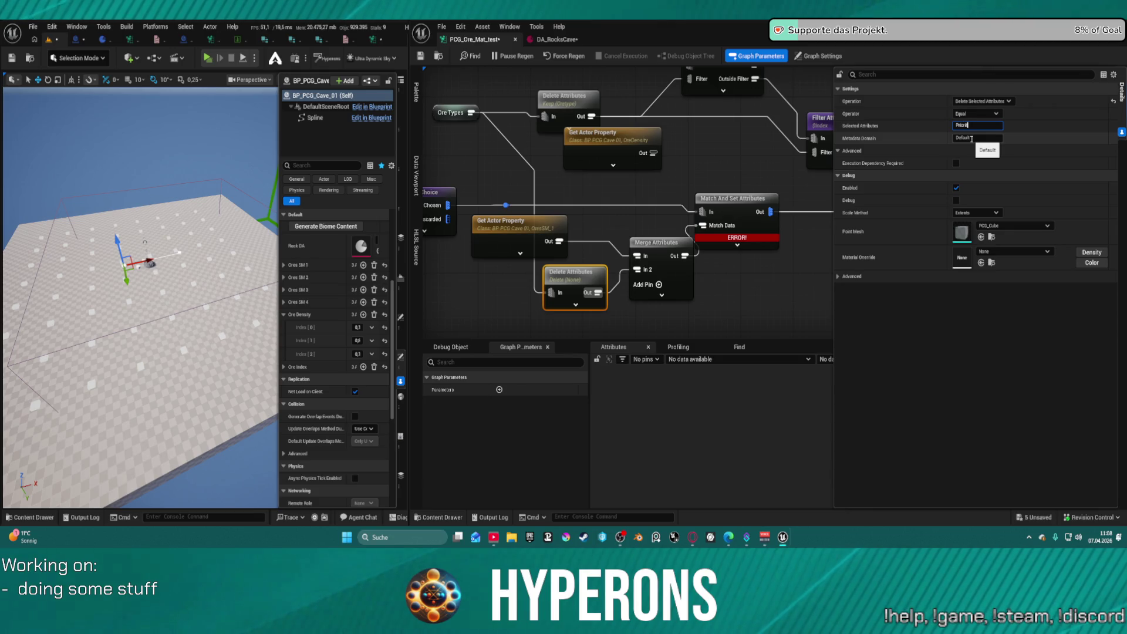
click(979, 101)
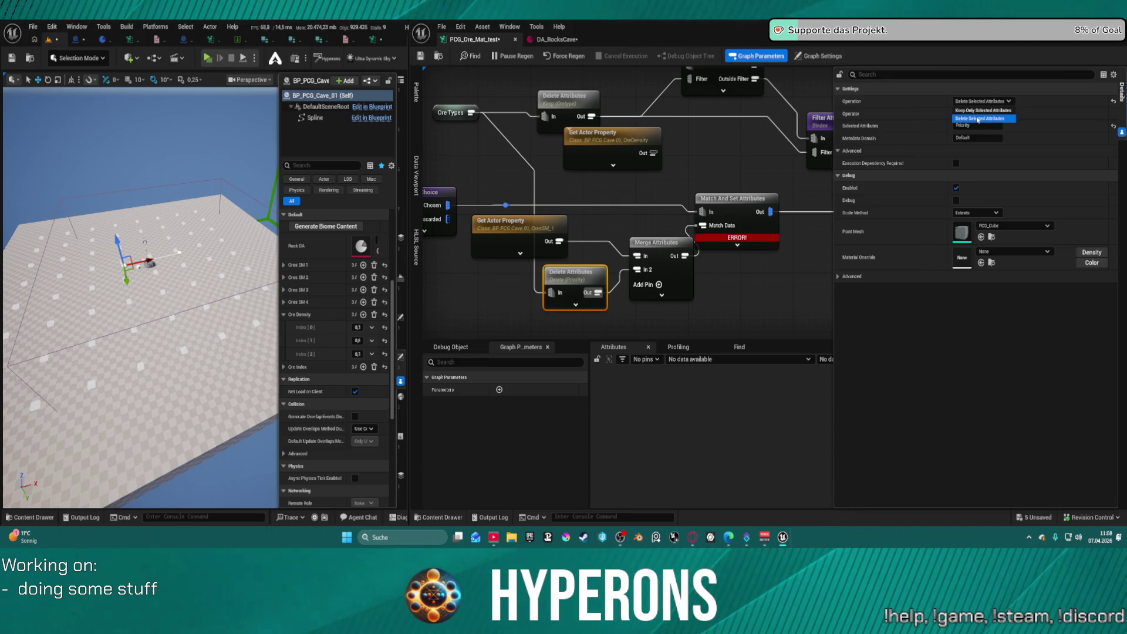
click(982, 110)
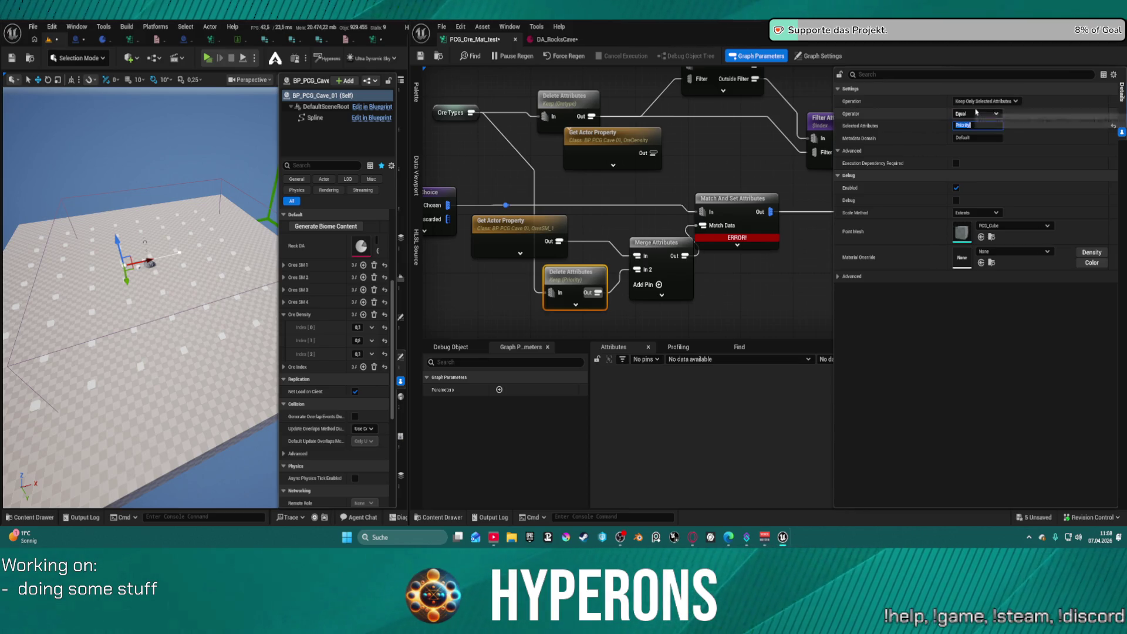
click(678, 250)
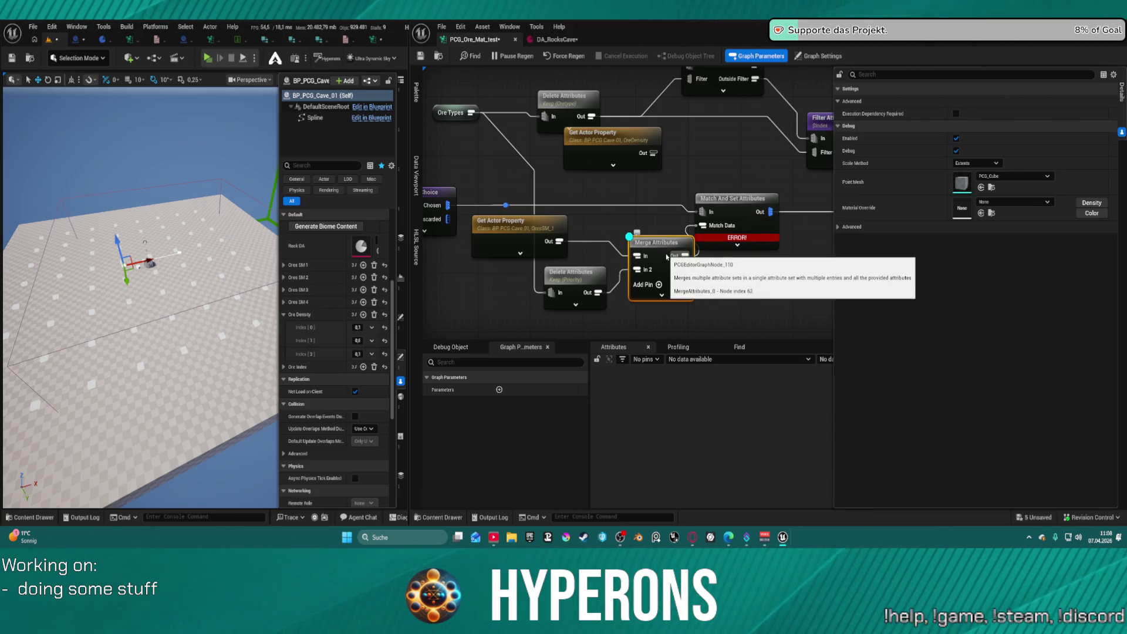
drag(669, 370, 695, 372)
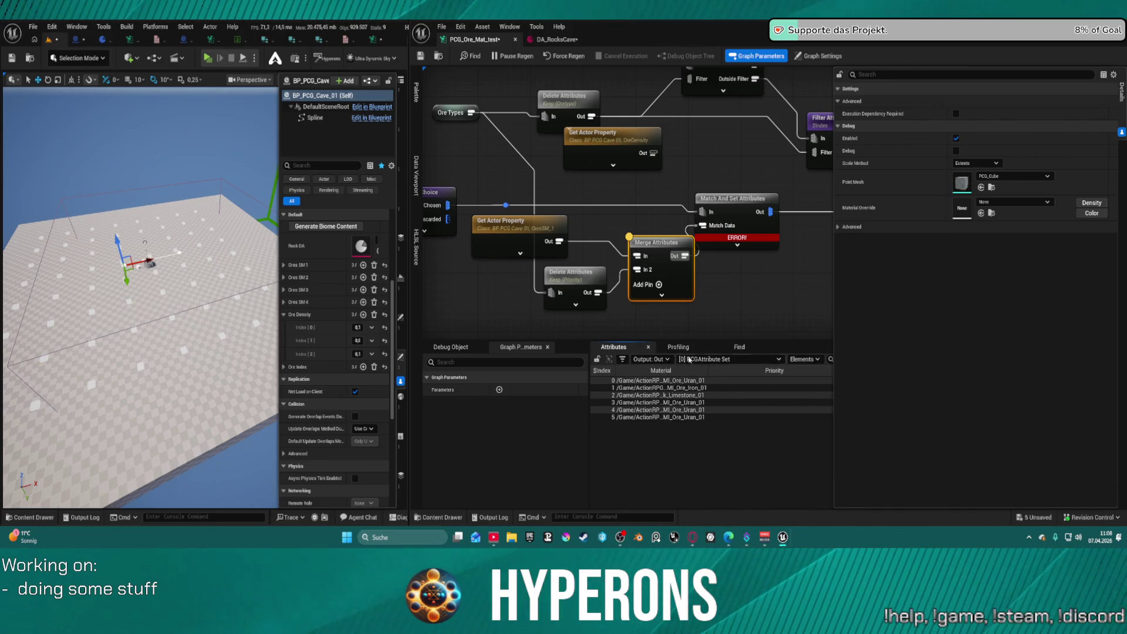
Switch Match And Set Attributes from input weighting to the Priority match weight attribute
click(734, 198)
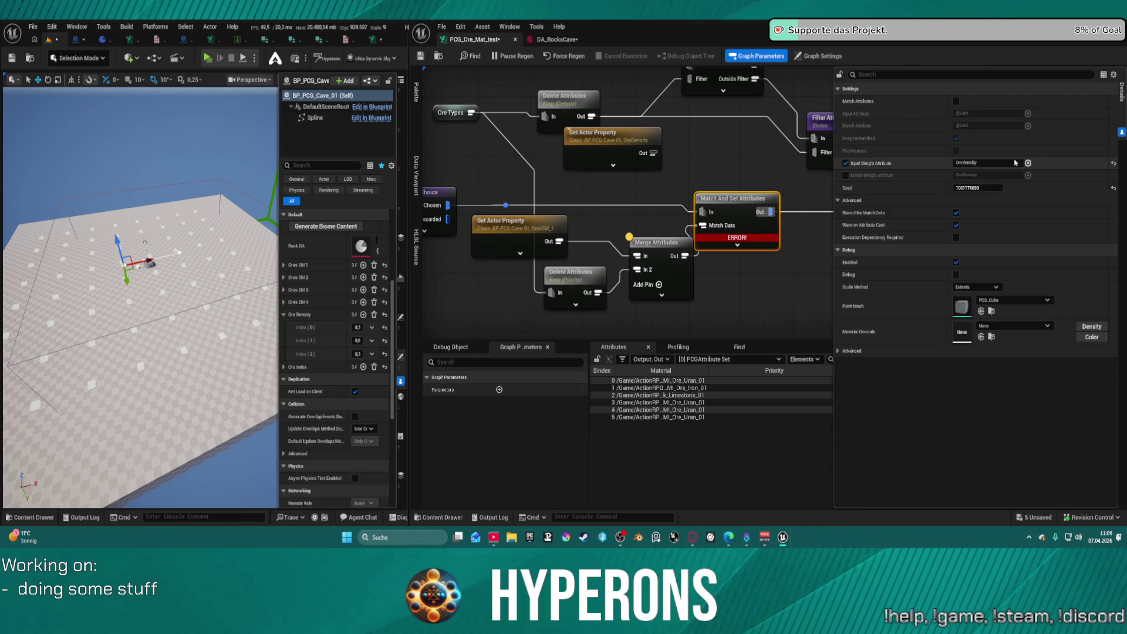
click(846, 163)
click(845, 175)
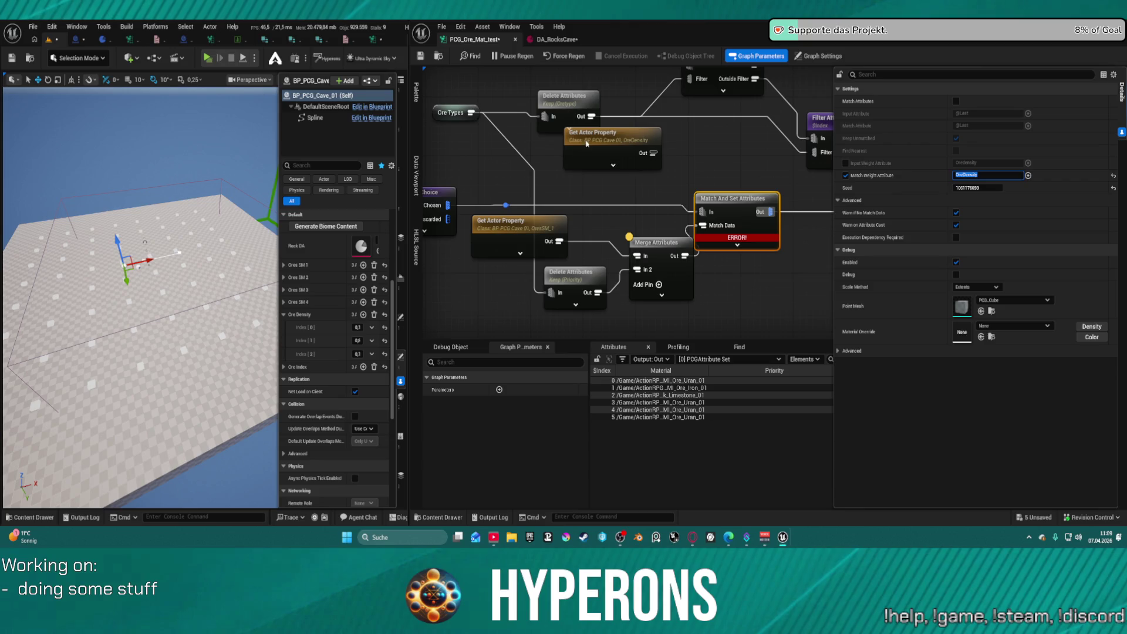
click(567, 282)
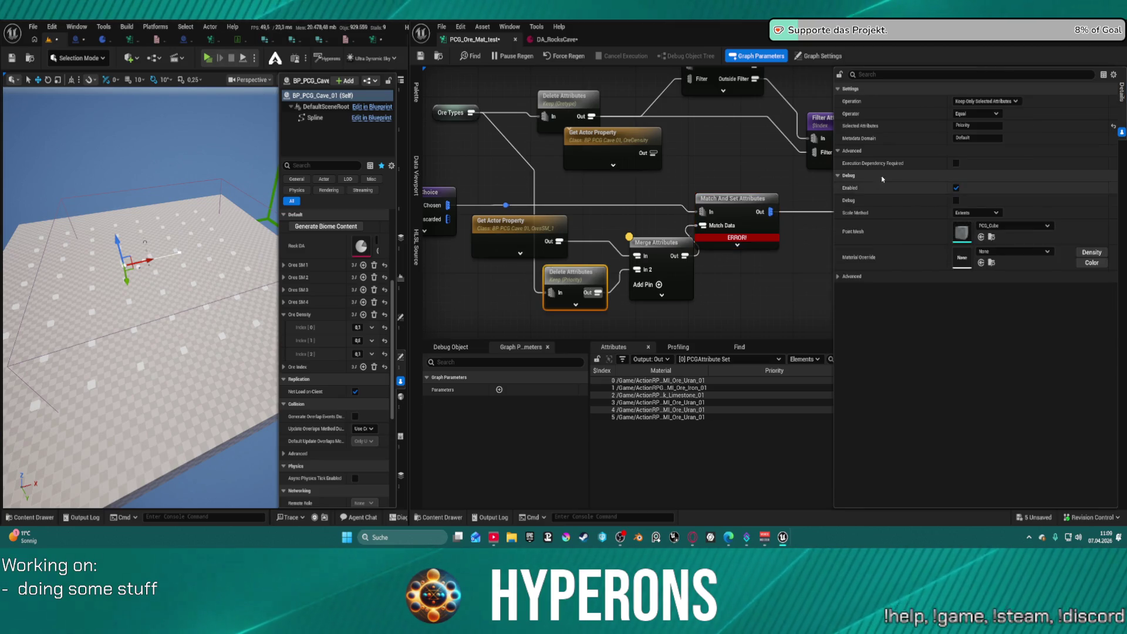
click(737, 204)
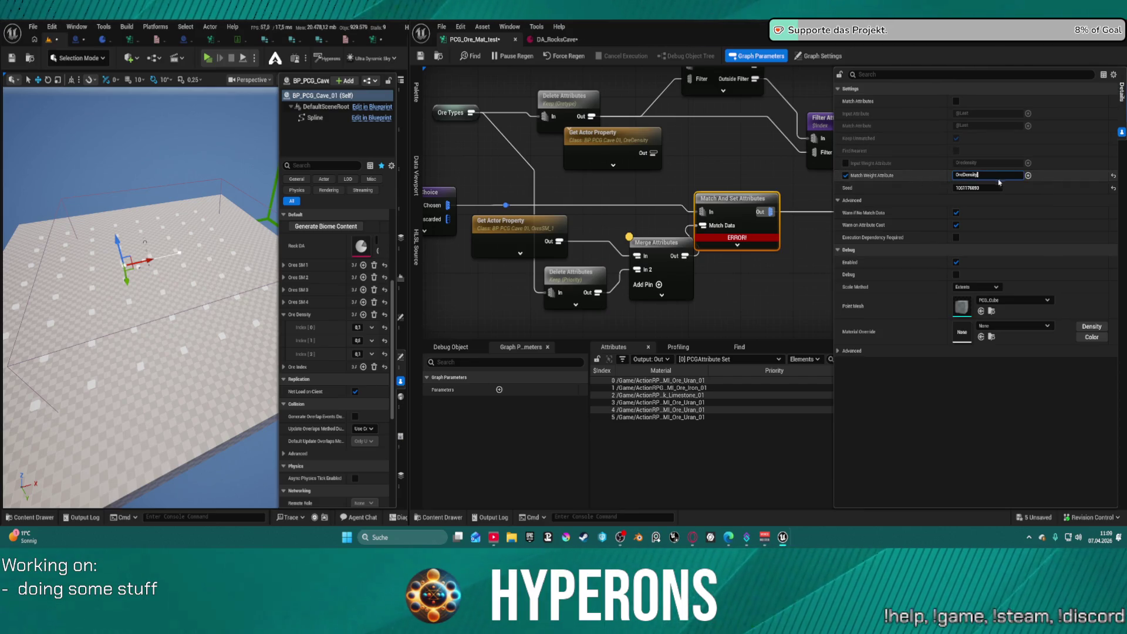
text(Priority)
key(Return)
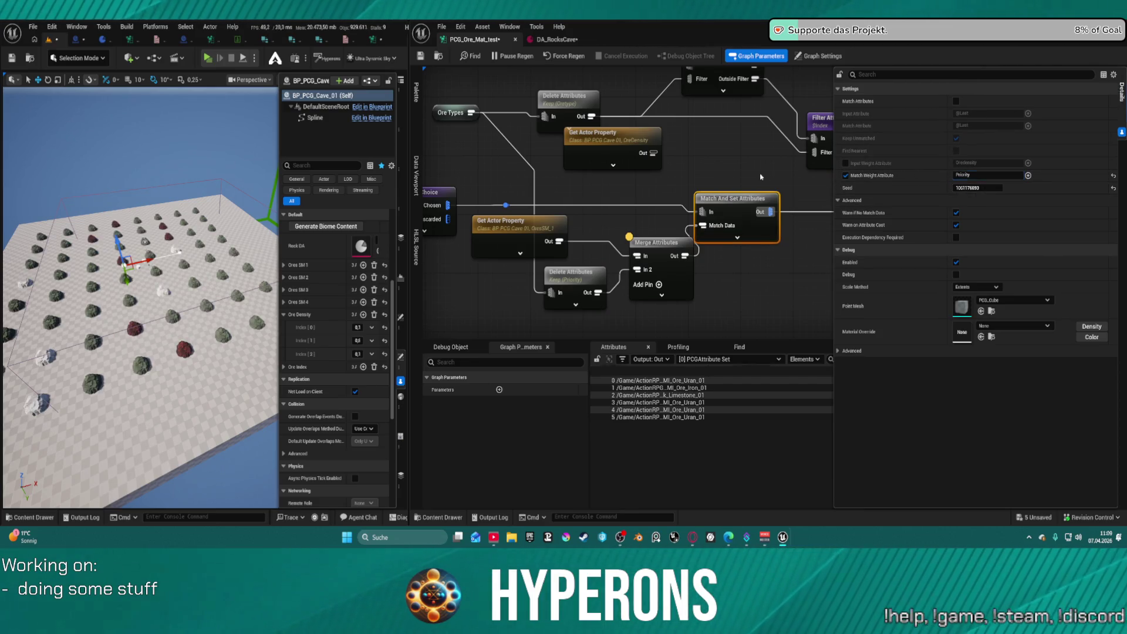
Orbit the viewport to inspect the regenerated ore rocks across the grid
mouse_move(176, 294)
mouse_down()
mouse_move(153, 234)
mouse_move(113, 209)
mouse_move(114, 188)
mouse_up()
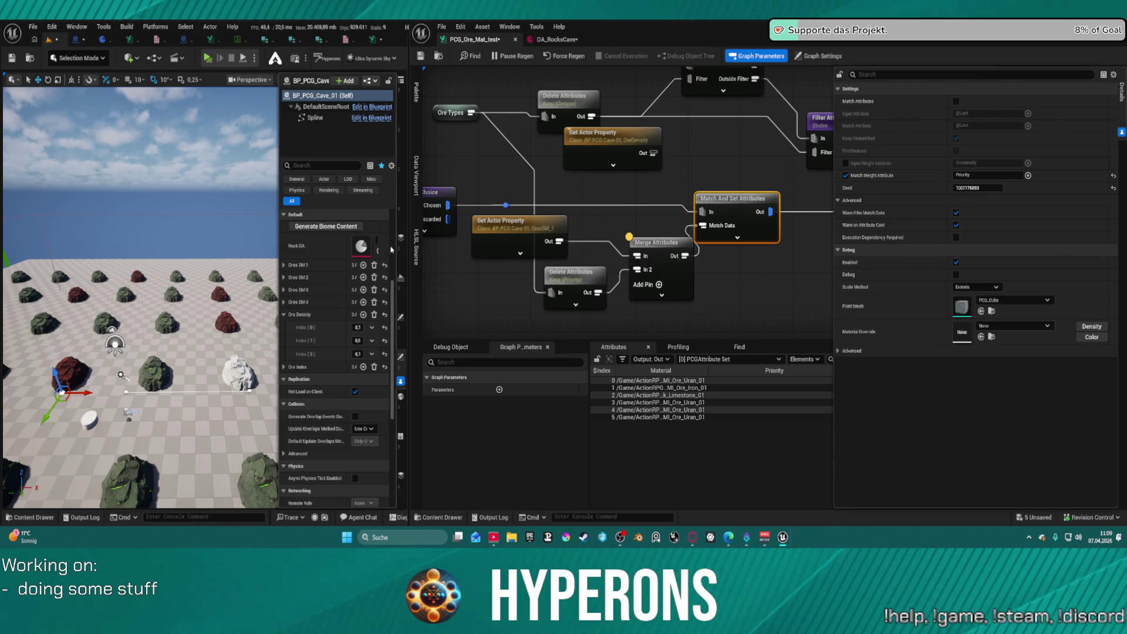
scroll(141, 353, down, 3)
drag(141, 293, 109, 279)
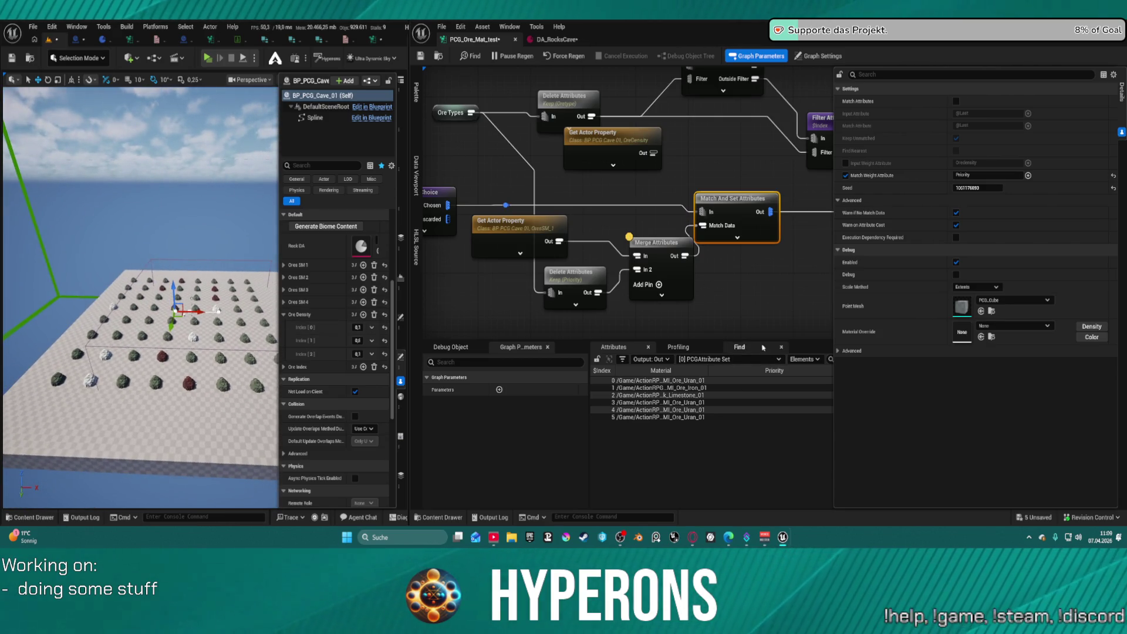
click(739, 347)
right_click(685, 334)
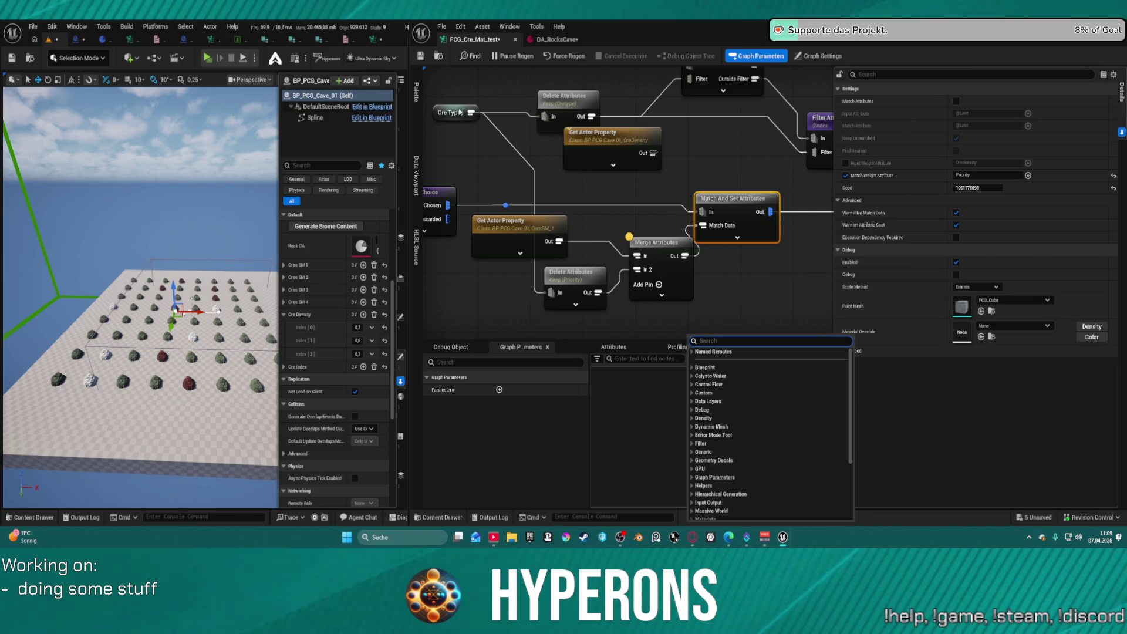
Tidy the Ore Types, Merge Attributes and Keep Priority nodes in the ore graph
click(557, 40)
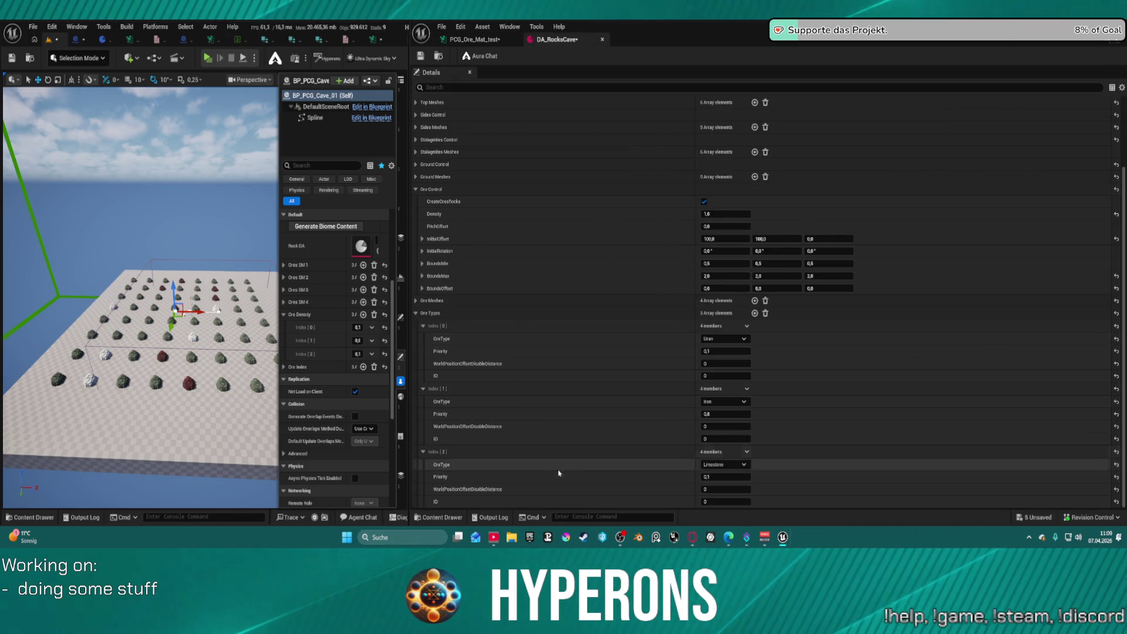
click(485, 41)
drag(450, 115, 464, 115)
drag(650, 242, 623, 227)
drag(570, 274, 524, 267)
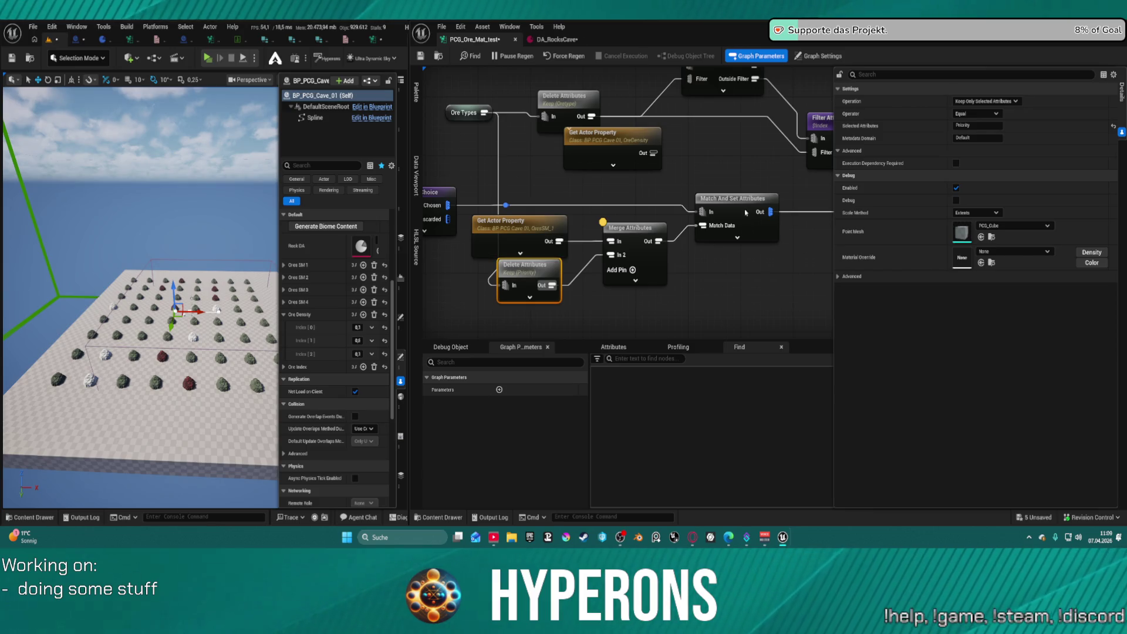
Return to DA_RocksCave and edit the first ore type's Priority value
click(734, 225)
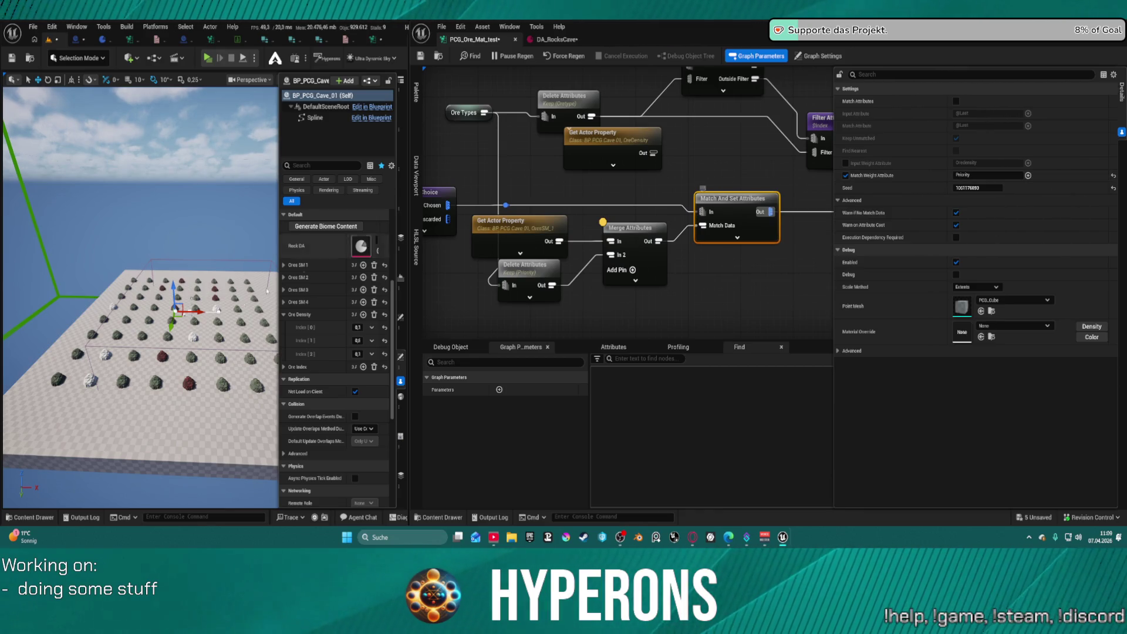
click(552, 39)
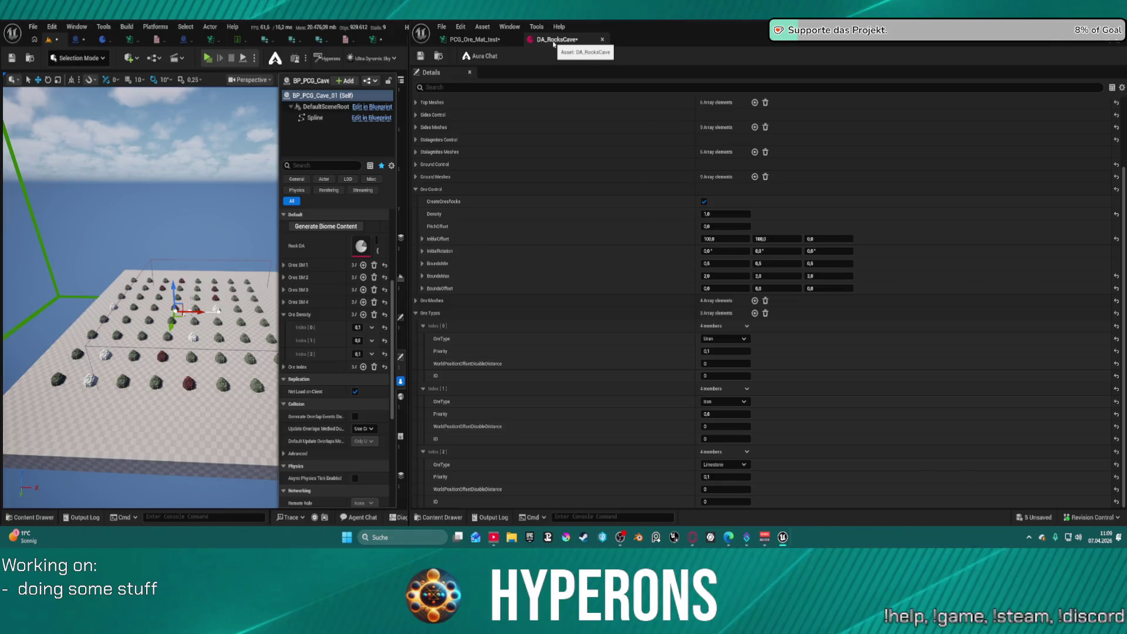
click(731, 352)
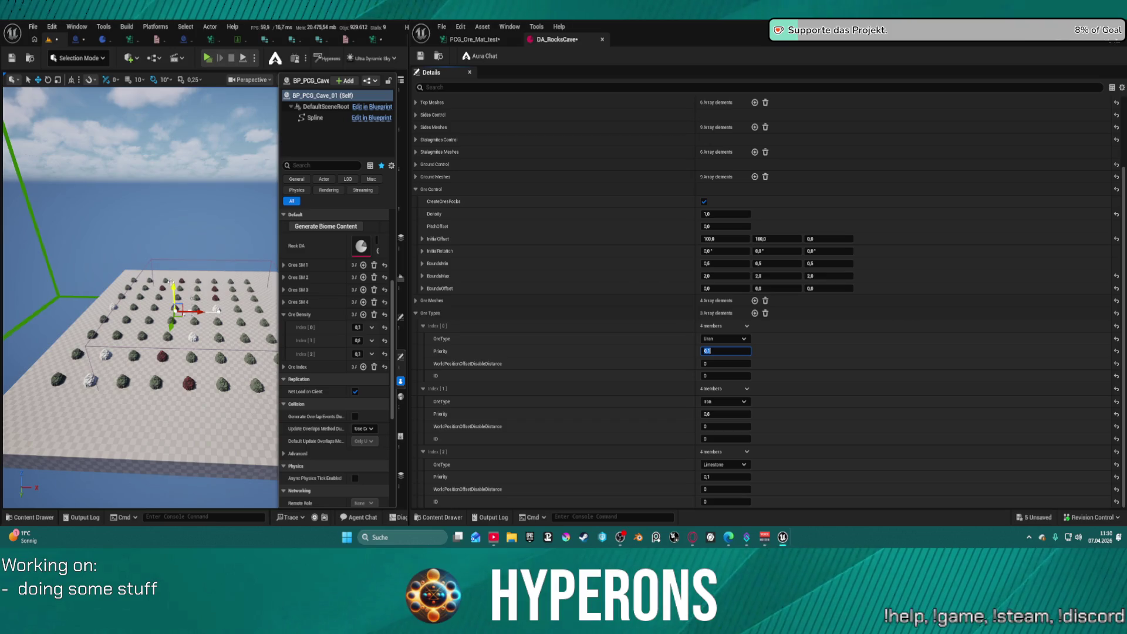
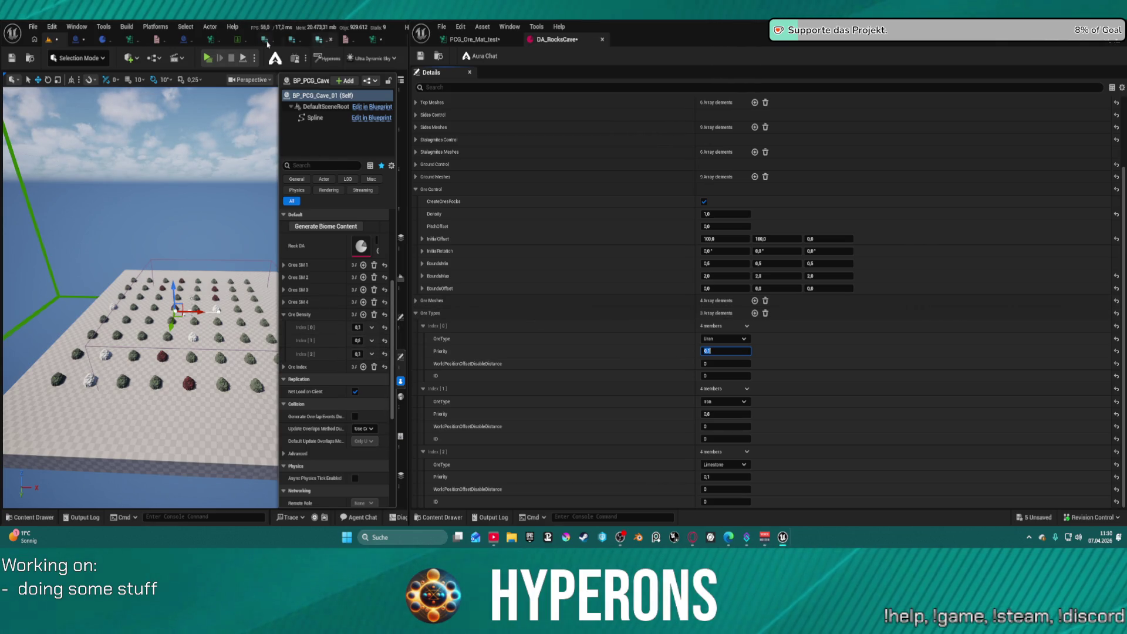
In BP_PCG_Cave_01, delete the Ore Density and ADD nodes and the OreDensity variable
click(76, 39)
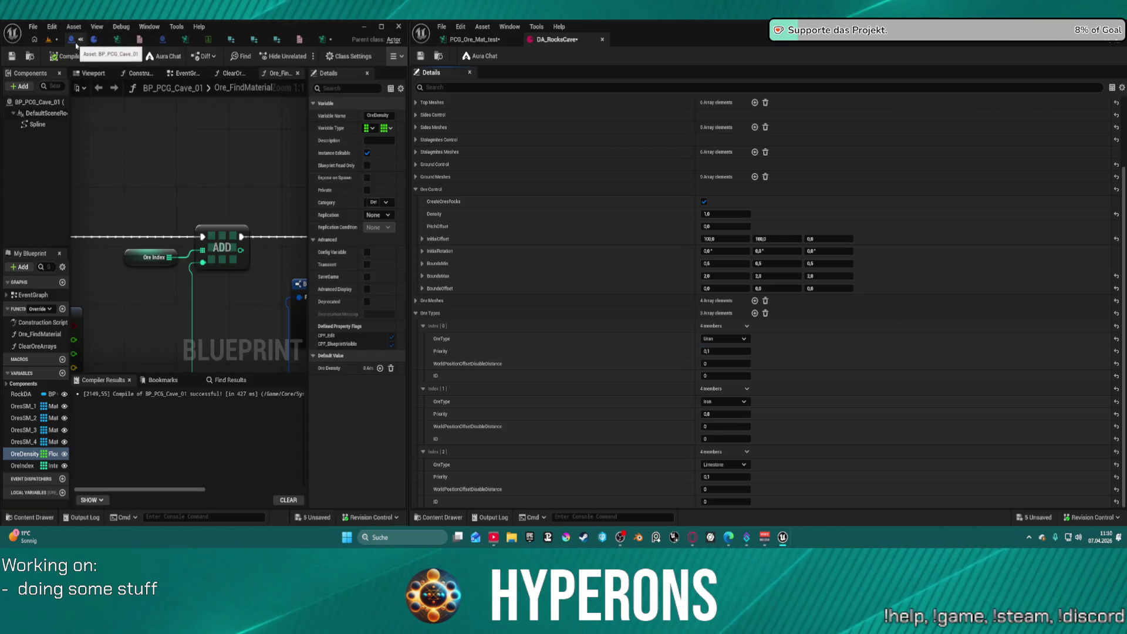
scroll(190, 173, down, 4)
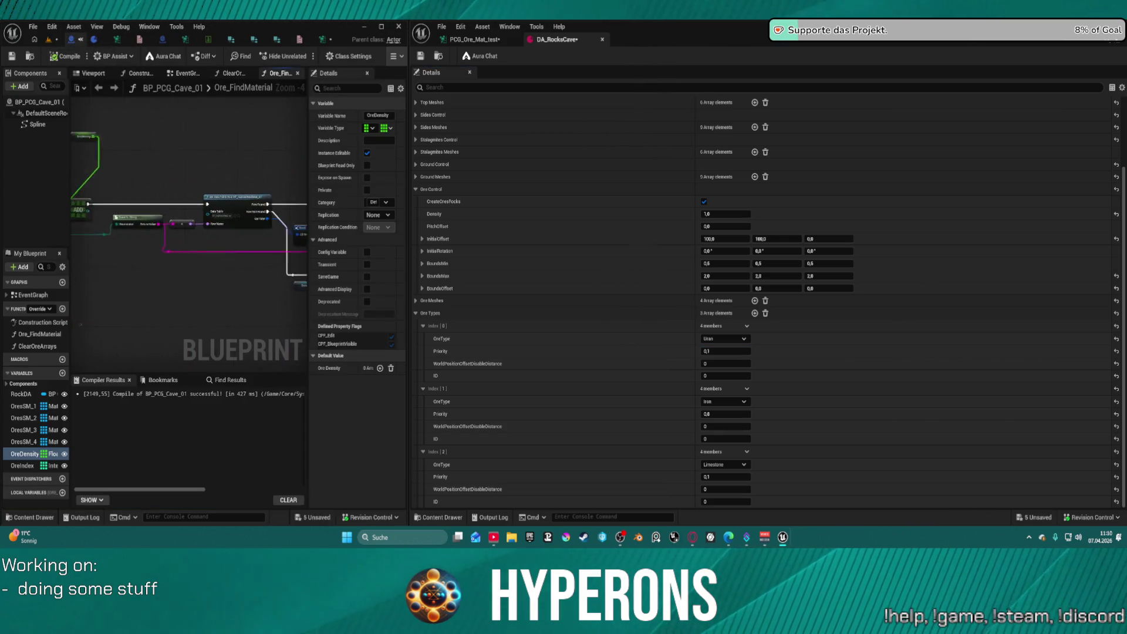
drag(180, 338, 210, 342)
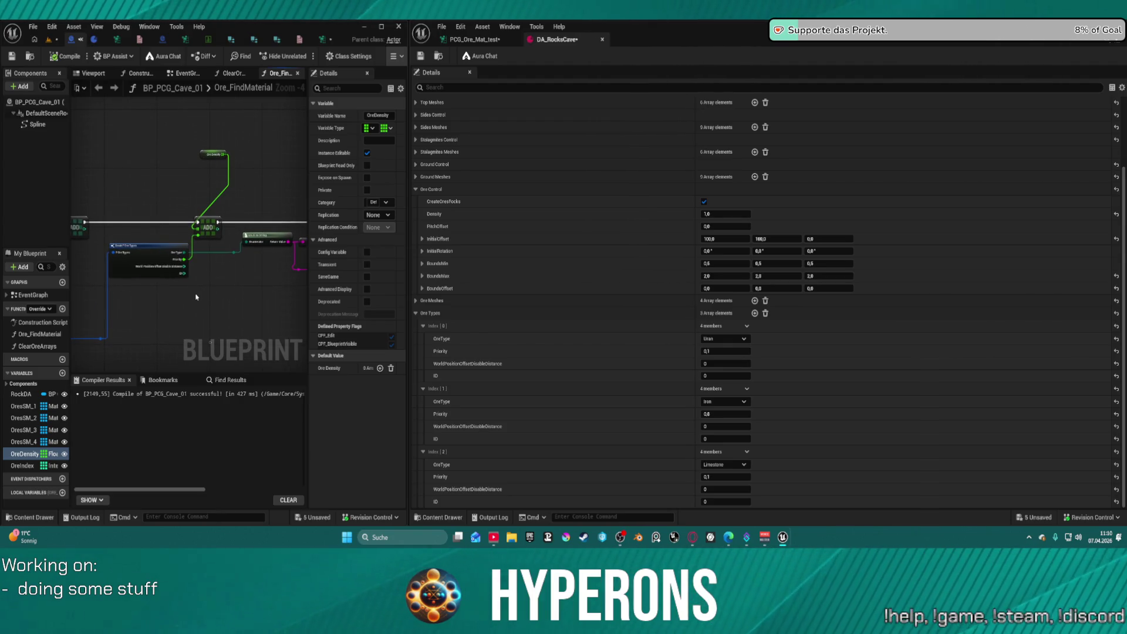
mouse_move(83, 222)
mouse_down()
mouse_move(75, 224)
mouse_move(294, 171)
mouse_move(238, 133)
mouse_move(208, 308)
mouse_move(167, 294)
mouse_up()
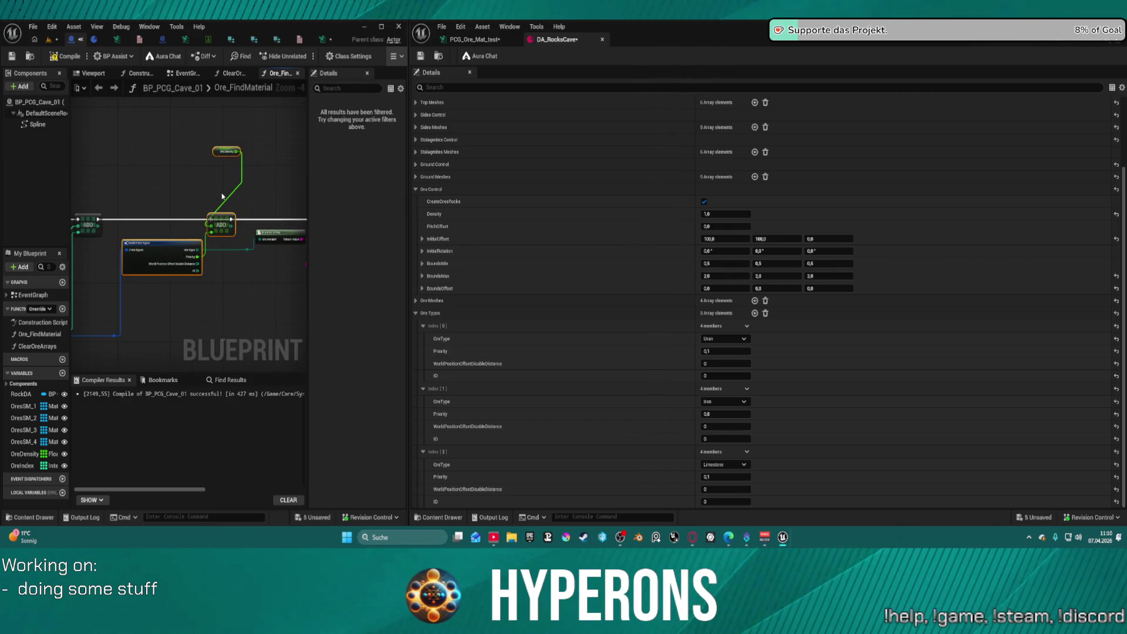
drag(221, 112, 223, 190)
key(Delete)
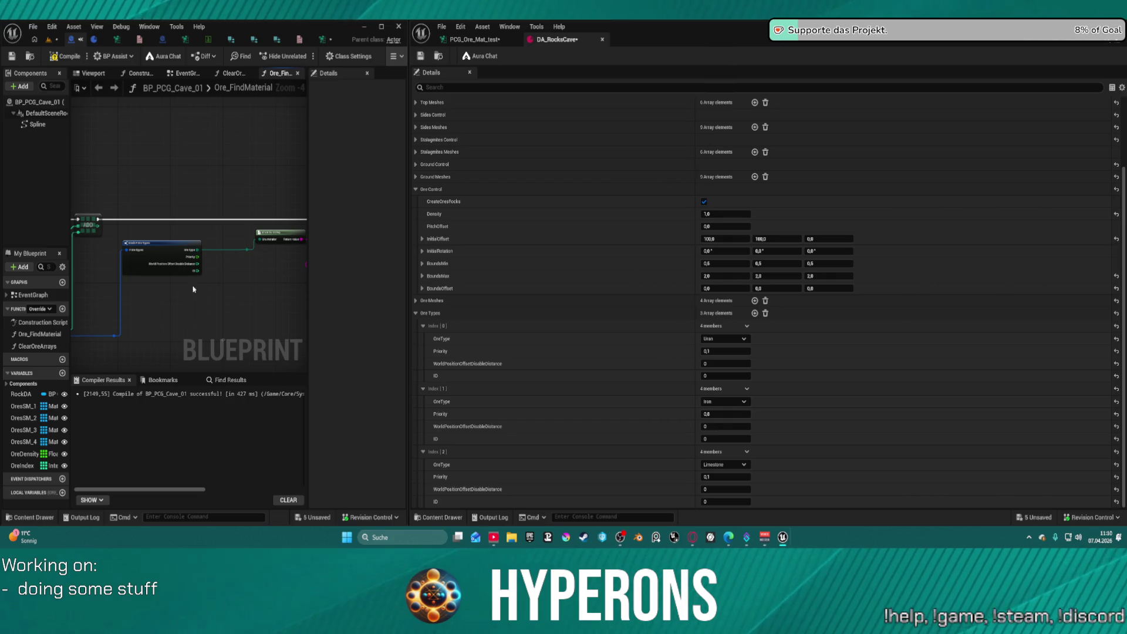
click(30, 454)
key(Delete)
click(616, 296)
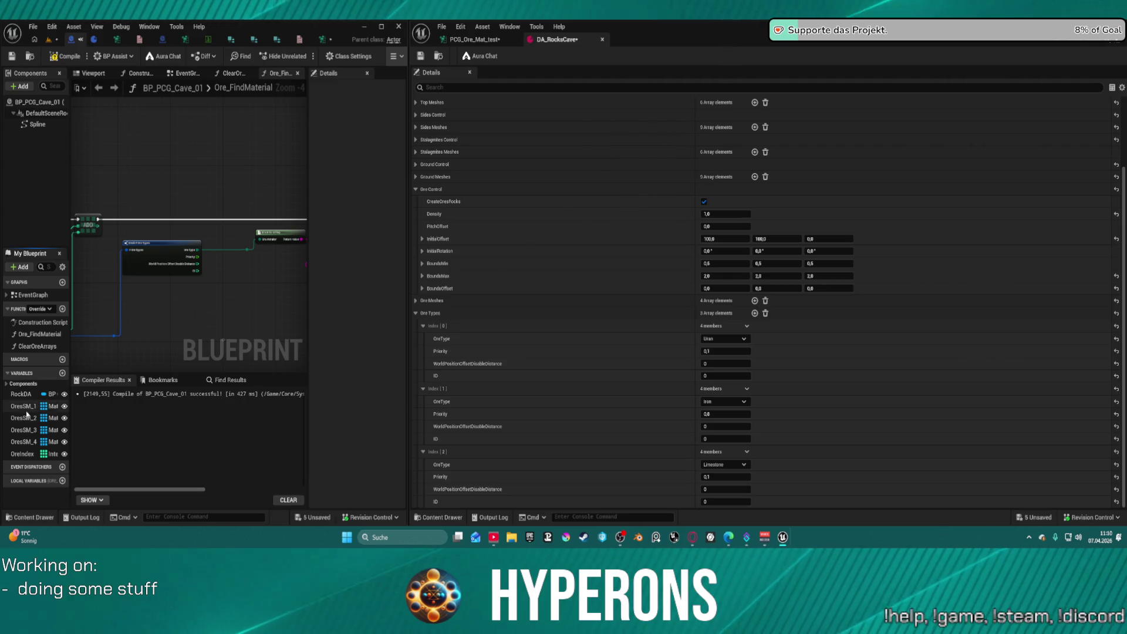
Connect the second CLEAR node into the ClearOreArrays execution chain and return to the level
double_click(39, 333)
double_click(155, 229)
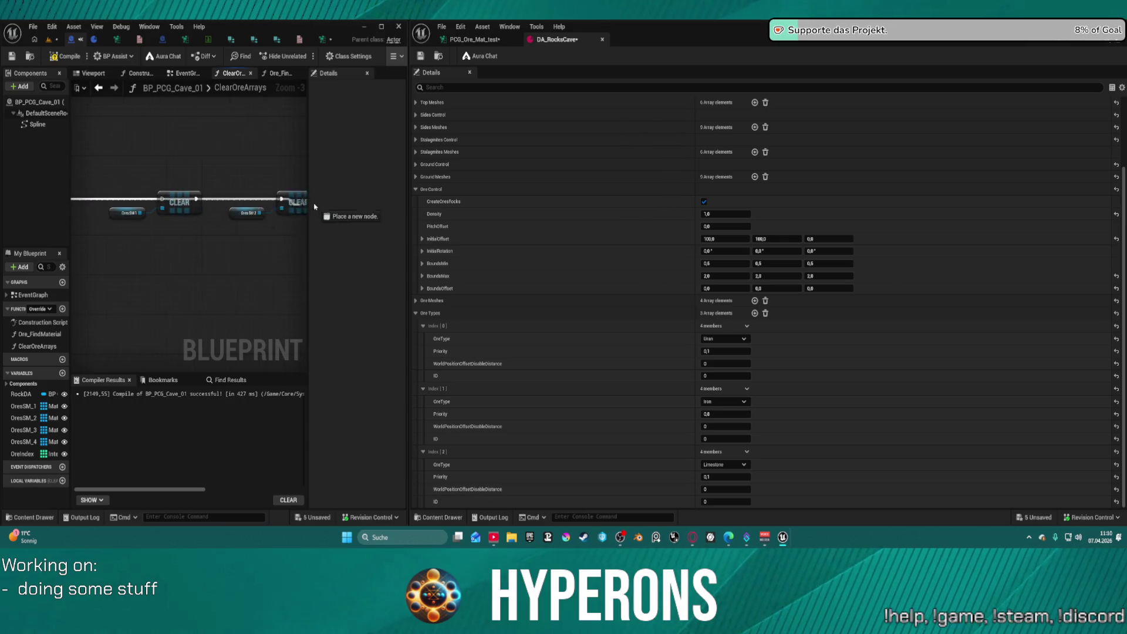
drag(136, 190, 136, 191)
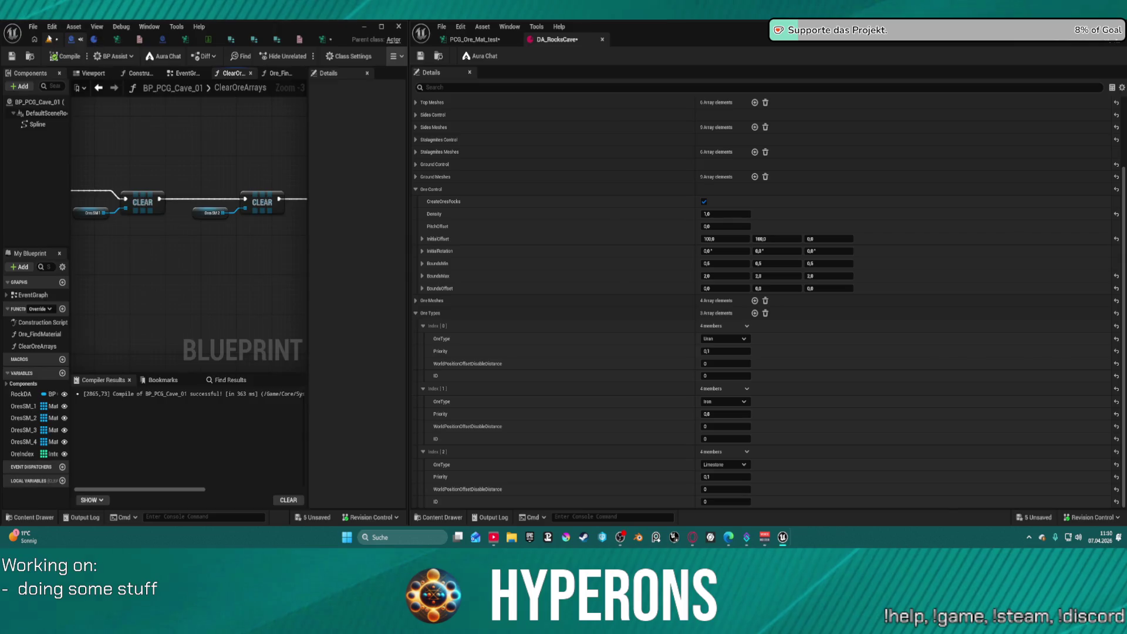
click(49, 39)
click(723, 351)
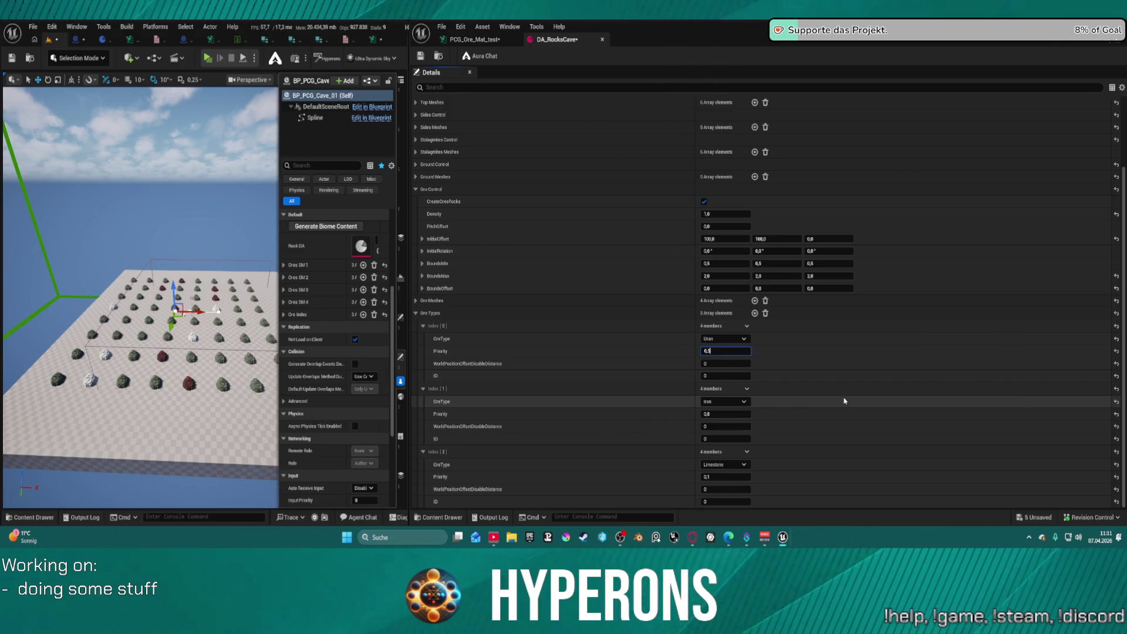
Set the Iron ore priority to 0,5 and the Limestone priority to 0
click(731, 414)
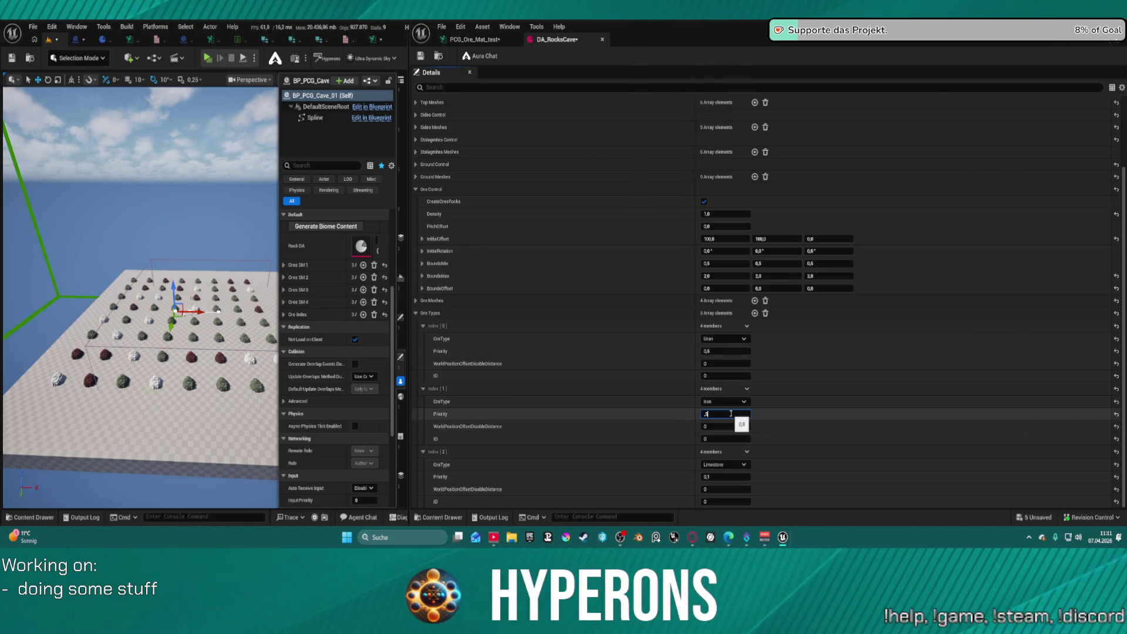
key(Return)
click(723, 478)
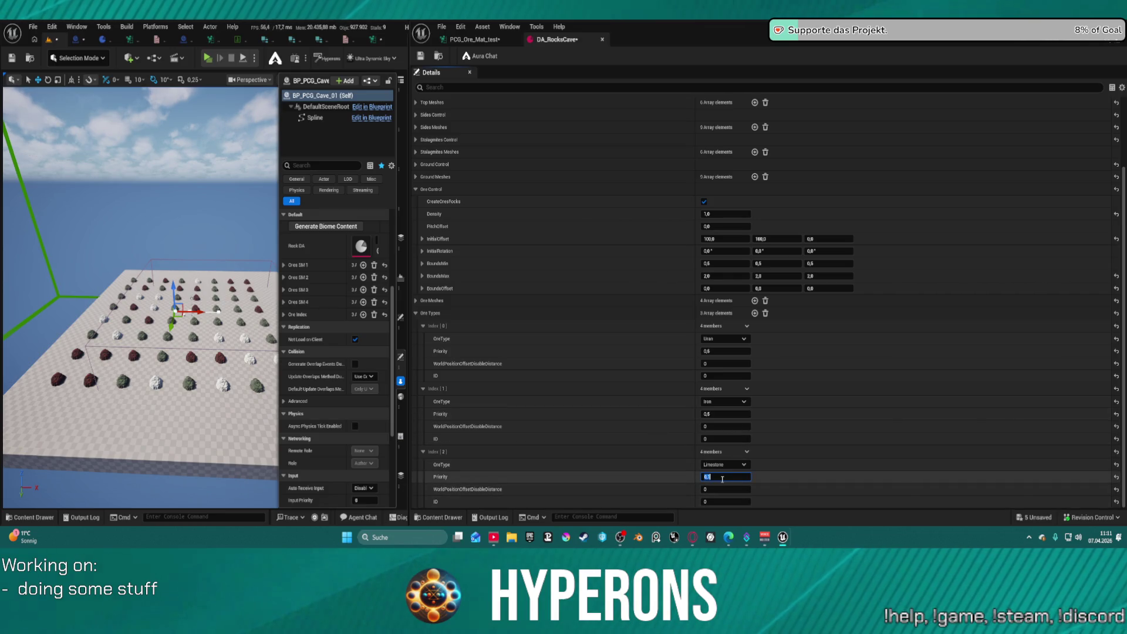
key(Return)
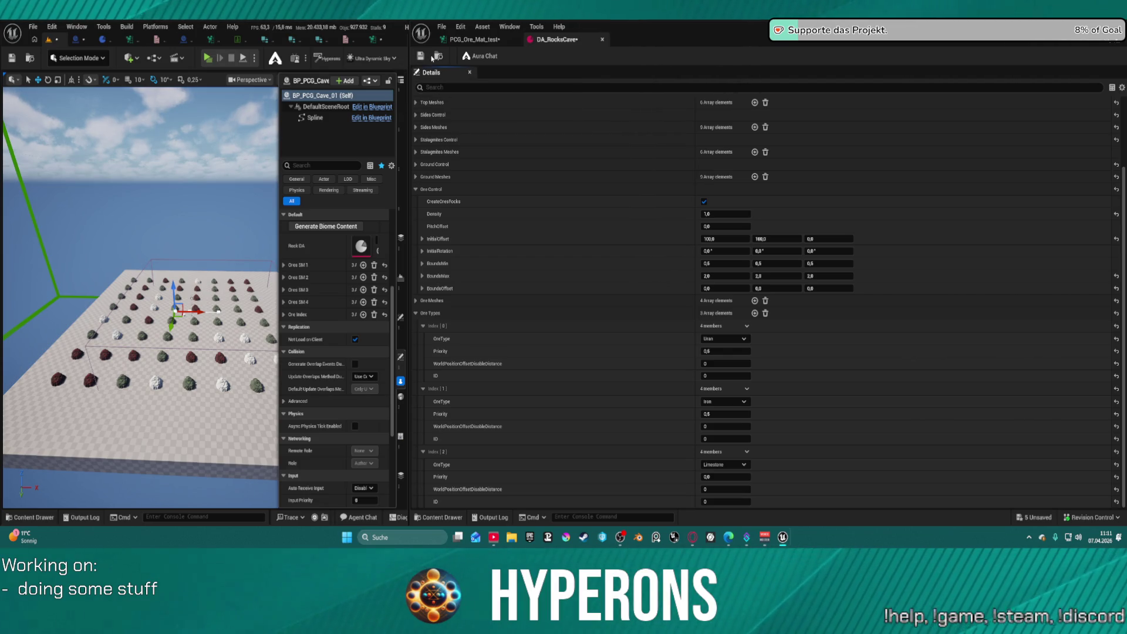
Delete the Limestone entry from the Ore Types array
mouse_move(141, 265)
mouse_down()
mouse_move(141, 228)
mouse_move(141, 281)
mouse_move(129, 293)
mouse_up()
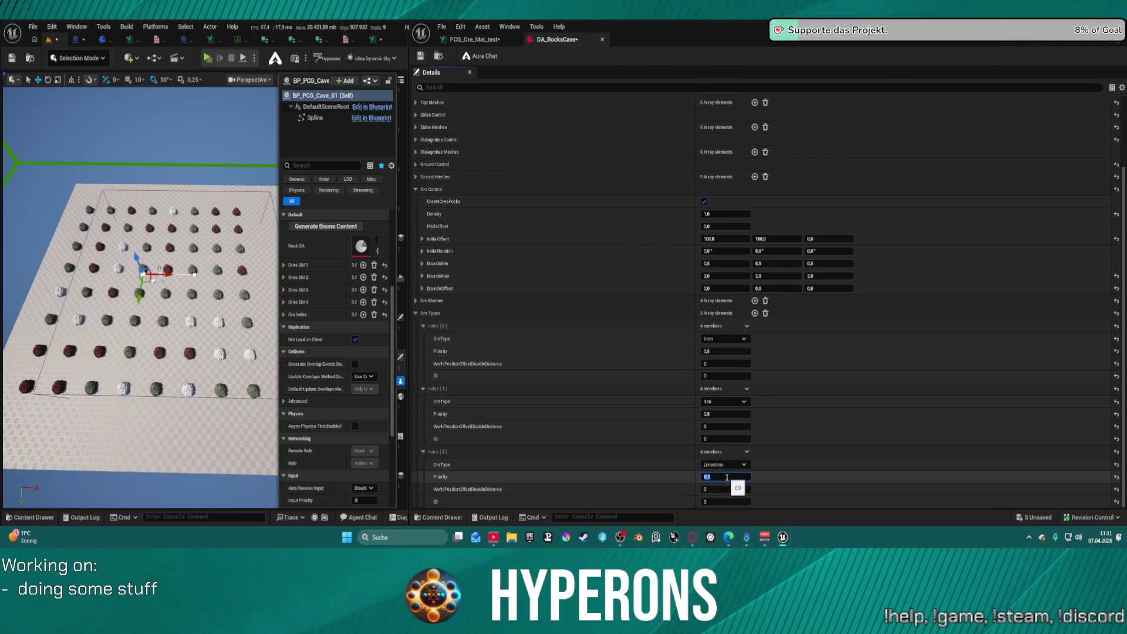
click(748, 452)
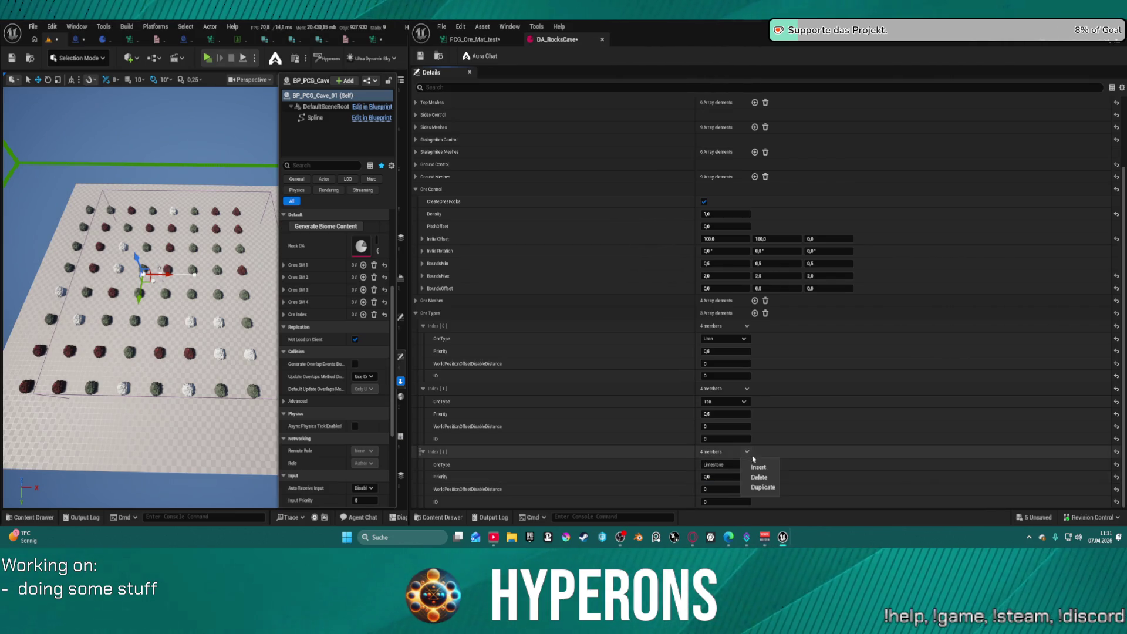
click(757, 473)
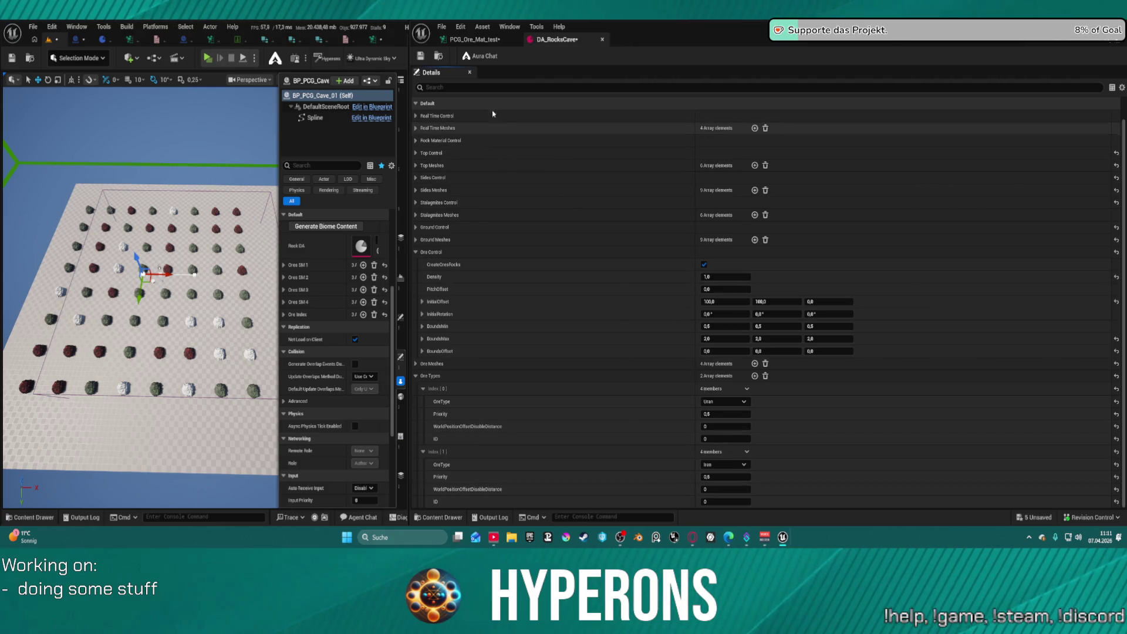
Save DA_RocksCave and set the Iron ore priority to 0,1
click(422, 57)
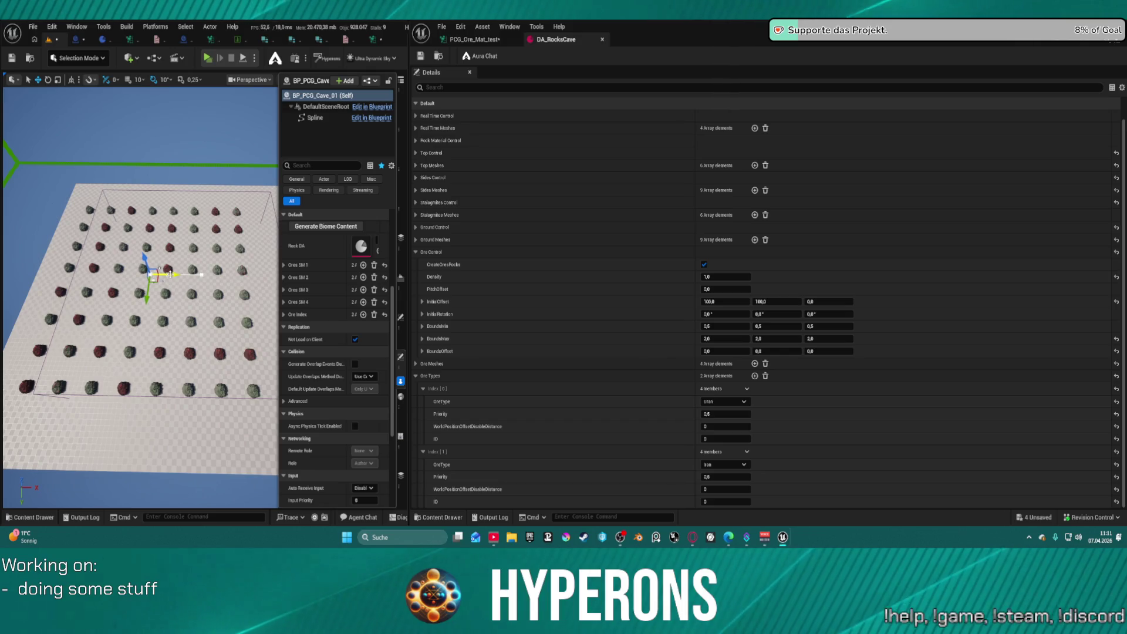
scroll(169, 280, up, 5)
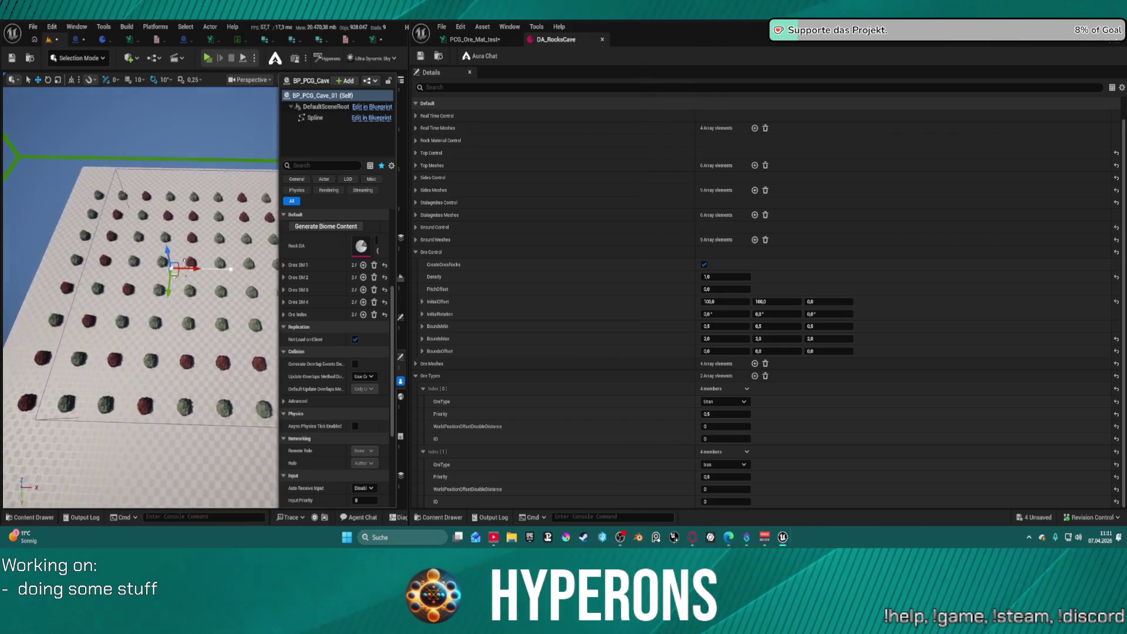
scroll(158, 257, down, 5)
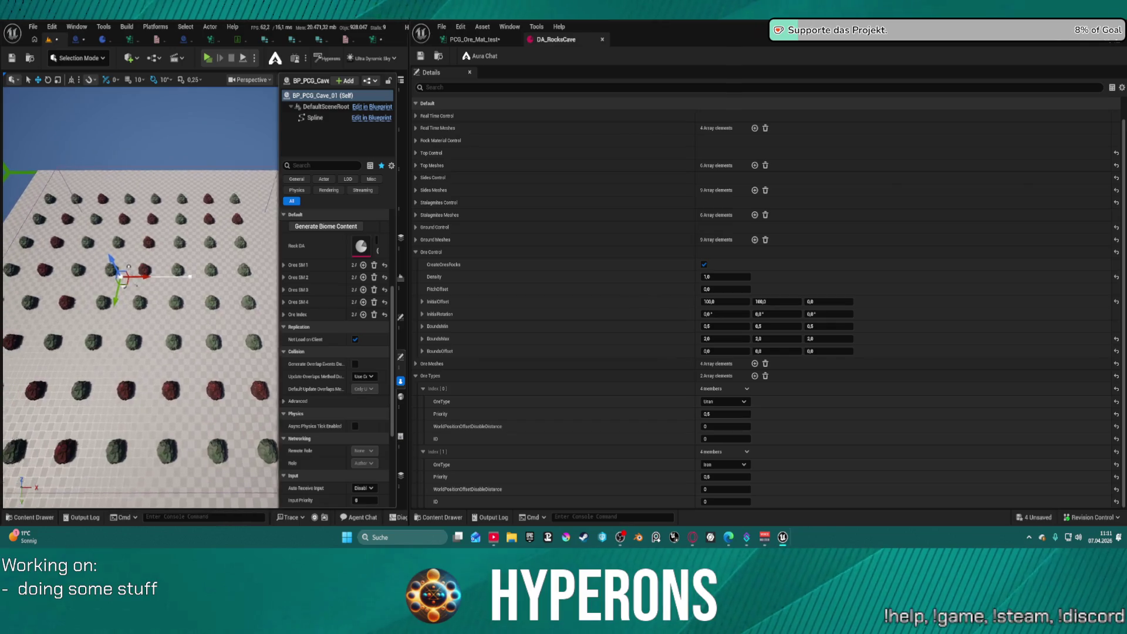
scroll(173, 278, down, 2)
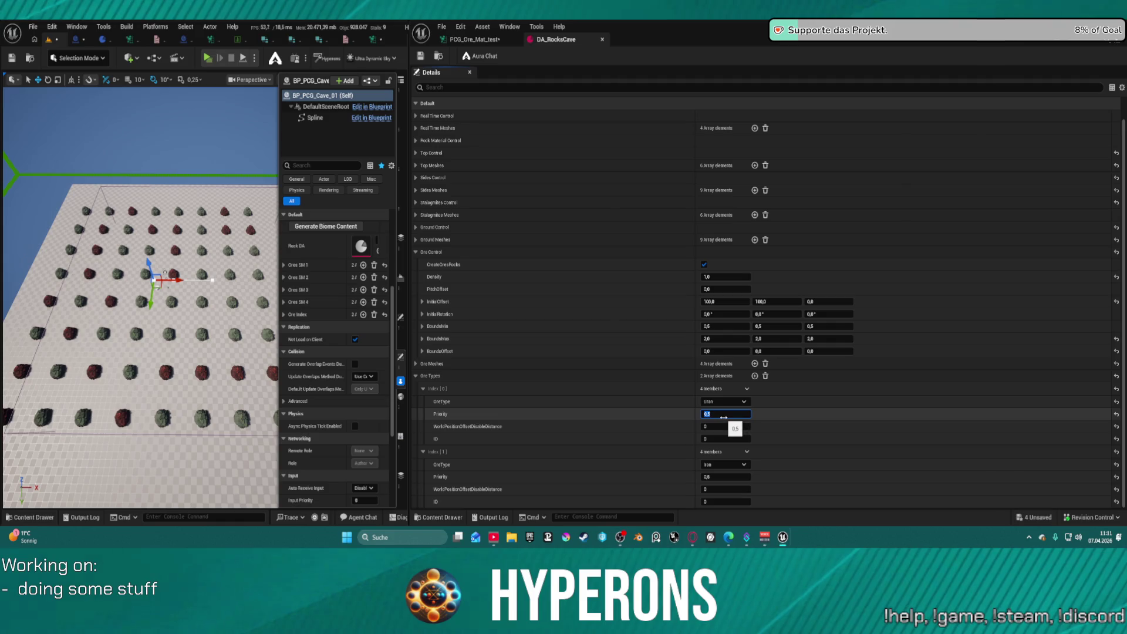
key(Return)
click(730, 477)
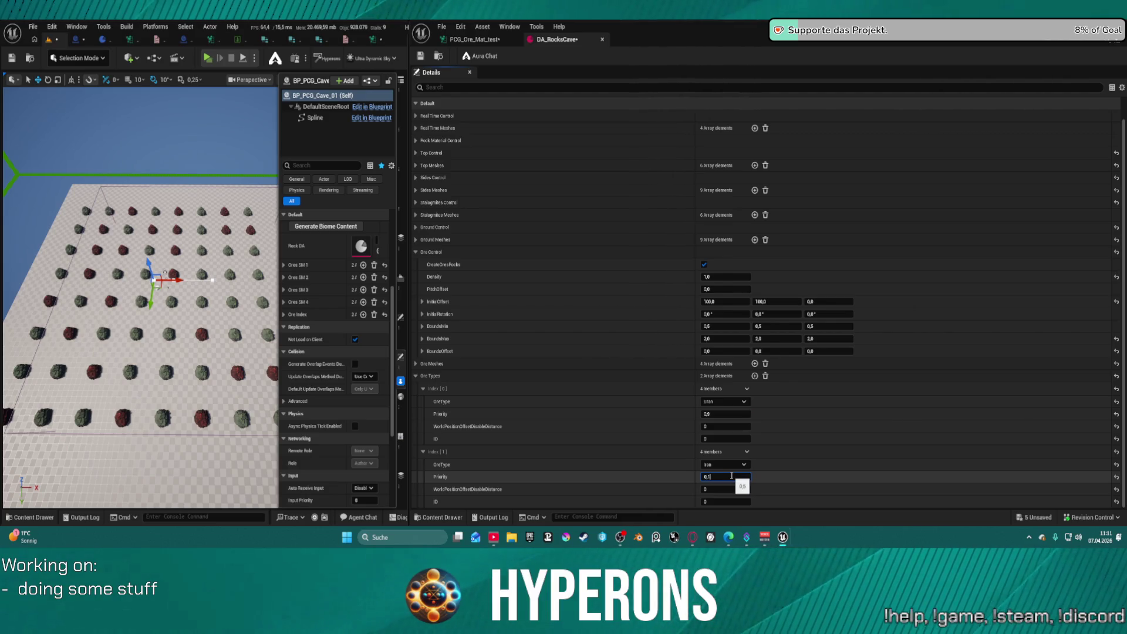
key(Return)
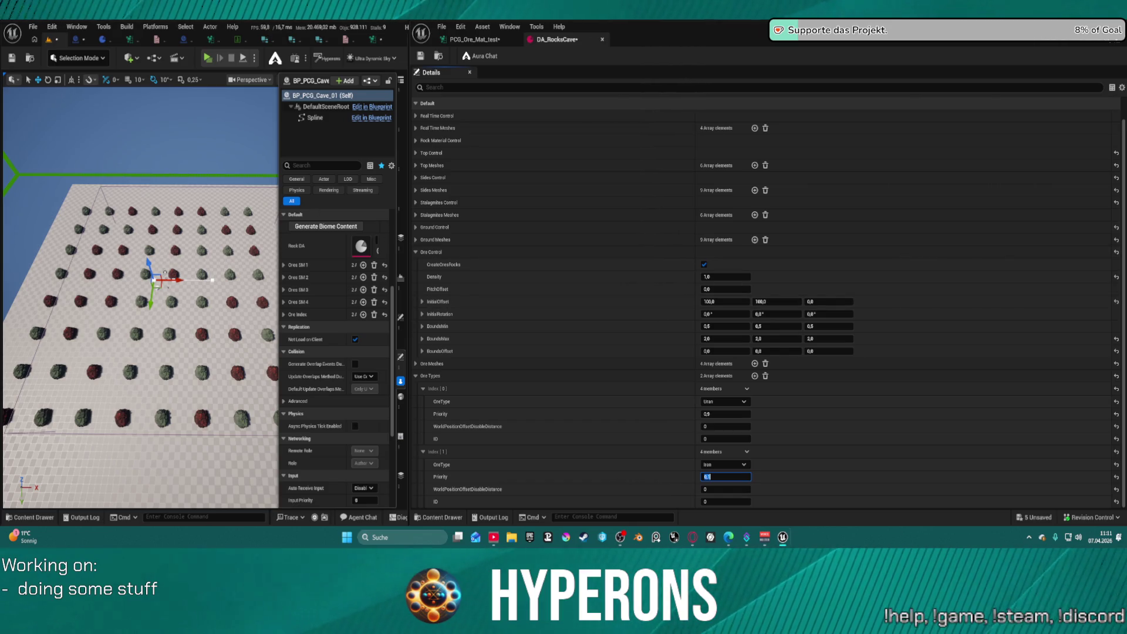
mouse_move(174, 280)
mouse_down()
mouse_move(199, 280)
mouse_move(175, 276)
mouse_up()
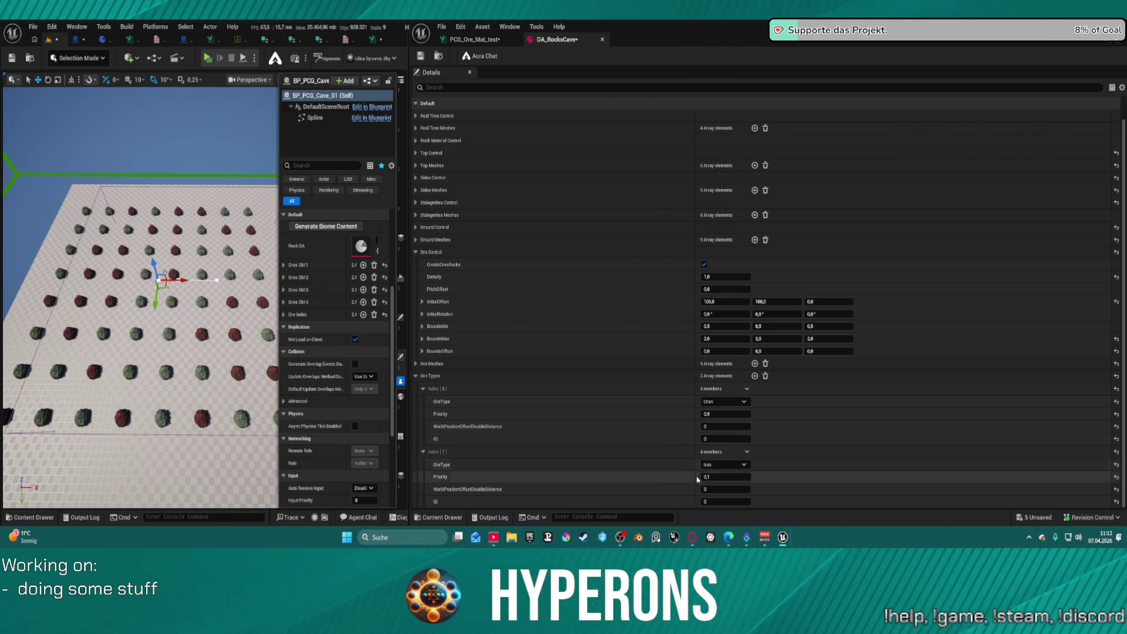
Set the Uran priority to 1 and try Iron priorities 0,5, 0, then 1,0
click(719, 412)
key(BackSpace)
text(1)
key(Return)
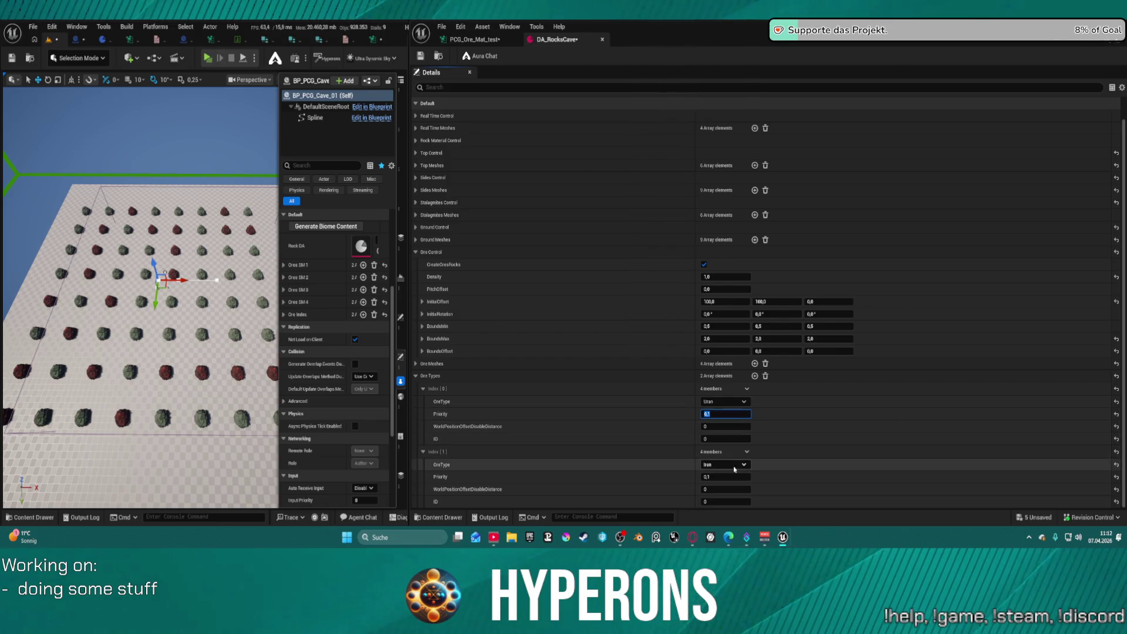
key(Return)
key(Return)
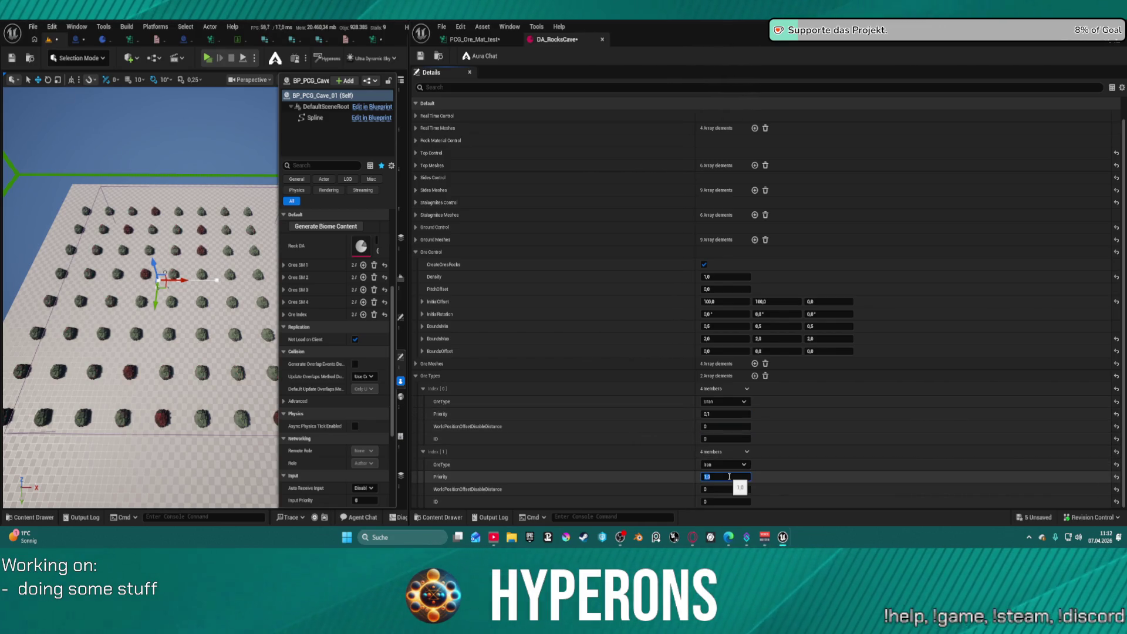
key(Return)
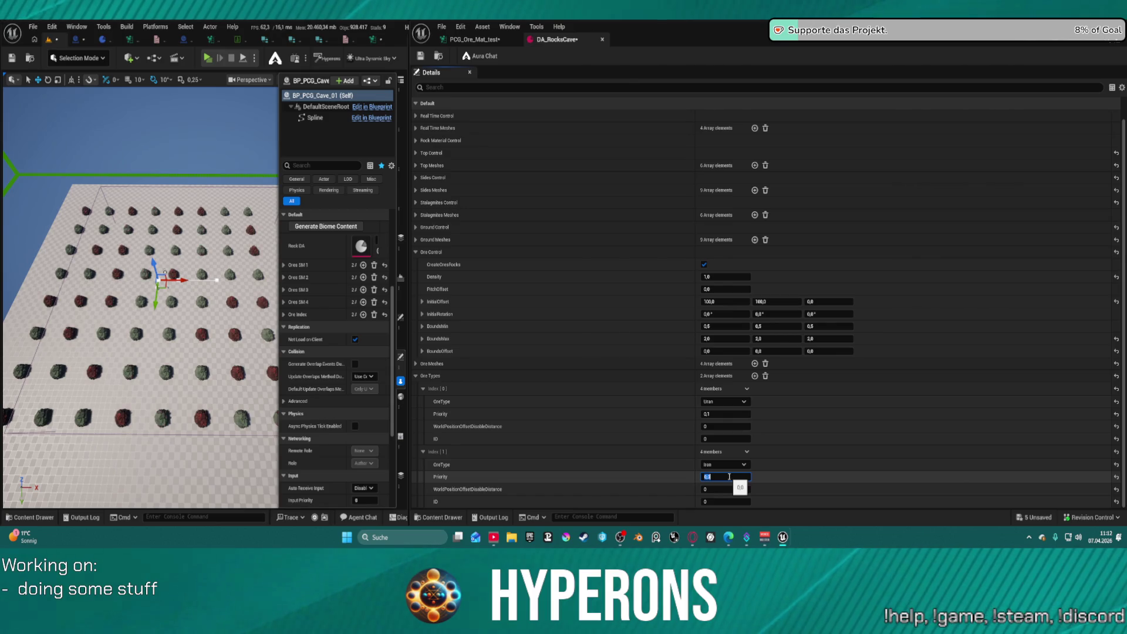
text(0,5)
key(Return)
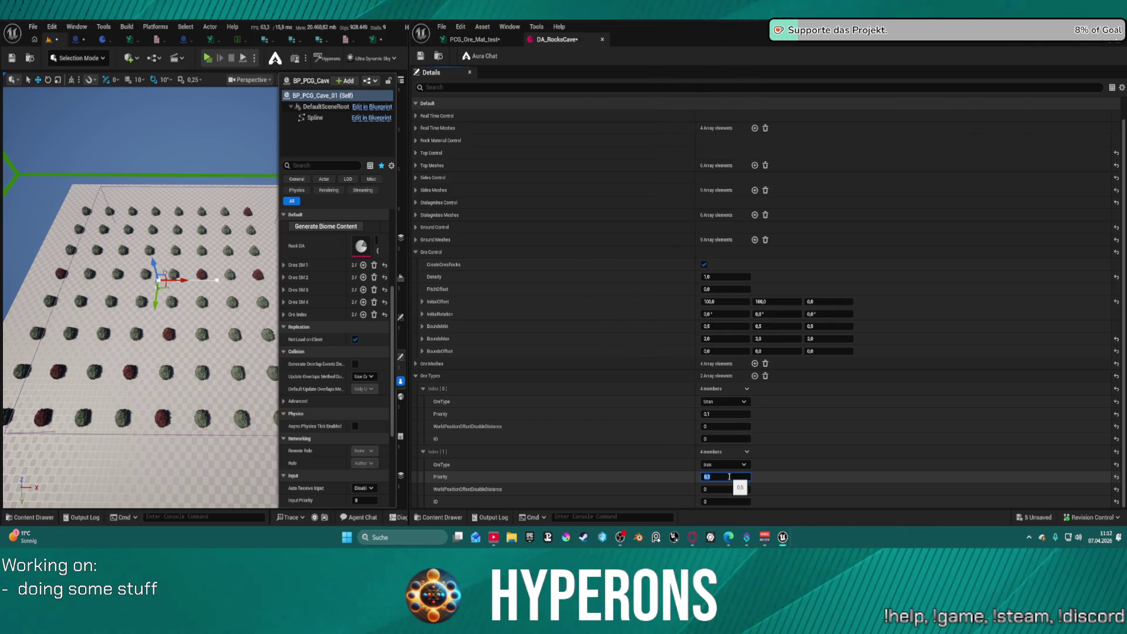
text(1,0)
key(Return)
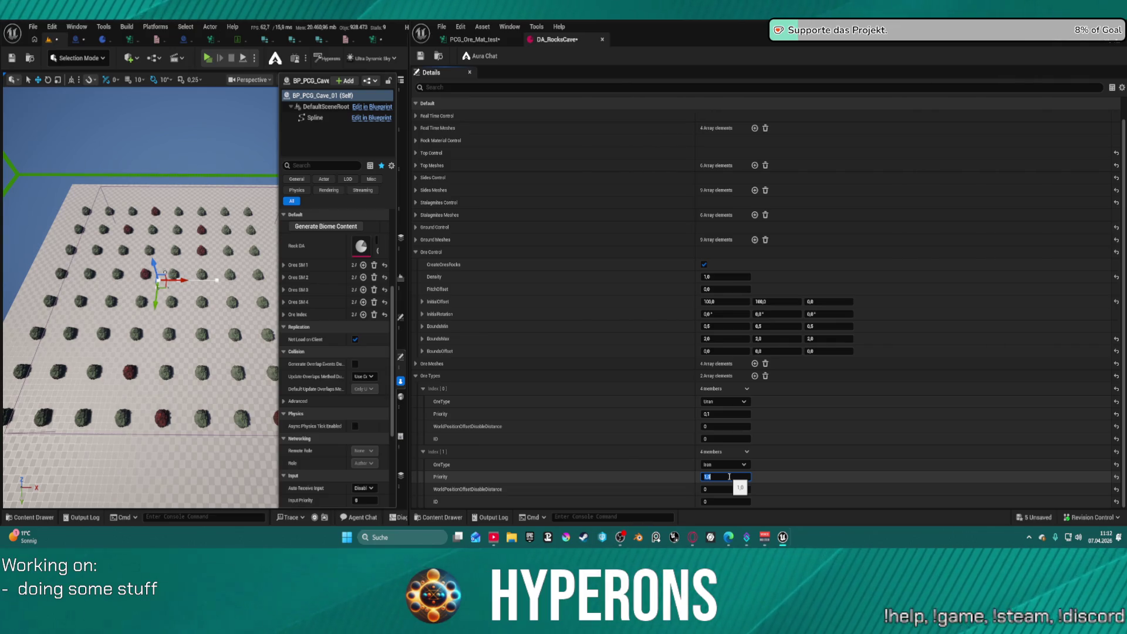
Set the Iron priority to 100 and the Uran priority to 1.0
click(731, 414)
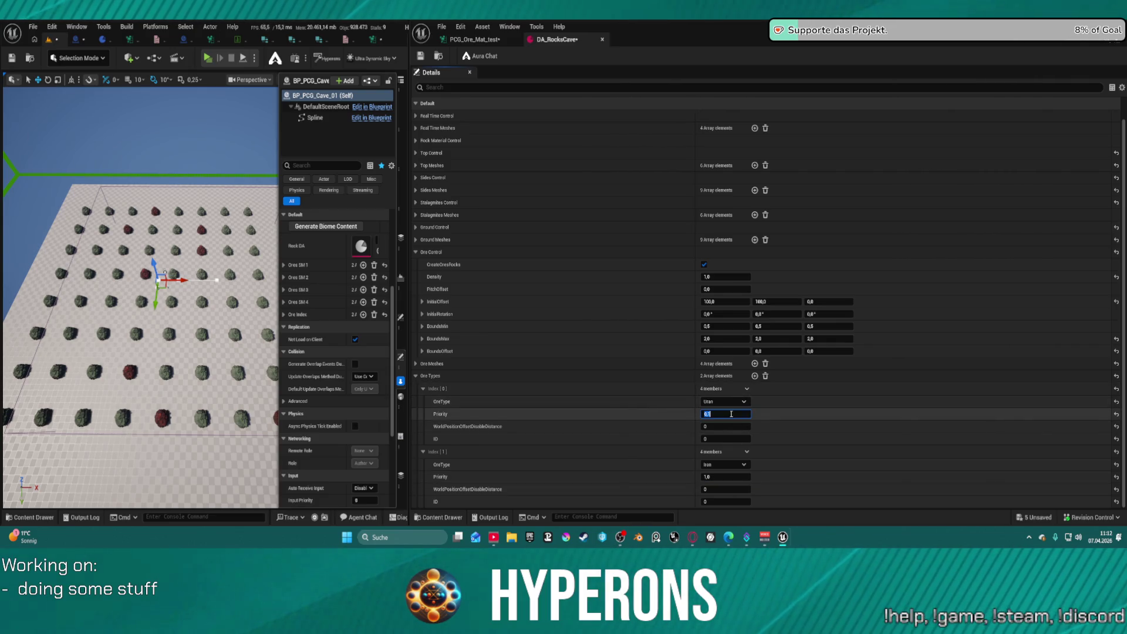
text(5)
key(Return)
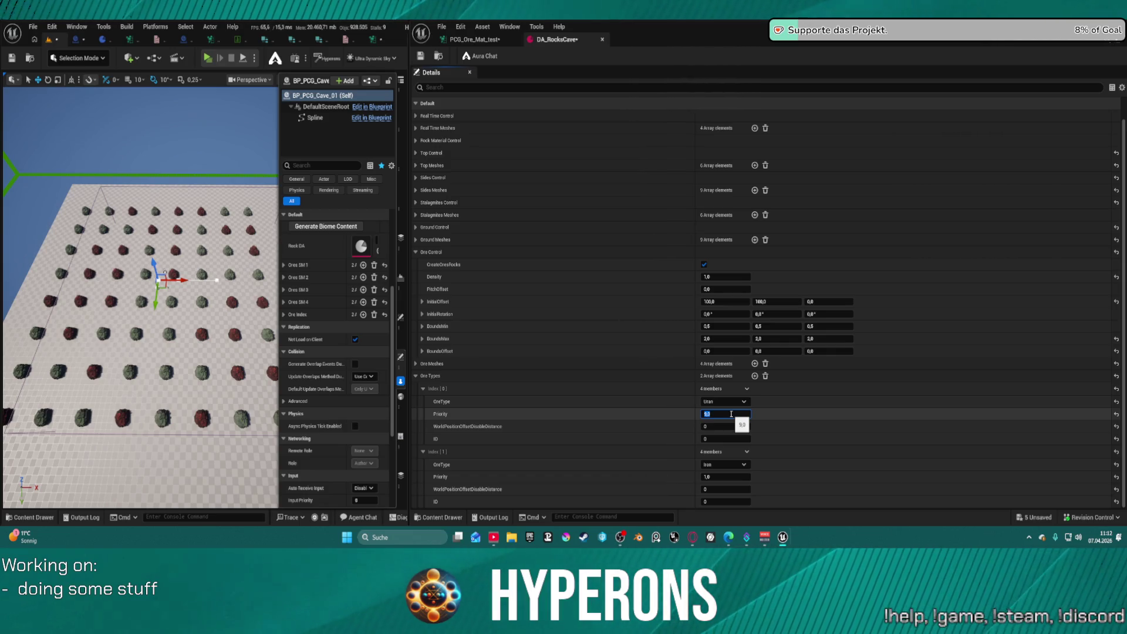
key(Tab)
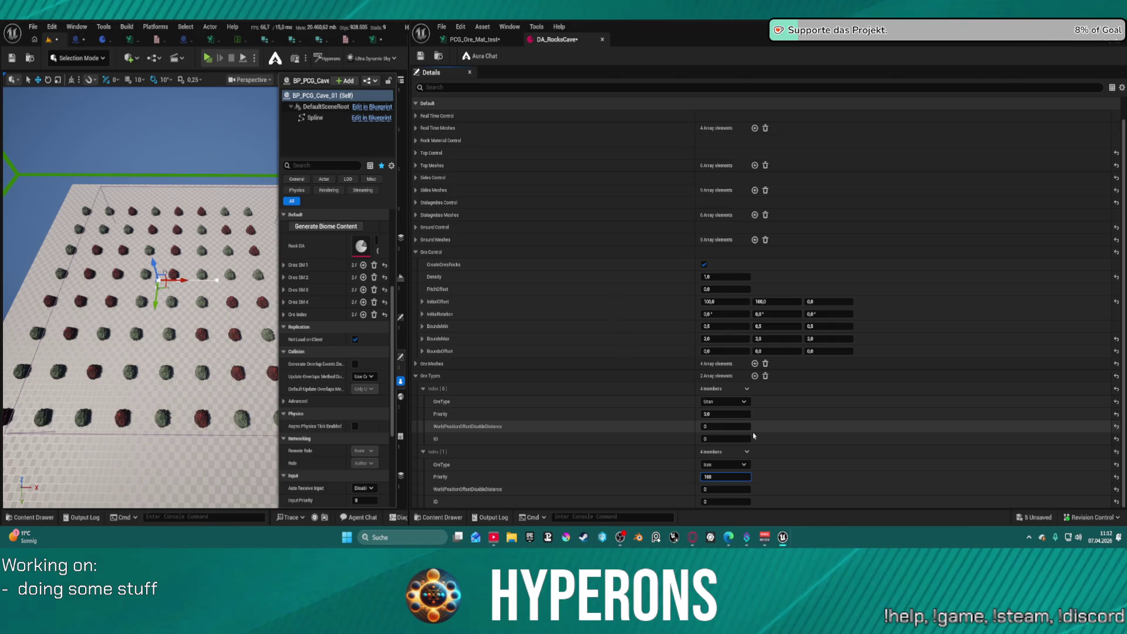
key(Return)
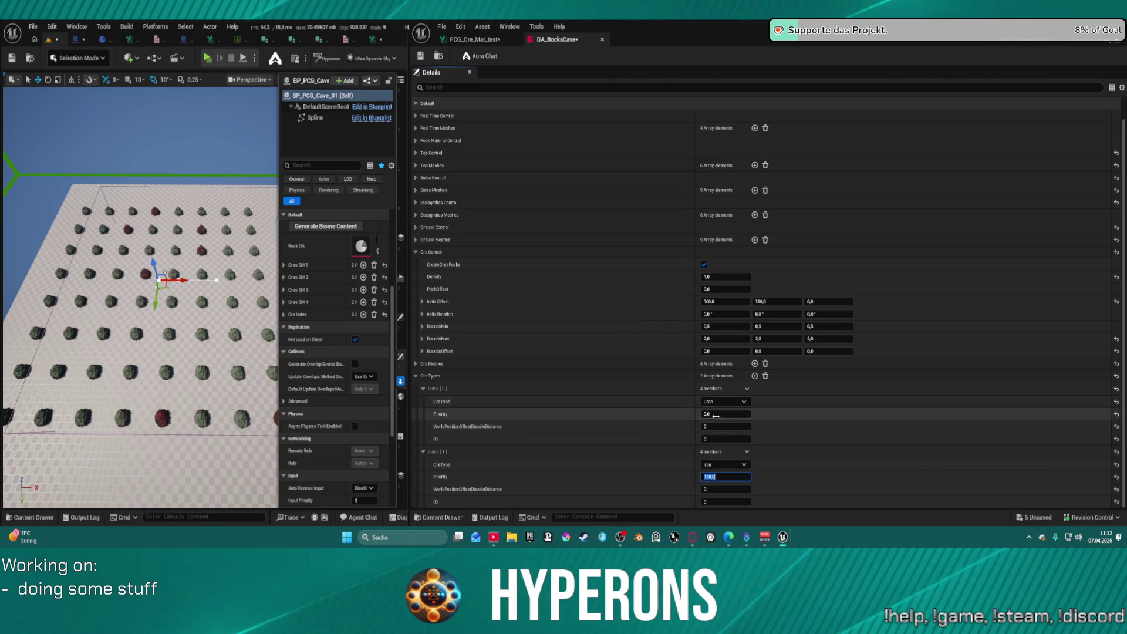
text(1)
key(Return)
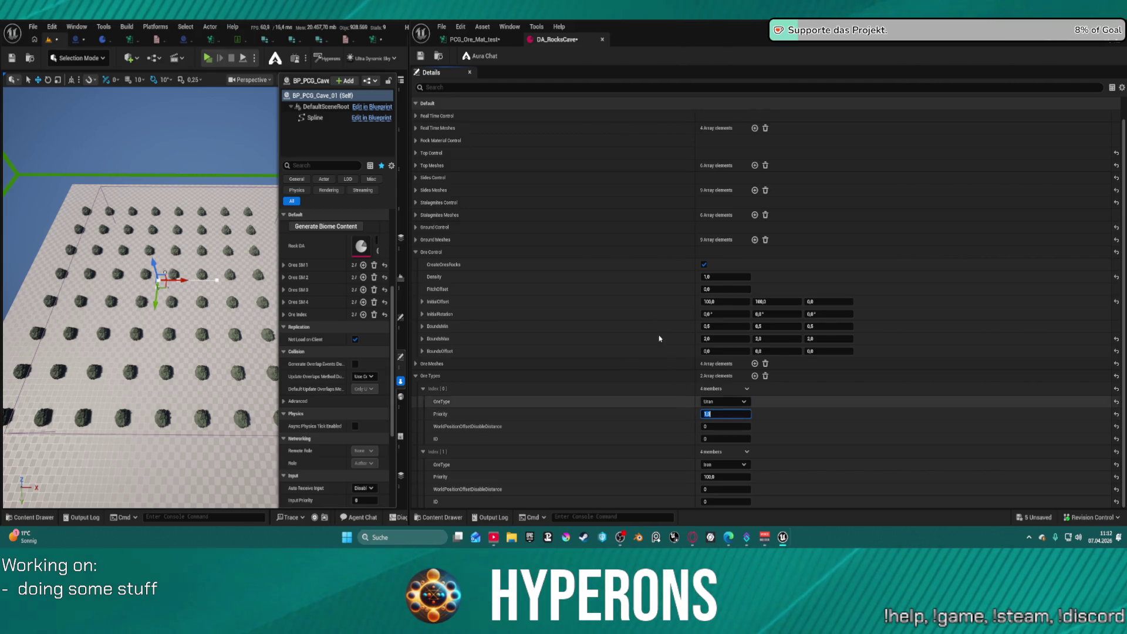
In PCG_Ore_Mat_test, view the Merge Attributes attribute table with a wider $Index column
click(472, 43)
drag(689, 163, 396, 154)
mouse_move(646, 106)
mouse_down()
mouse_move(607, 117)
mouse_move(587, 150)
mouse_move(592, 180)
mouse_up()
mouse_move(550, 245)
mouse_down()
mouse_move(531, 274)
mouse_move(546, 272)
mouse_up()
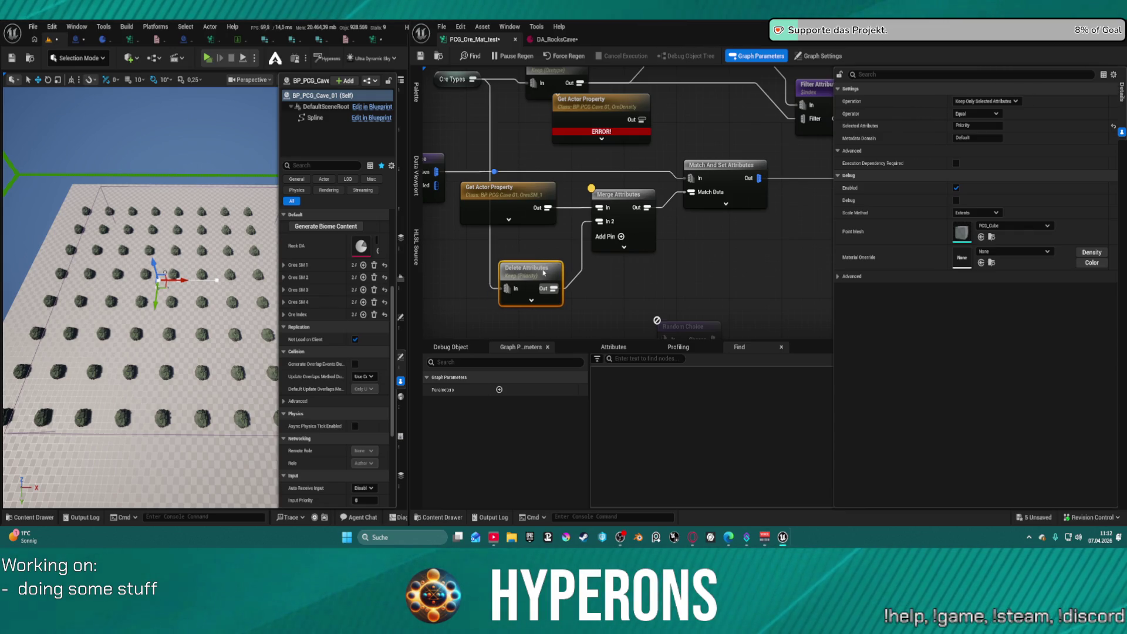
click(618, 195)
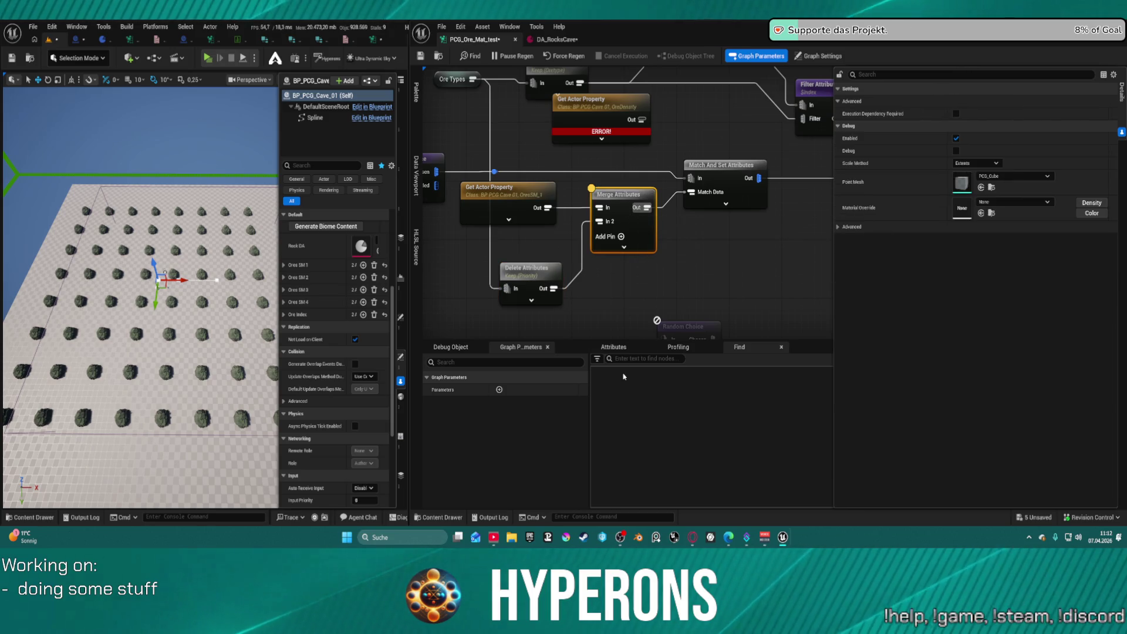
click(680, 347)
click(614, 347)
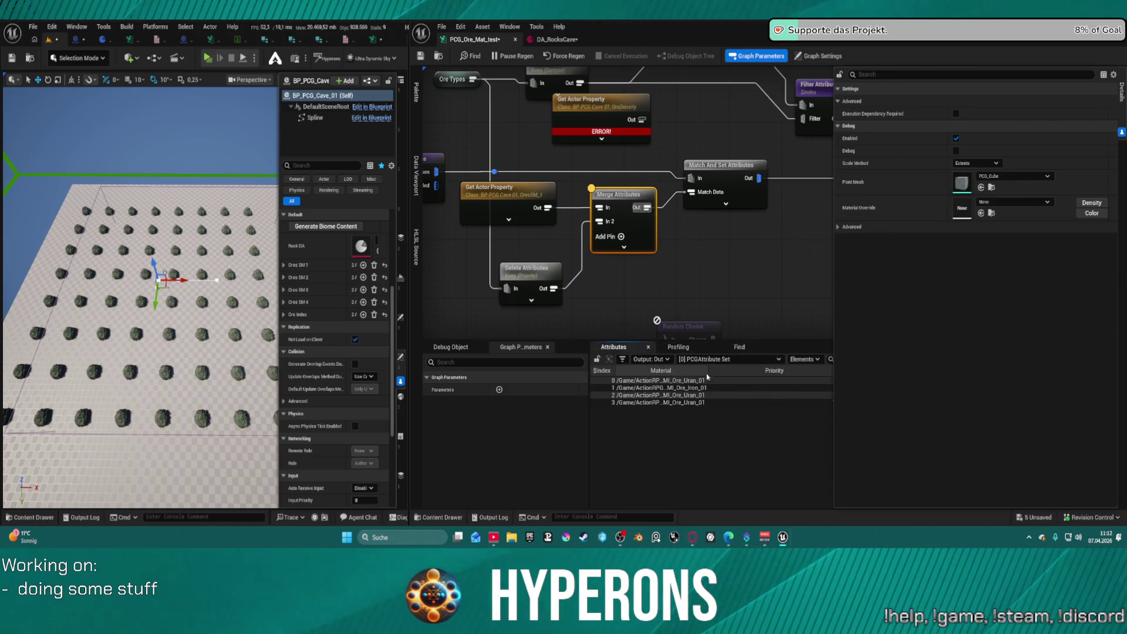
drag(614, 368, 643, 371)
mouse_move(709, 326)
mouse_down()
mouse_move(581, 288)
mouse_move(543, 303)
mouse_move(556, 312)
mouse_move(762, 292)
mouse_up()
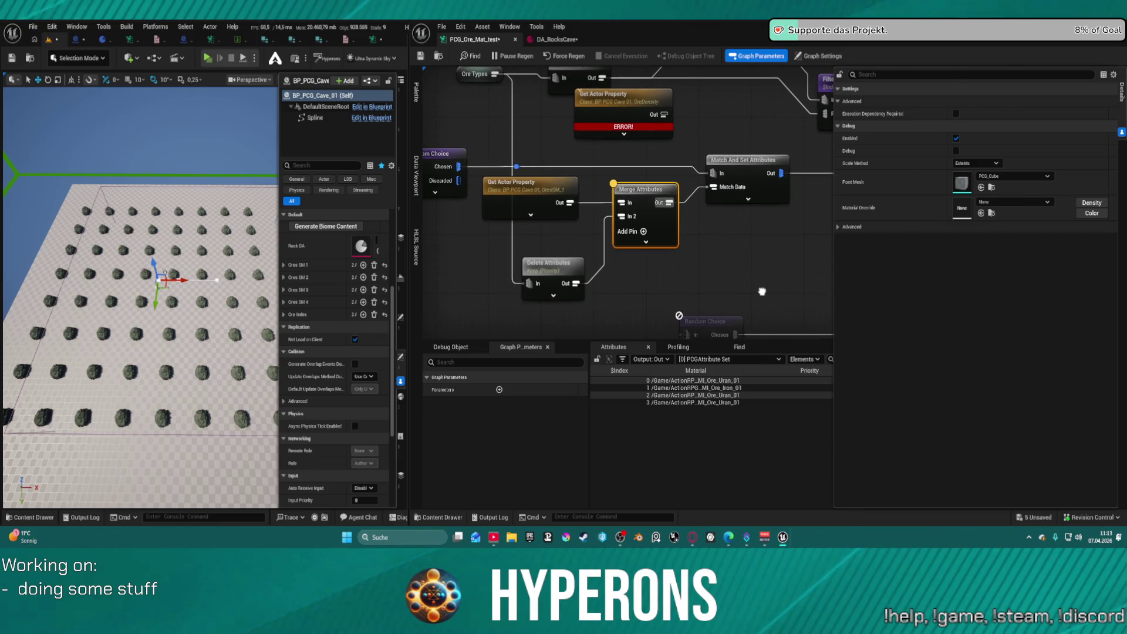
Review the Ores SM 1 and SM 2 mesh lists and the Delete Attributes settings
click(285, 278)
click(284, 265)
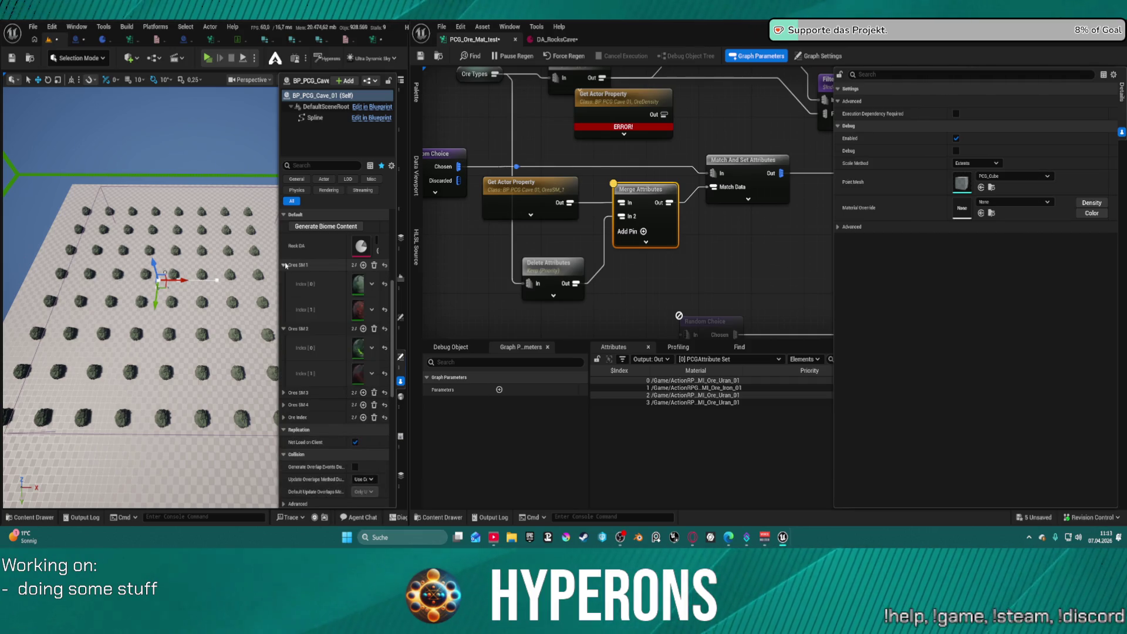
click(284, 266)
click(284, 278)
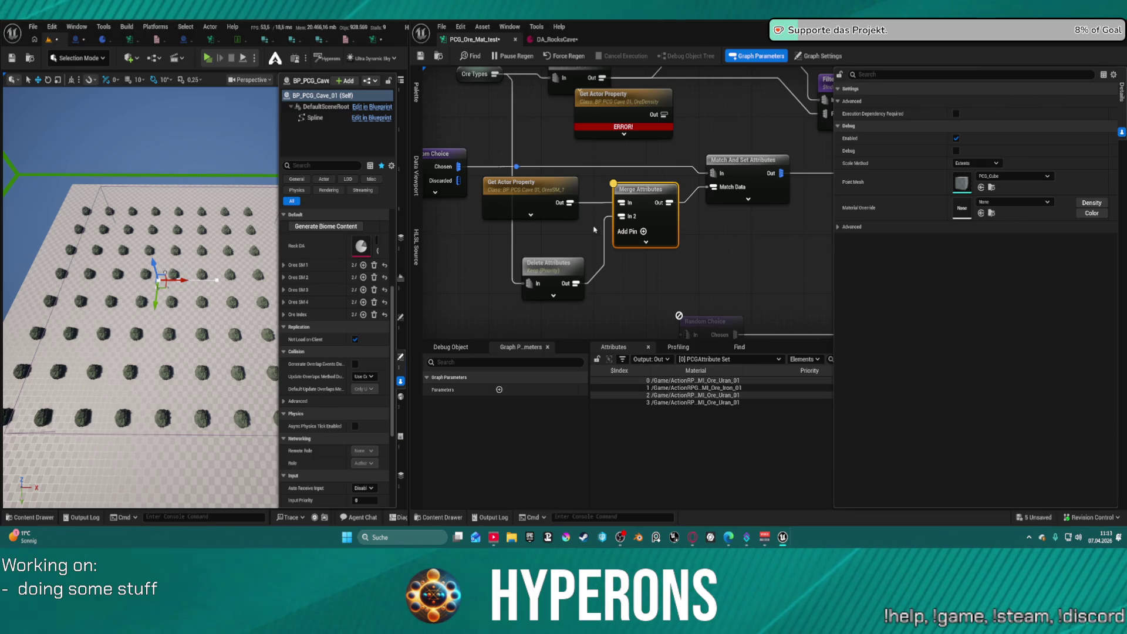
click(554, 265)
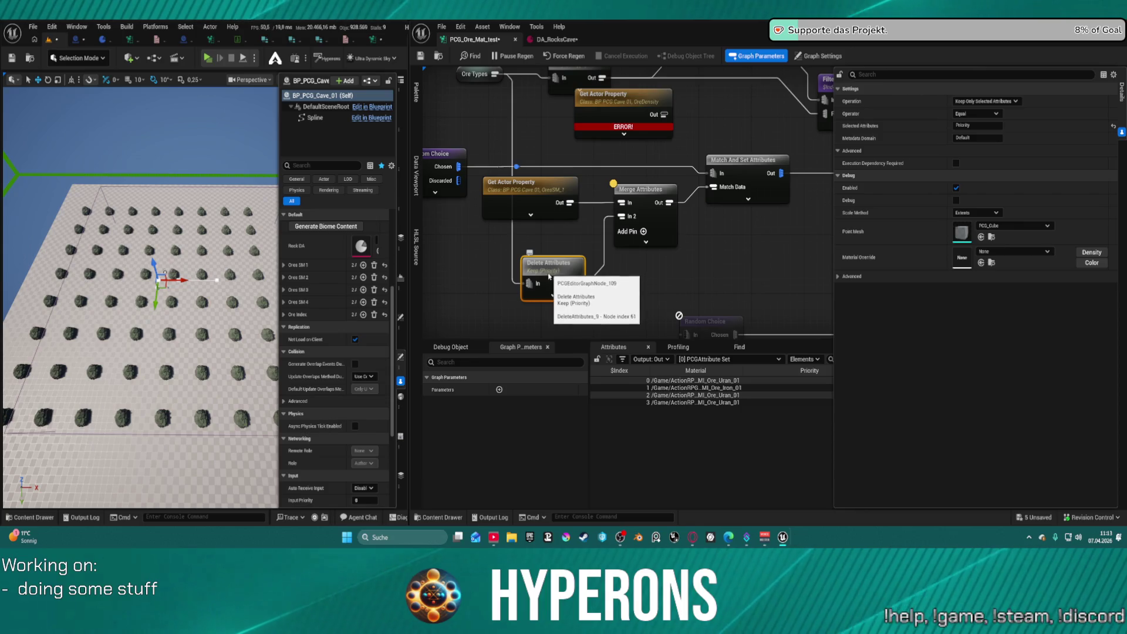
click(644, 195)
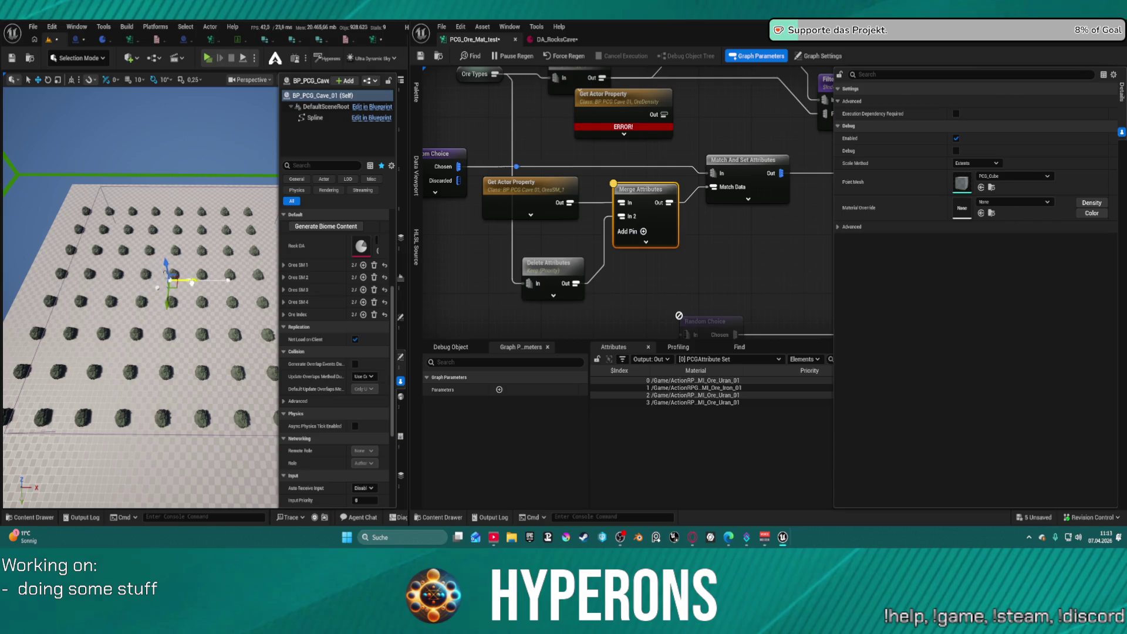
Nudge the generated ore rocks actor, delete it, then undo the deletion
click(166, 371)
drag(216, 299, 231, 300)
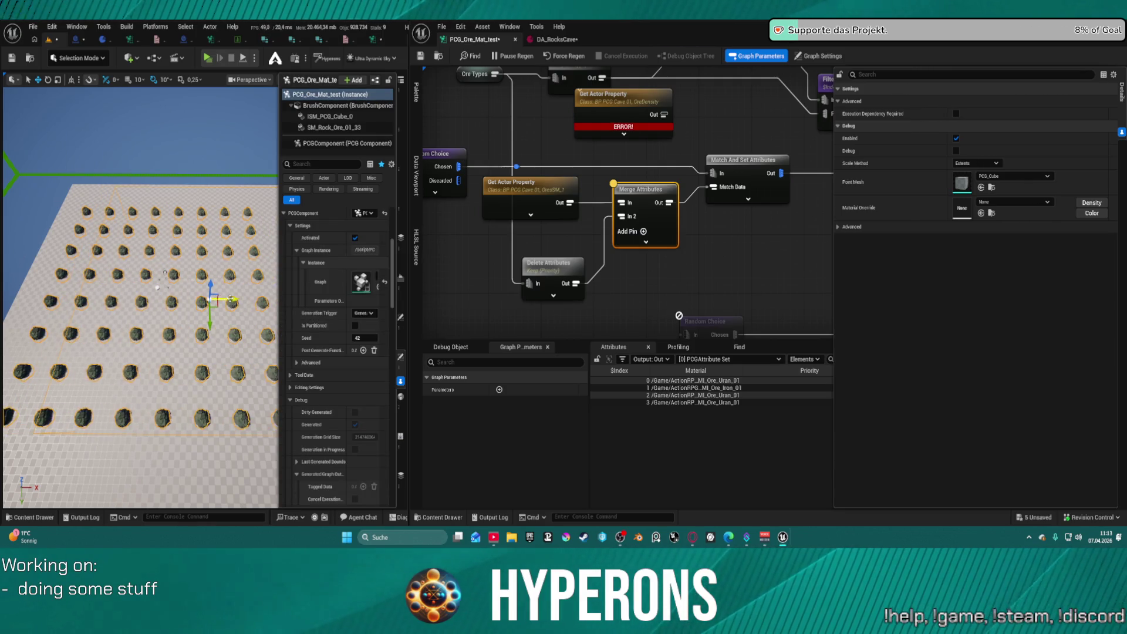
key(Delete)
key(ctrl+z)
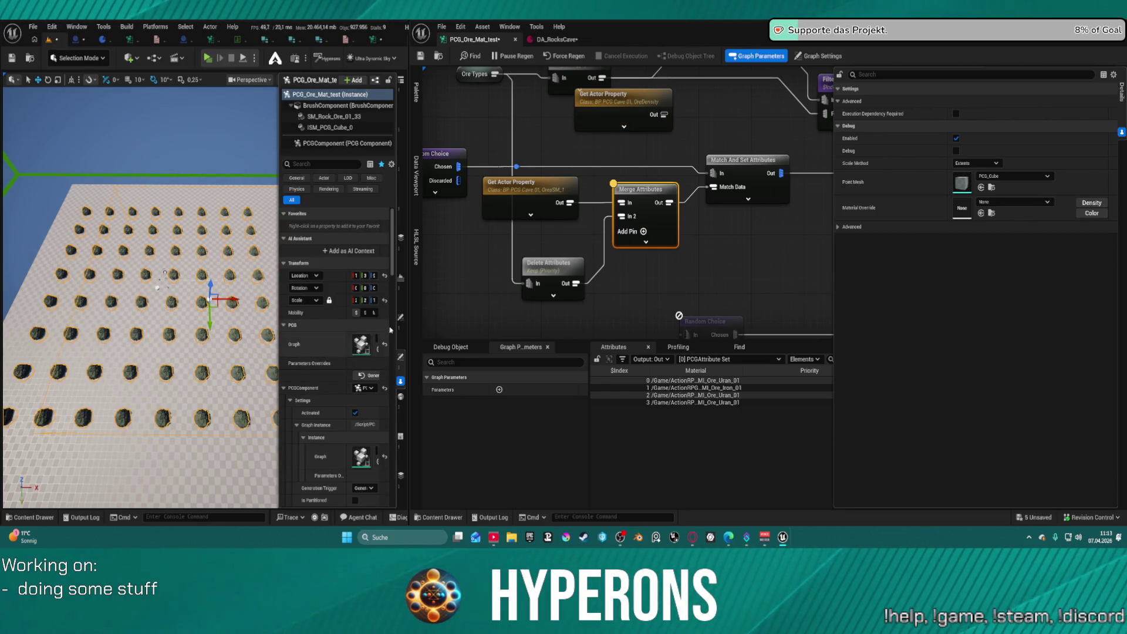
Turn off debug display on the Get Actor Property node
click(694, 284)
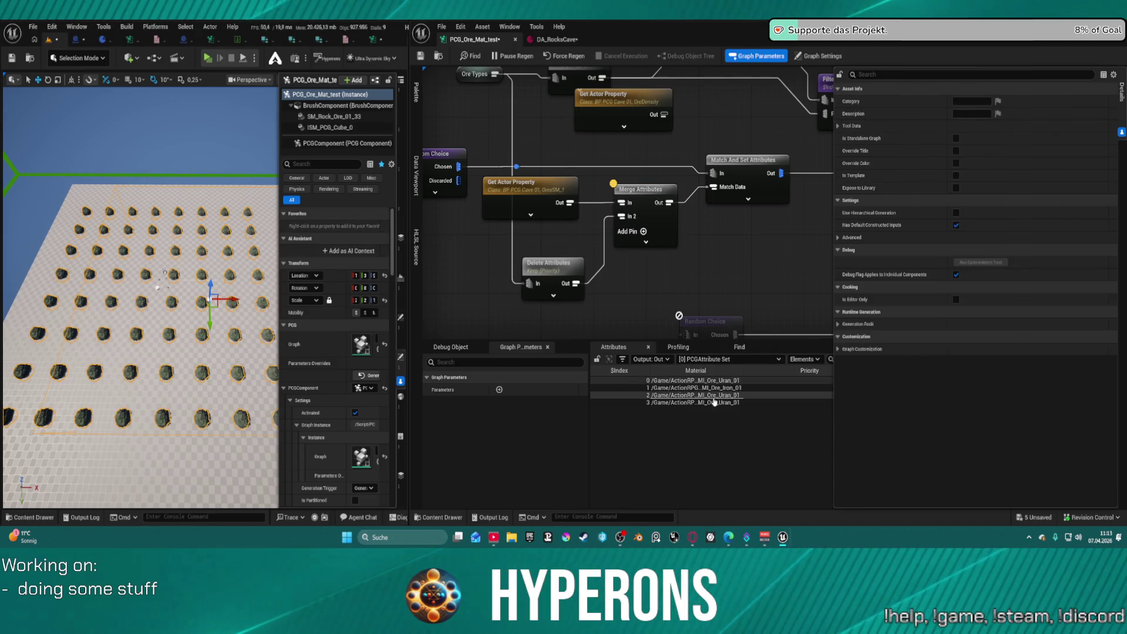
click(654, 207)
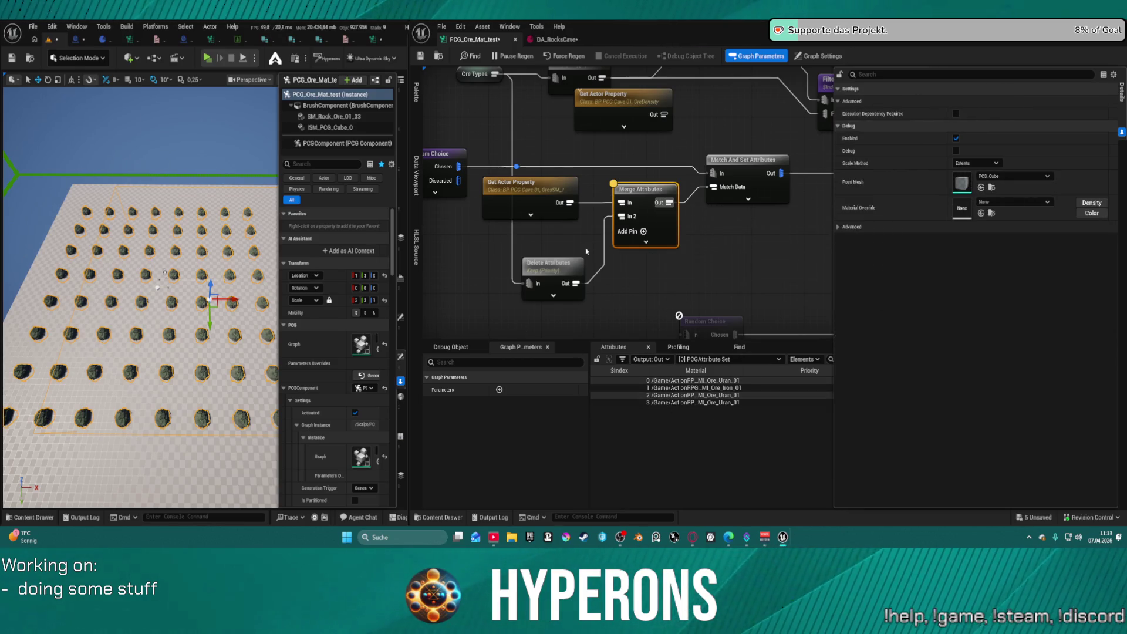
drag(702, 247, 689, 253)
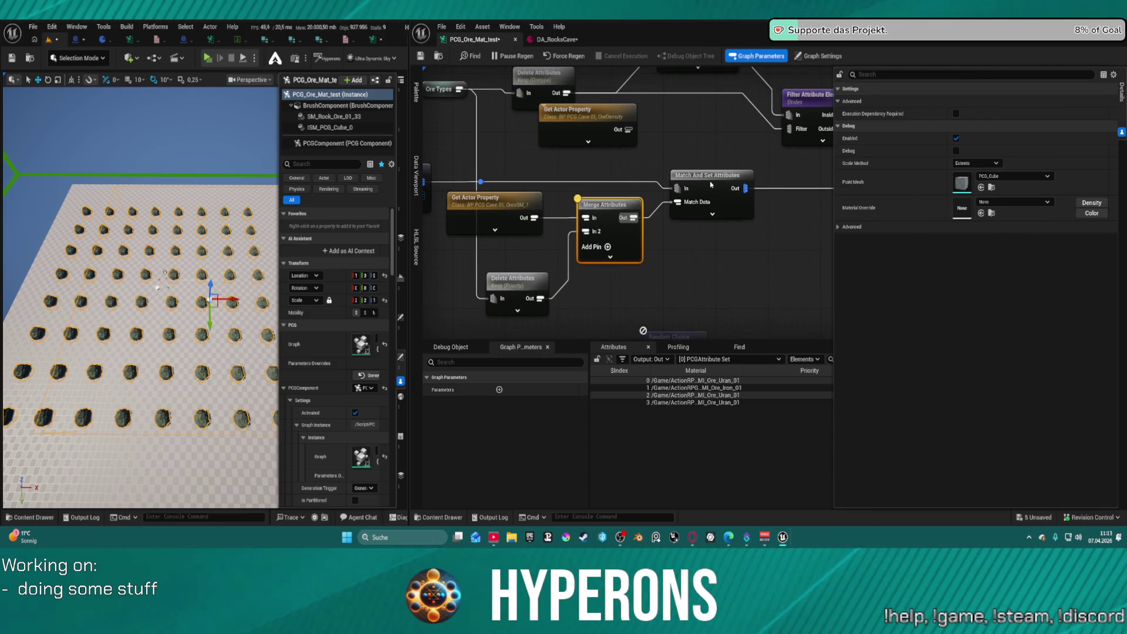
click(711, 184)
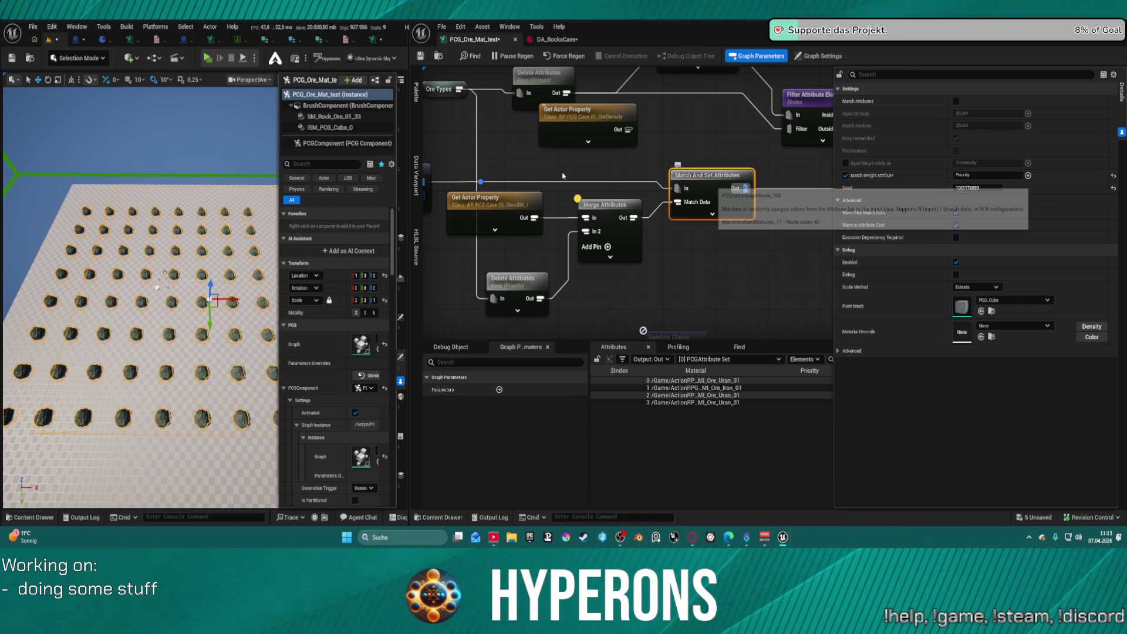
click(517, 287)
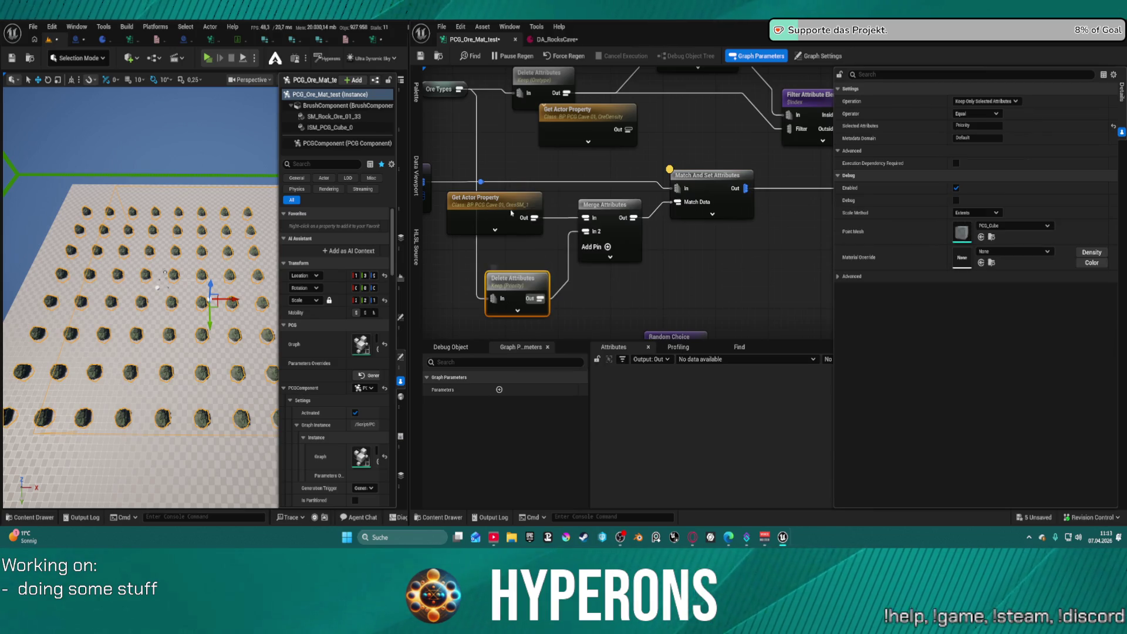
click(514, 217)
key(d)
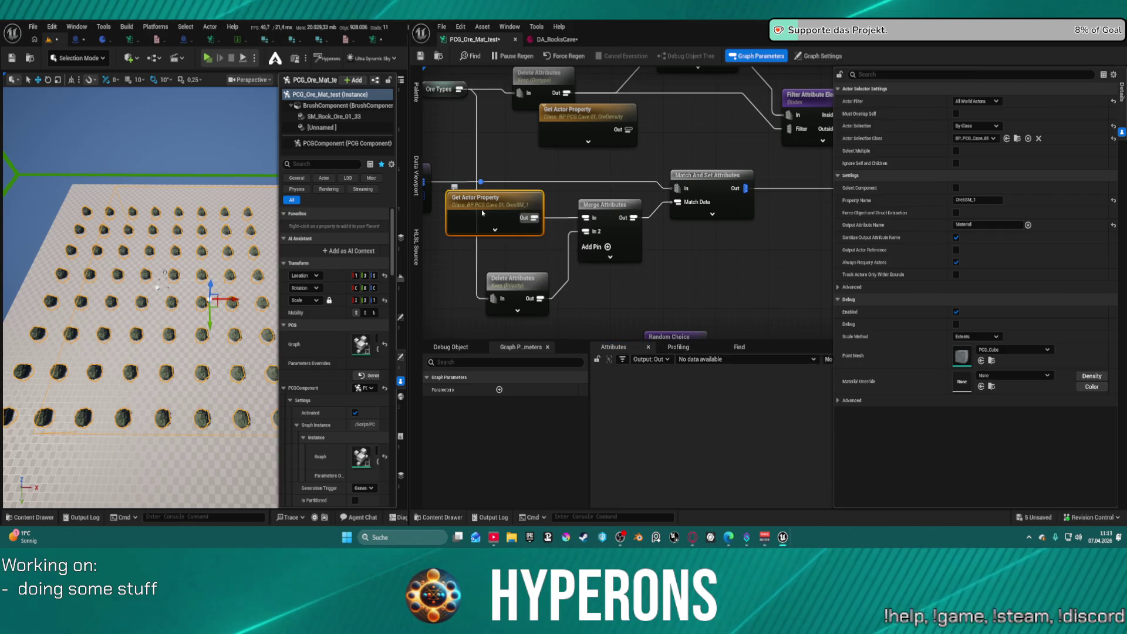
Inspect the Merge Attributes output instead of Delete Attributes and select the BP_PCG_Cave_01 actor
click(515, 282)
key(a)
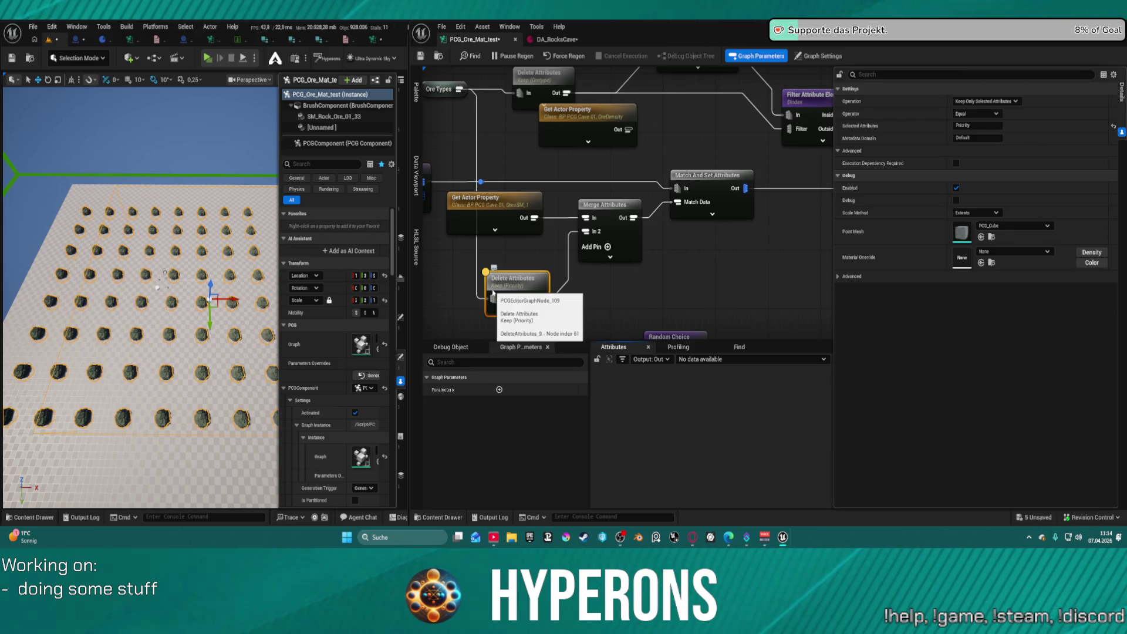
key(a)
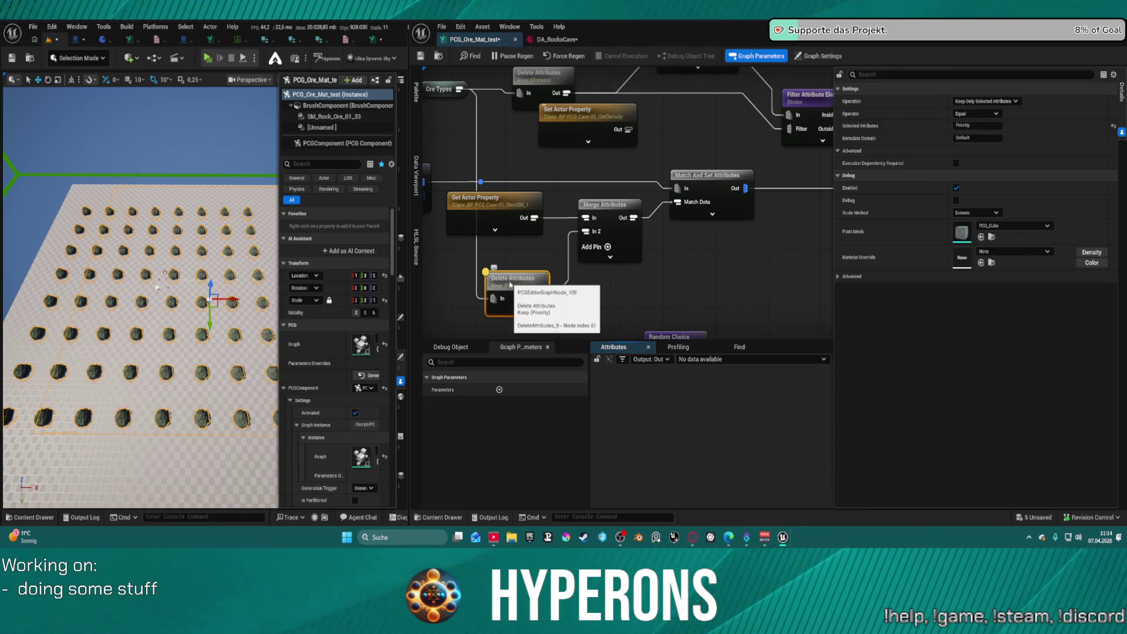
click(605, 218)
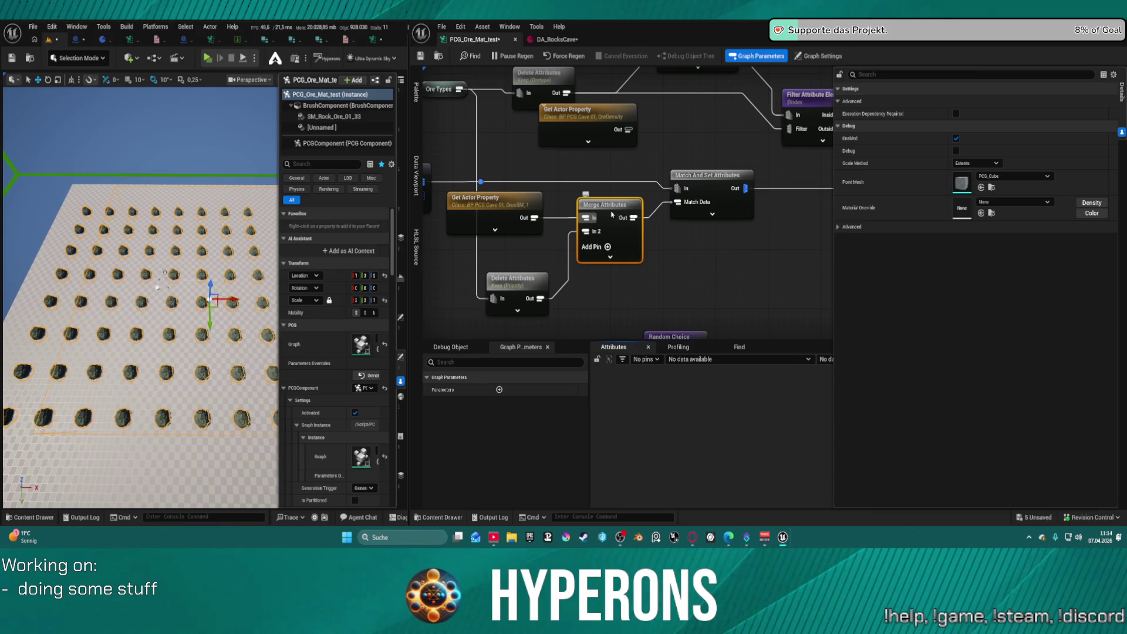
key(a)
mouse_move(141, 293)
mouse_down()
mouse_move(141, 246)
mouse_move(129, 294)
mouse_move(141, 261)
mouse_up()
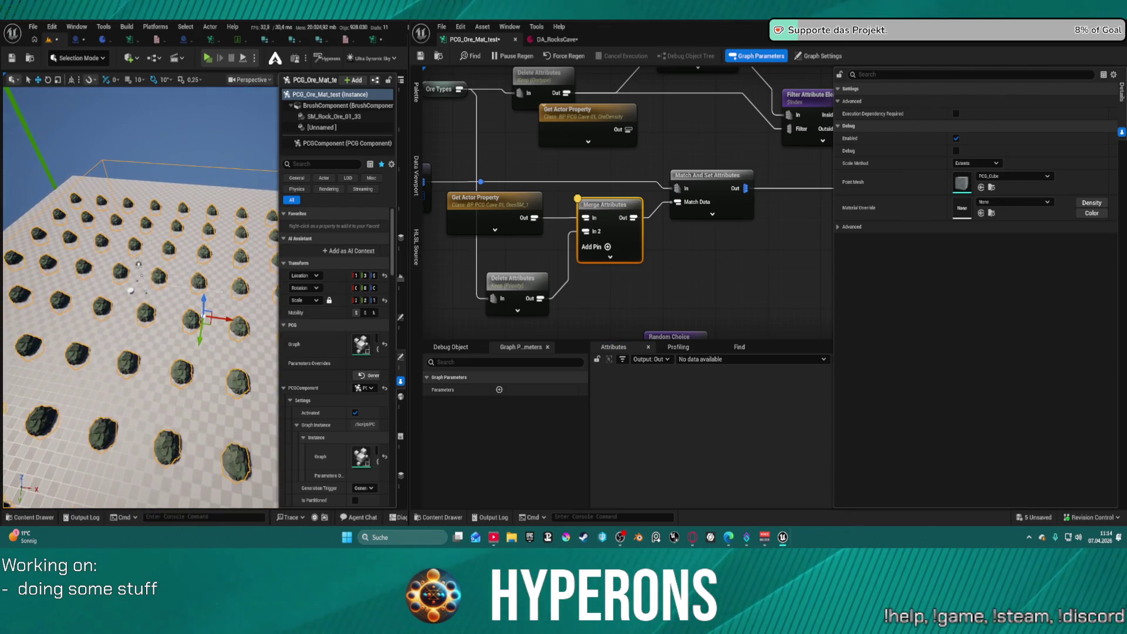
click(141, 264)
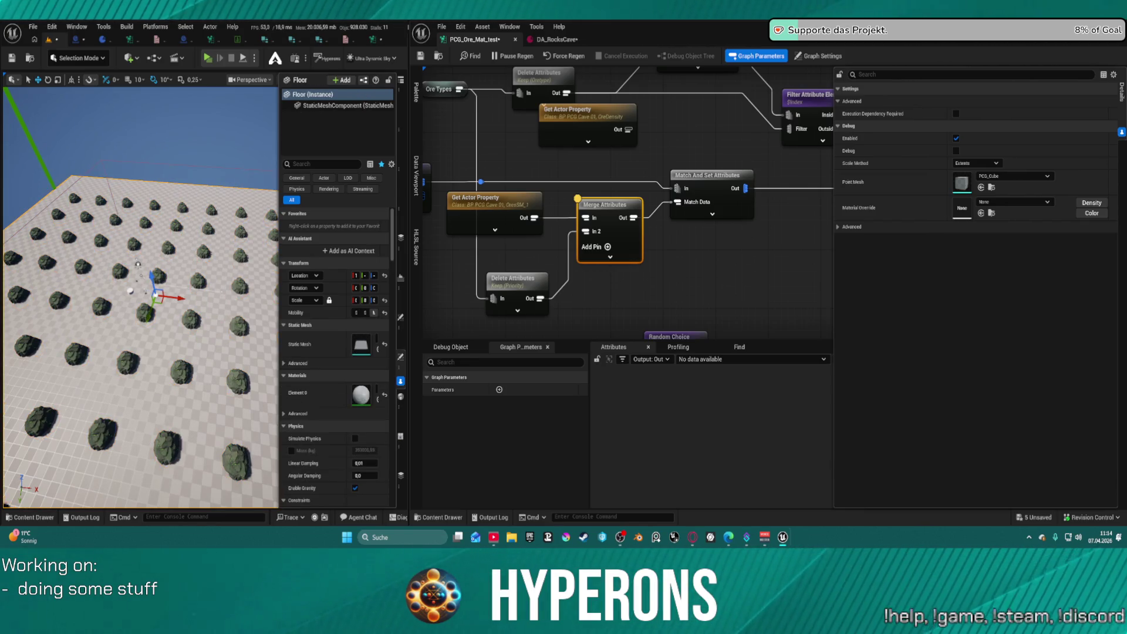
click(130, 290)
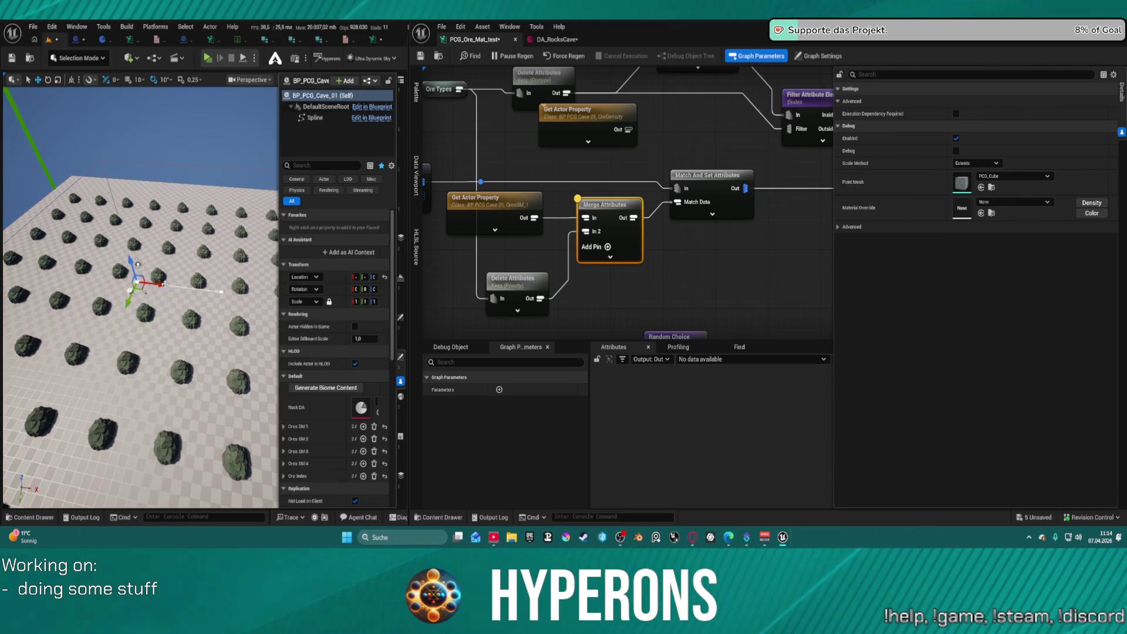
drag(162, 284, 183, 288)
key(ctrl+z)
click(453, 347)
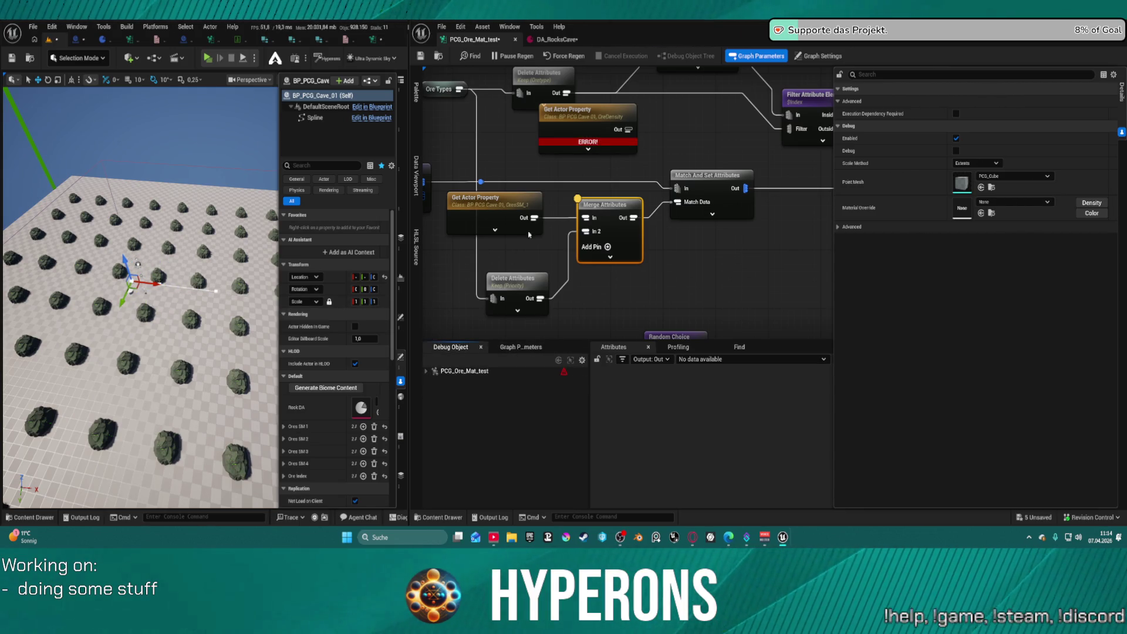
click(598, 149)
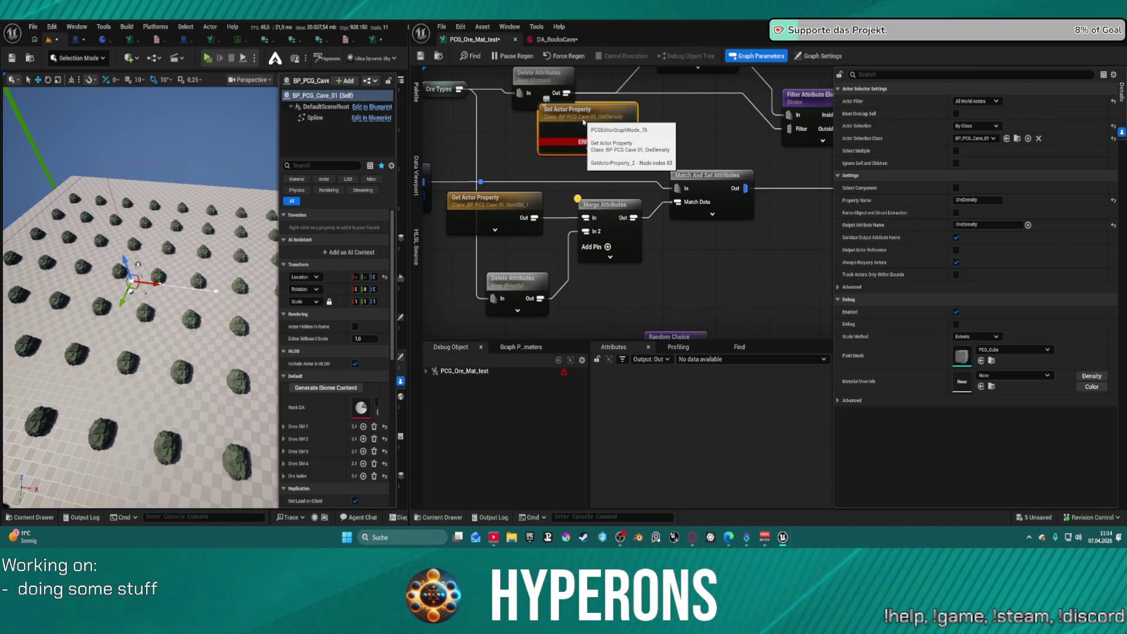
key(Delete)
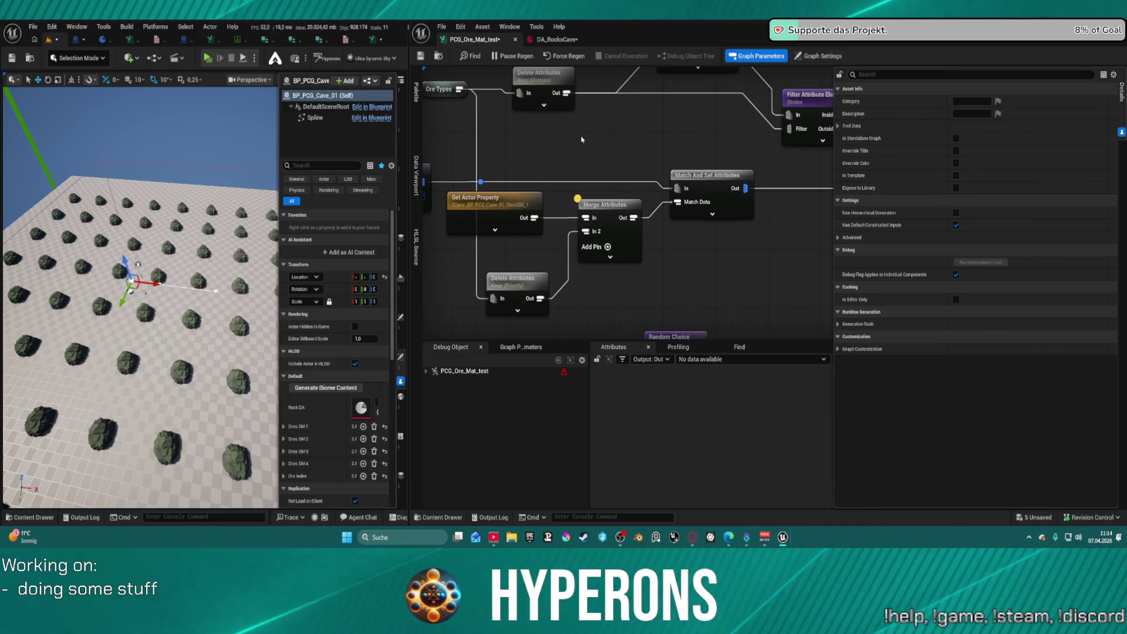
double_click(449, 371)
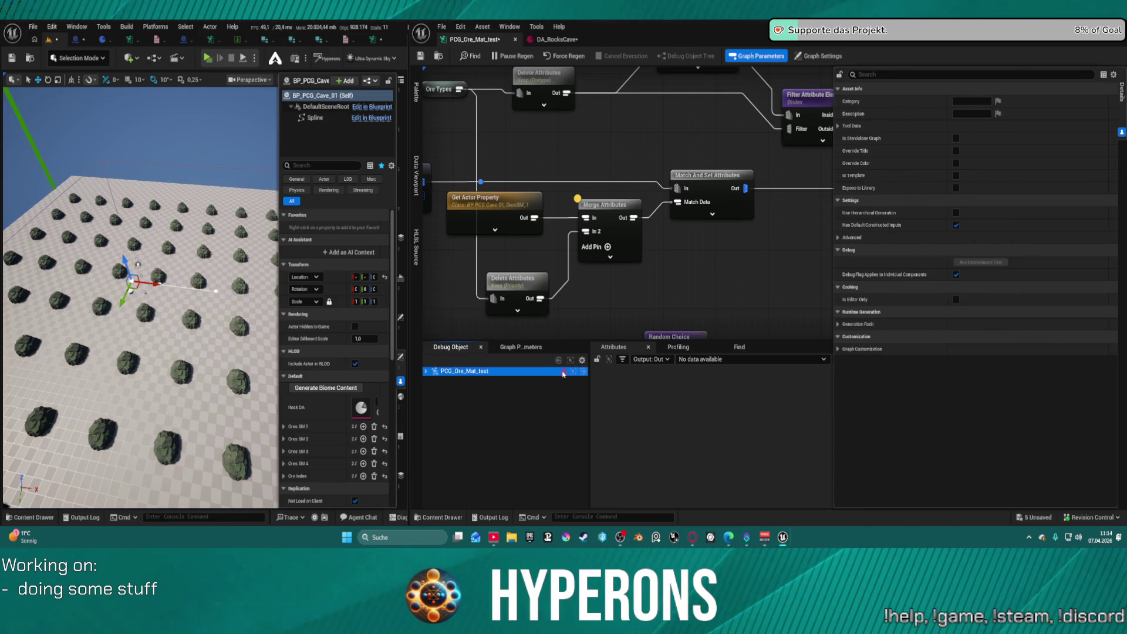
click(516, 379)
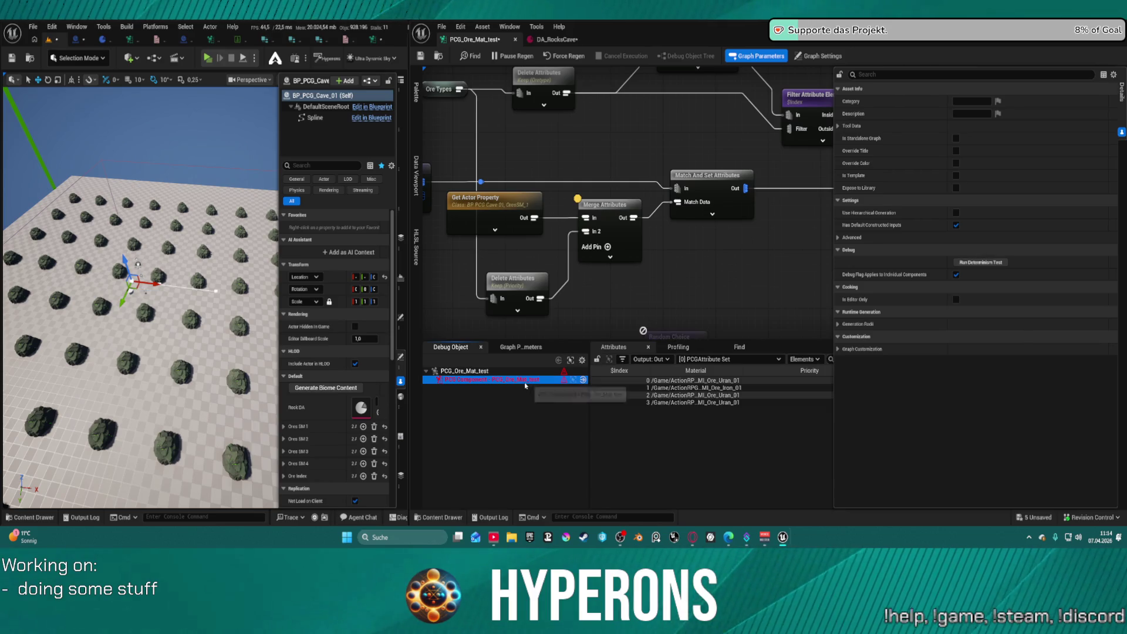
scroll(625, 210, down, 10)
scroll(586, 182, up, 10)
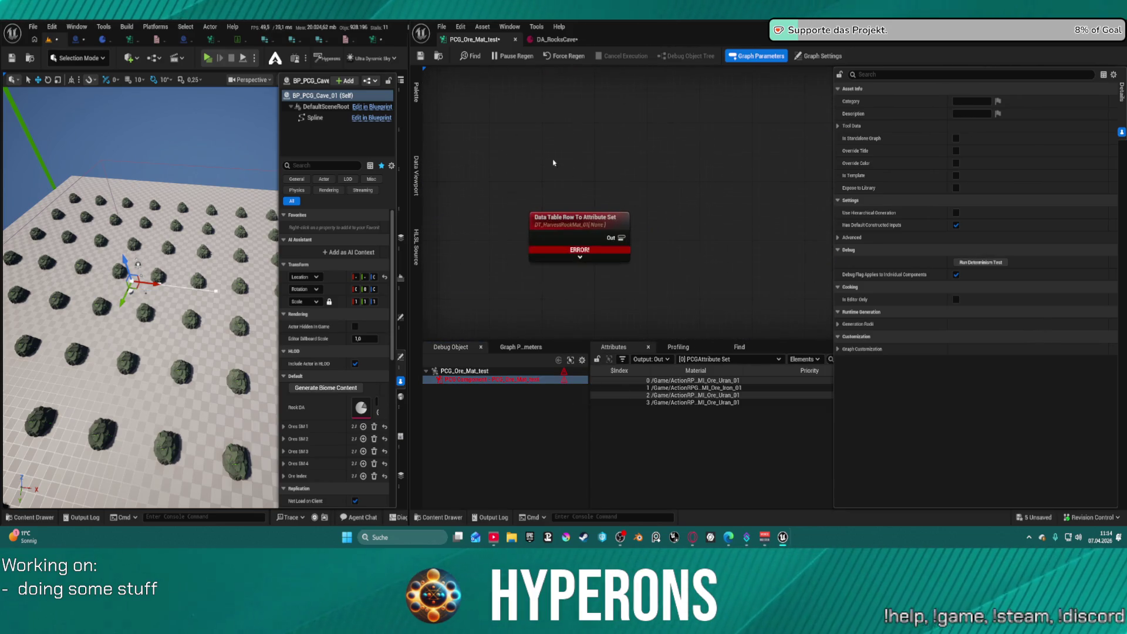
drag(561, 258, 561, 215)
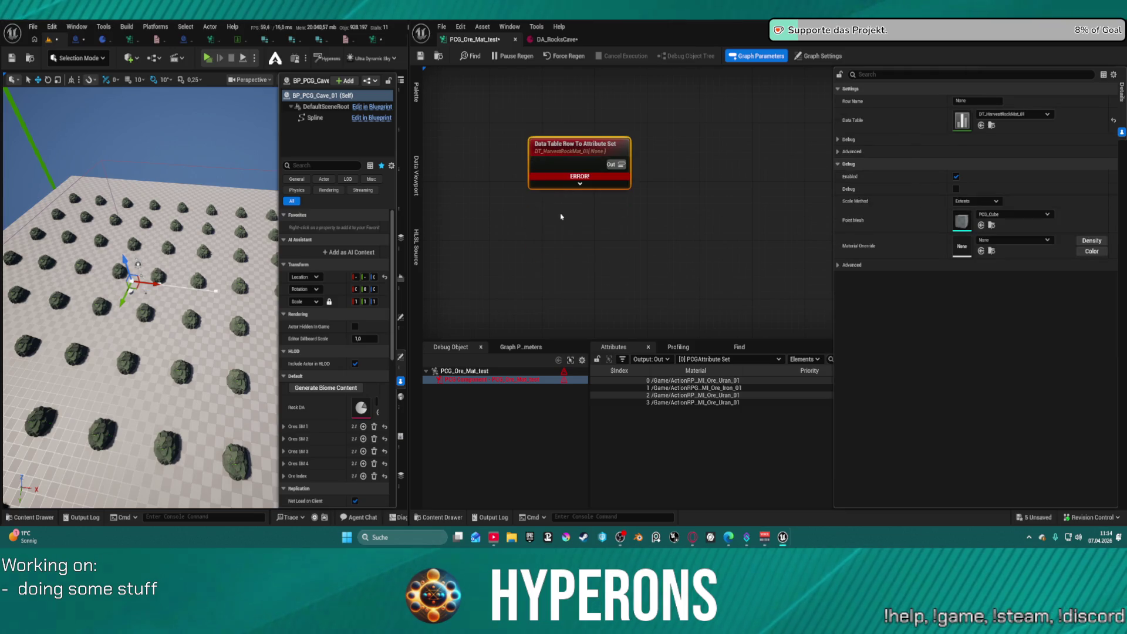
key(Delete)
scroll(583, 147, down, 5)
scroll(583, 147, up, 3)
click(580, 220)
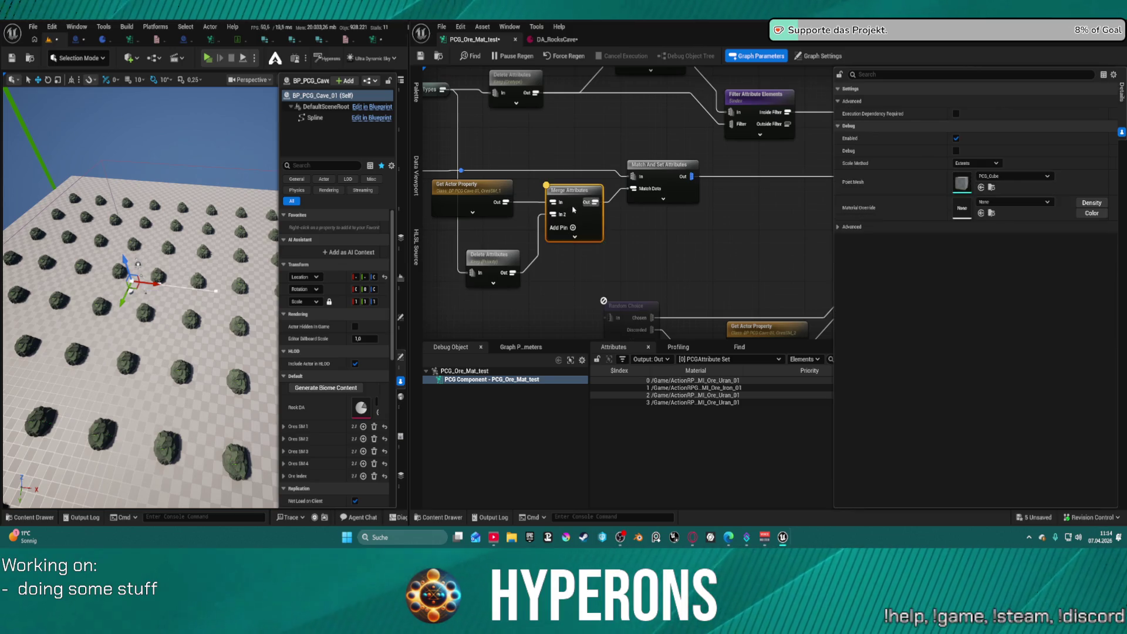
click(498, 266)
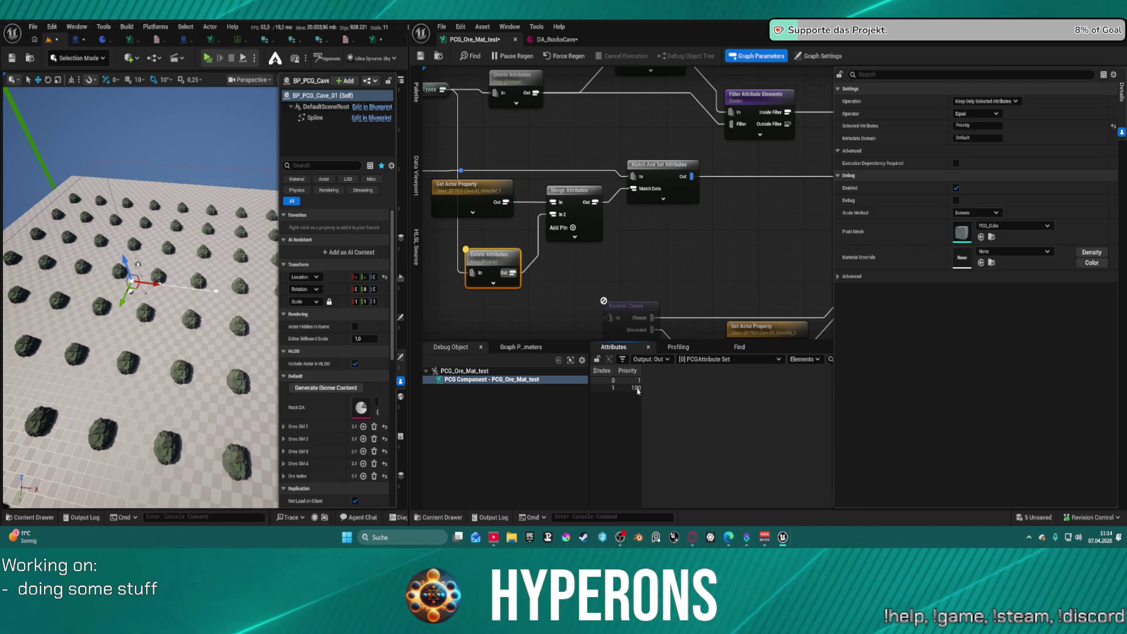
key(a)
click(562, 202)
key(a)
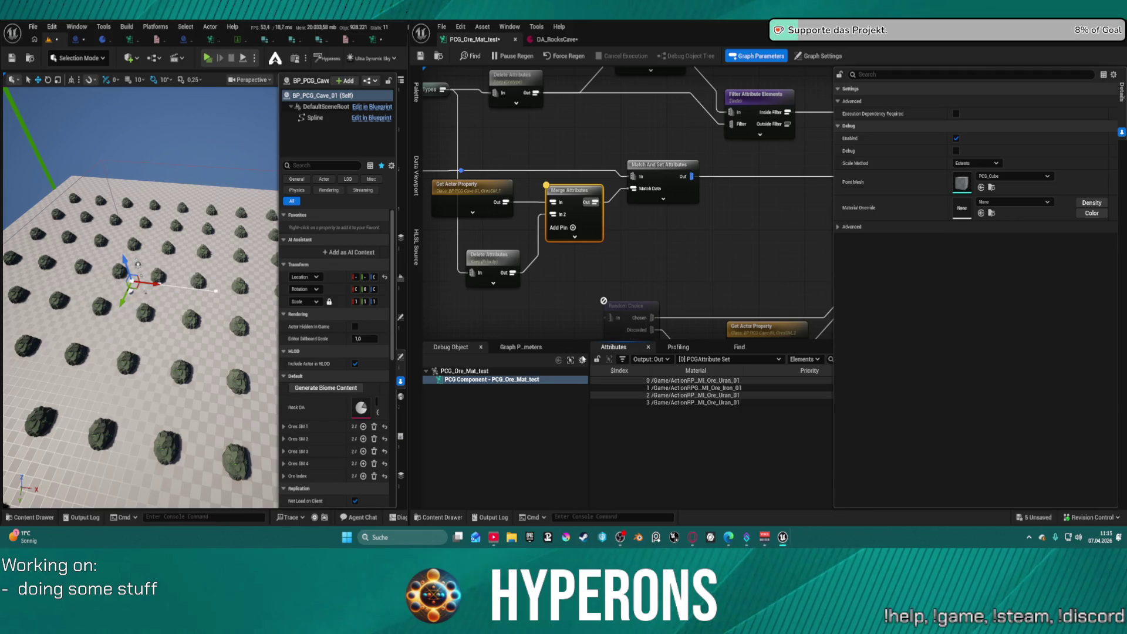
key(a)
click(487, 193)
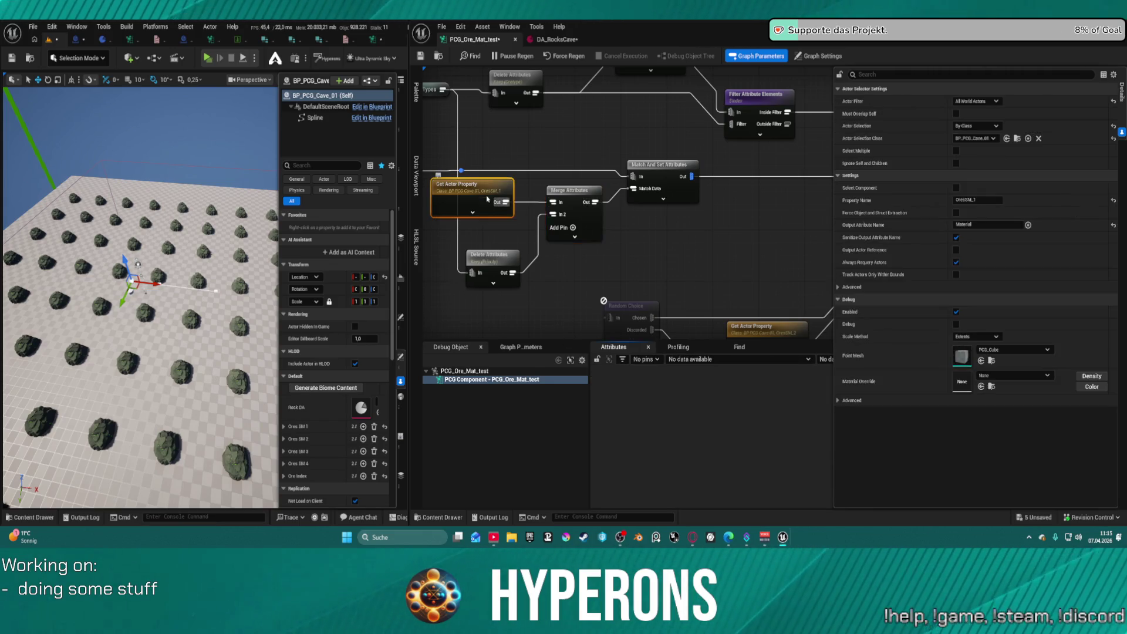
key(a)
key(a)
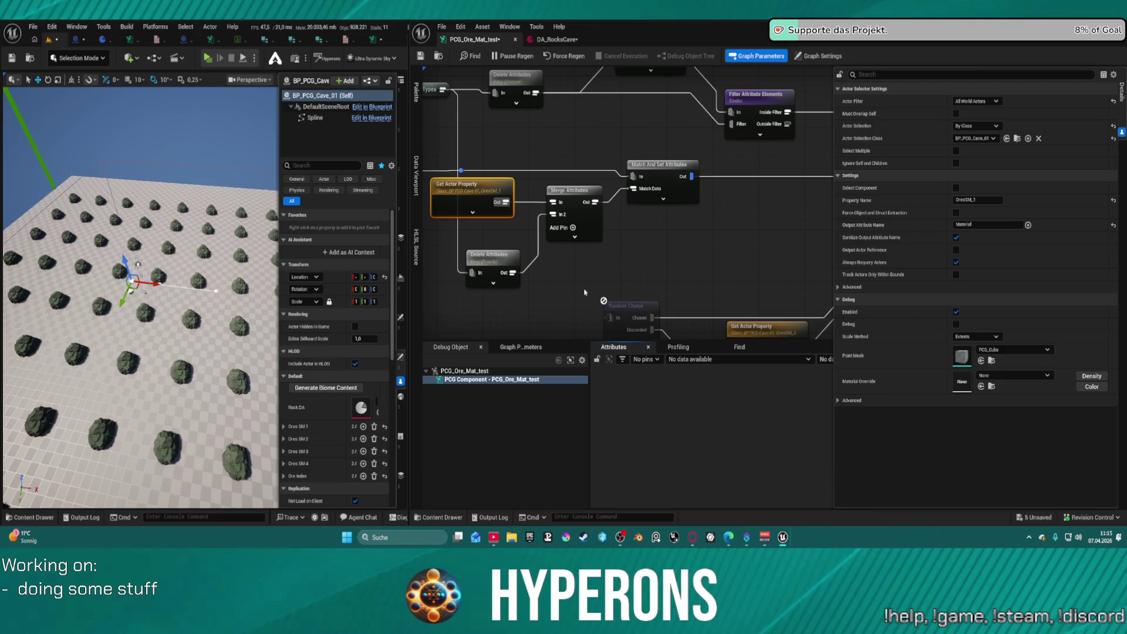
click(579, 189)
key(a)
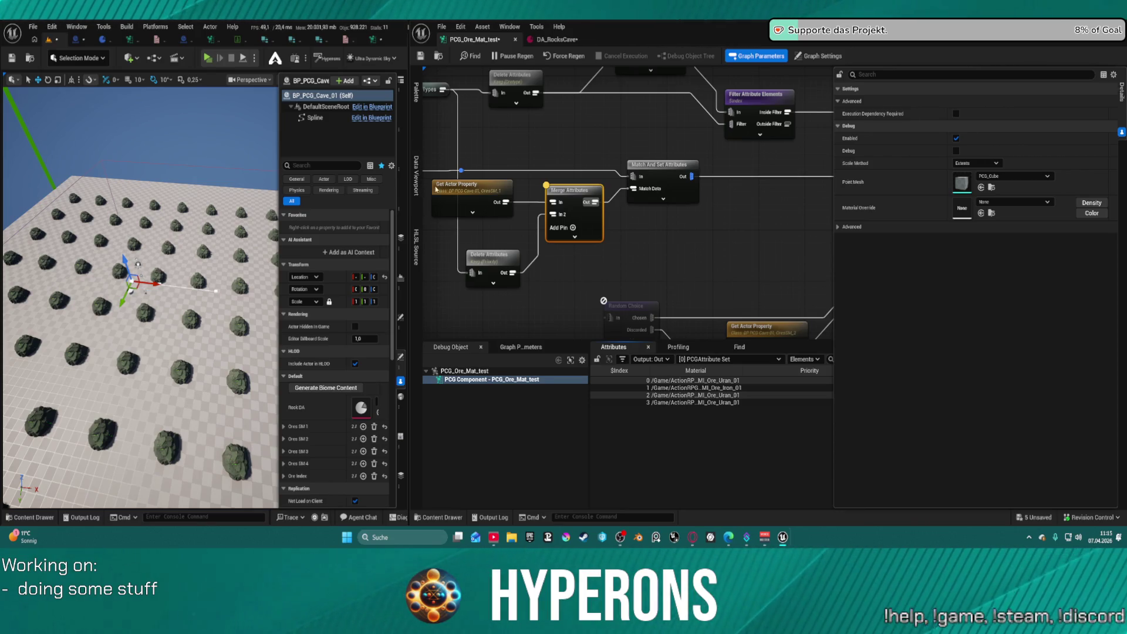
right_click(573, 271)
Replace Merge Attributes with an Add Attribute node wired to Get Actor Property
text(add a)
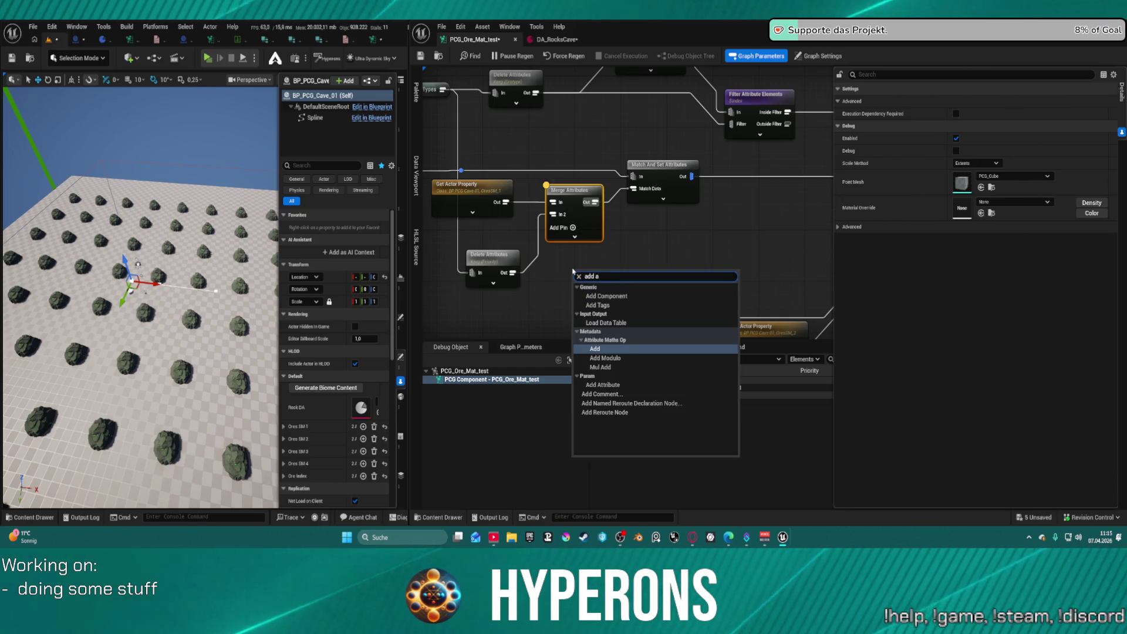
text(tt)
key(Down)
key(Down)
key(Down)
key(Return)
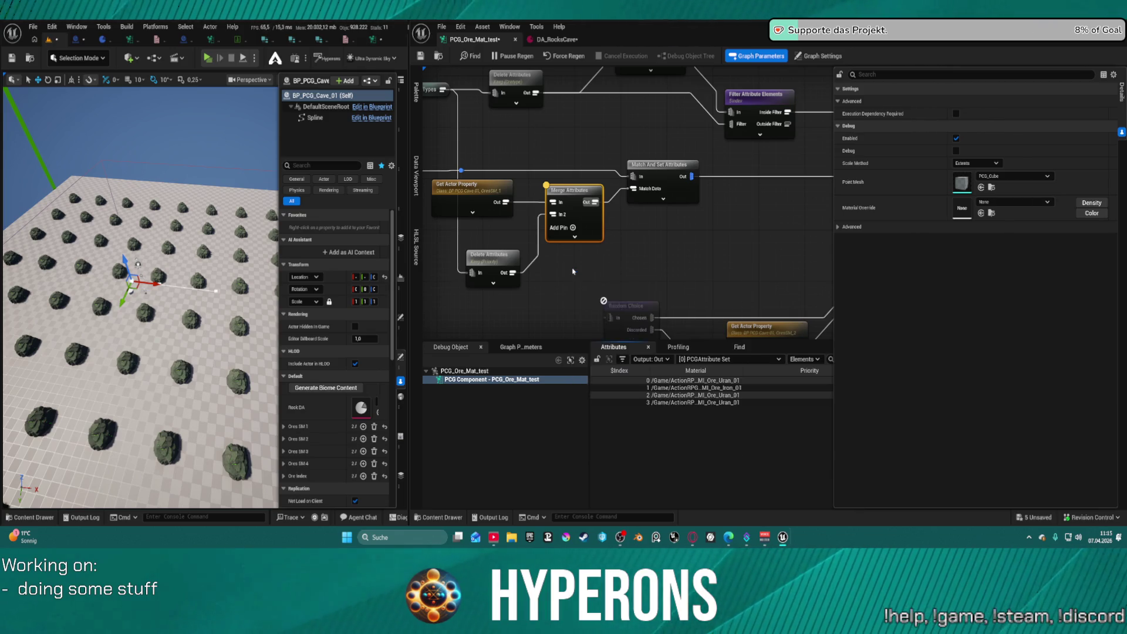
drag(577, 291, 508, 204)
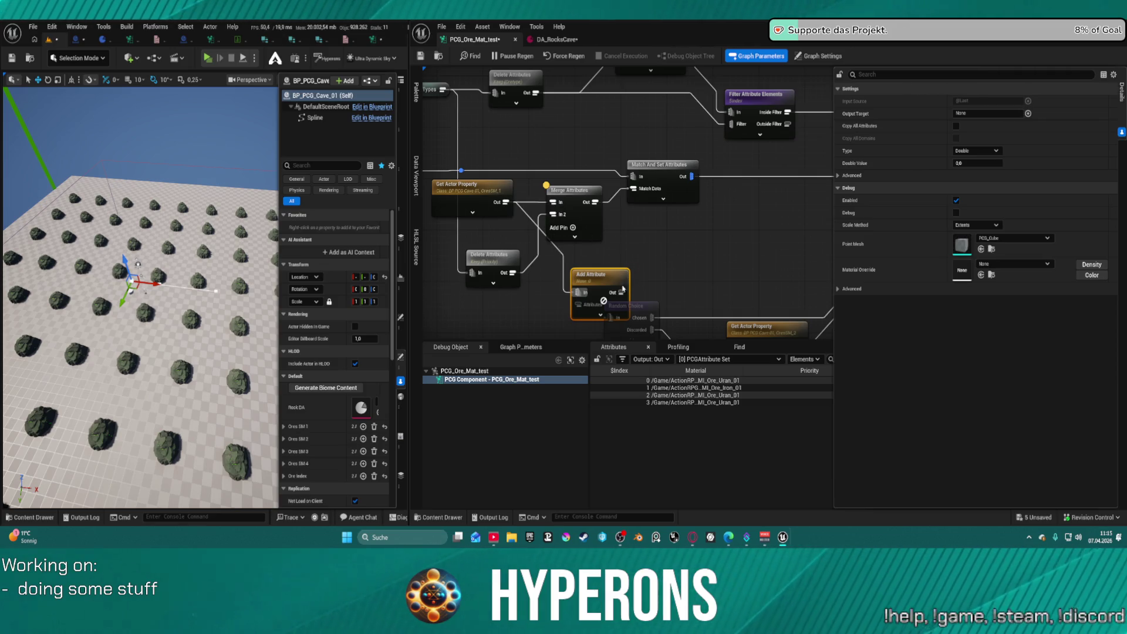
click(579, 200)
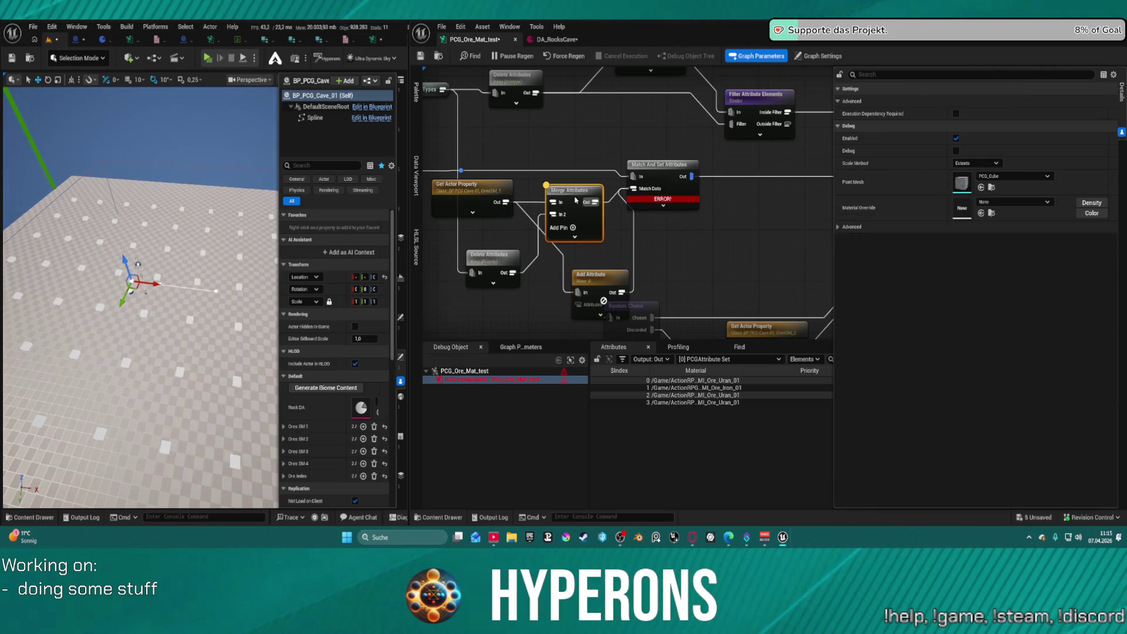
key(Delete)
mouse_move(595, 290)
mouse_down()
mouse_move(565, 199)
mouse_move(512, 273)
mouse_up()
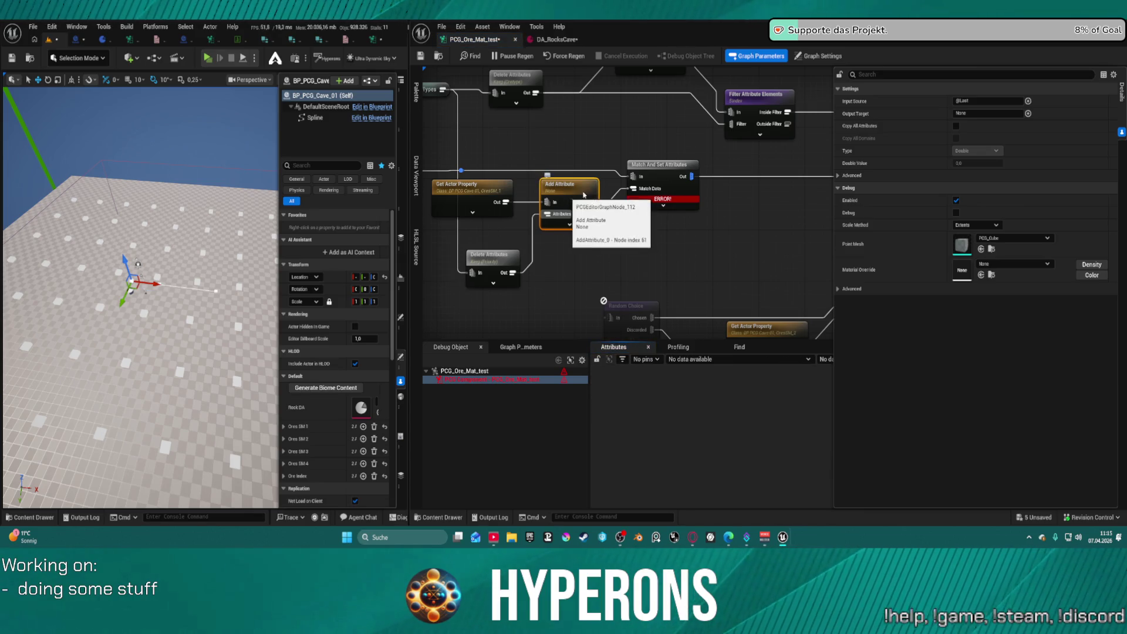
Set the Add Attribute node's output target to Priority
click(497, 260)
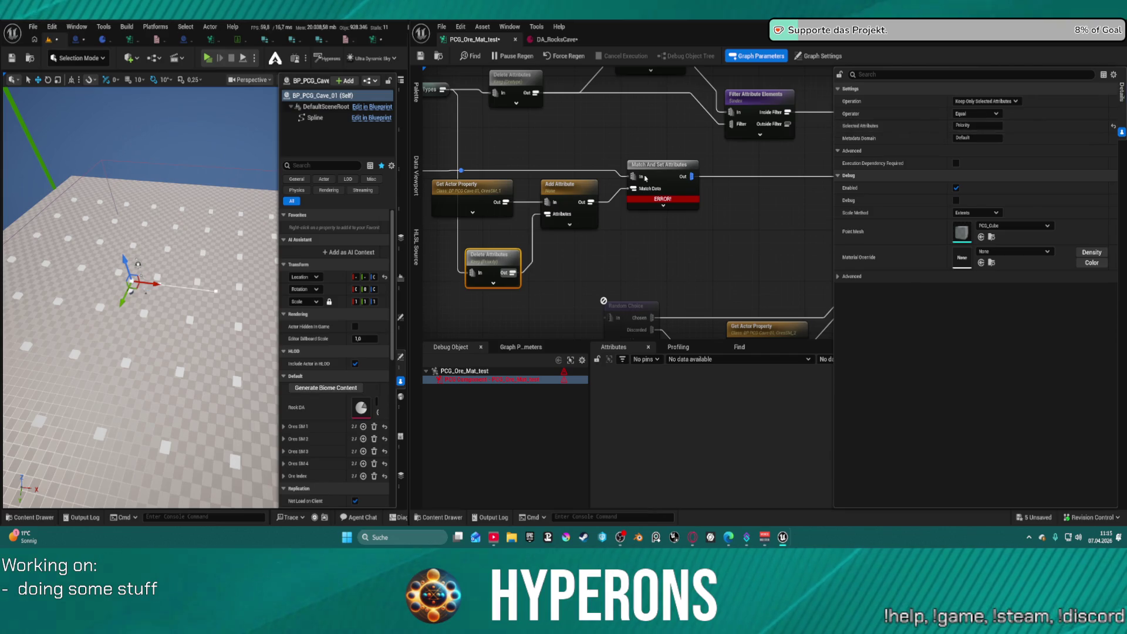
key(ctrl+z)
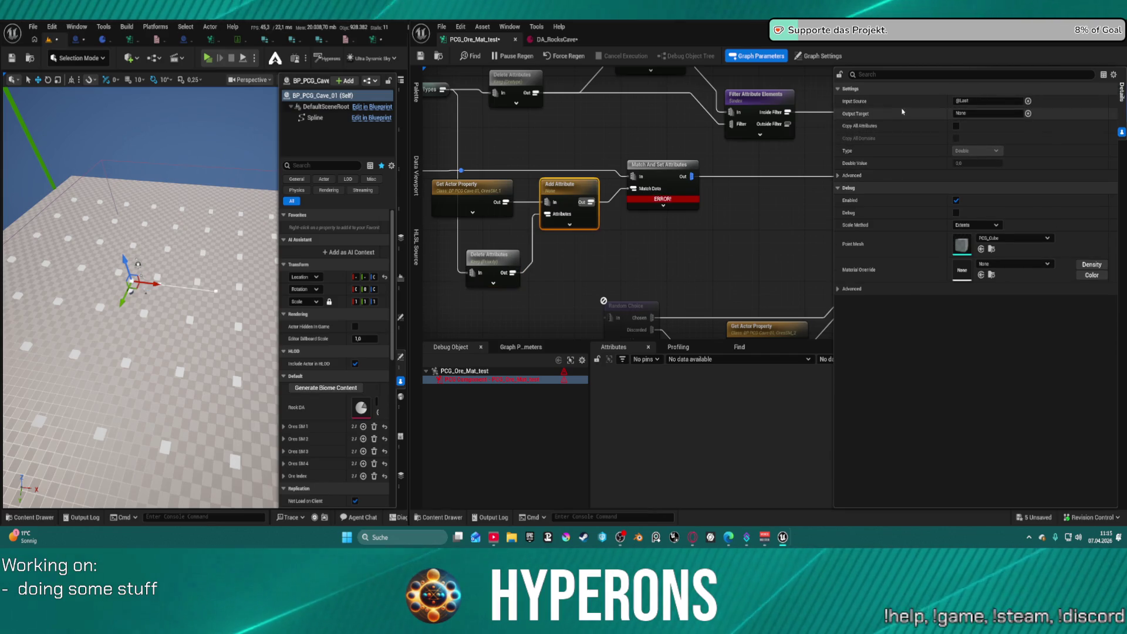
click(1007, 114)
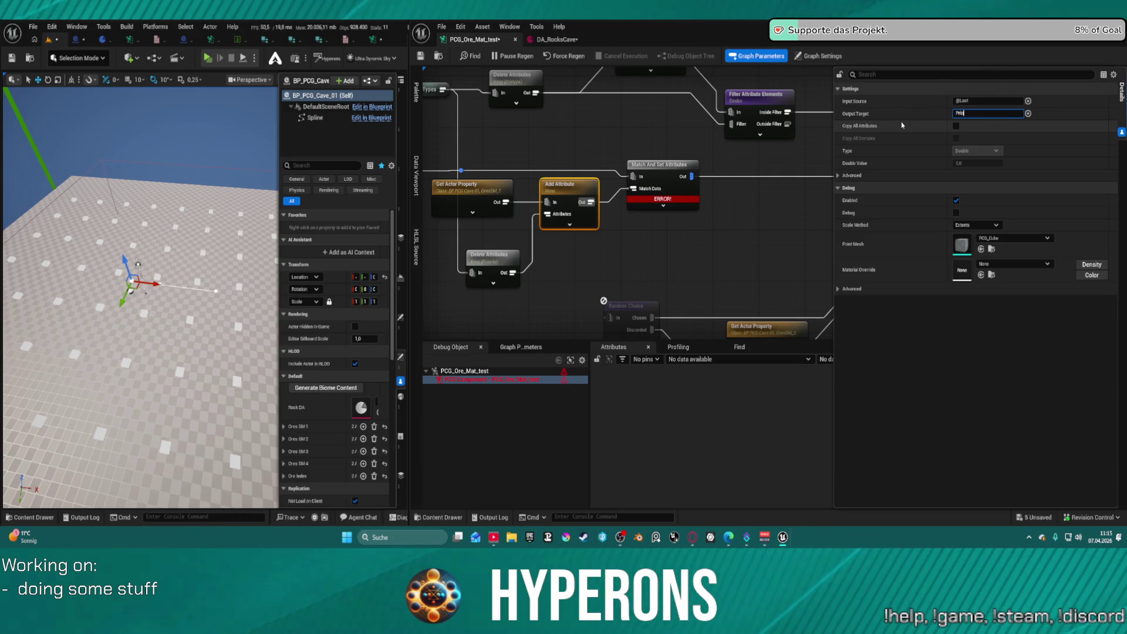
text(rity)
key(Return)
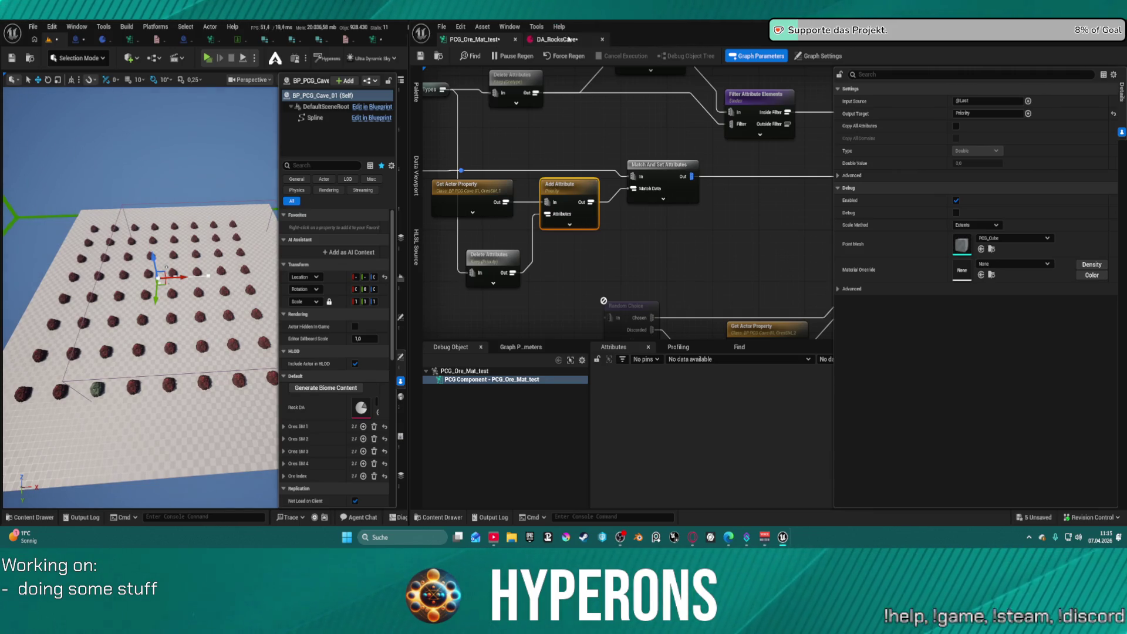
click(568, 39)
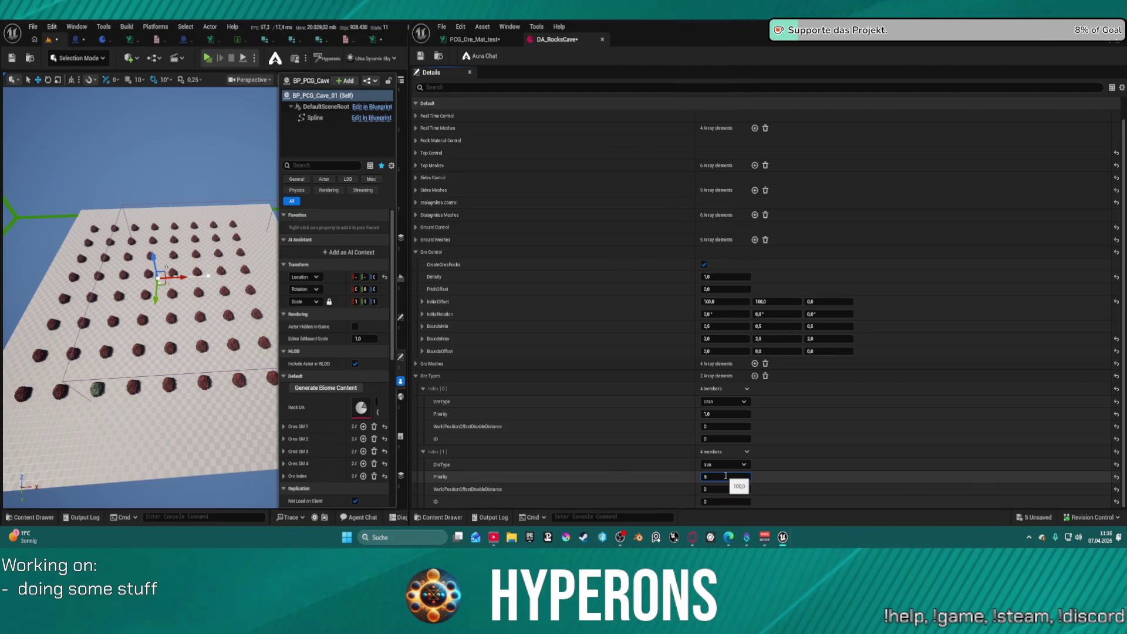
Try Uran priorities 50, 10 and 0, and Iron priorities 0 and 0.8
click(723, 414)
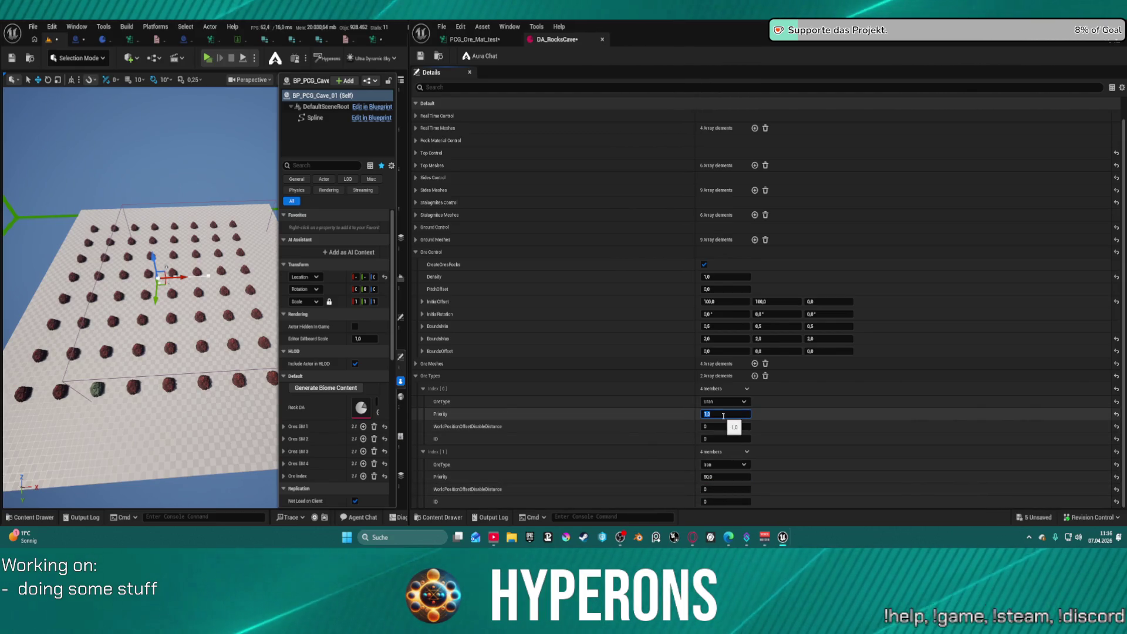
text(80)
key(Return)
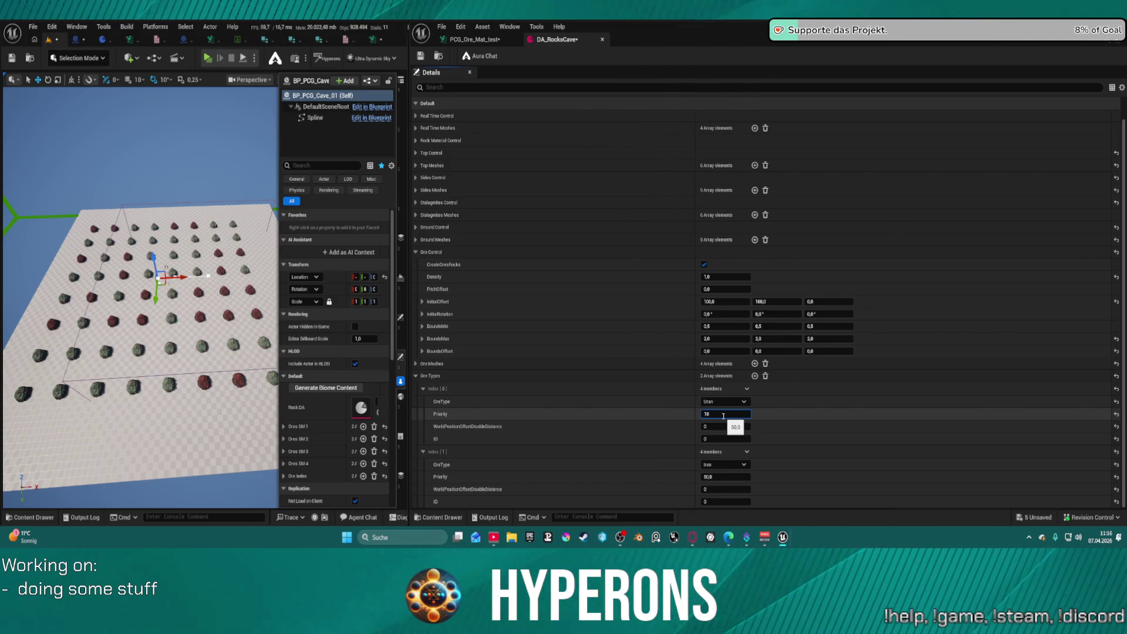
key(Return)
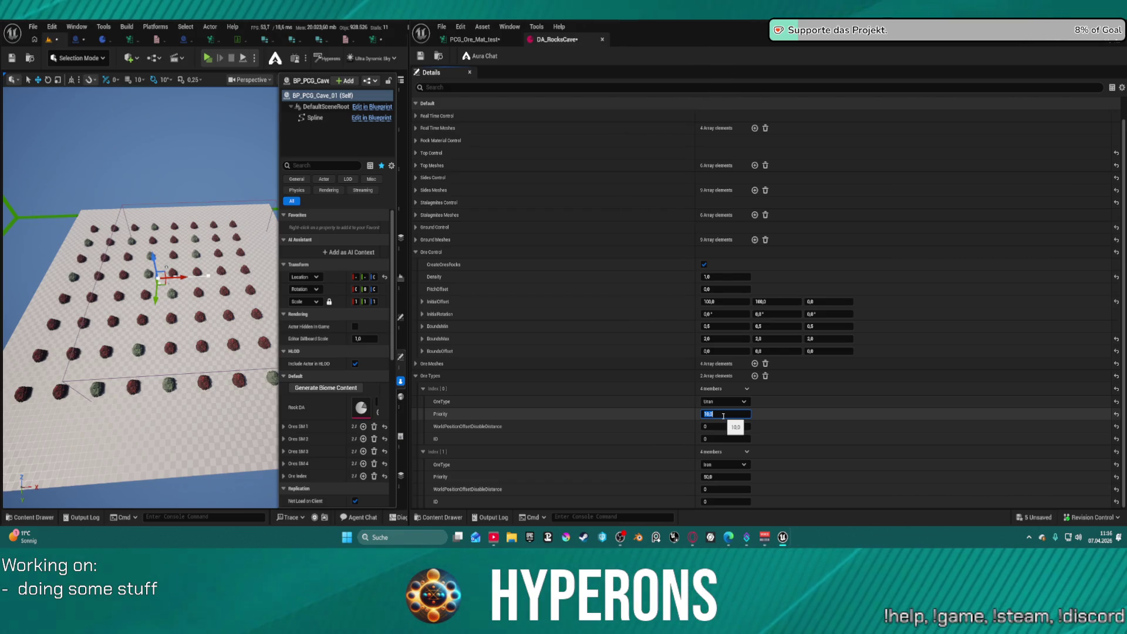
text(0)
key(Tab)
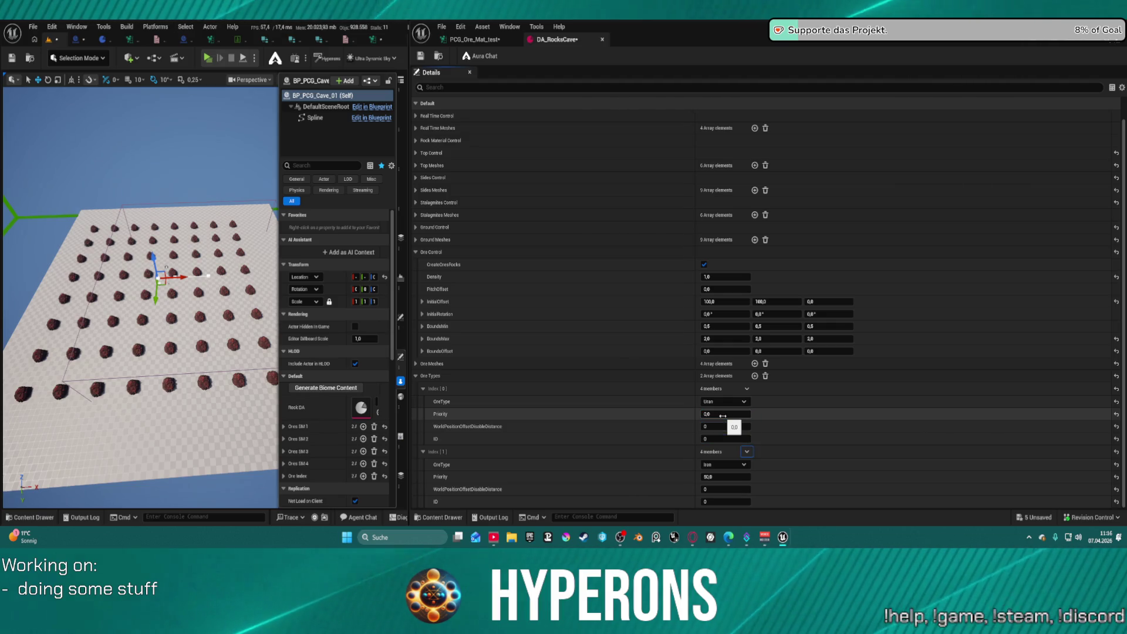
text(0)
key(Return)
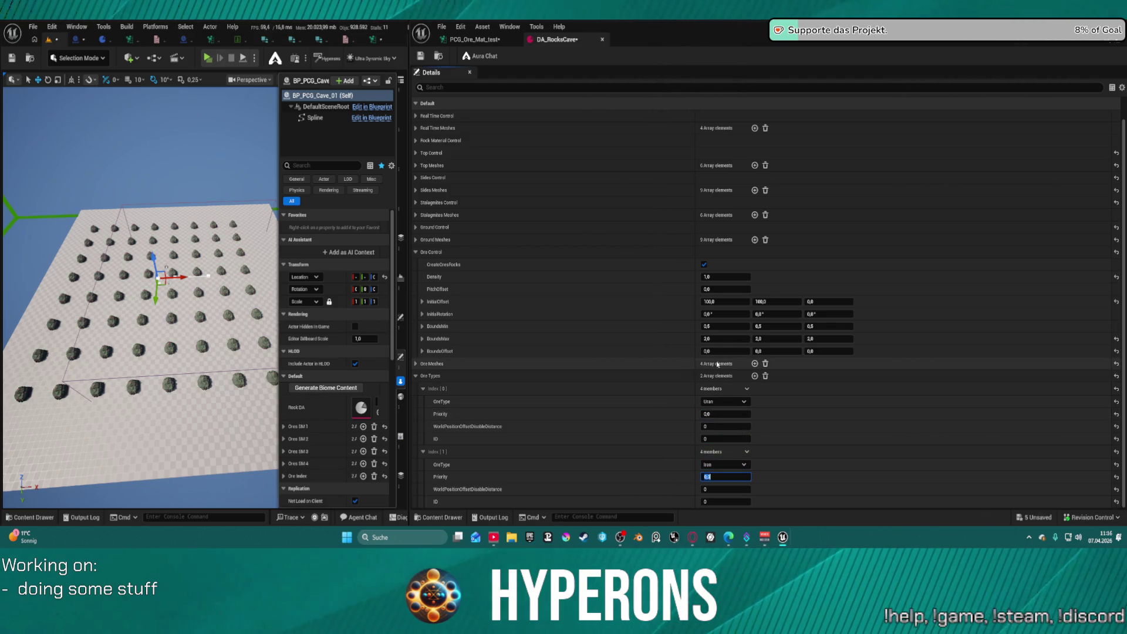
click(713, 414)
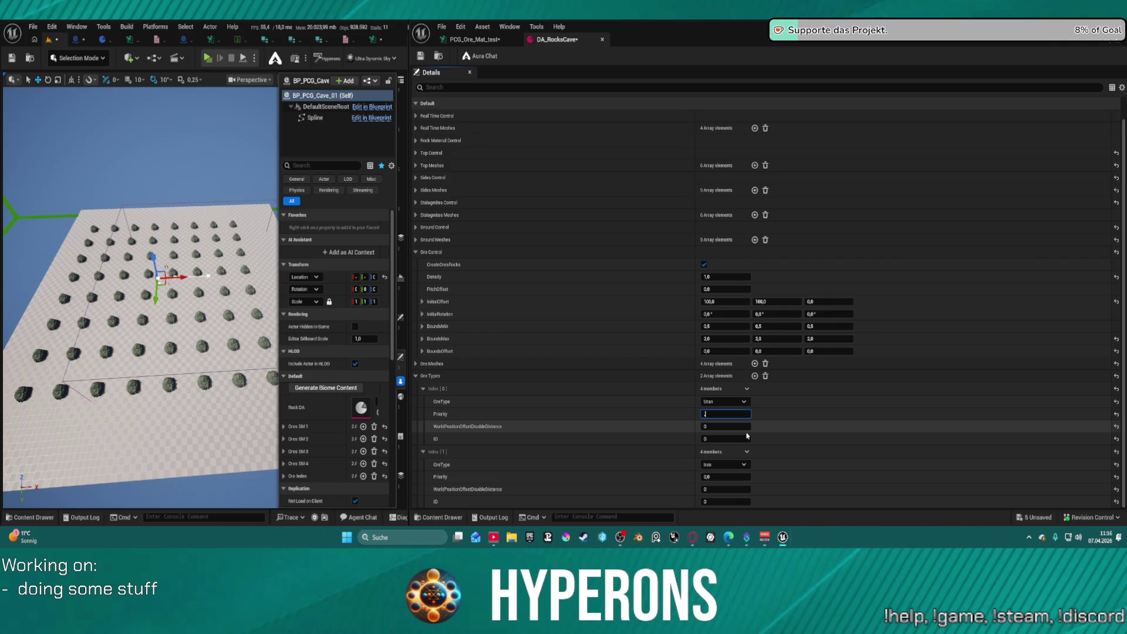
key(Tab)
key(Tab)
key(Tab)
text(.8)
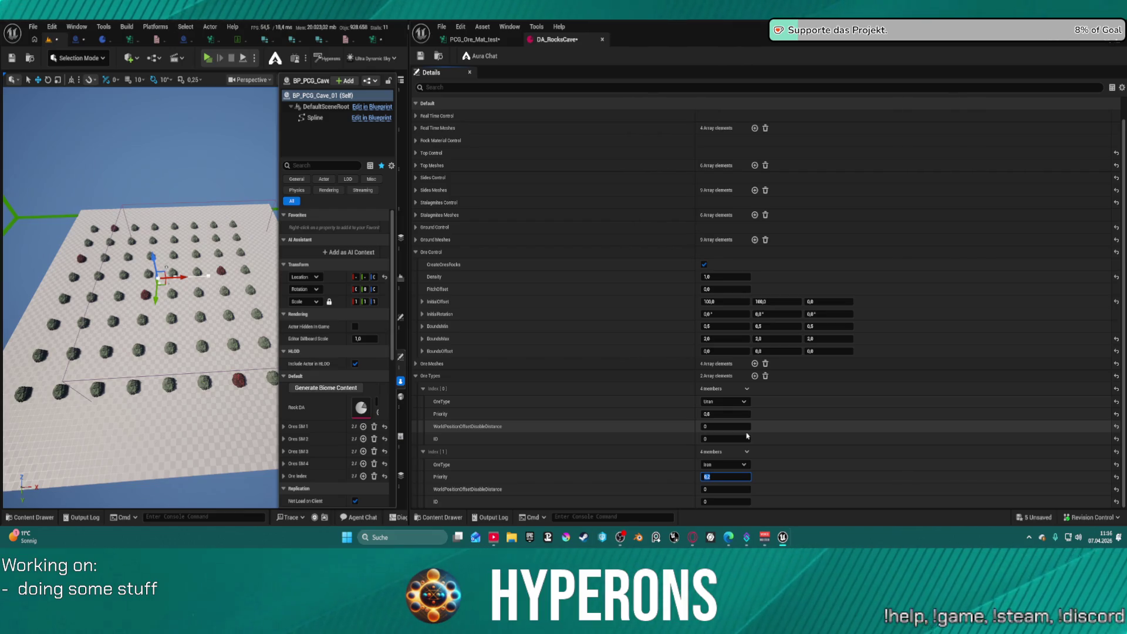
Add two more ore types, make the fourth Limestone, and give all four priority 0,25
click(754, 376)
click(754, 376)
scroll(750, 405, down, 3)
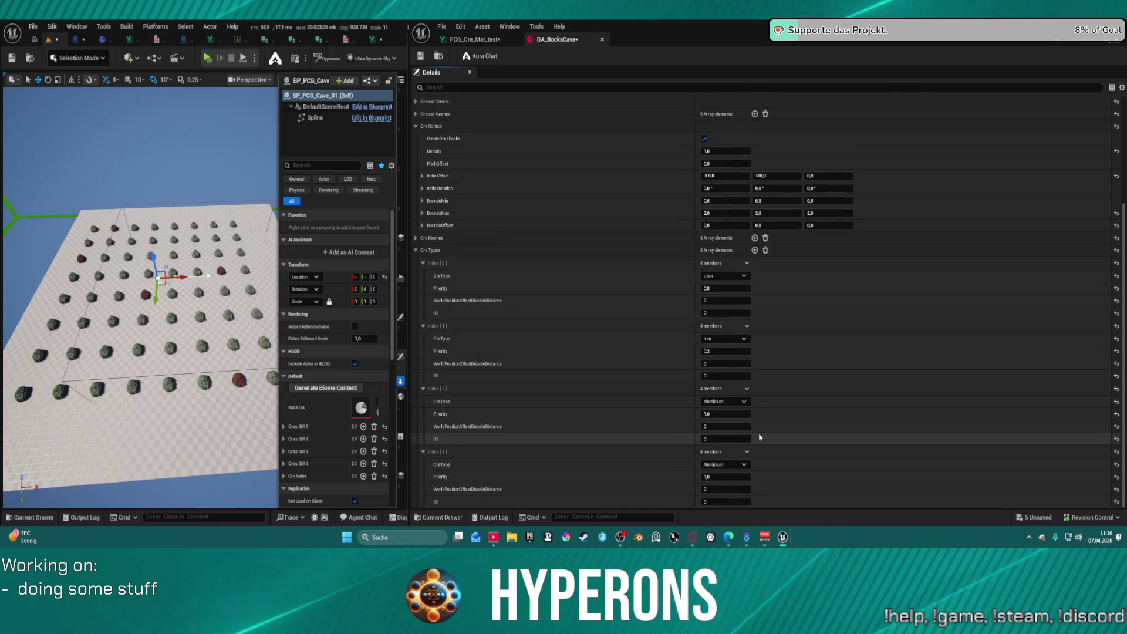
click(722, 414)
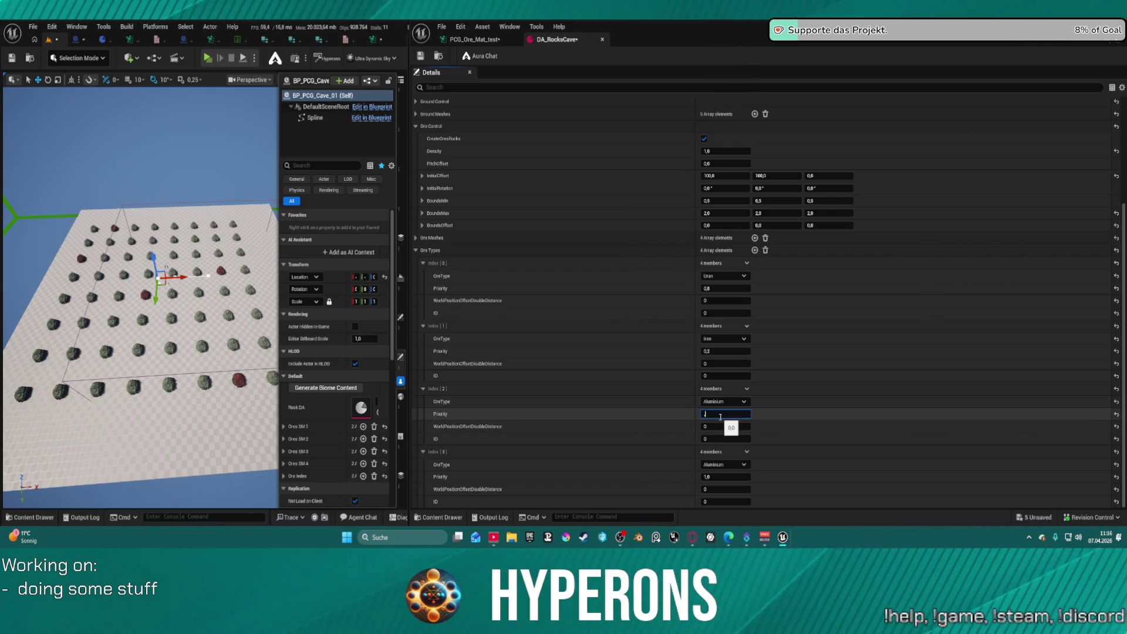
text(,25)
key(Return)
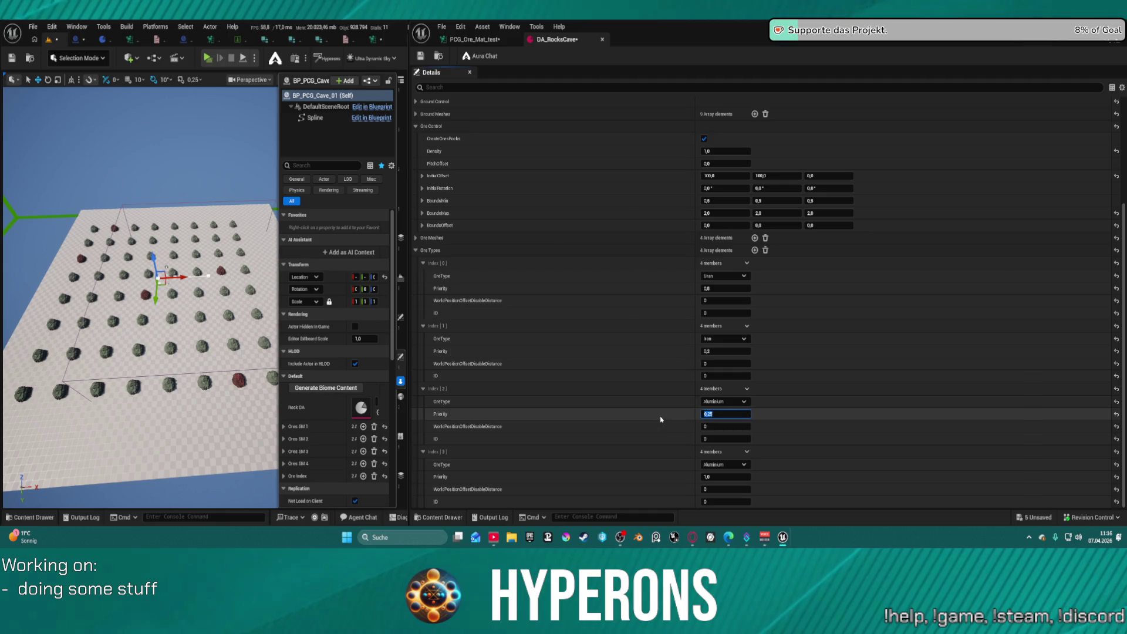
shift+click(661, 351)
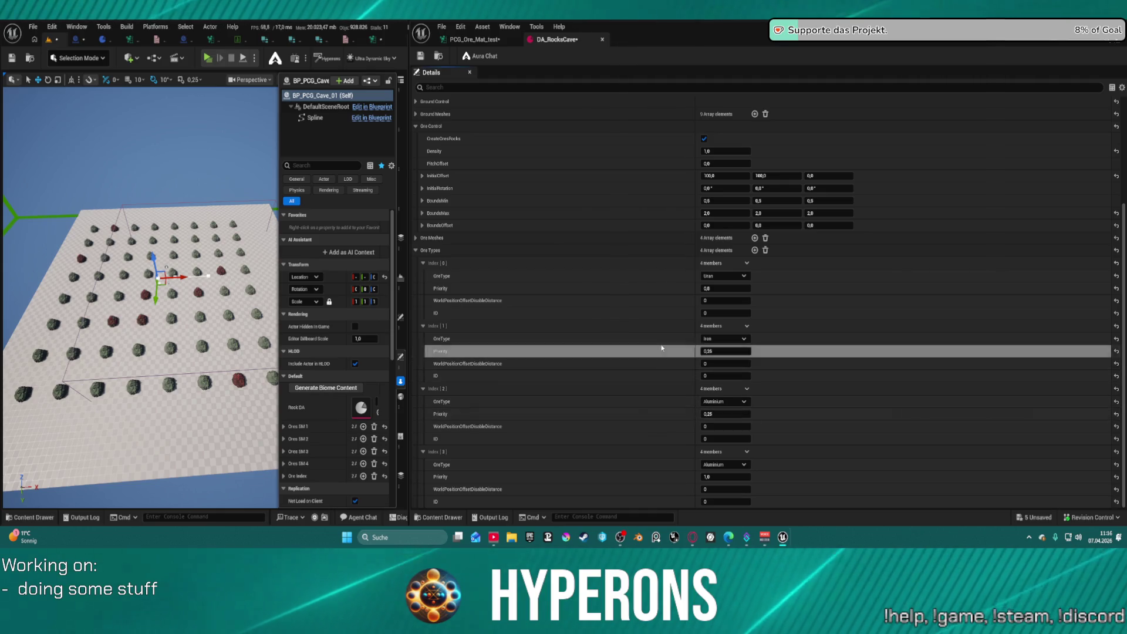
shift+click(660, 288)
shift+click(660, 475)
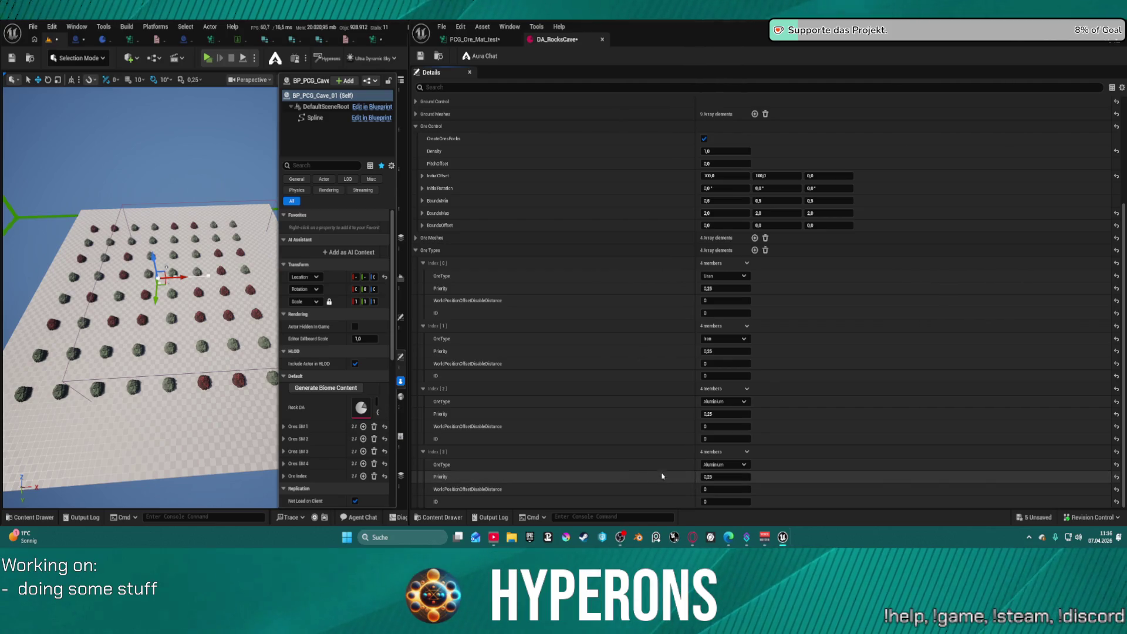
click(710, 464)
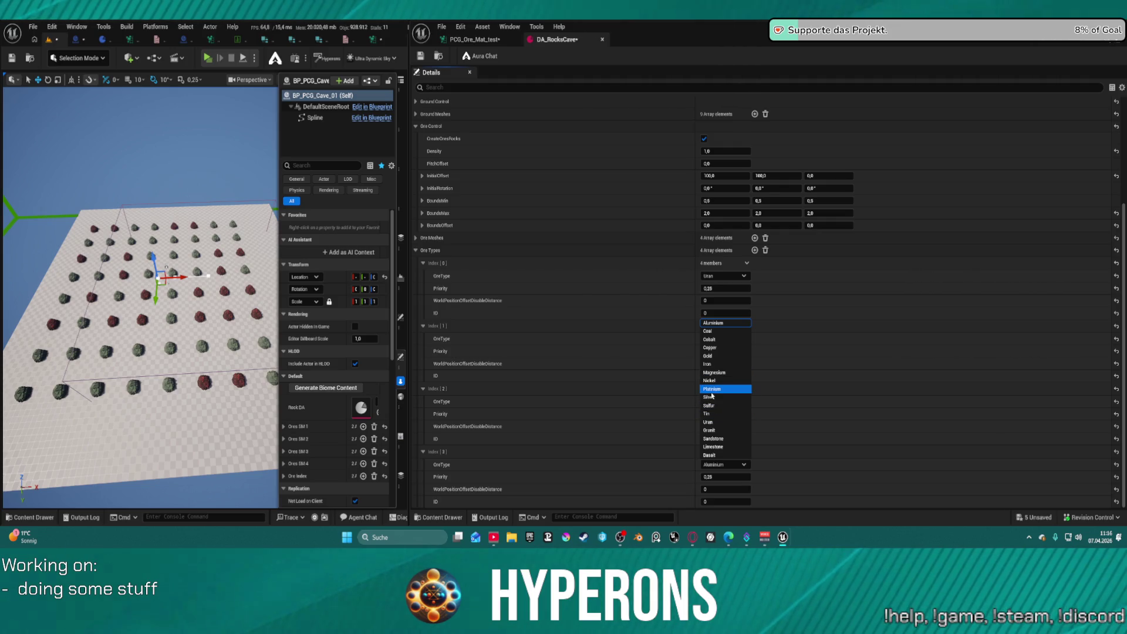
click(729, 447)
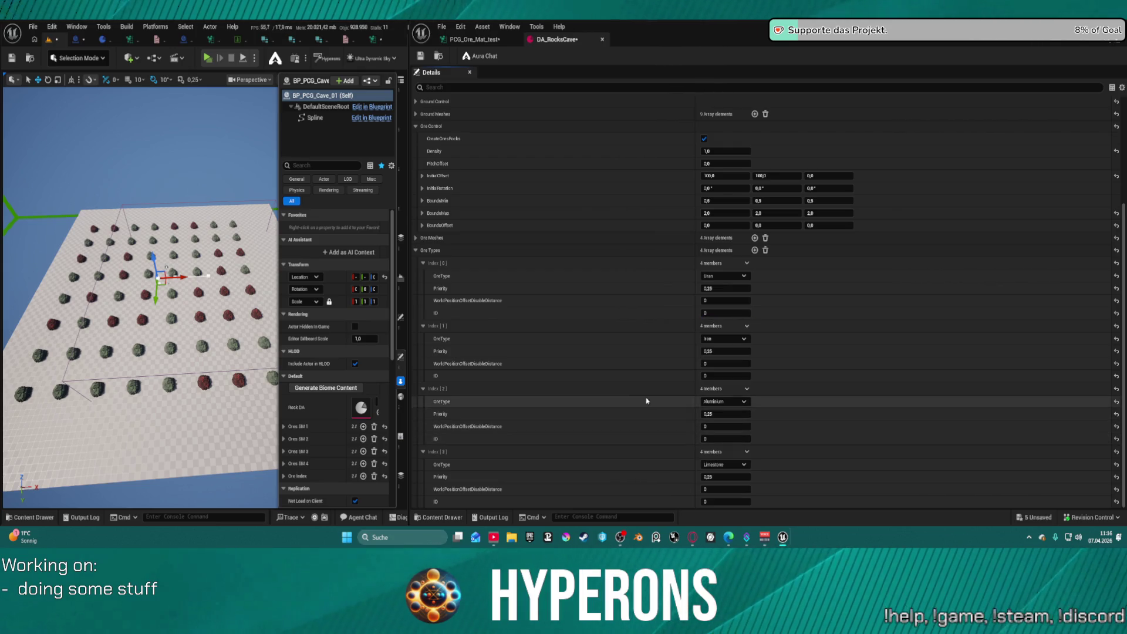
Regenerate the cave's biome content and check the first ore mesh list
click(320, 389)
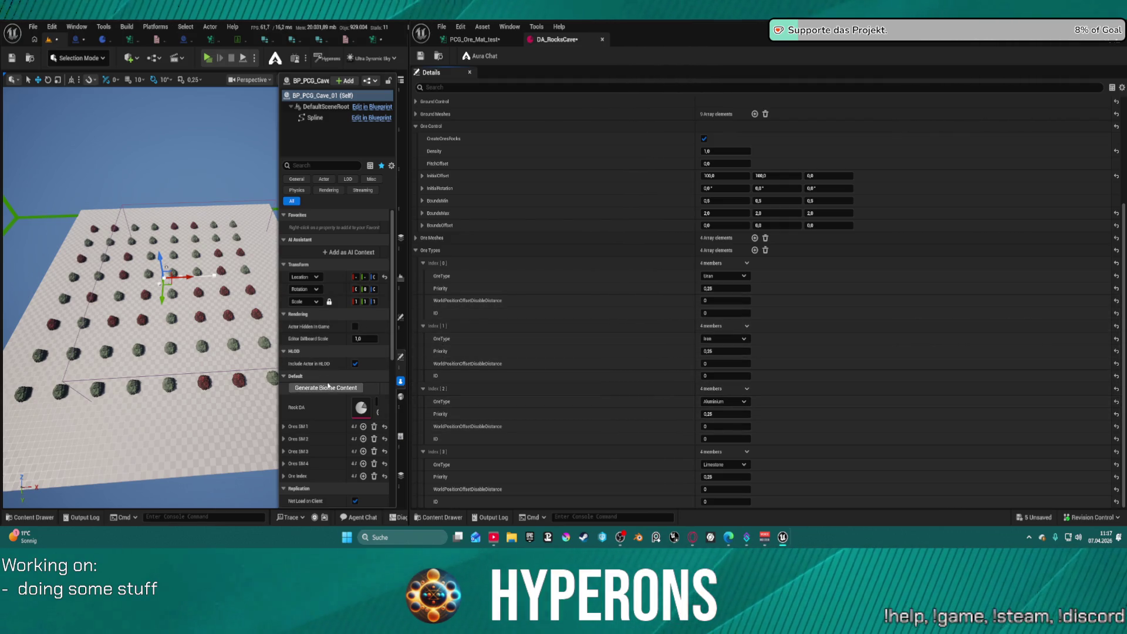
click(337, 427)
scroll(343, 452, down, 3)
scroll(343, 452, down, 1)
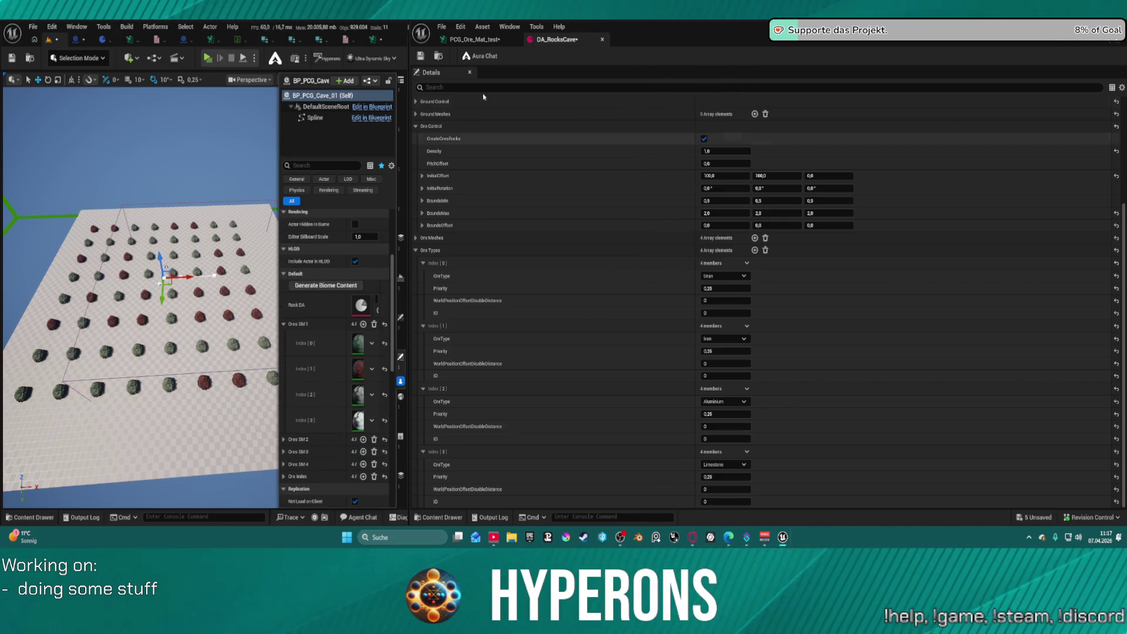
click(474, 39)
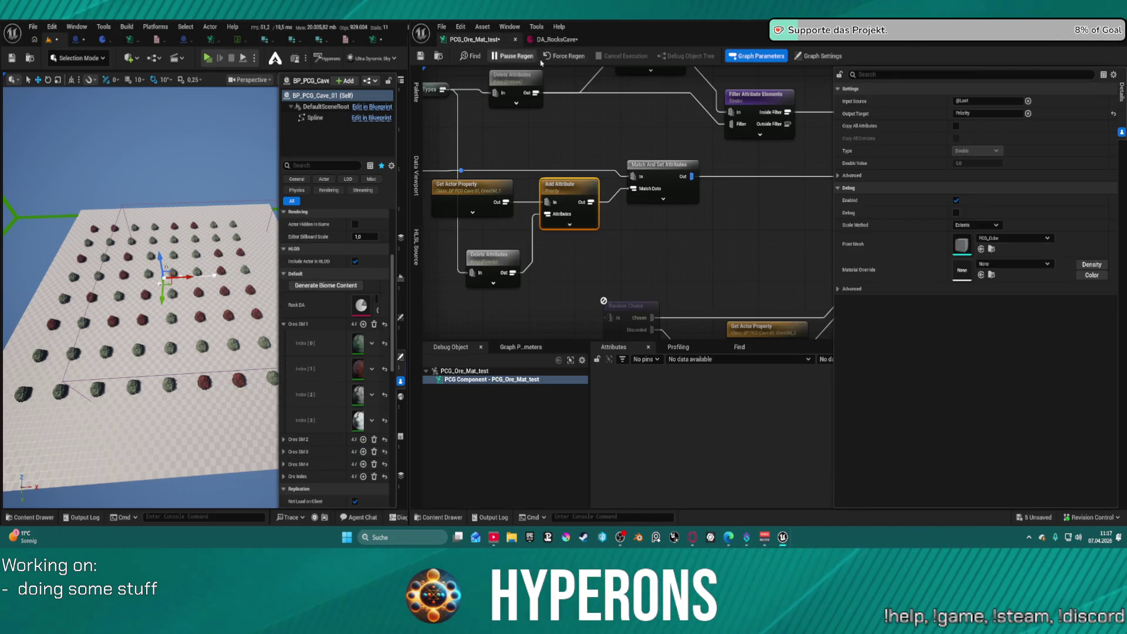
Force Regen the PCG_Ore_Mat_test graph and view the rock grid from a lower angle
click(566, 56)
mouse_move(137, 194)
mouse_down()
mouse_move(207, 270)
mouse_move(216, 247)
mouse_up()
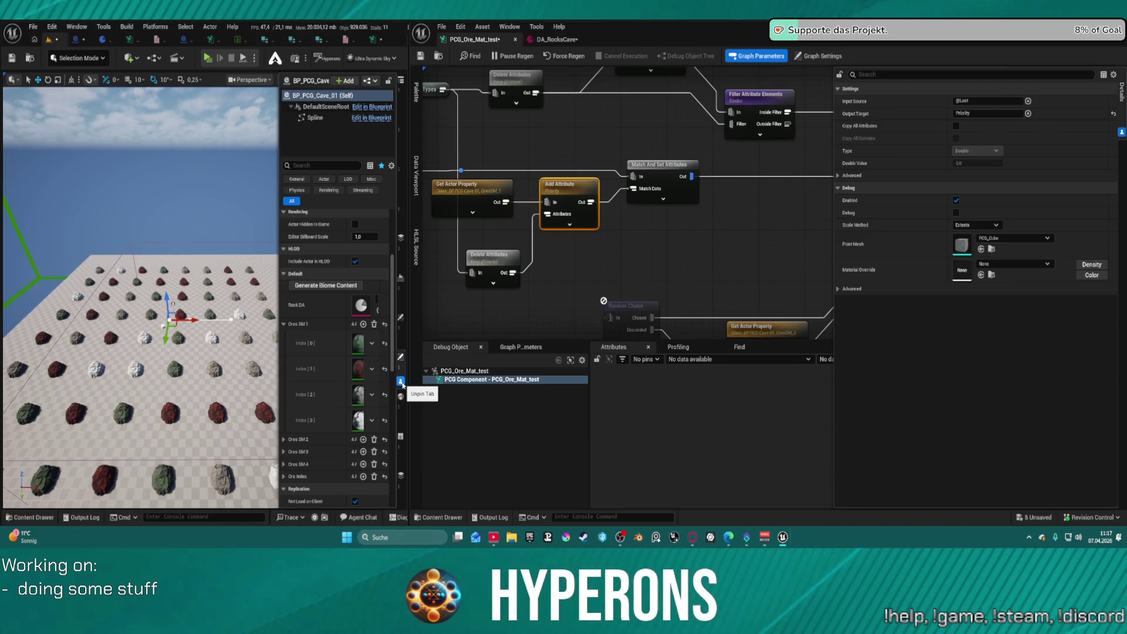
click(401, 382)
drag(200, 264, 204, 362)
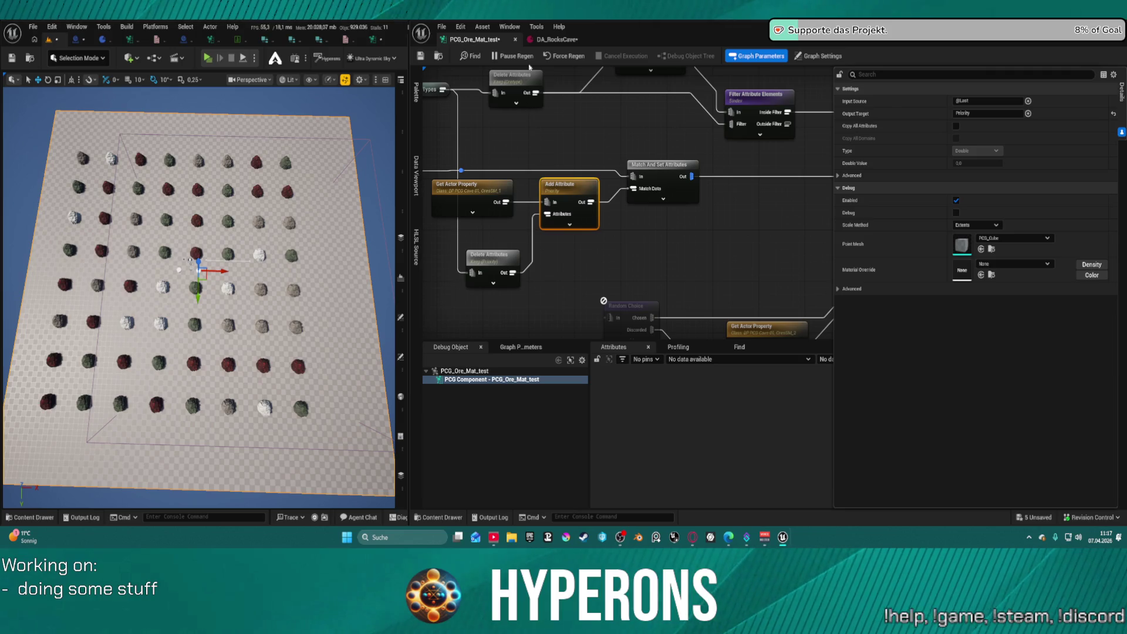
click(554, 39)
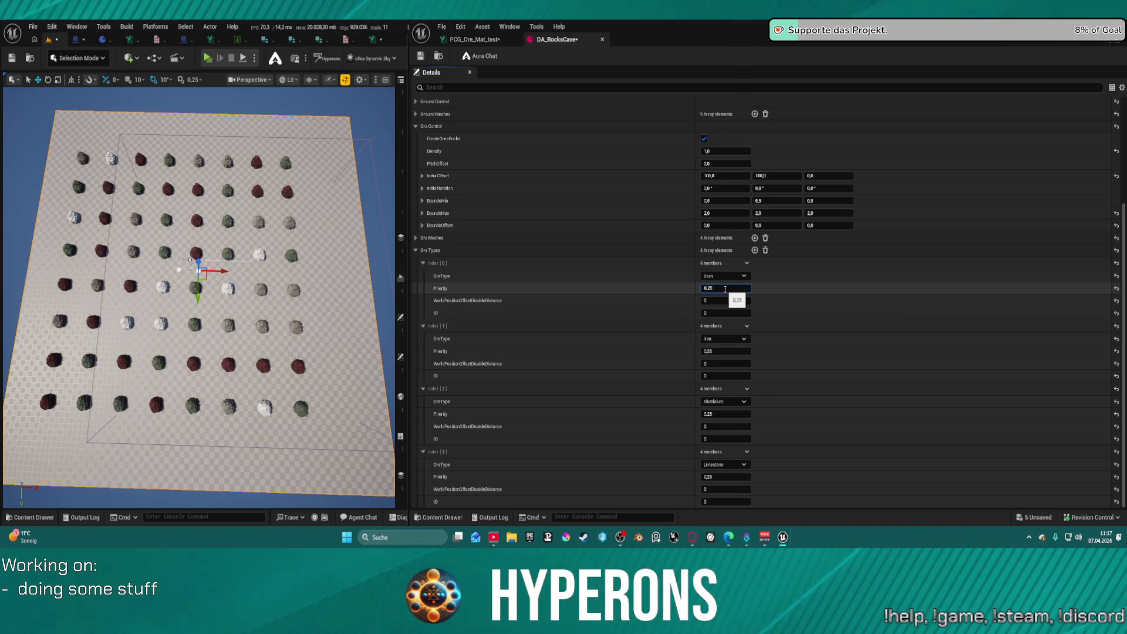
Set ore priorities to 0,1 Uran, 0,6 Iron, 0,2 Aluminium and 0,2 Limestone
text(0,1)
key(Return)
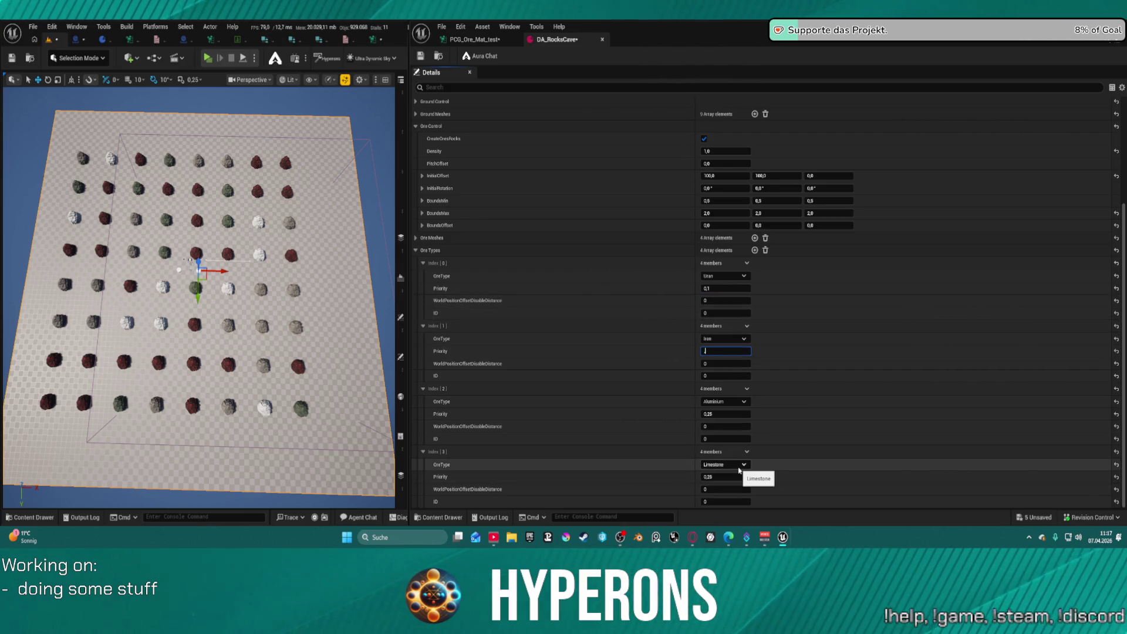
text(,3)
key(Return)
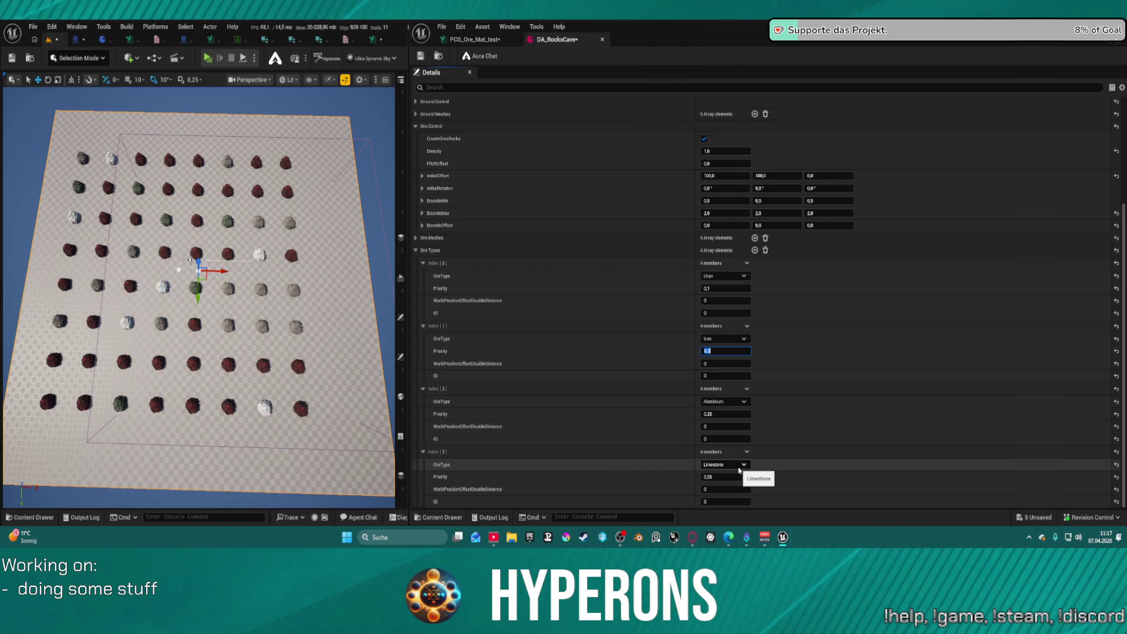
text(.6)
click(725, 414)
text(.2)
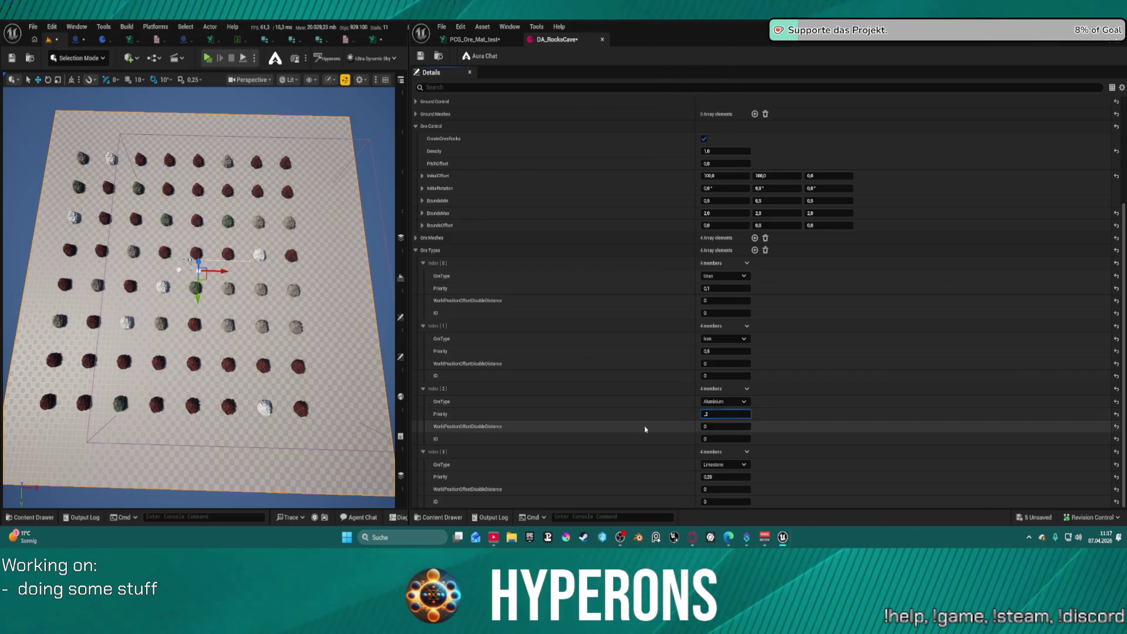
key(Return)
text(.2)
key(Return)
drag(358, 330, 335, 294)
mouse_move(164, 271)
mouse_down()
mouse_move(264, 280)
mouse_move(239, 317)
mouse_move(227, 311)
mouse_move(229, 293)
mouse_up()
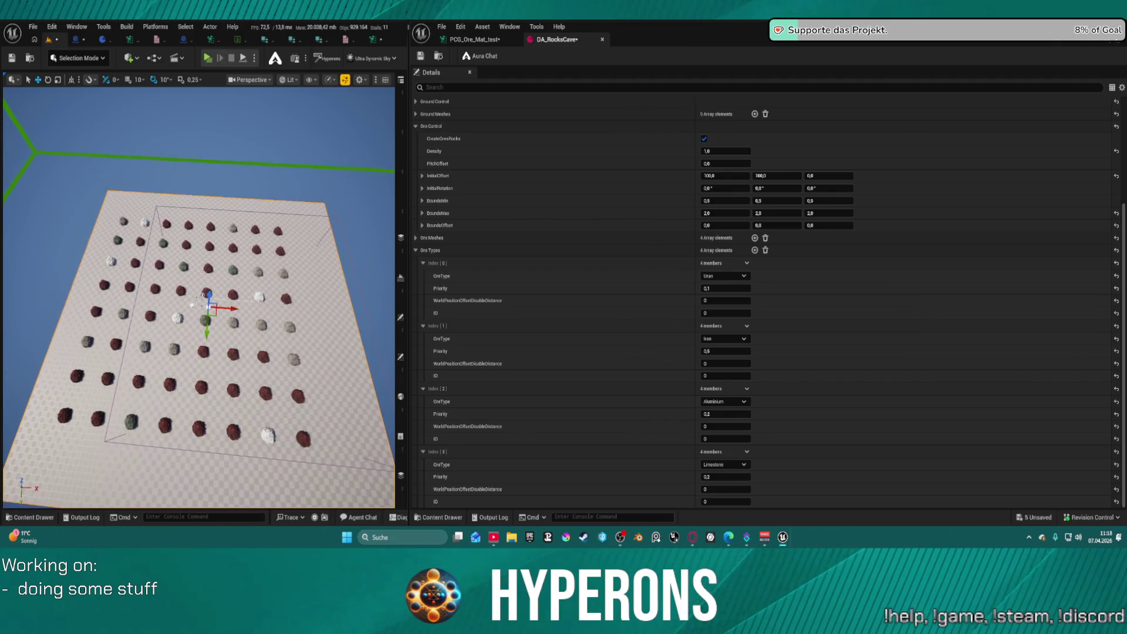
drag(229, 294, 216, 232)
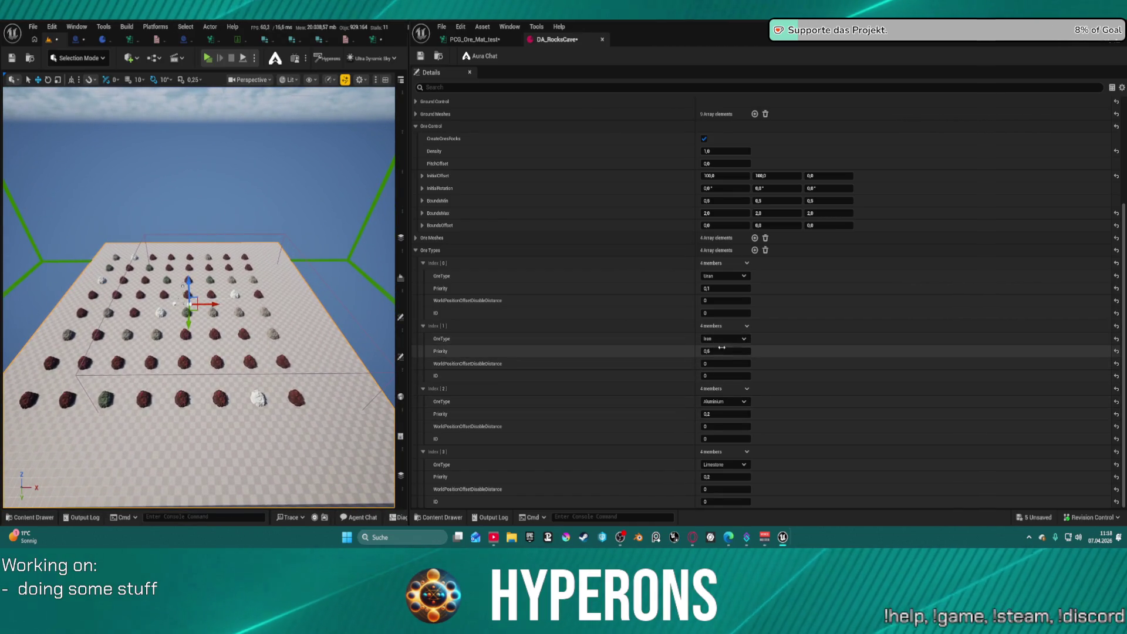
Lower the Uran priority to 0,01 and inspect the regenerated rocks
click(726, 288)
text(0,01)
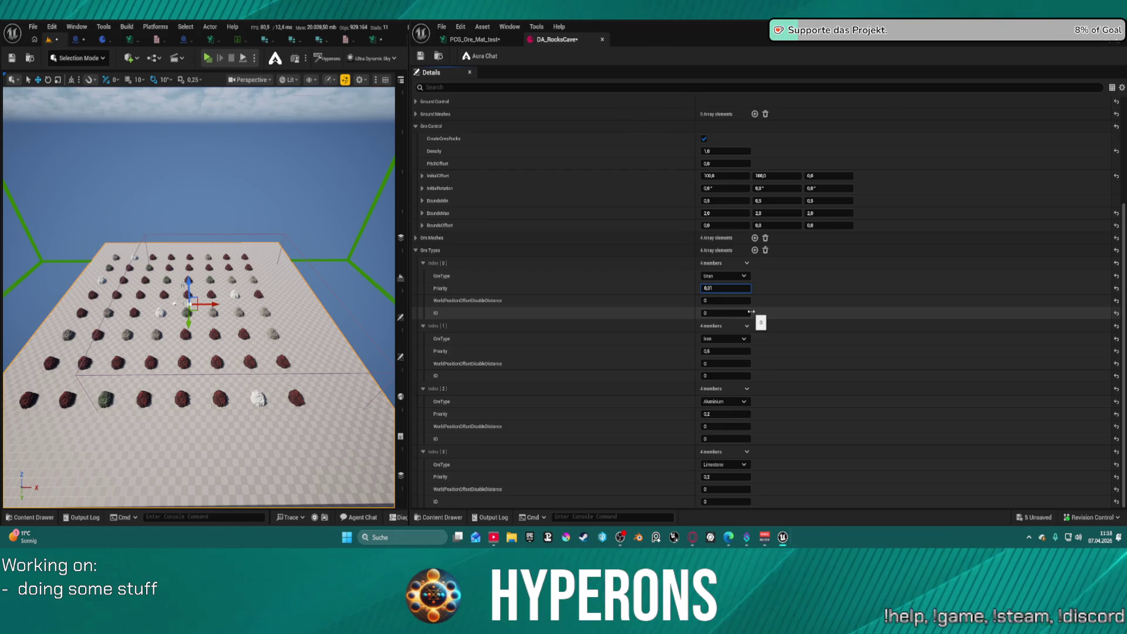
key(Return)
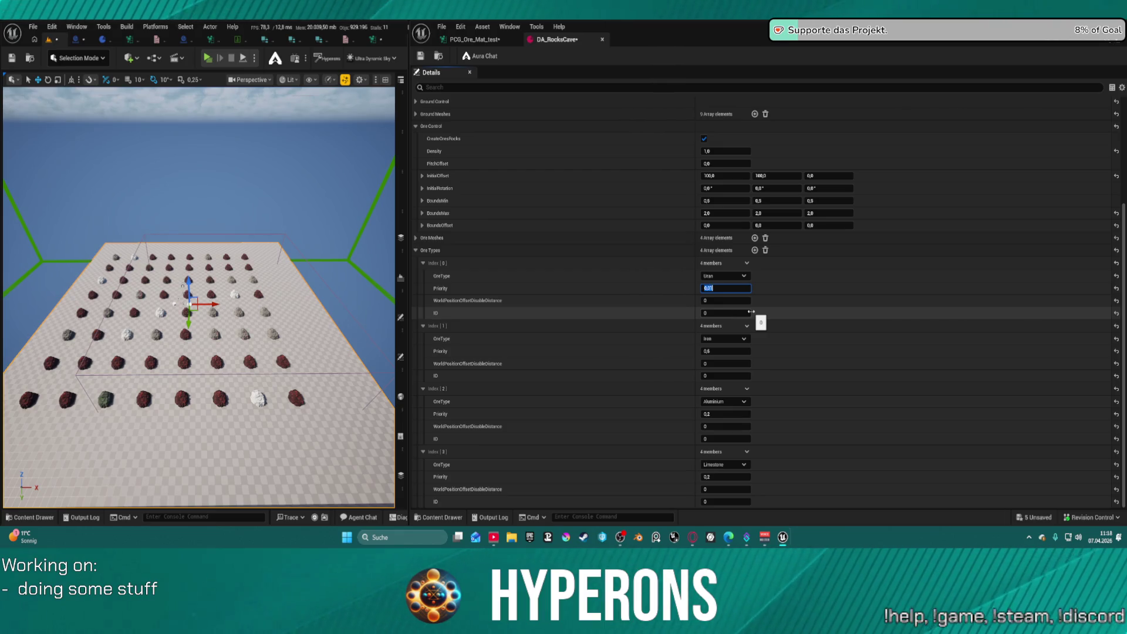
mouse_move(199, 293)
mouse_down()
mouse_move(176, 305)
mouse_move(164, 347)
mouse_up()
drag(265, 284, 265, 262)
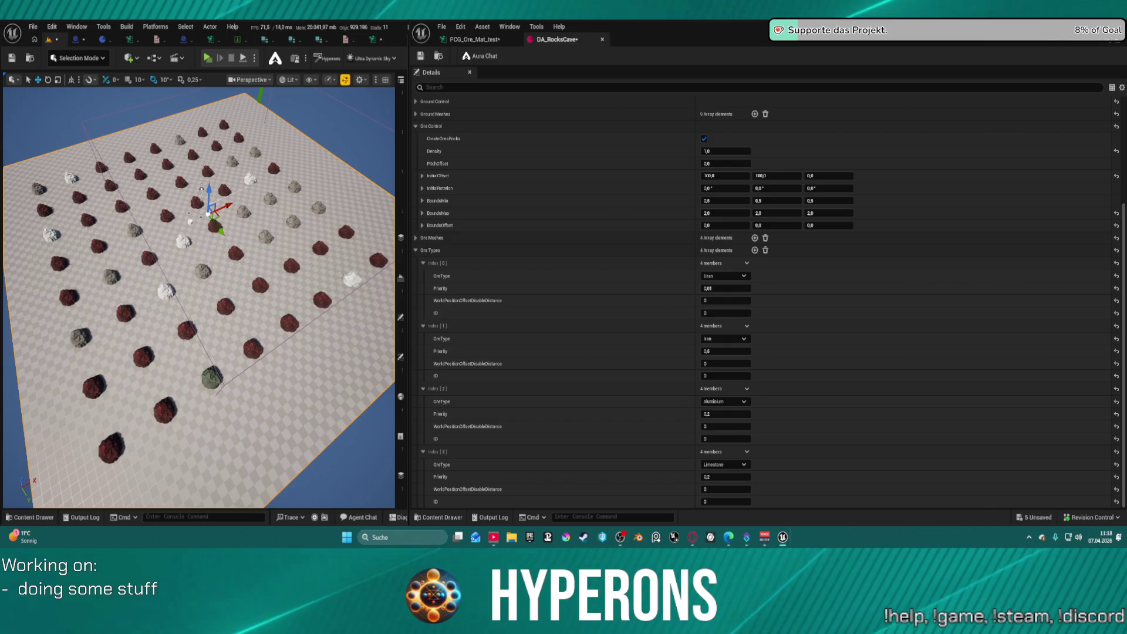
click(483, 26)
click(461, 27)
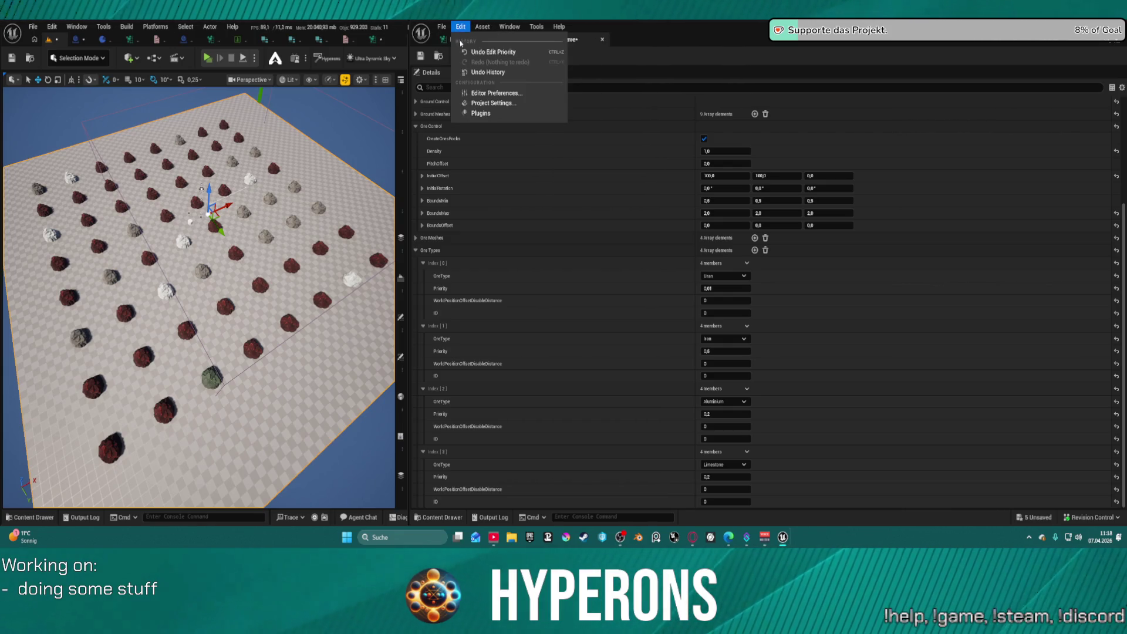
Delete the Copy Attributes node and slide Delete Attributes and Filter Attribute Elements into its place
click(462, 41)
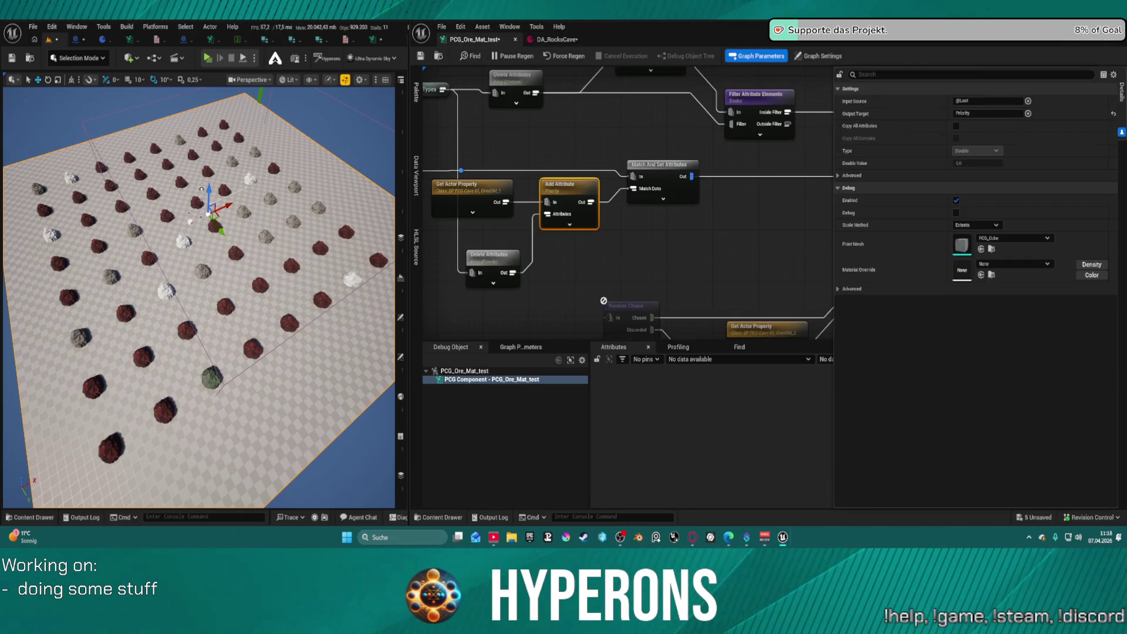
scroll(623, 147, down, 4)
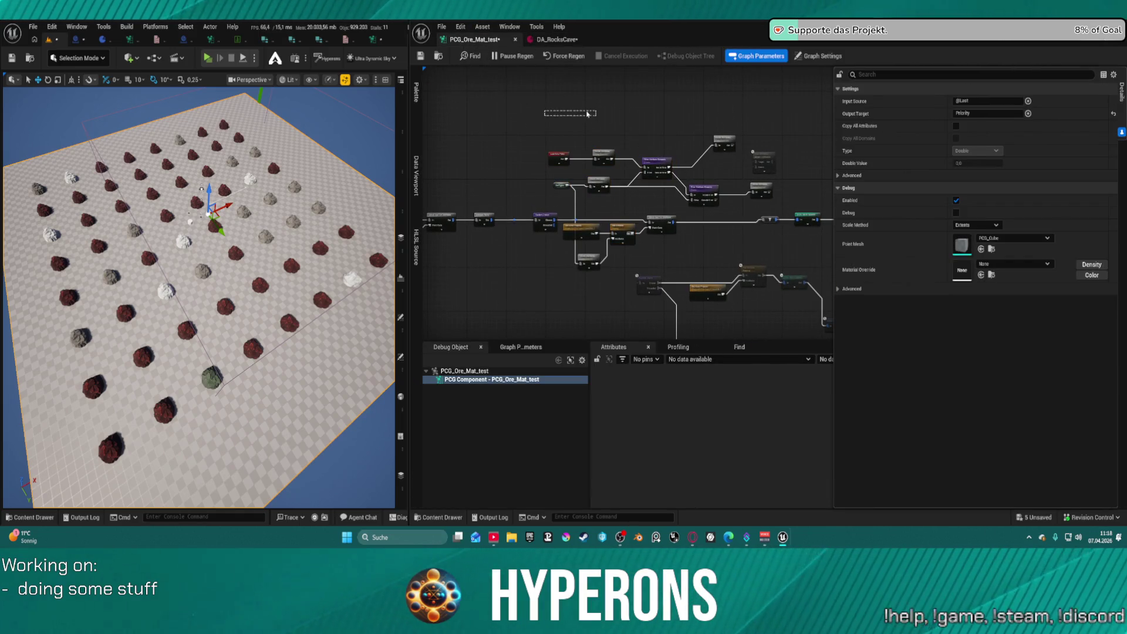
drag(562, 146, 598, 115)
scroll(598, 116, up, 4)
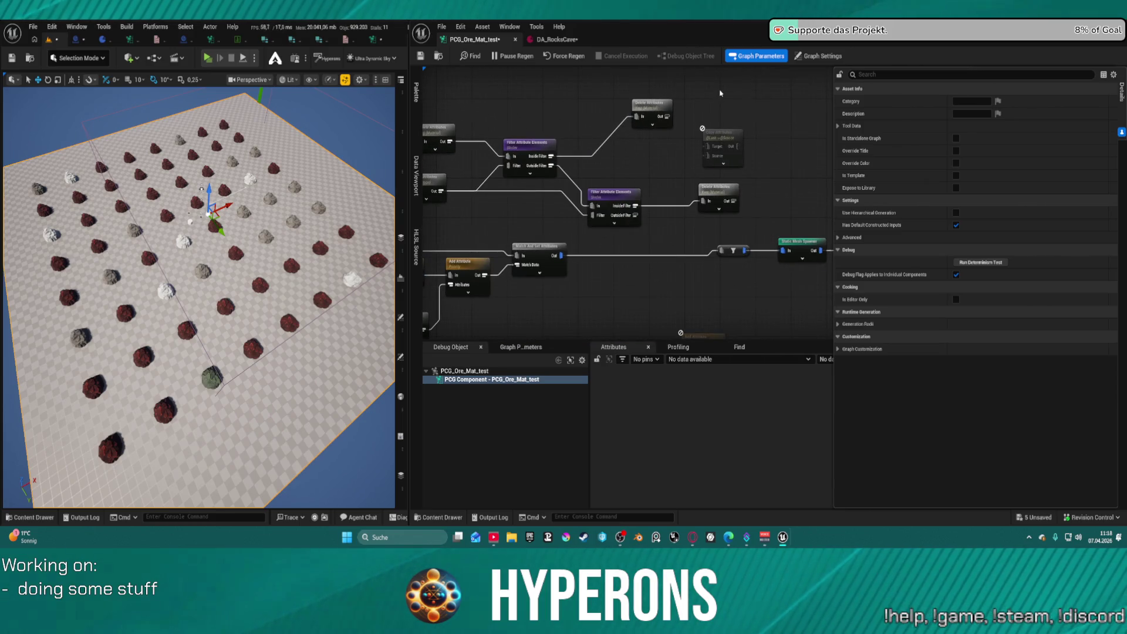
click(713, 122)
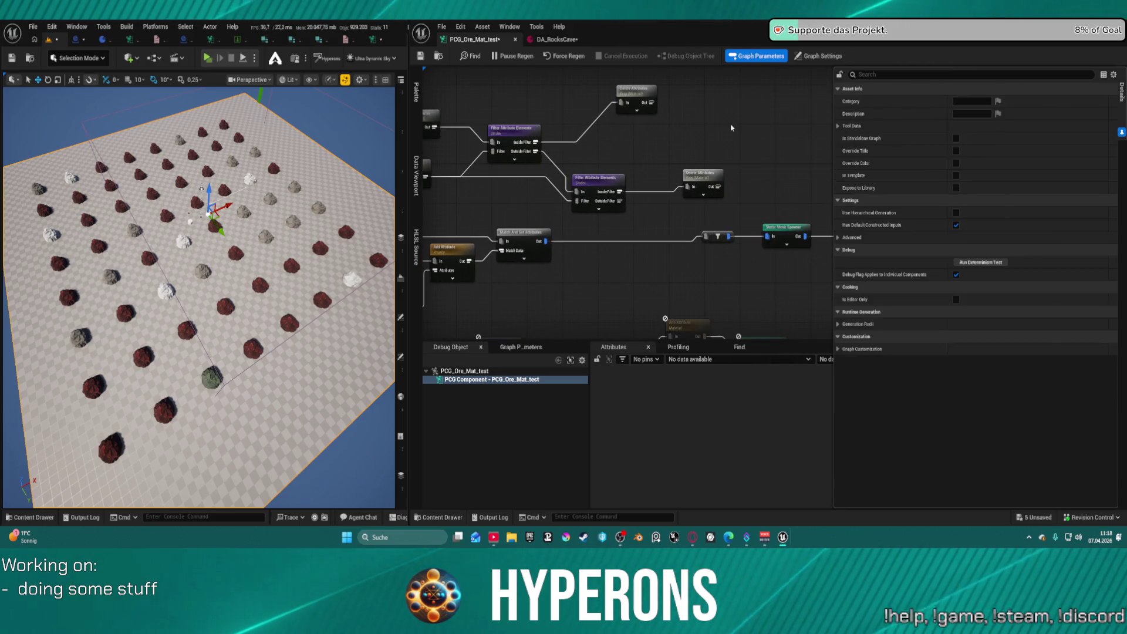
key(Delete)
drag(701, 173, 640, 128)
drag(612, 183, 590, 123)
Paste a second Ore Types node, wire it into Delete Attributes, and remove the old long wire
drag(266, 153, 262, 222)
mouse_move(575, 205)
mouse_down()
mouse_move(622, 181)
mouse_move(774, 173)
mouse_up()
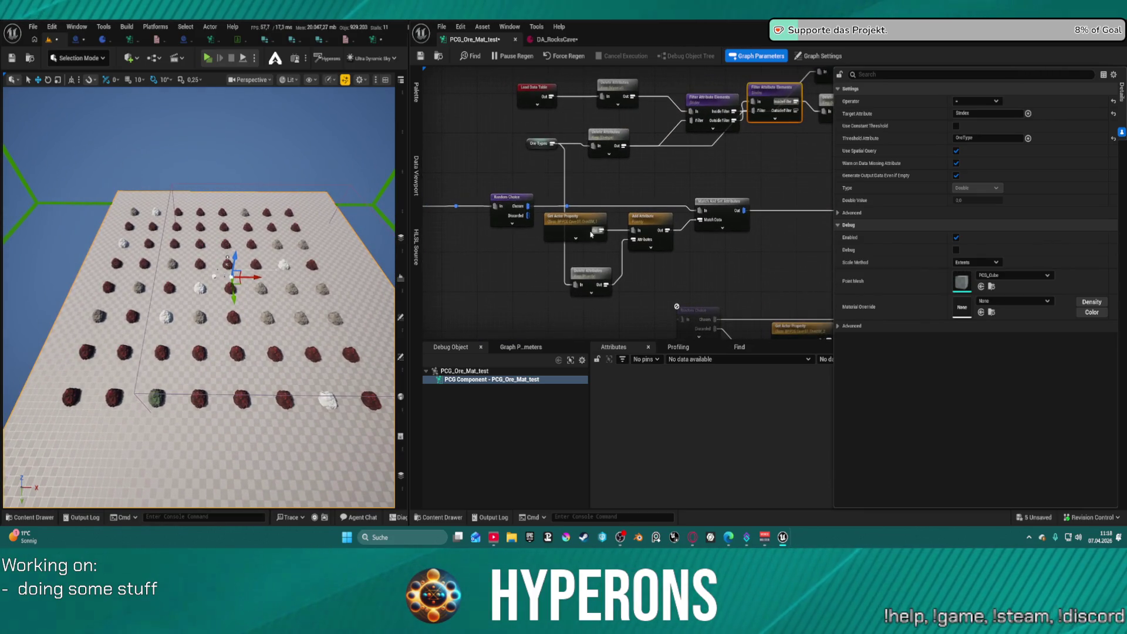
drag(504, 138, 549, 152)
key(ctrl+c)
key(ctrl+v)
drag(538, 284, 579, 286)
alt+click(563, 191)
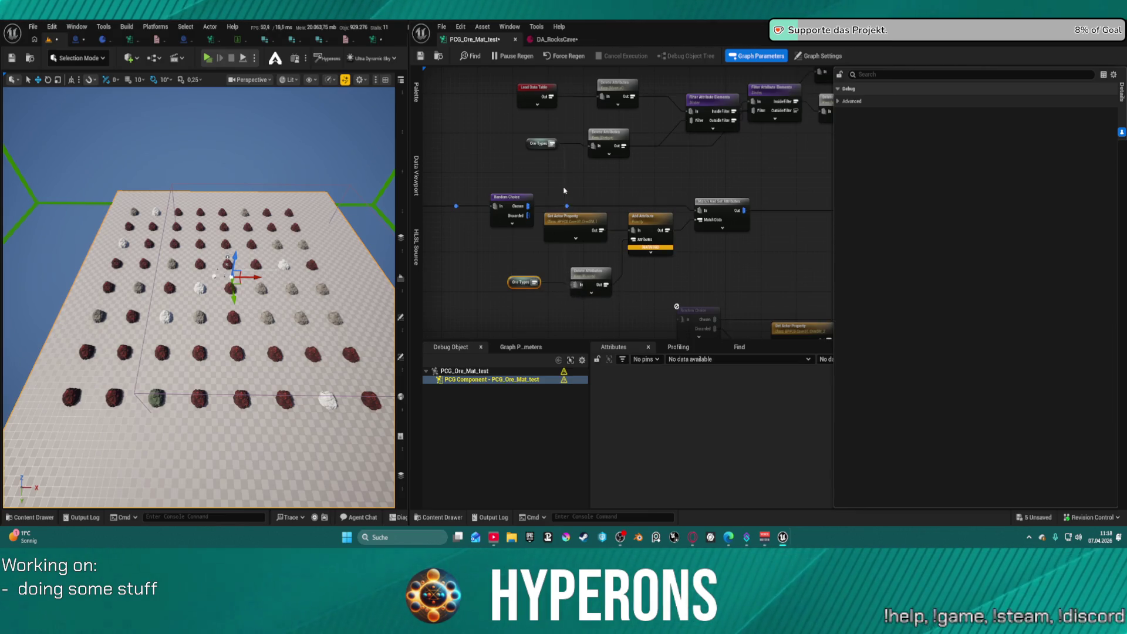
drag(520, 285, 542, 285)
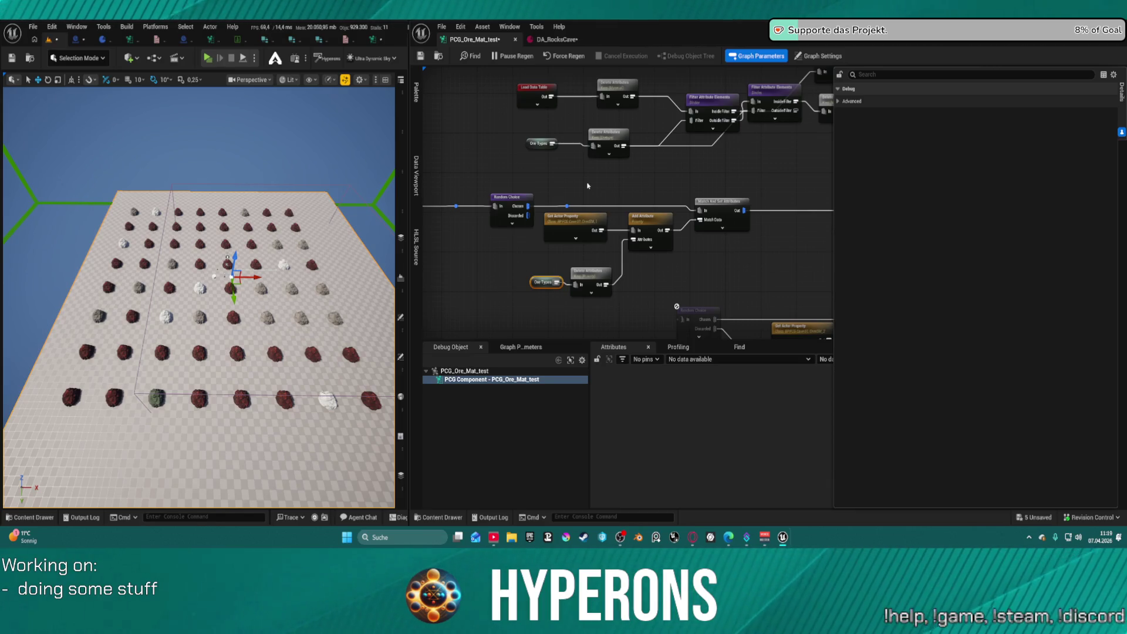
mouse_move(583, 284)
mouse_down()
mouse_move(588, 264)
mouse_move(559, 255)
mouse_up()
click(547, 268)
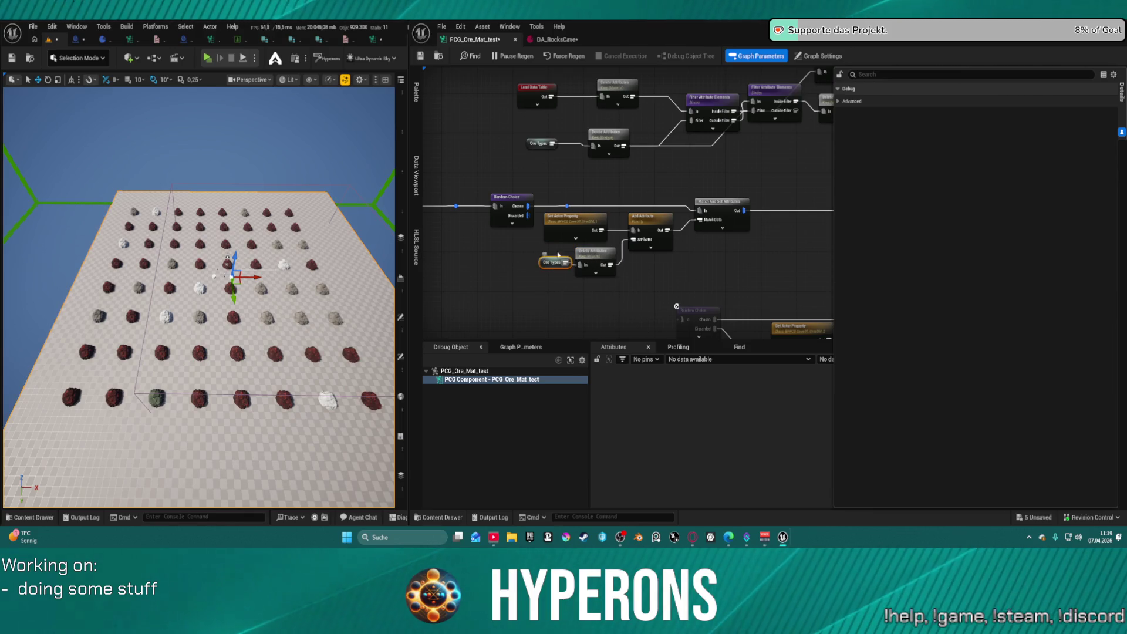
Add a Get Attribute From Point Index node from the node search and move it up-left
right_click(574, 187)
text(get)
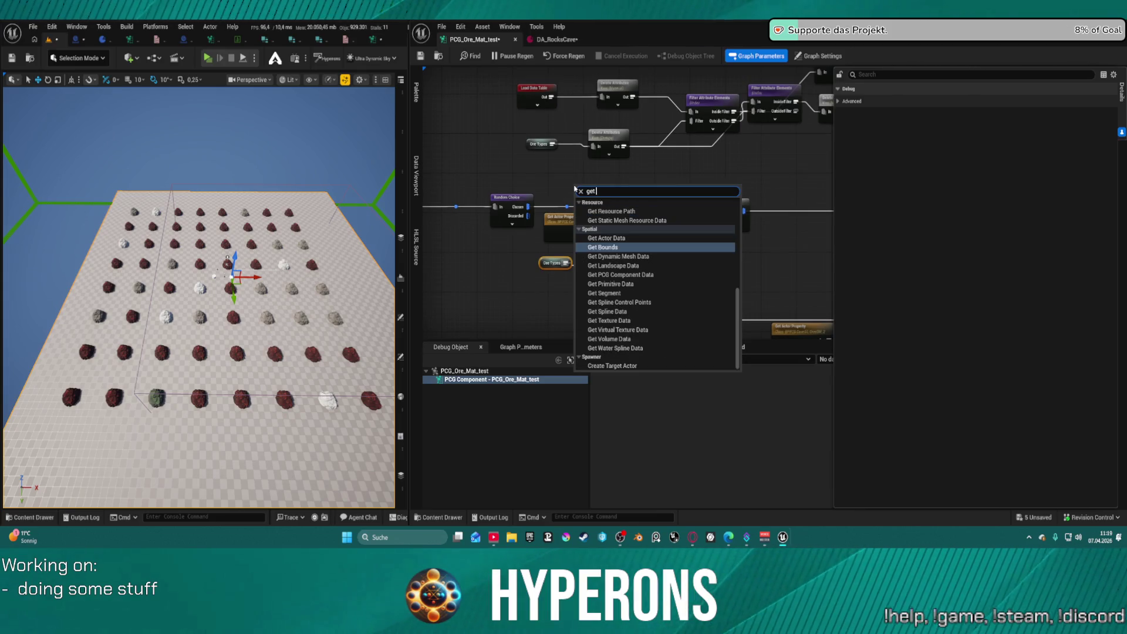
text( by)
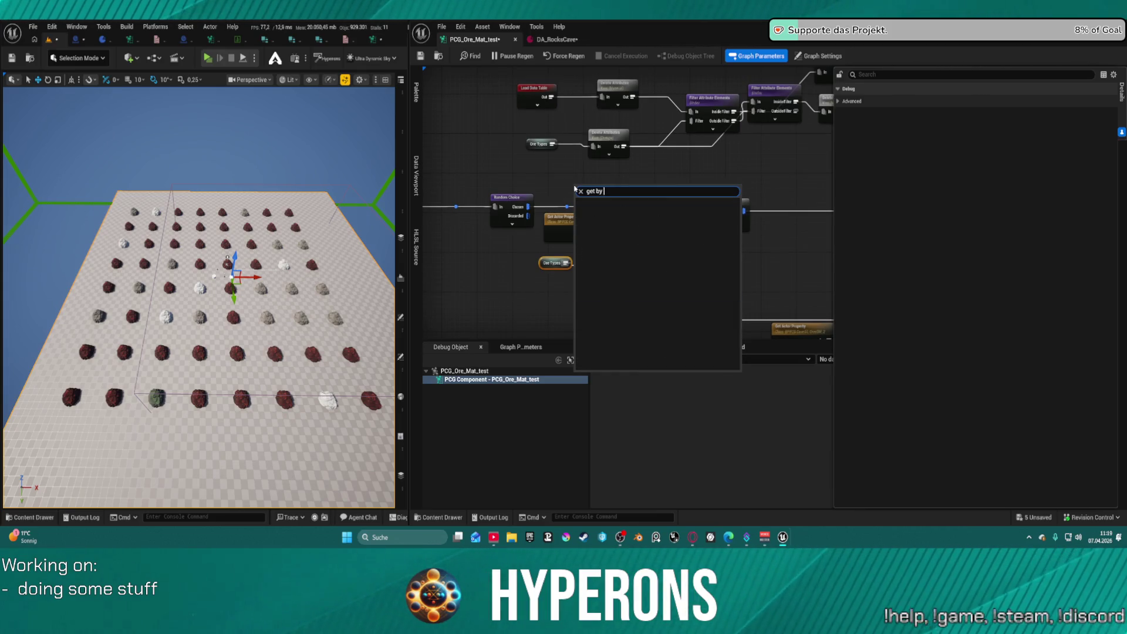
key(BackSpace)
key(BackSpace)
key(BackSpace)
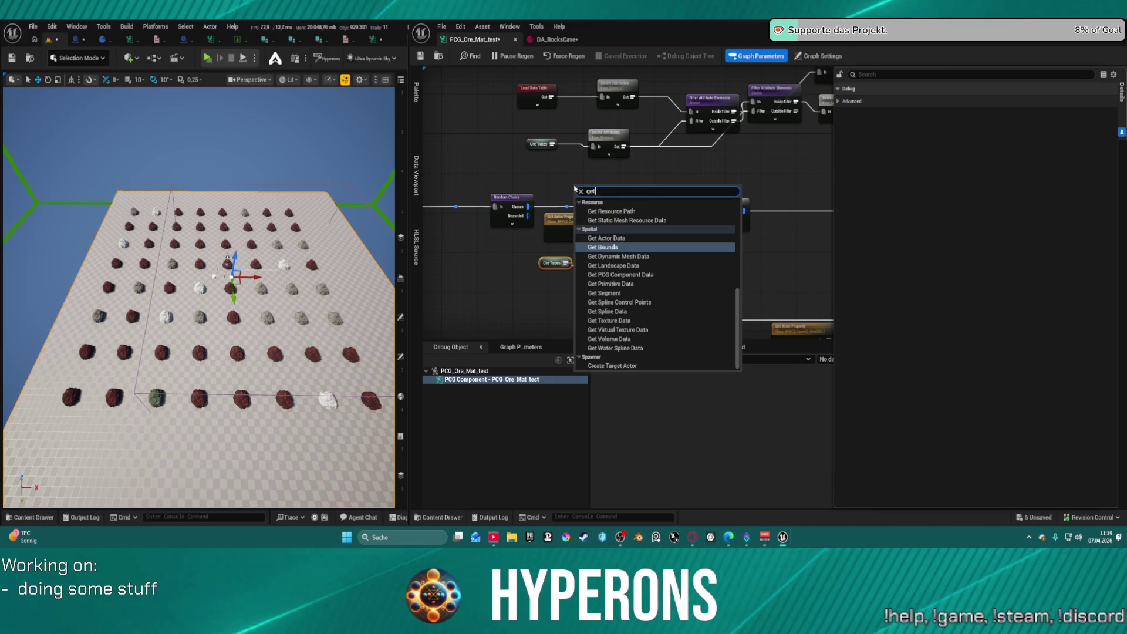
text( p)
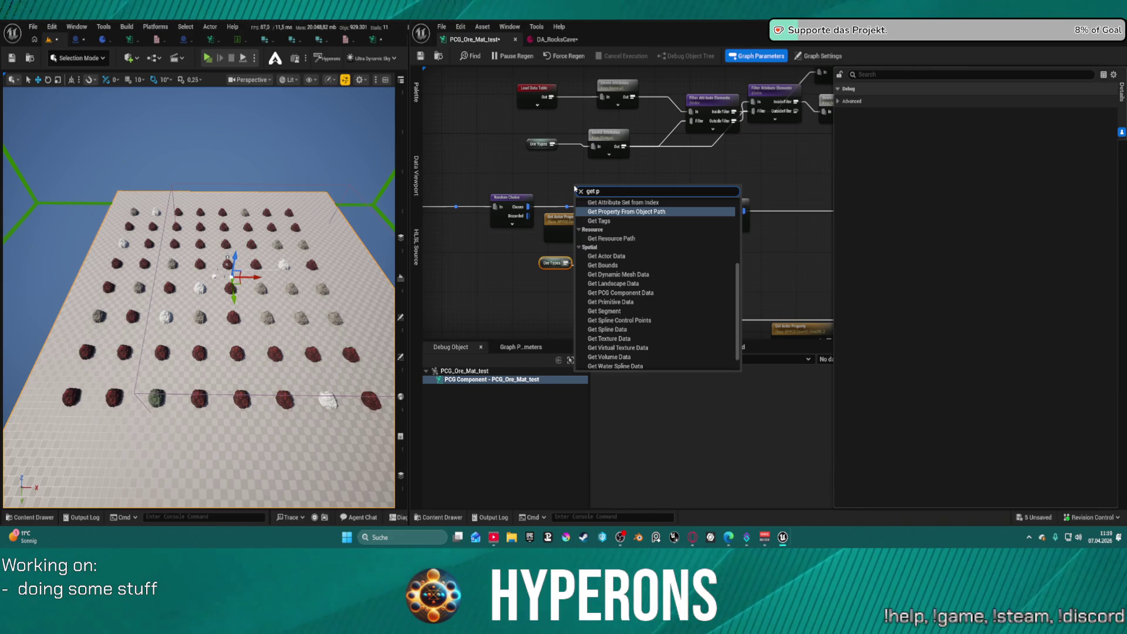
key(BackSpace)
key(BackSpace)
key(BackSpace)
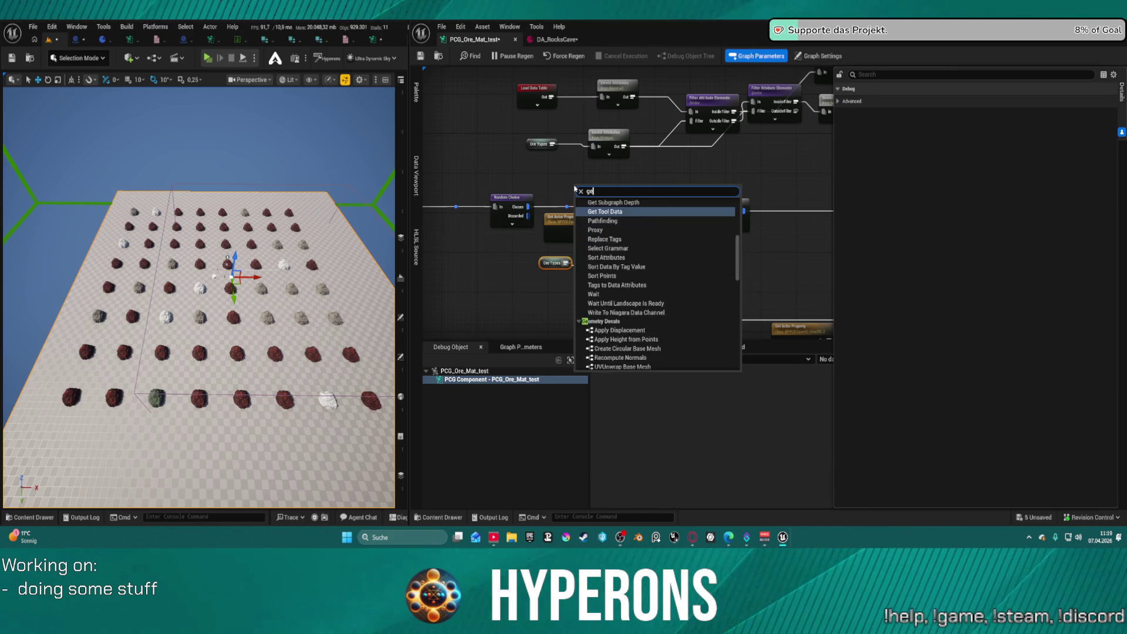
text(attri)
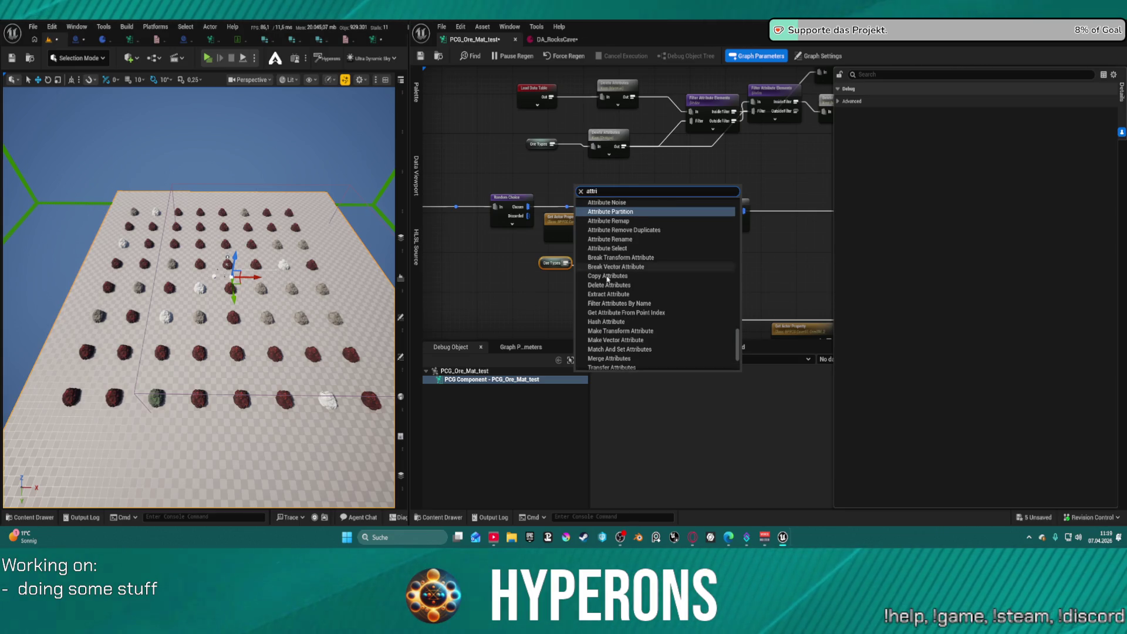
click(652, 312)
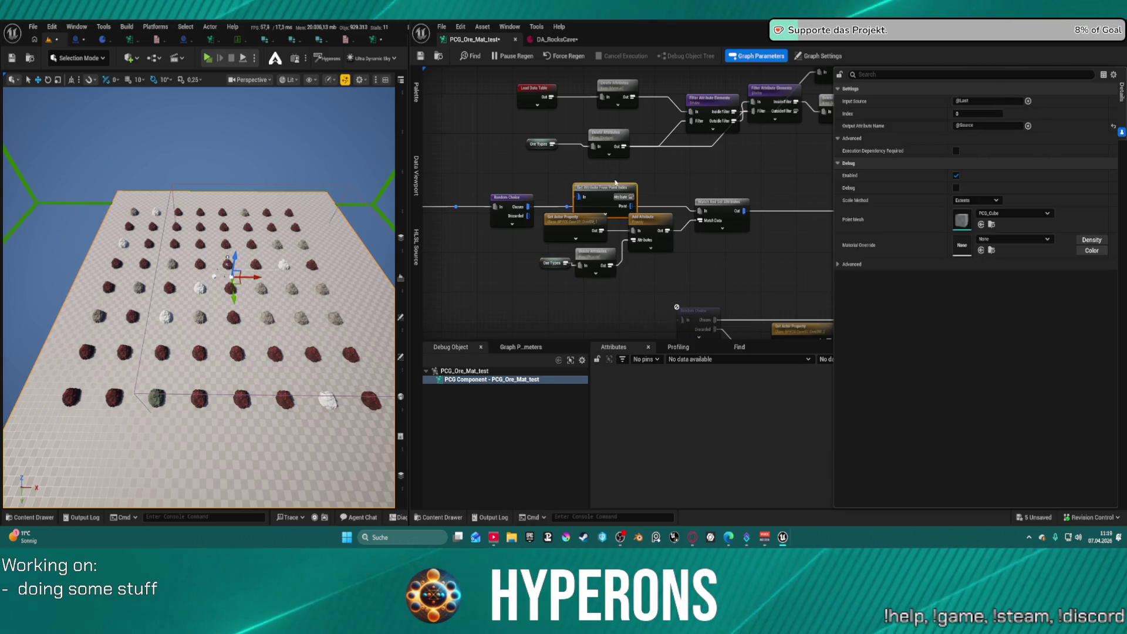
drag(604, 206, 597, 181)
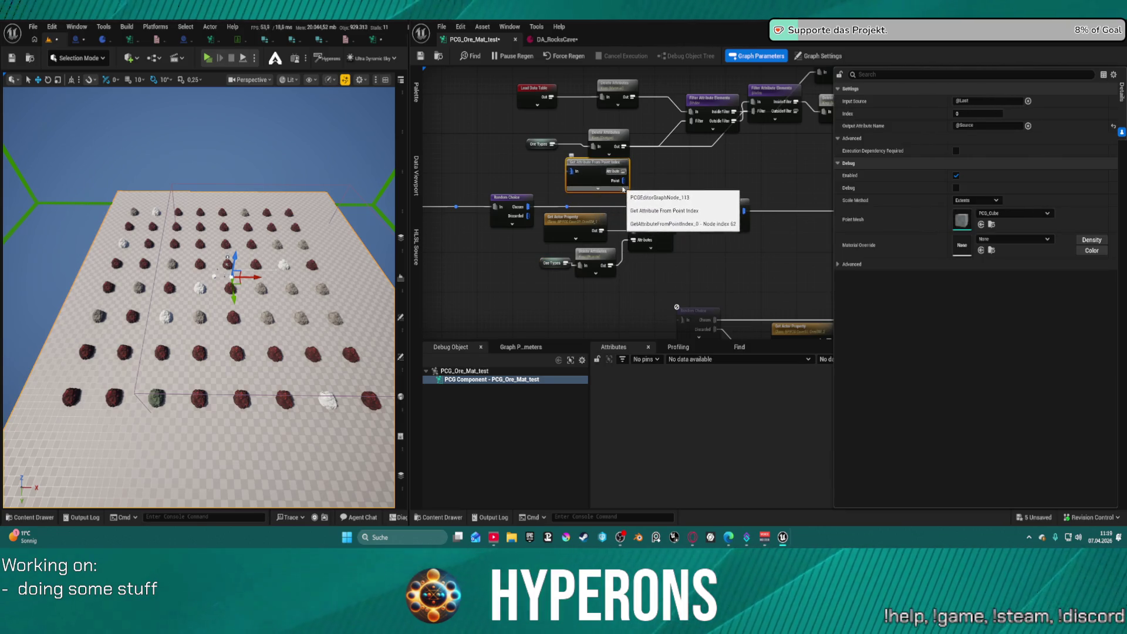
Add a Get Attribute Set from Index node, collapse its advanced inputs, and place it lower right
right_click(692, 168)
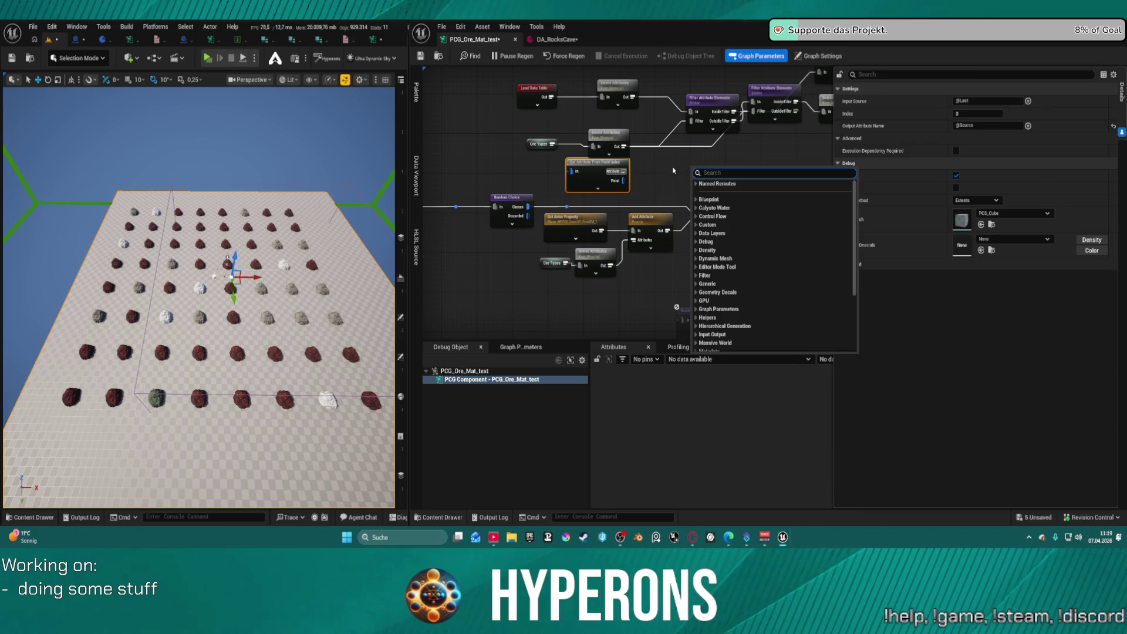
text(ind)
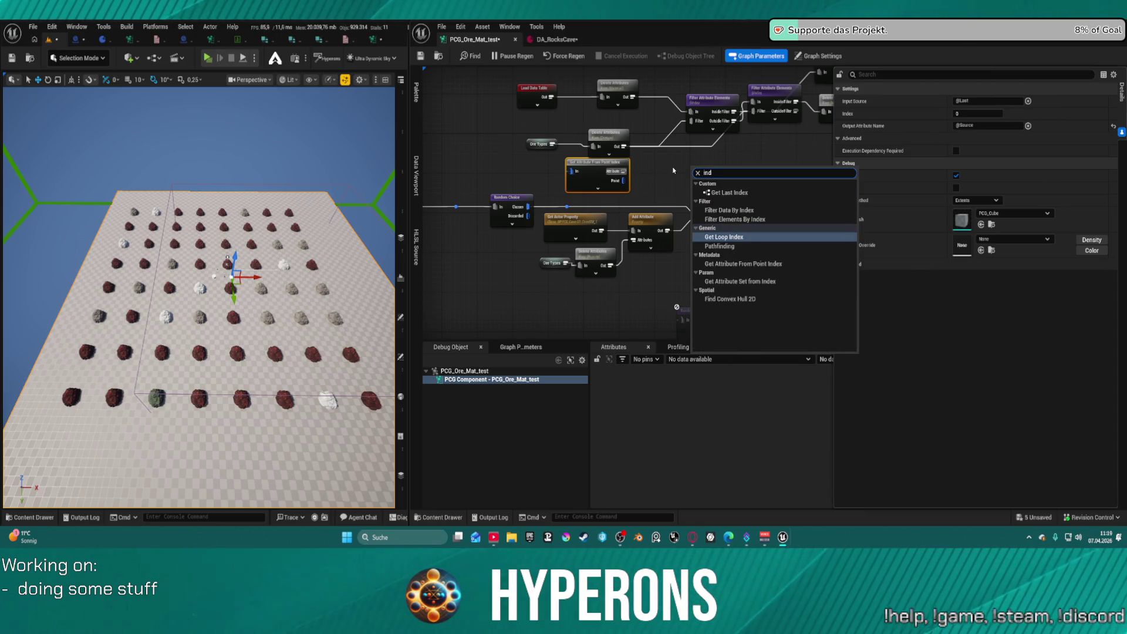
click(776, 285)
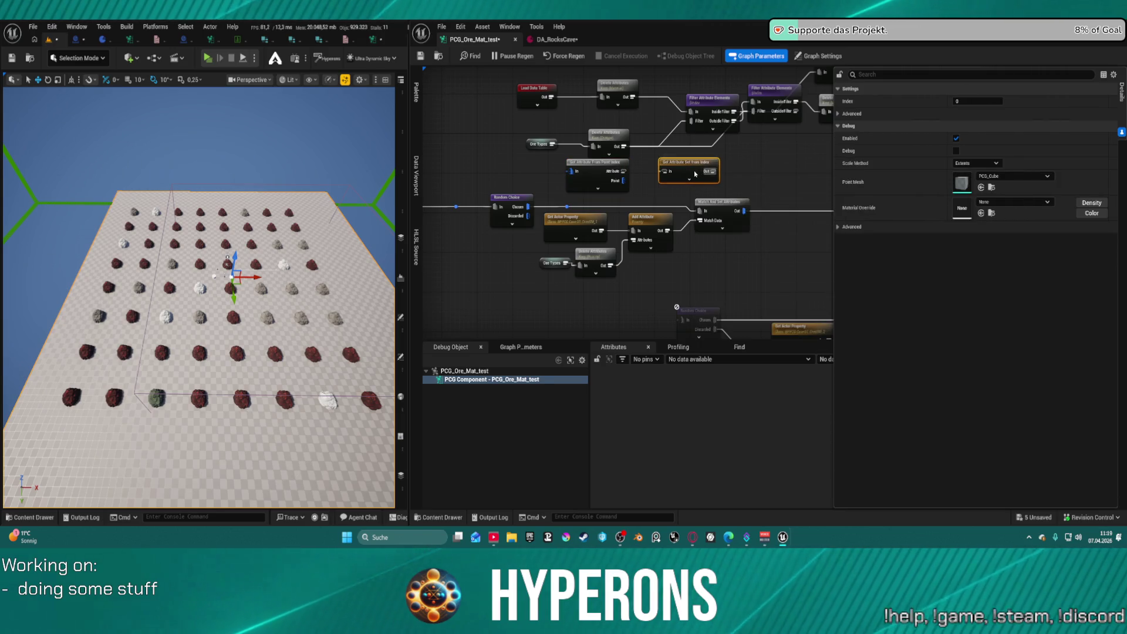
click(646, 170)
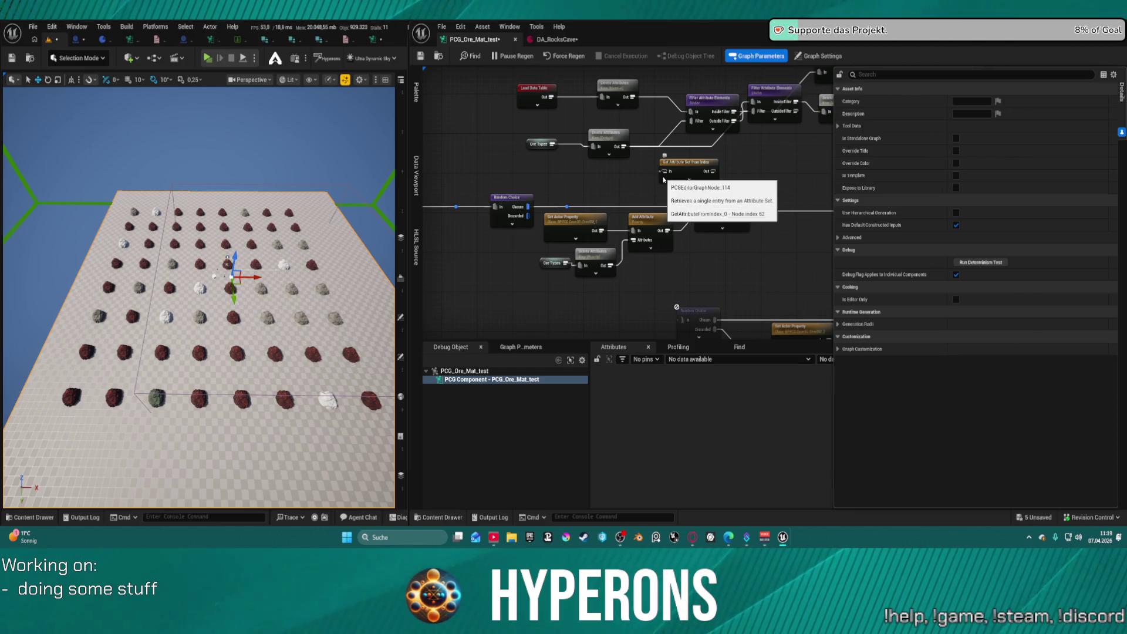
click(689, 179)
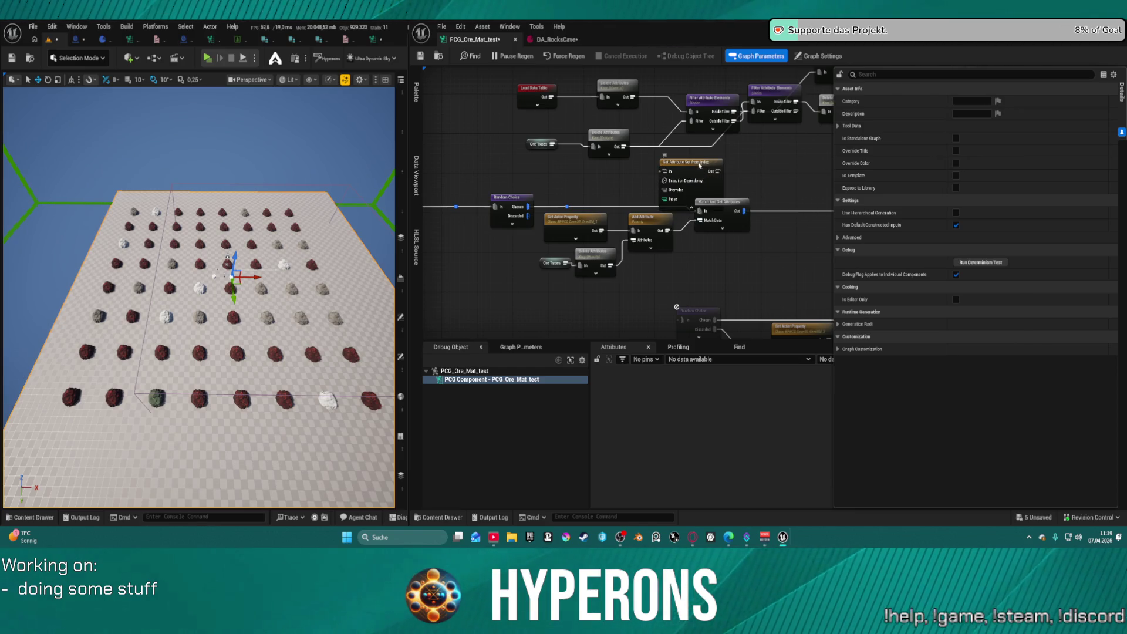
mouse_move(663, 166)
mouse_down()
mouse_move(863, 209)
mouse_move(763, 170)
mouse_move(813, 150)
mouse_move(728, 153)
mouse_up()
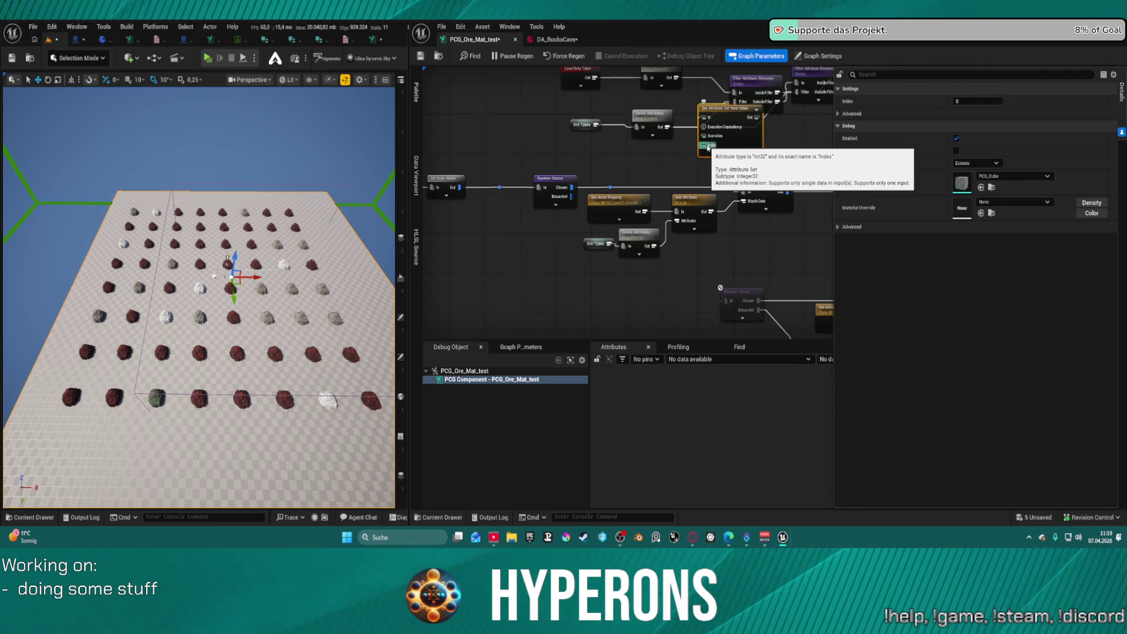
click(729, 153)
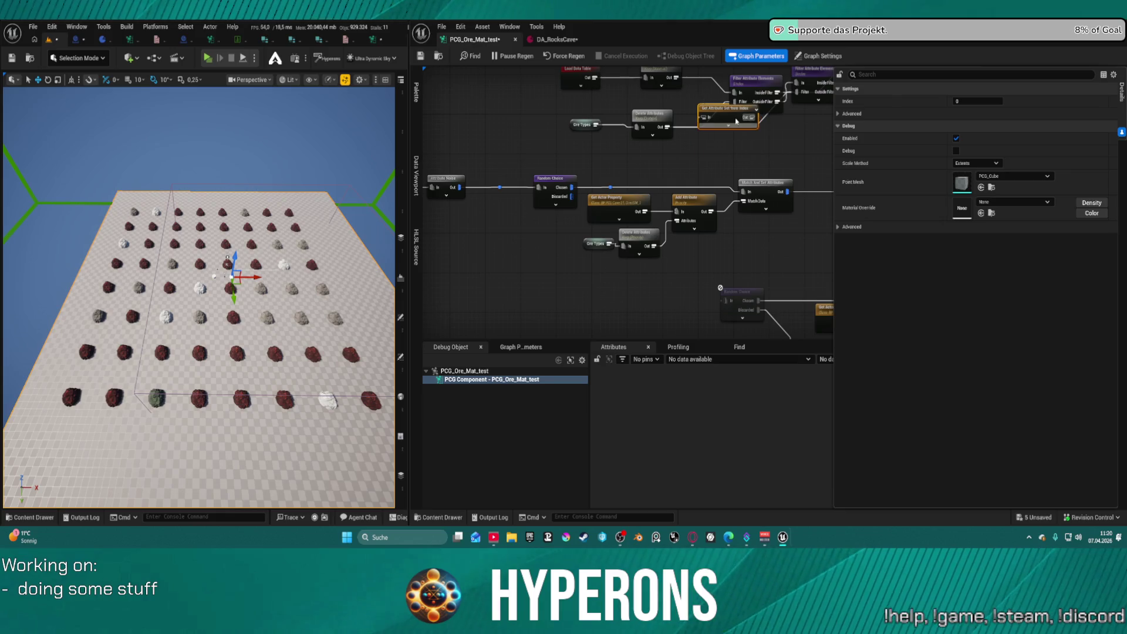
drag(736, 123, 789, 148)
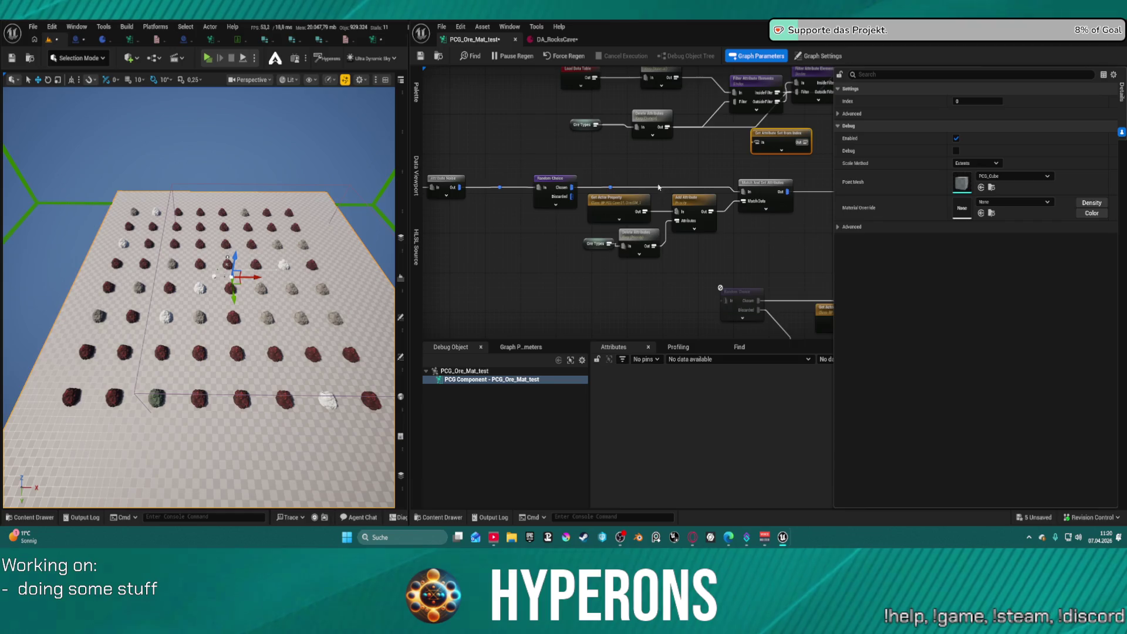
drag(688, 265, 591, 246)
click(487, 229)
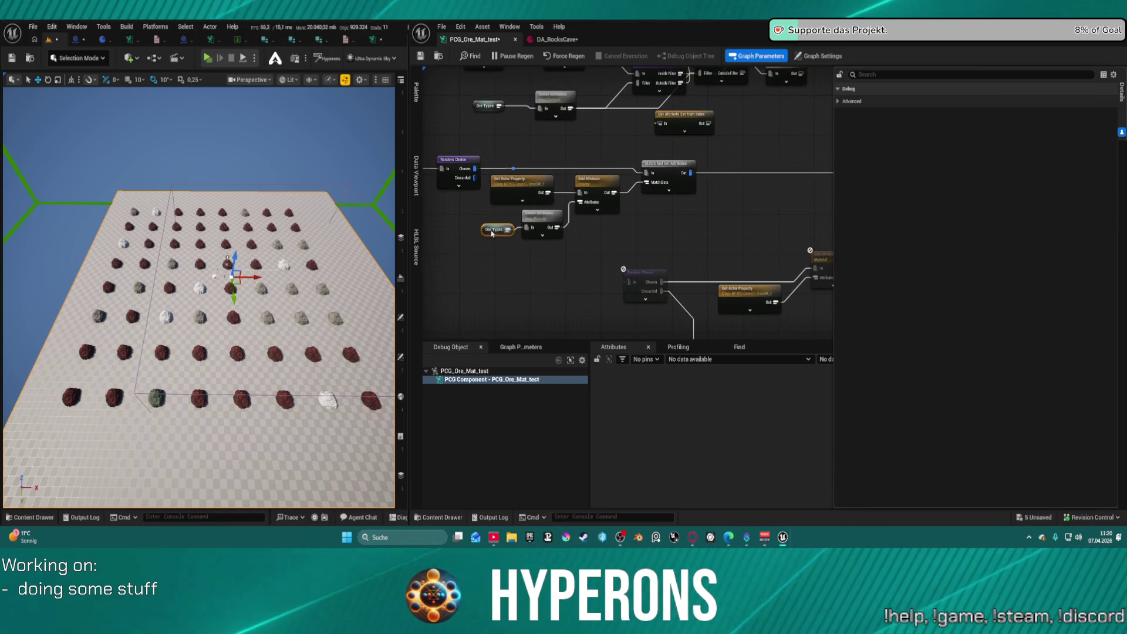
Nudge Ore Types upward and check the cave Blueprint and the generated ore rocks in the level
drag(486, 230, 494, 224)
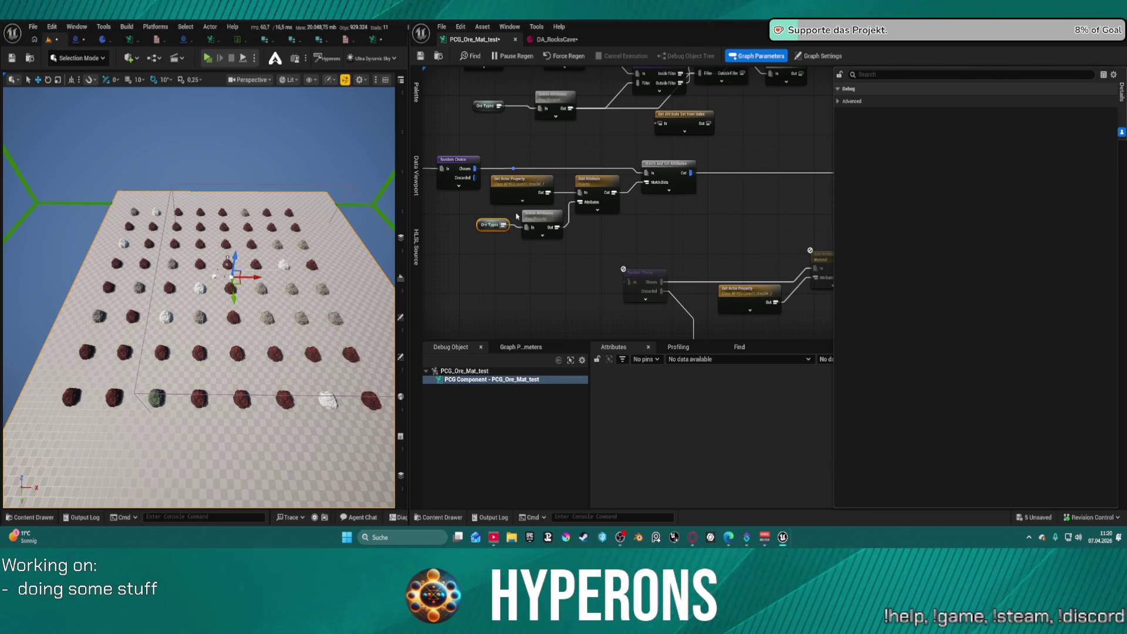
click(74, 40)
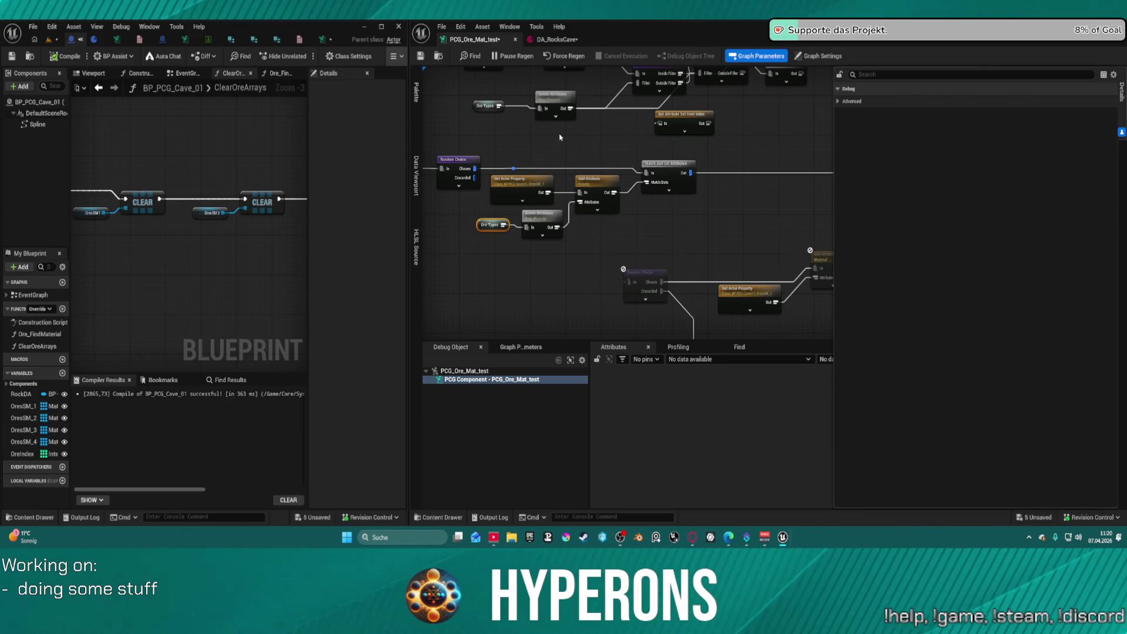
click(586, 167)
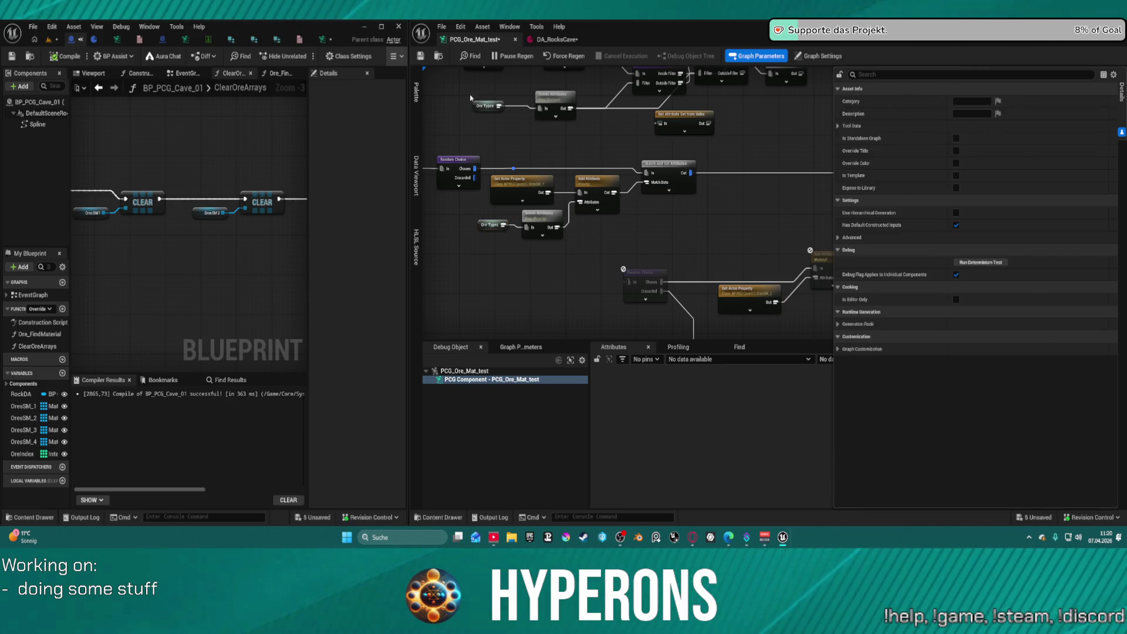
click(364, 26)
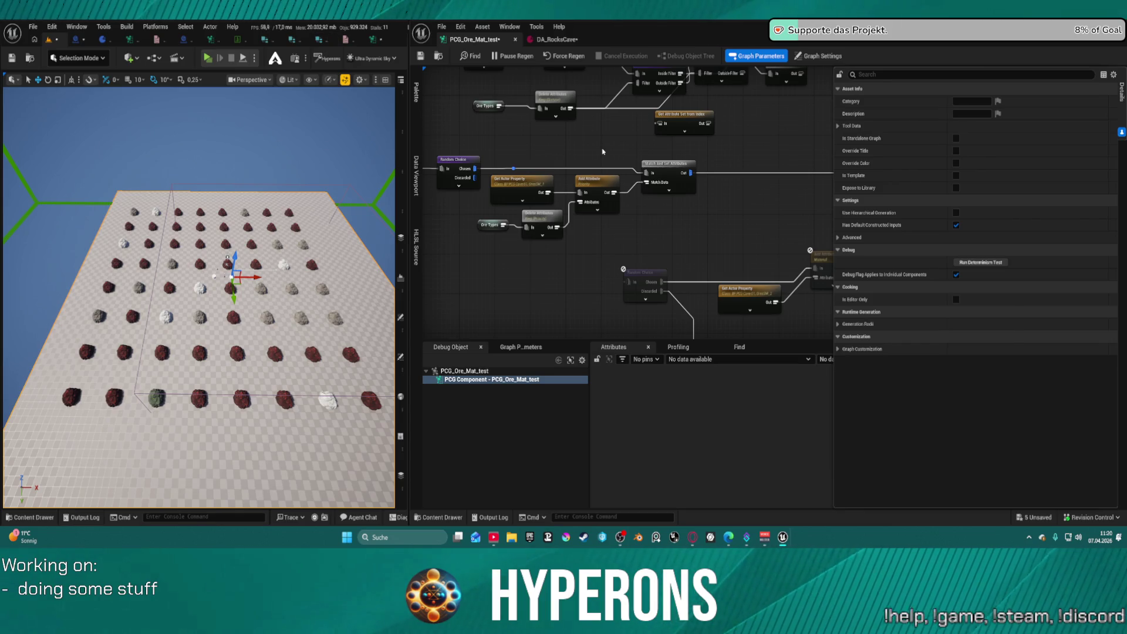
Move the Bounds Modifier node up beside the Static Mesh Spawner
drag(600, 245, 574, 162)
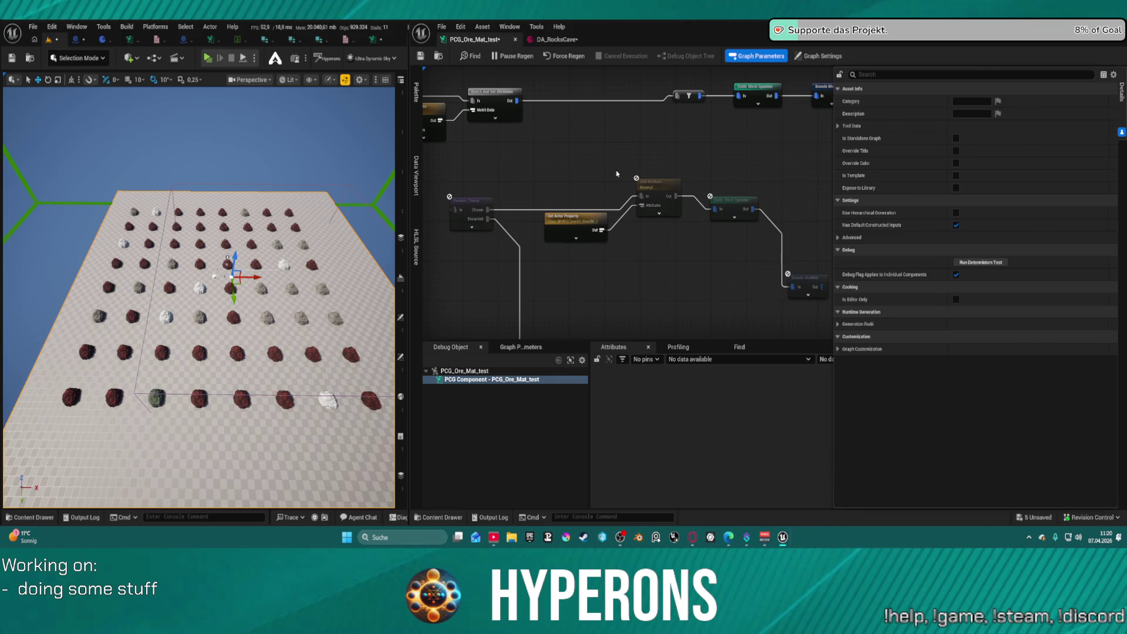
drag(661, 194, 661, 207)
drag(811, 280, 797, 204)
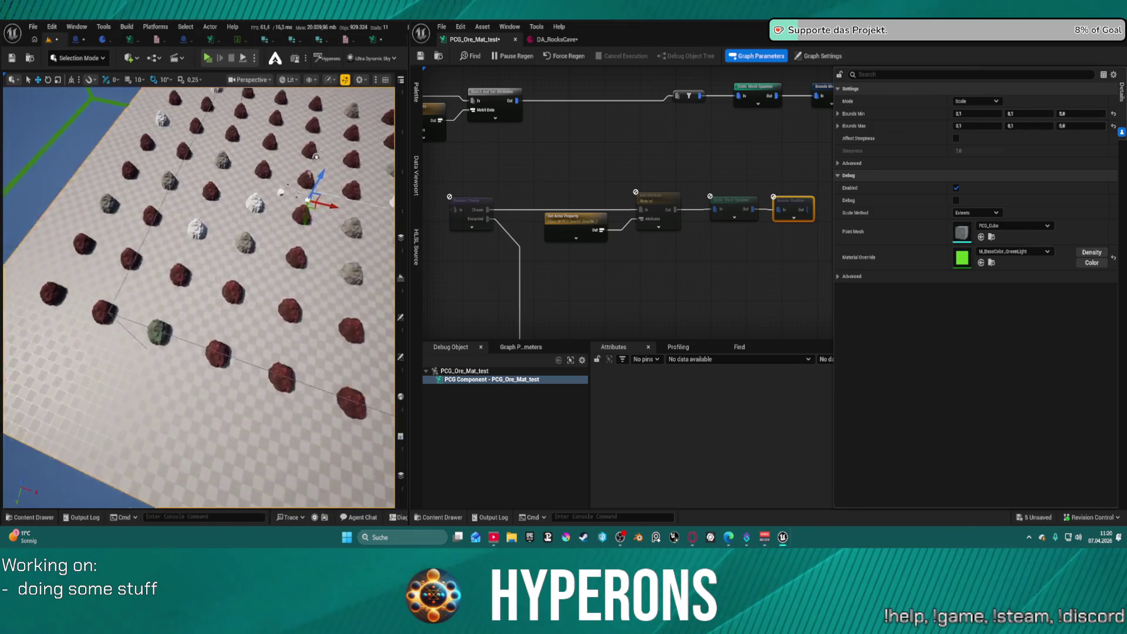
key(w)
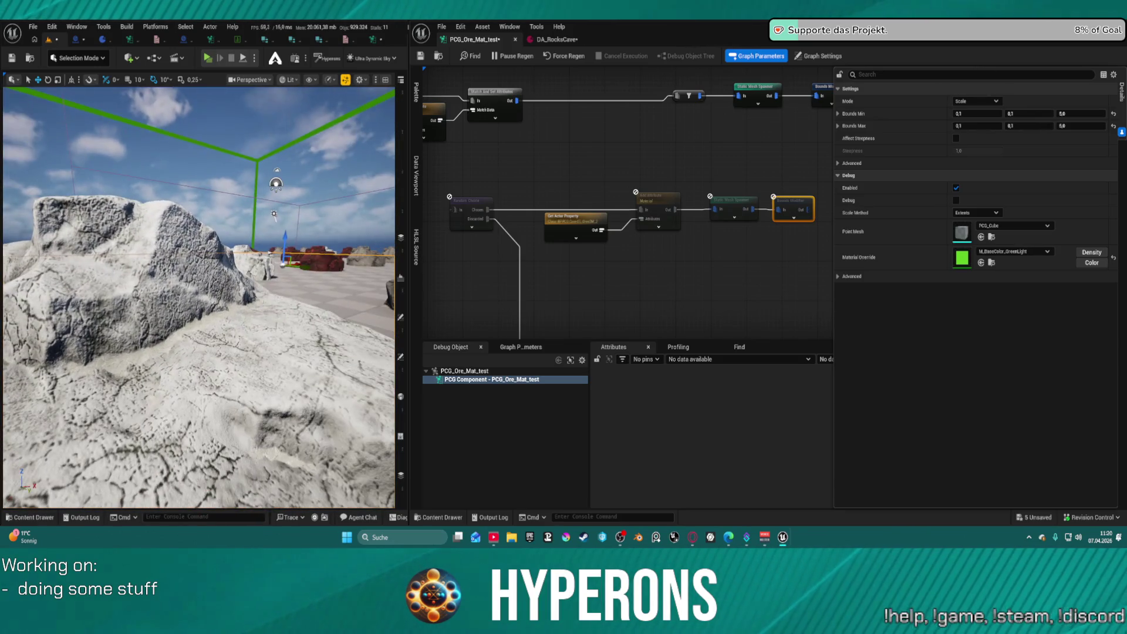
key(d)
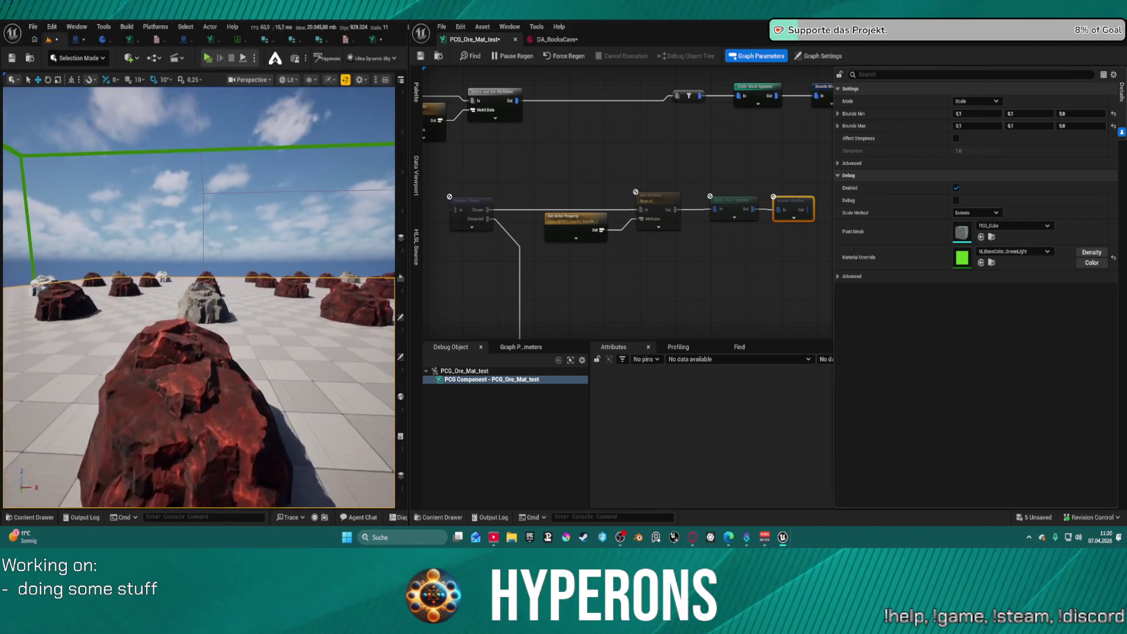
key(w)
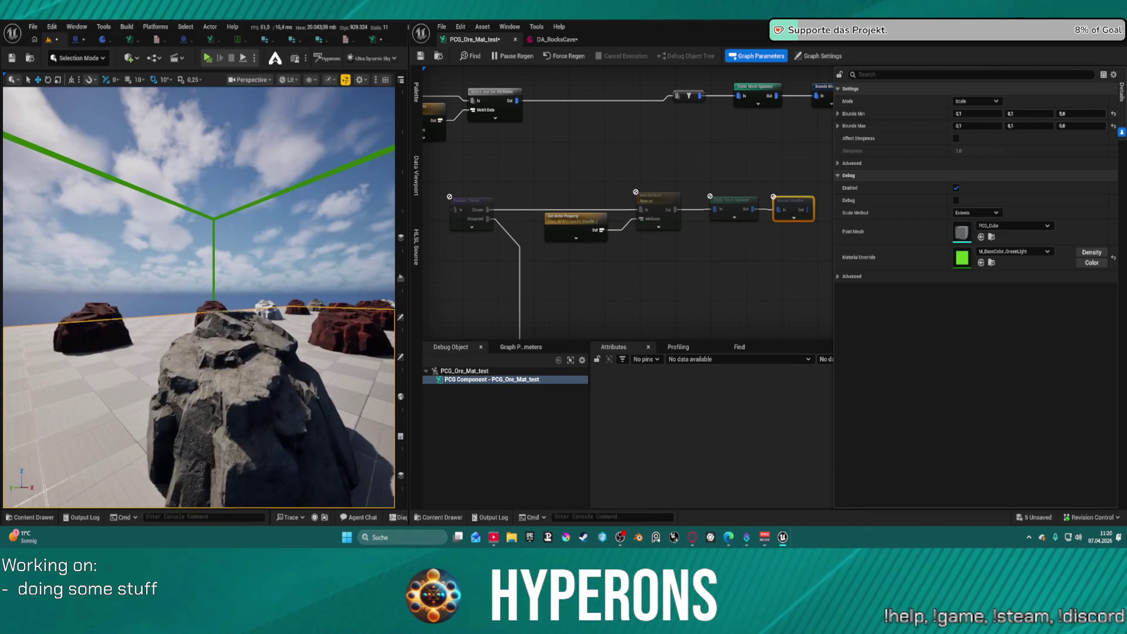
key(w)
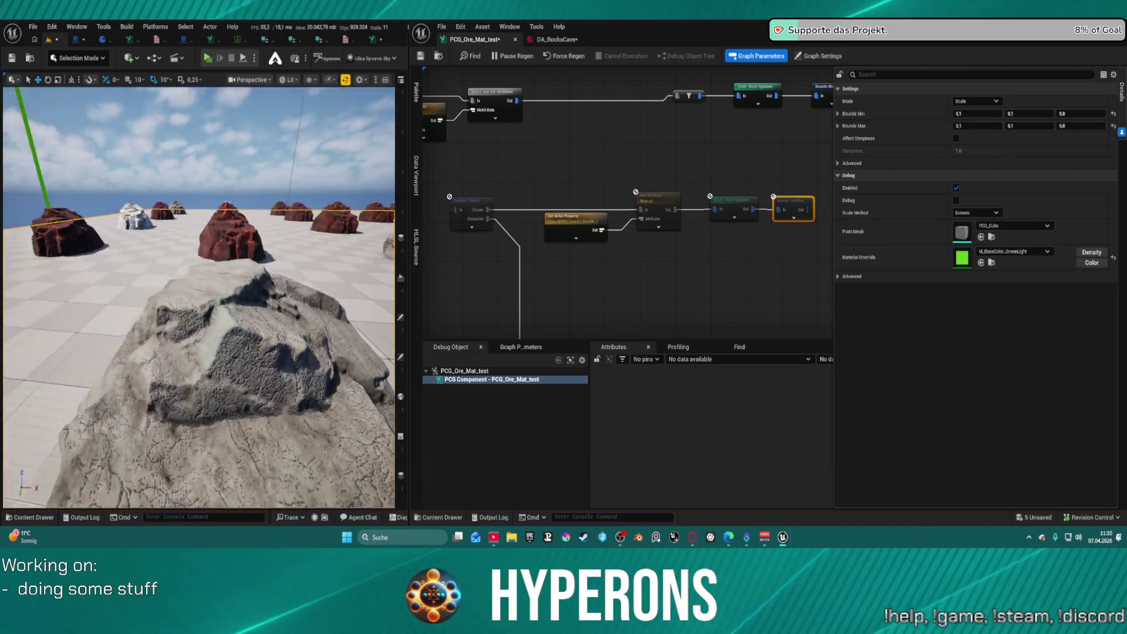
key(s)
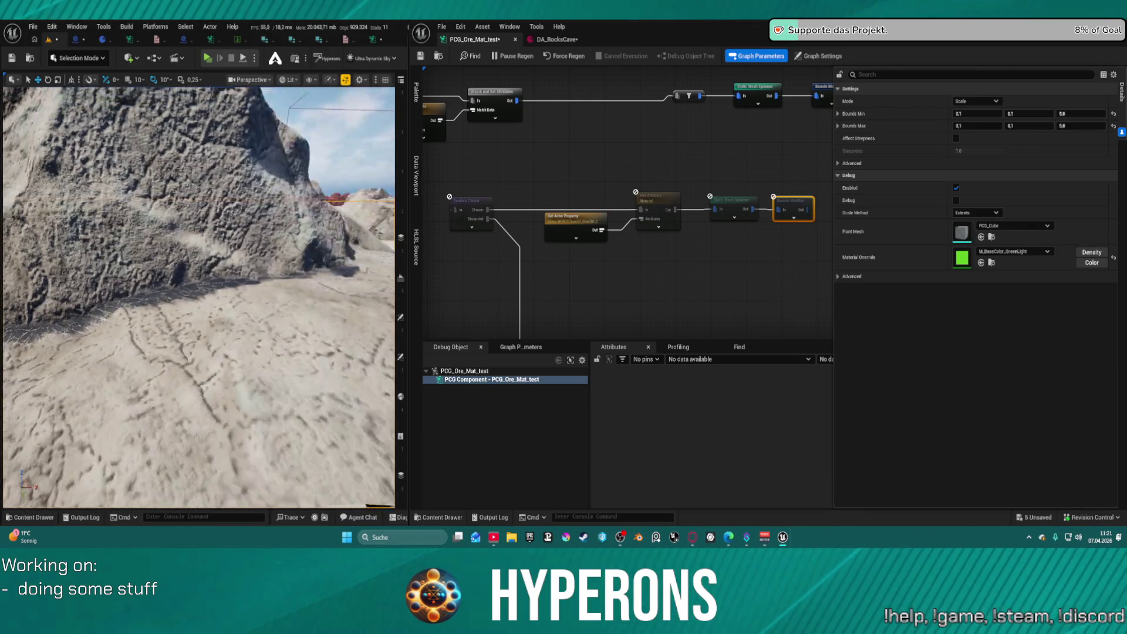
key(w)
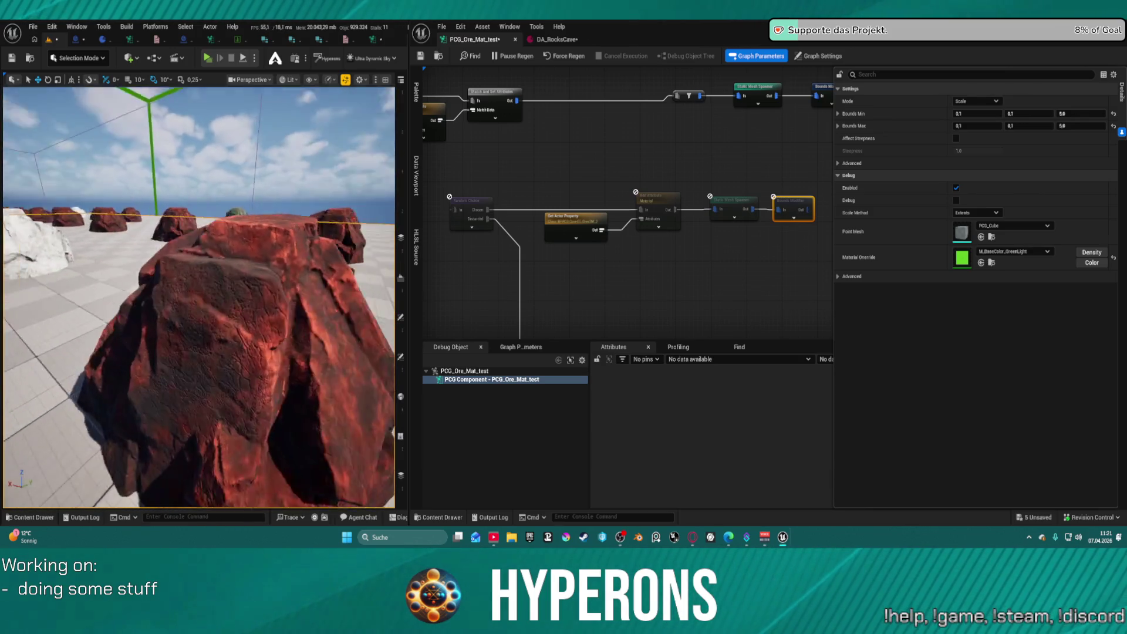
key(s)
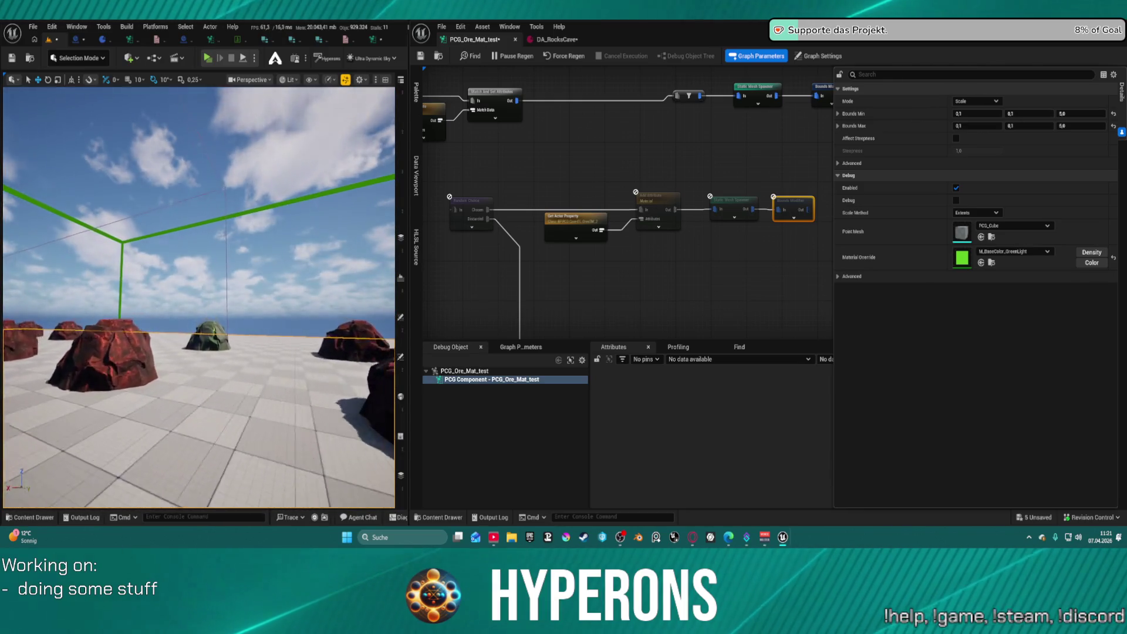
key(w)
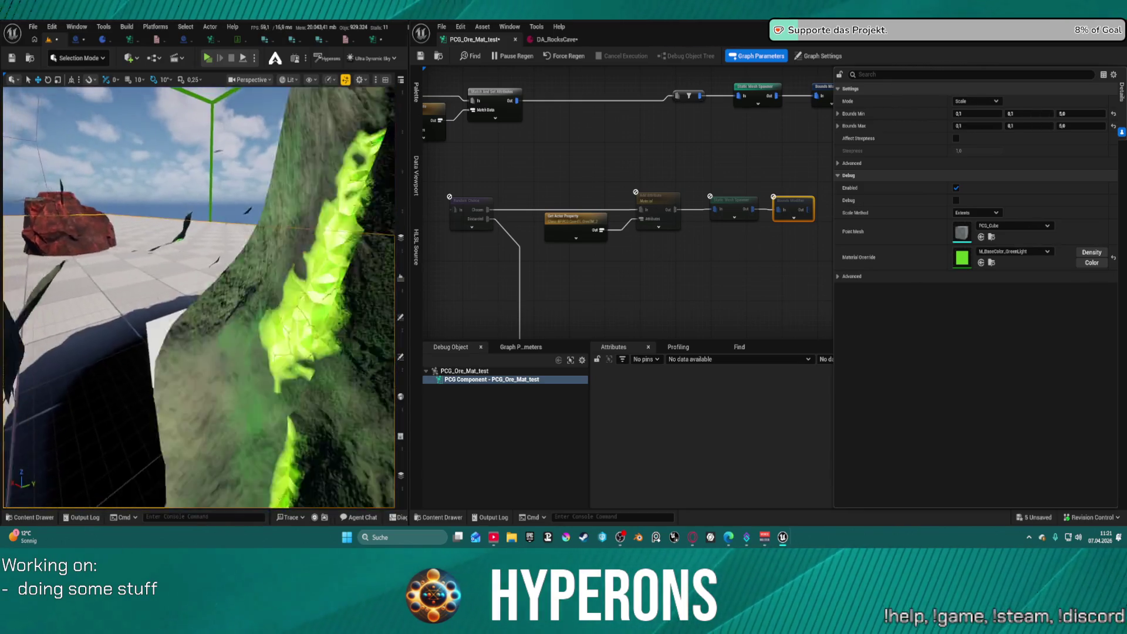
key(s)
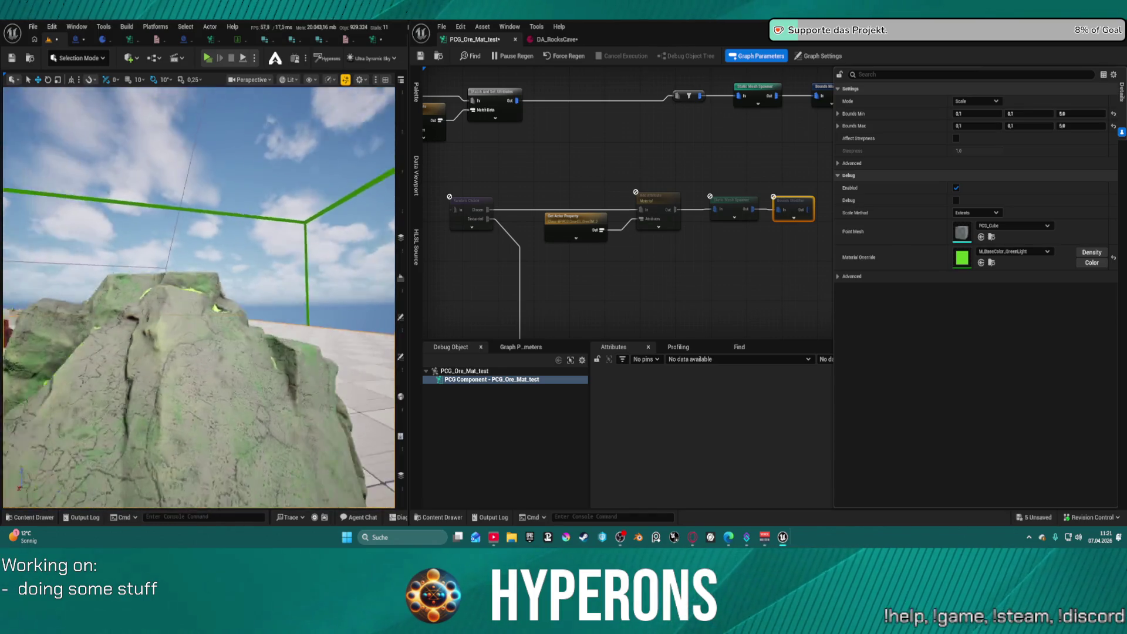
key(w)
key(s)
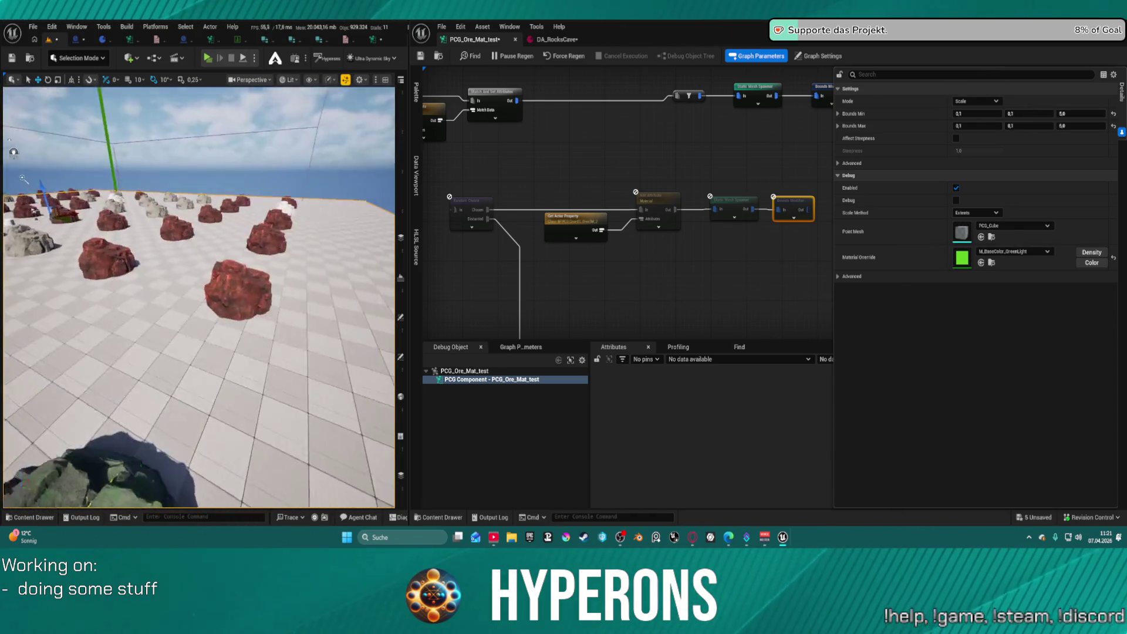
key(s)
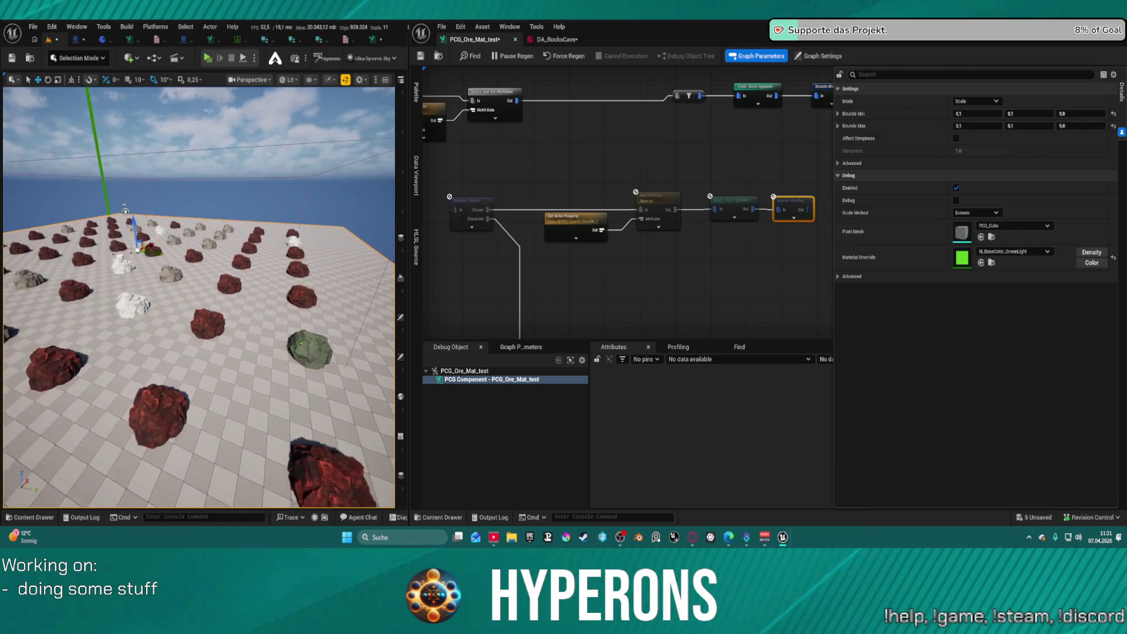
key(a)
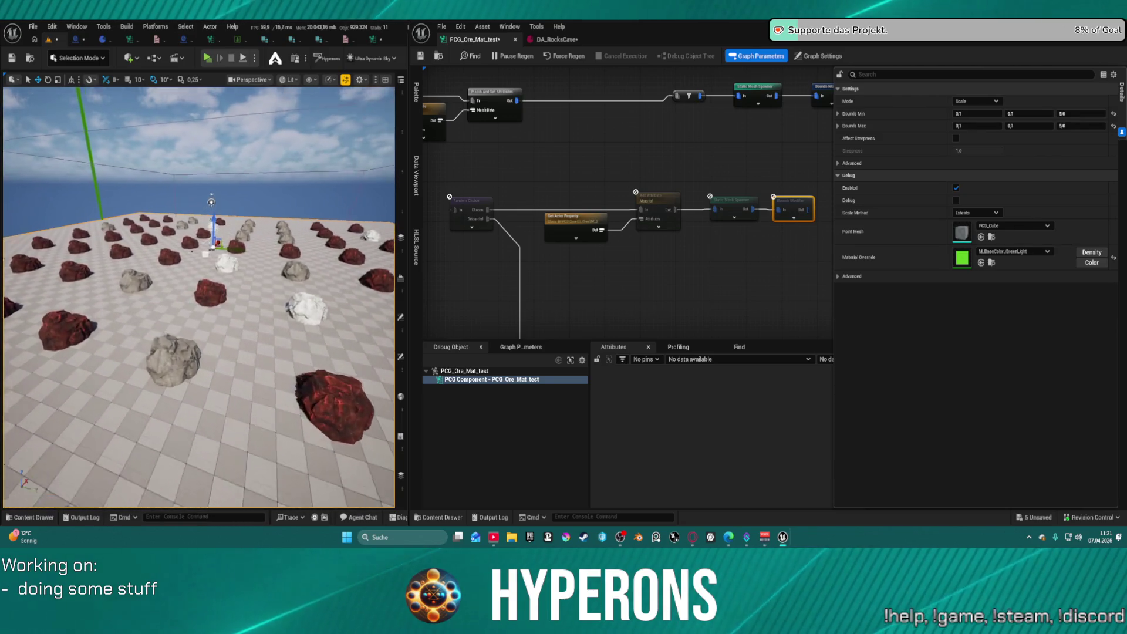
key(d)
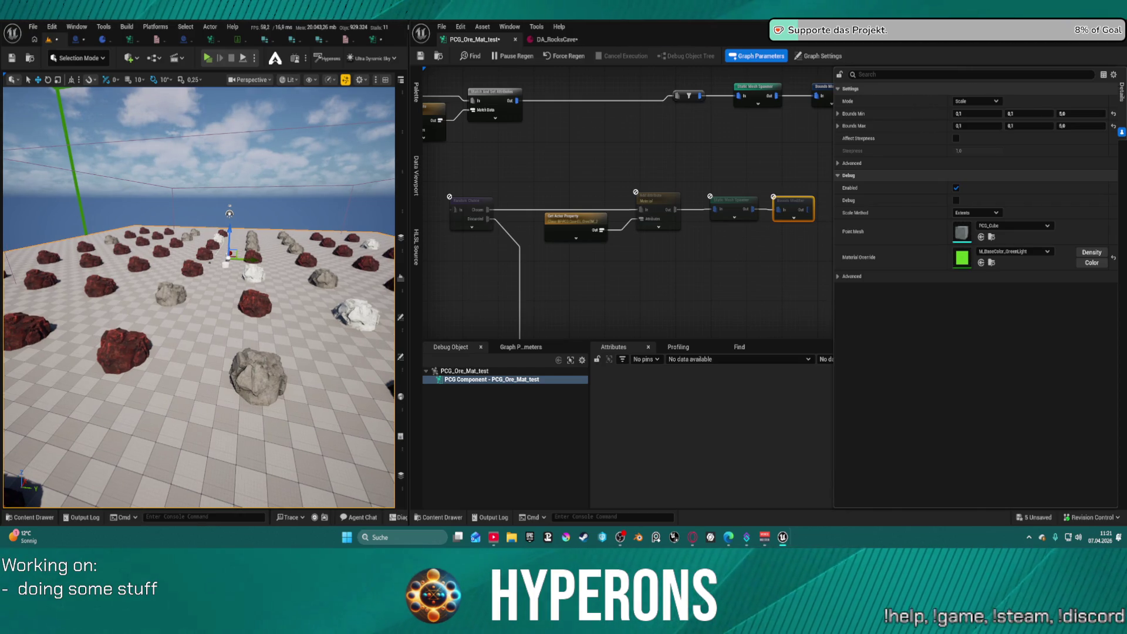
key(e)
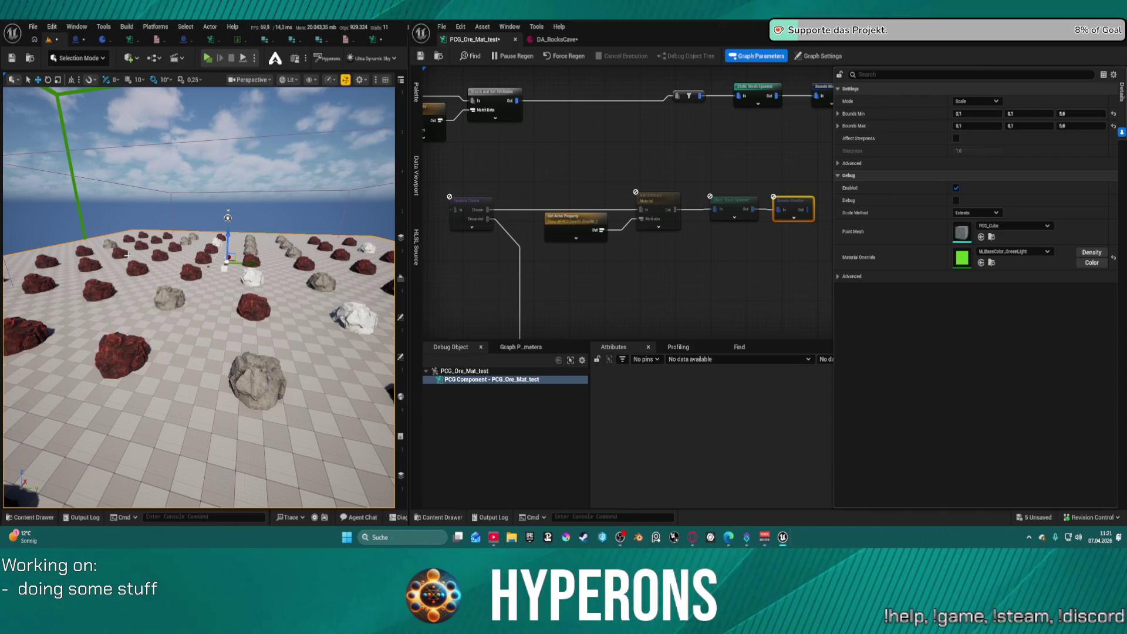
Inspect Delete Attributes' material paths, then Filter Attribute Elements' output with only Iron, Uran and Limestone rows
mouse_move(543, 94)
mouse_down()
mouse_move(599, 96)
mouse_move(745, 176)
mouse_move(723, 188)
mouse_up()
drag(650, 179, 622, 244)
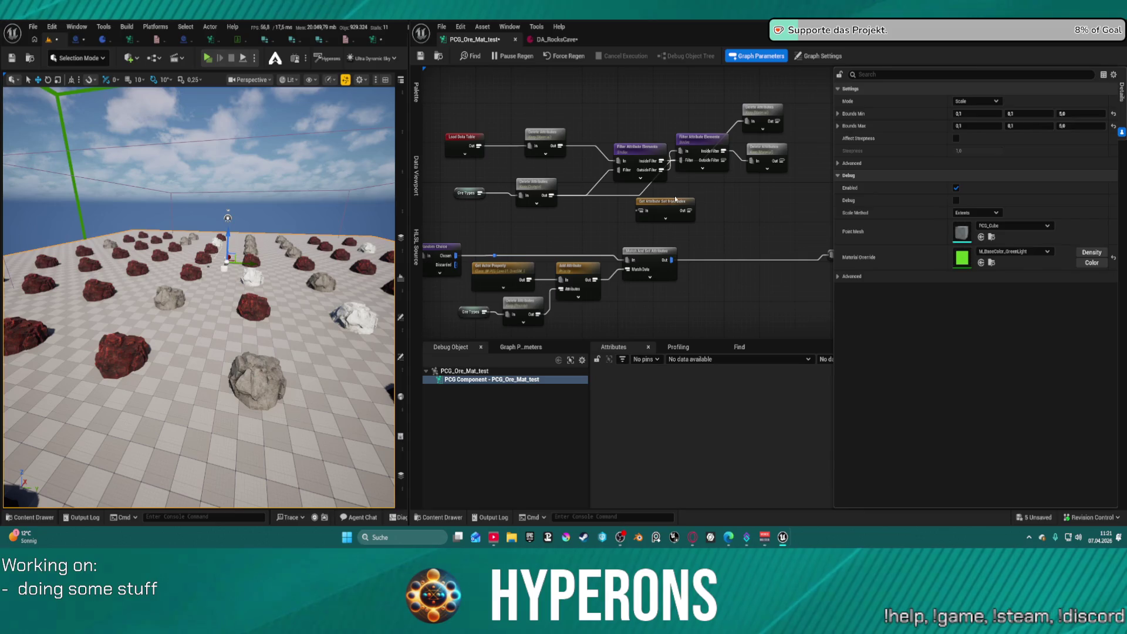
drag(667, 210, 626, 96)
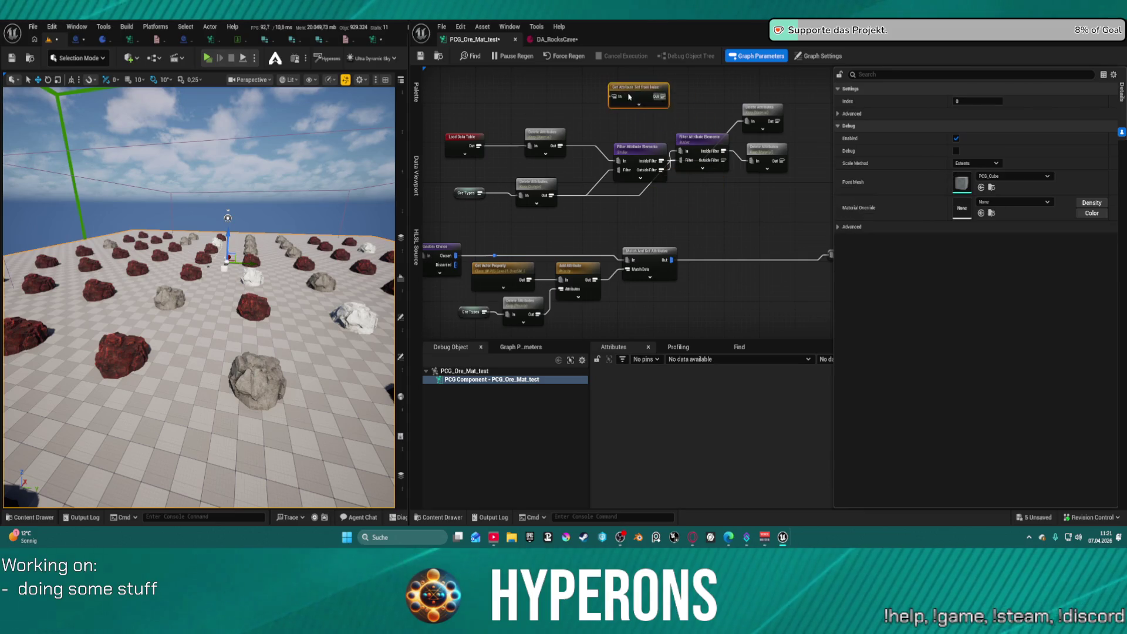
click(463, 145)
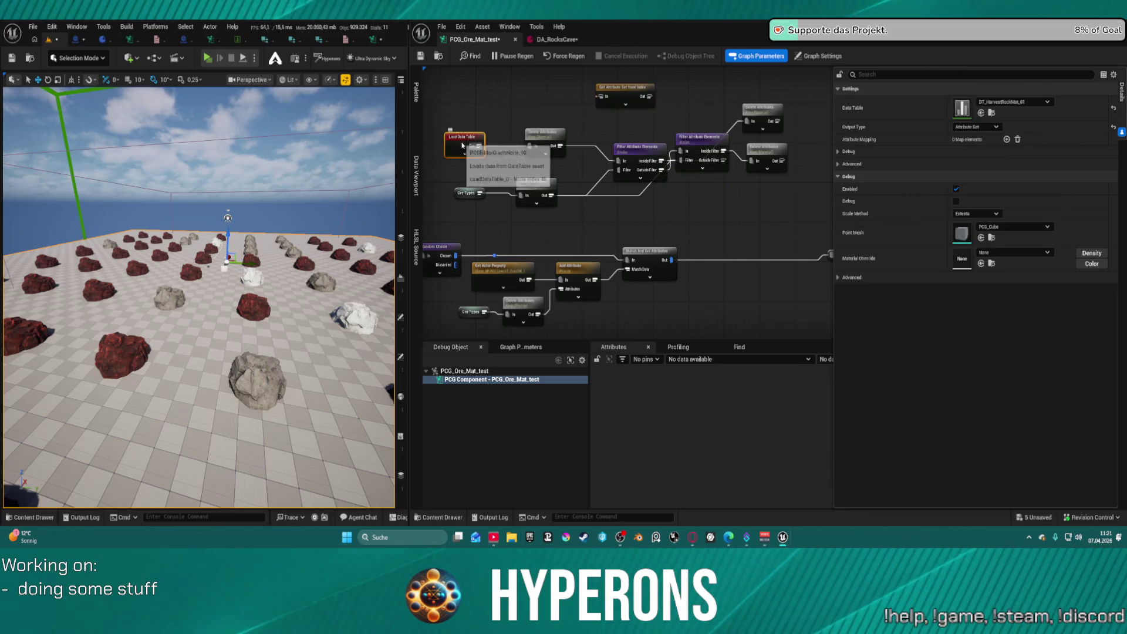
click(548, 138)
key(a)
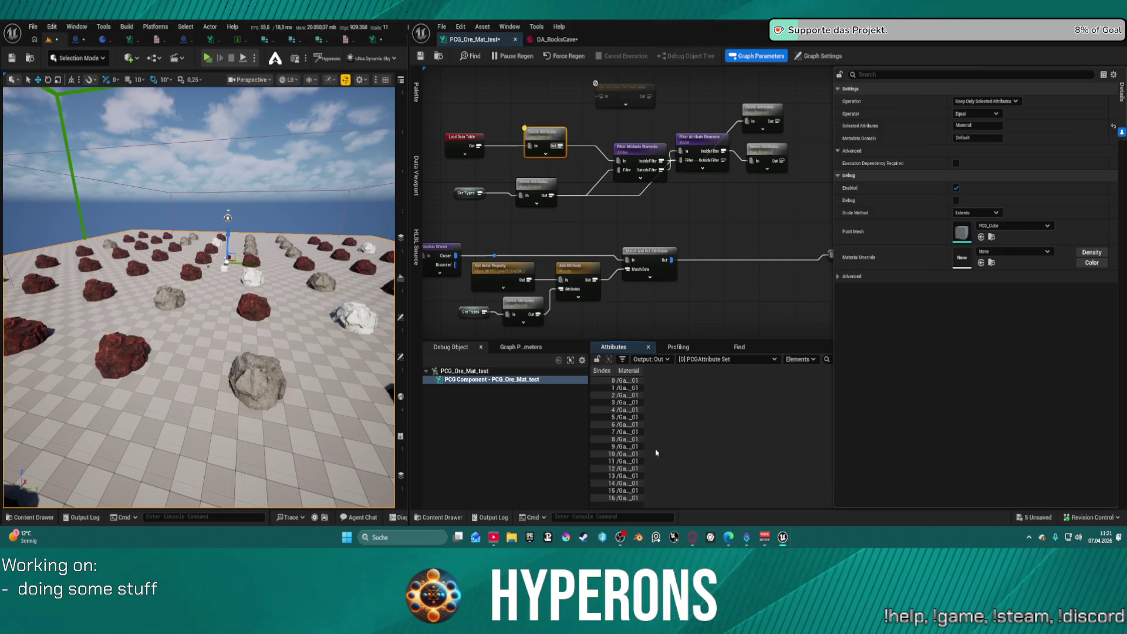
drag(641, 376, 818, 370)
mouse_move(629, 292)
mouse_down()
mouse_move(632, 235)
mouse_move(649, 242)
mouse_move(601, 254)
mouse_up()
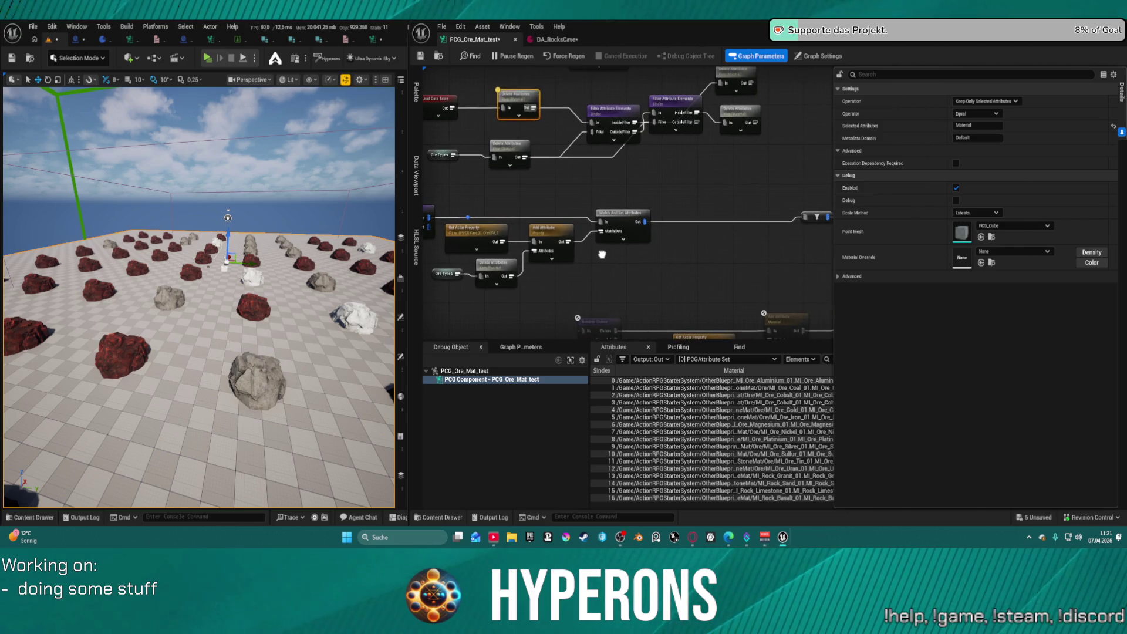
click(597, 116)
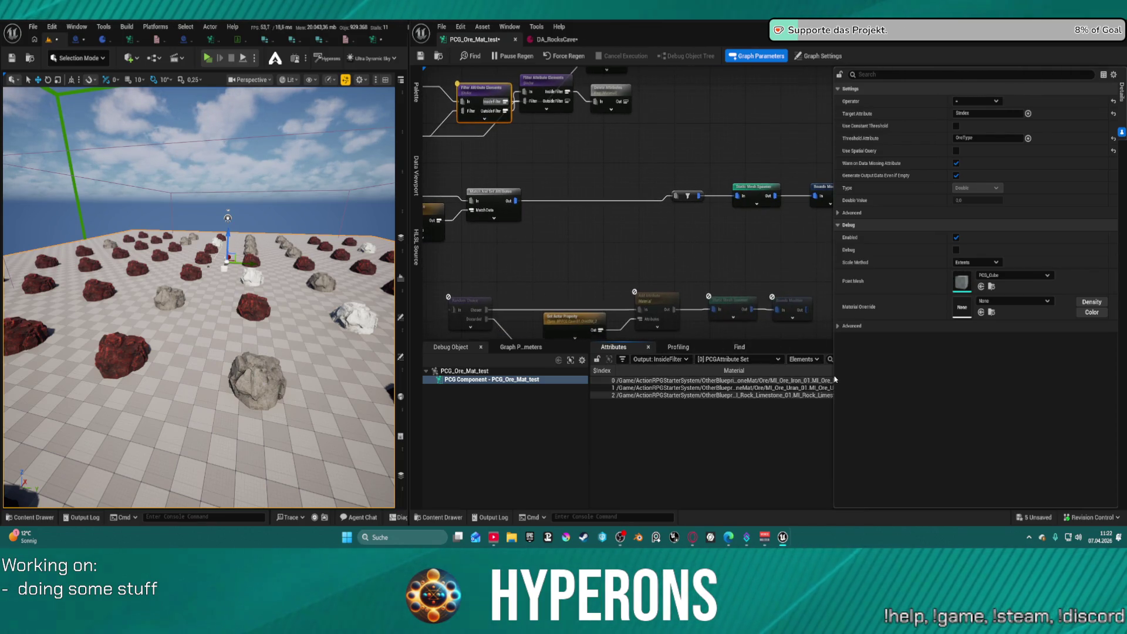
Widen the attribute data panel and move Filter Attribute Elements up-left
drag(835, 378, 956, 379)
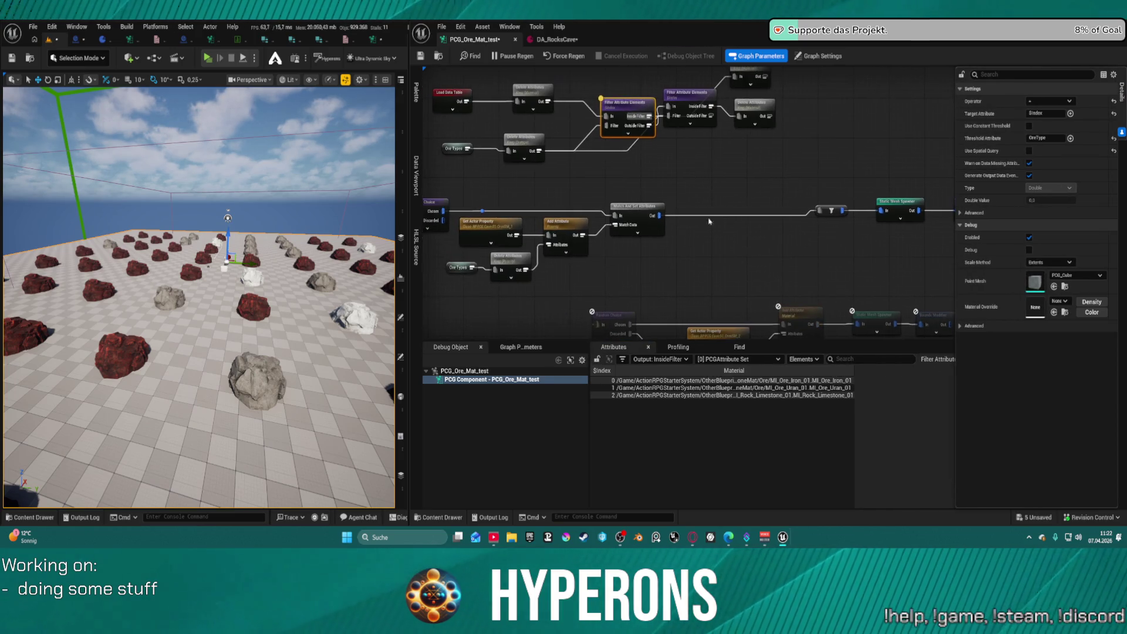
drag(627, 108, 606, 74)
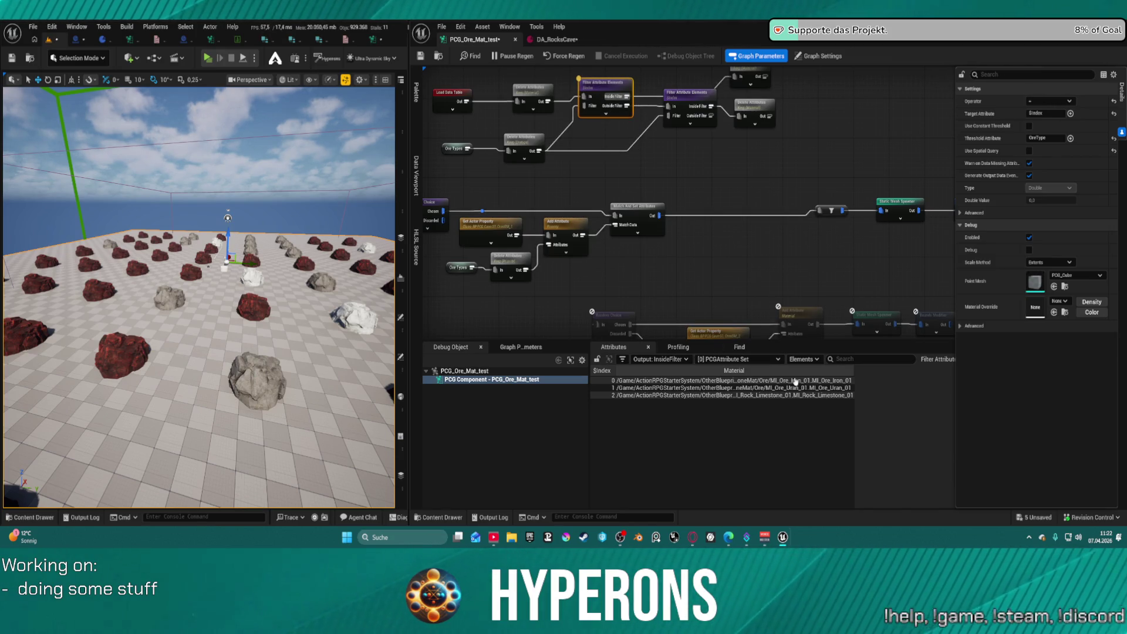
mouse_move(667, 128)
mouse_down()
mouse_move(696, 203)
mouse_move(690, 175)
mouse_up()
click(765, 211)
Delete the extra node at the top of the graph and move Get Actor Property up-left
drag(765, 210, 792, 251)
drag(631, 96, 652, 134)
key(Delete)
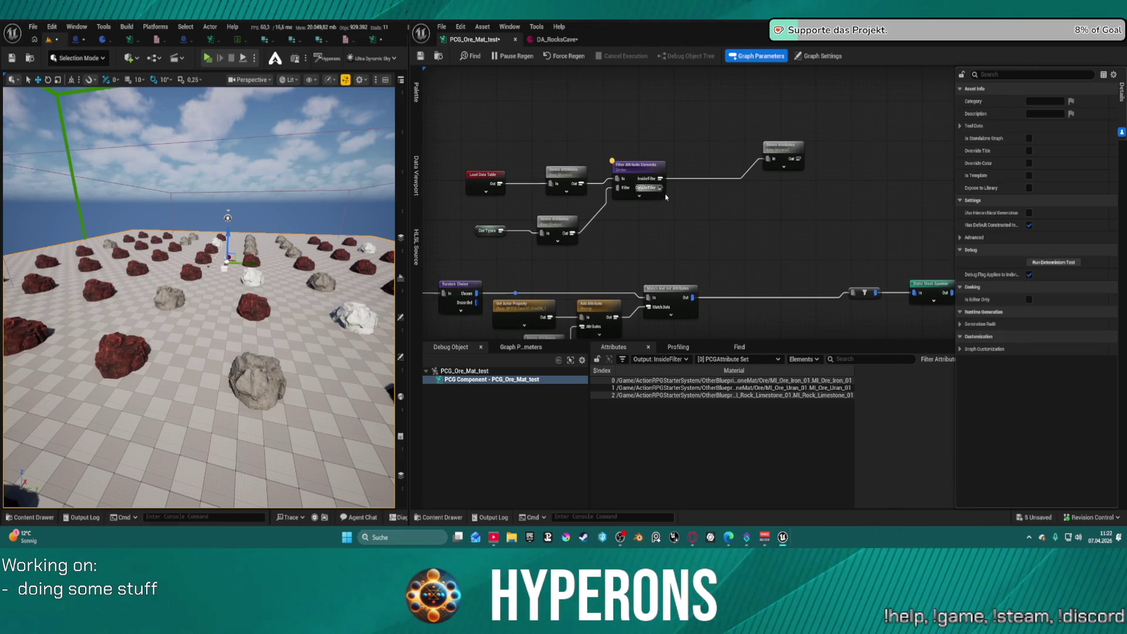
drag(673, 211, 695, 160)
mouse_move(554, 261)
mouse_down()
mouse_move(547, 236)
mouse_move(556, 257)
mouse_up()
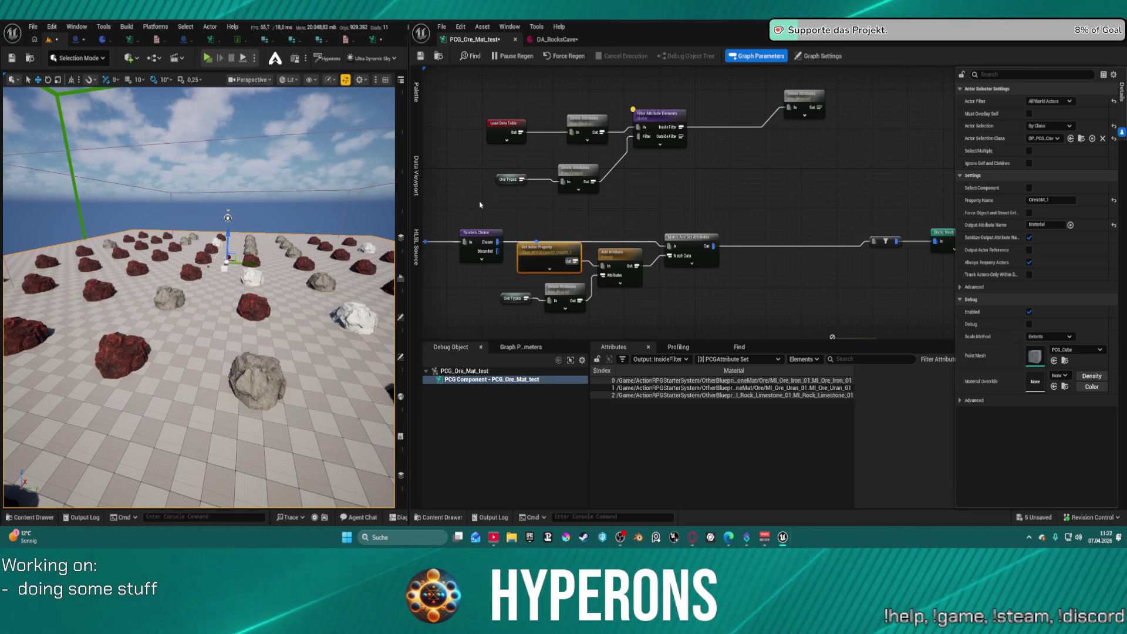
click(76, 40)
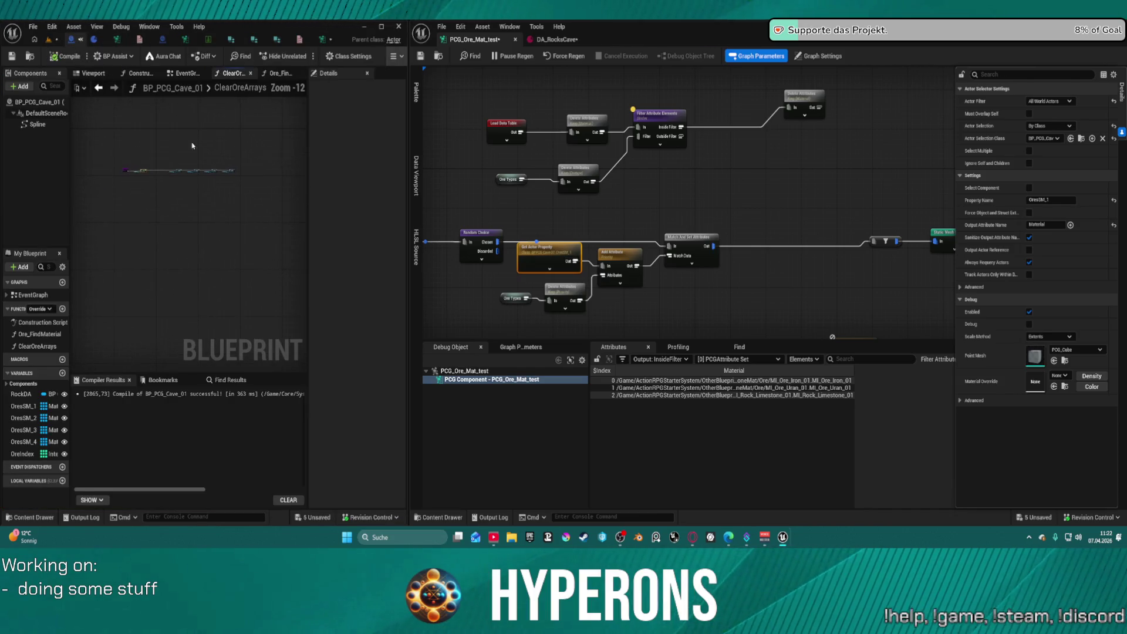
Open the Ore_FindMaterial function graph and review its ADDUNIQUE and Break ST Mesh Material nodes
click(281, 75)
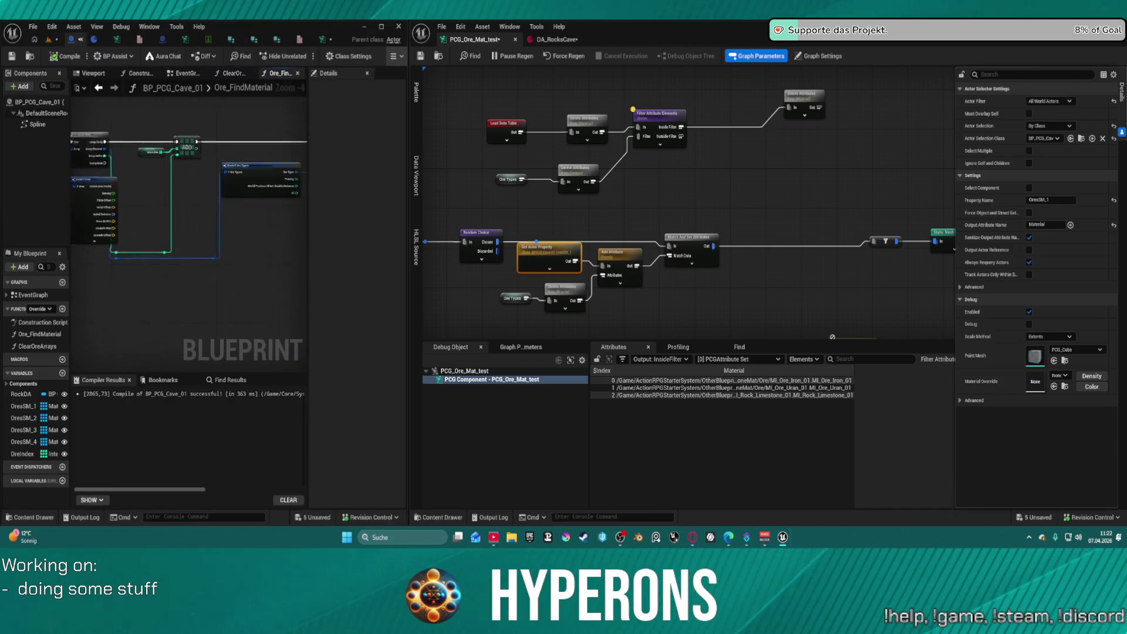
scroll(237, 202, up, 6)
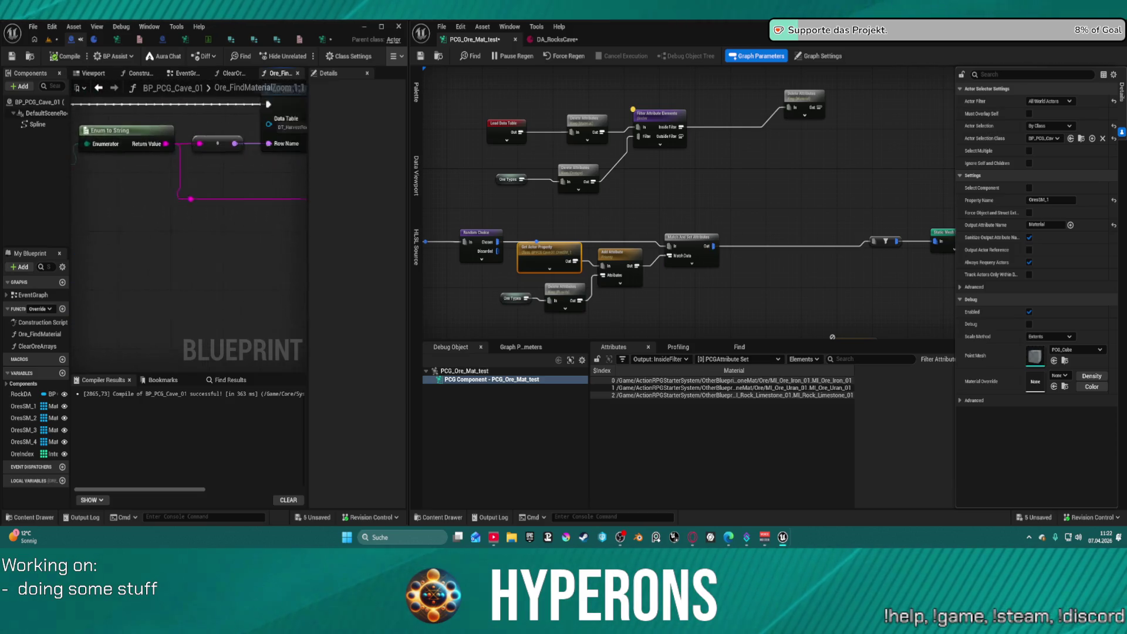
scroll(243, 208, down, 1)
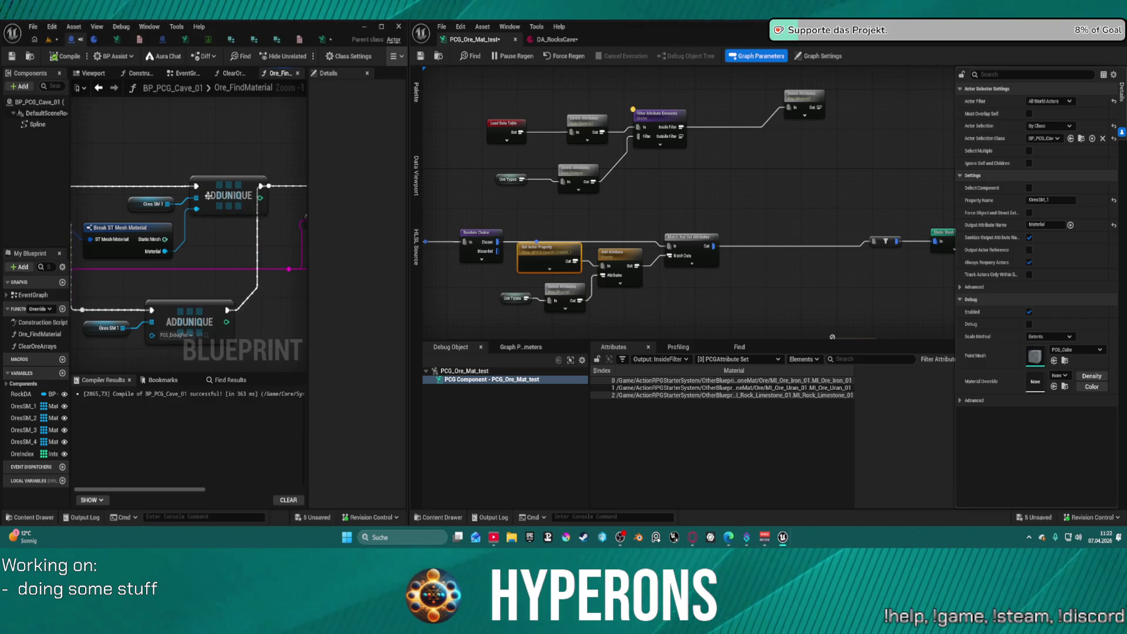
scroll(90, 200, down, 3)
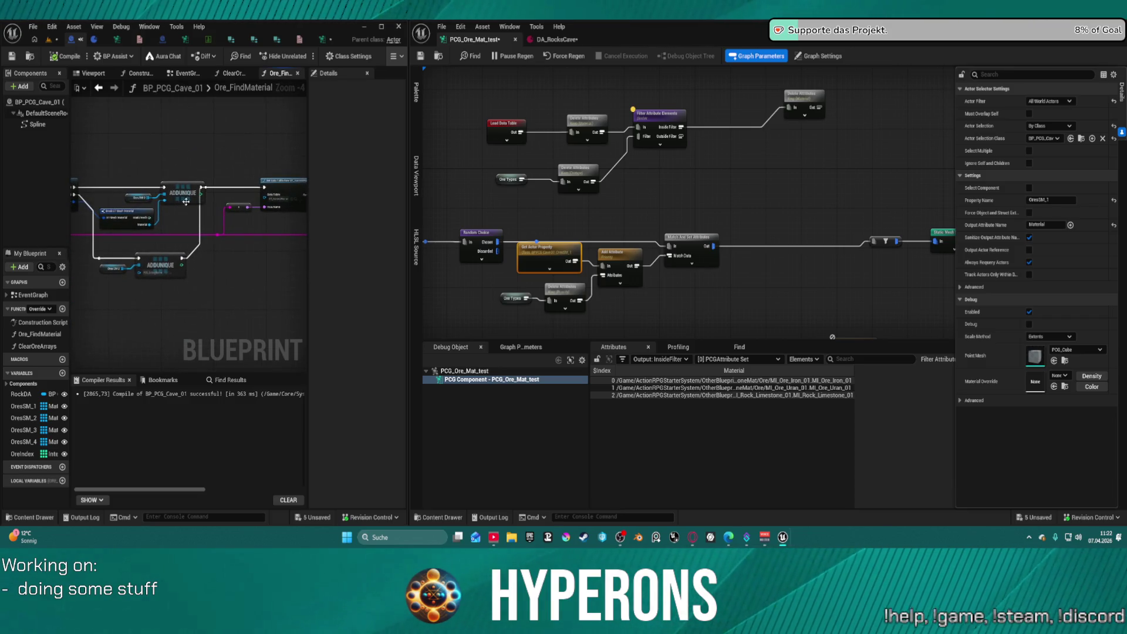
key(ctrl+z)
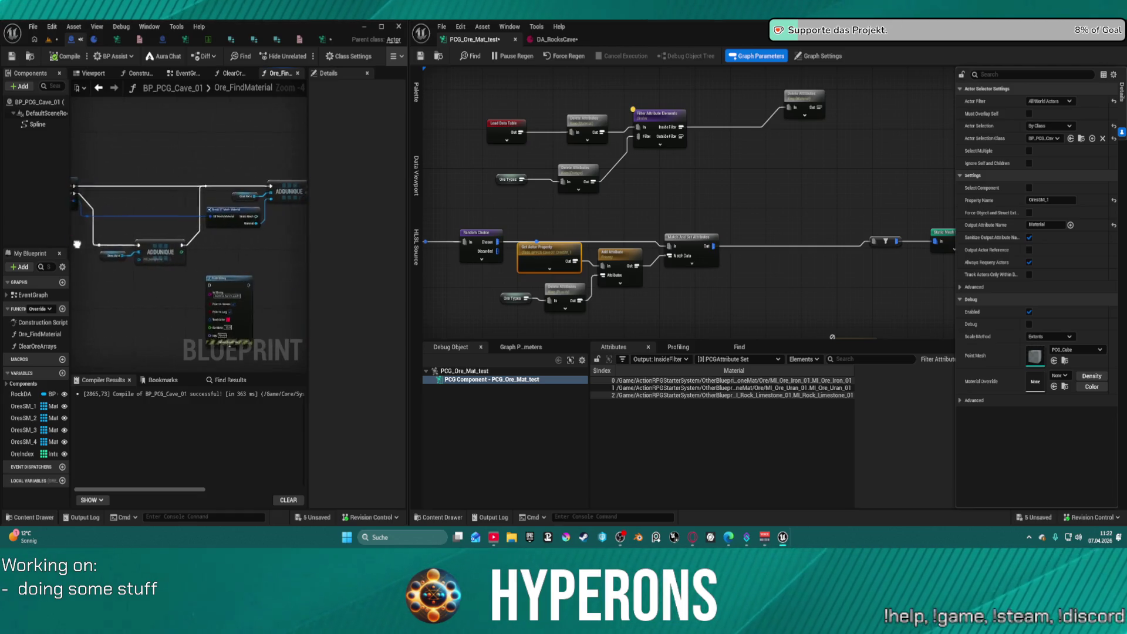
key(ctrl+y)
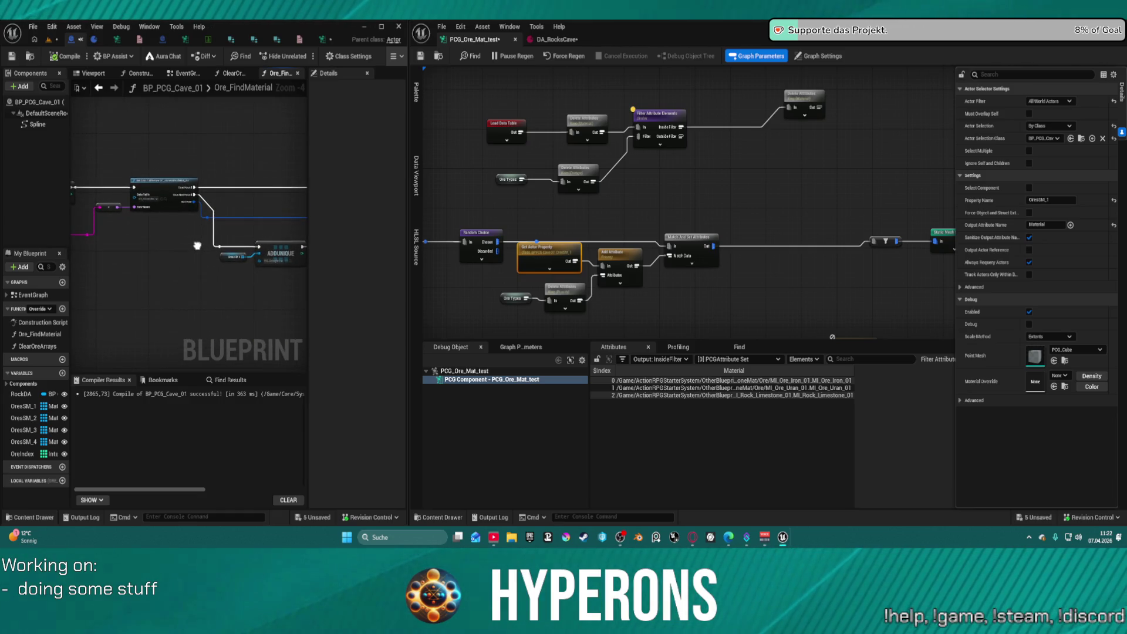
scroll(96, 168, down, 4)
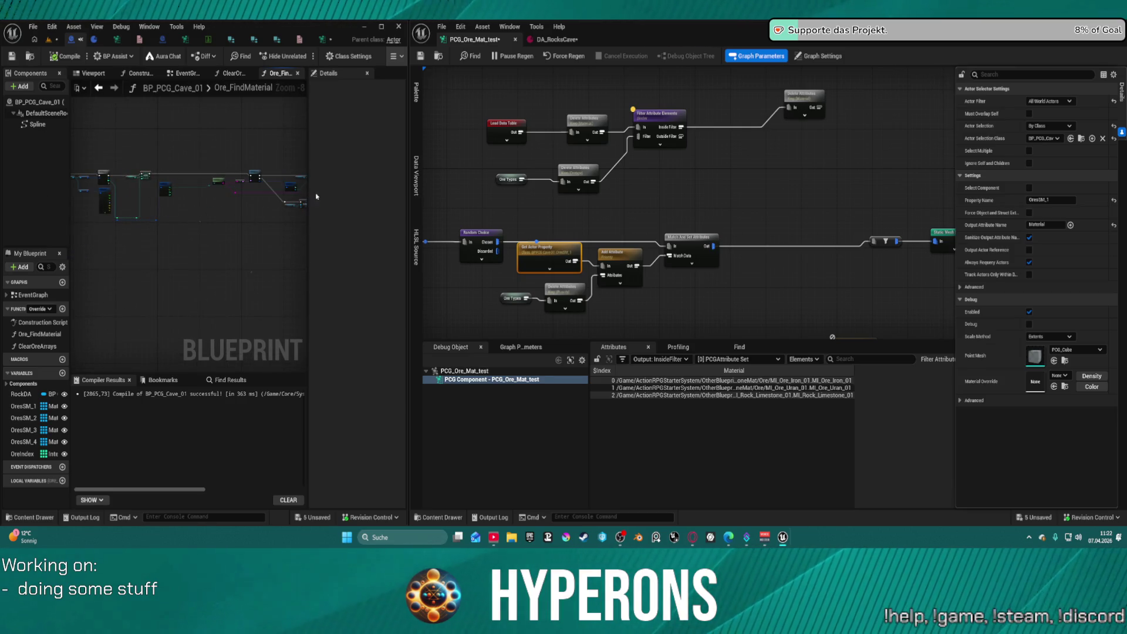
scroll(522, 190, up, 2)
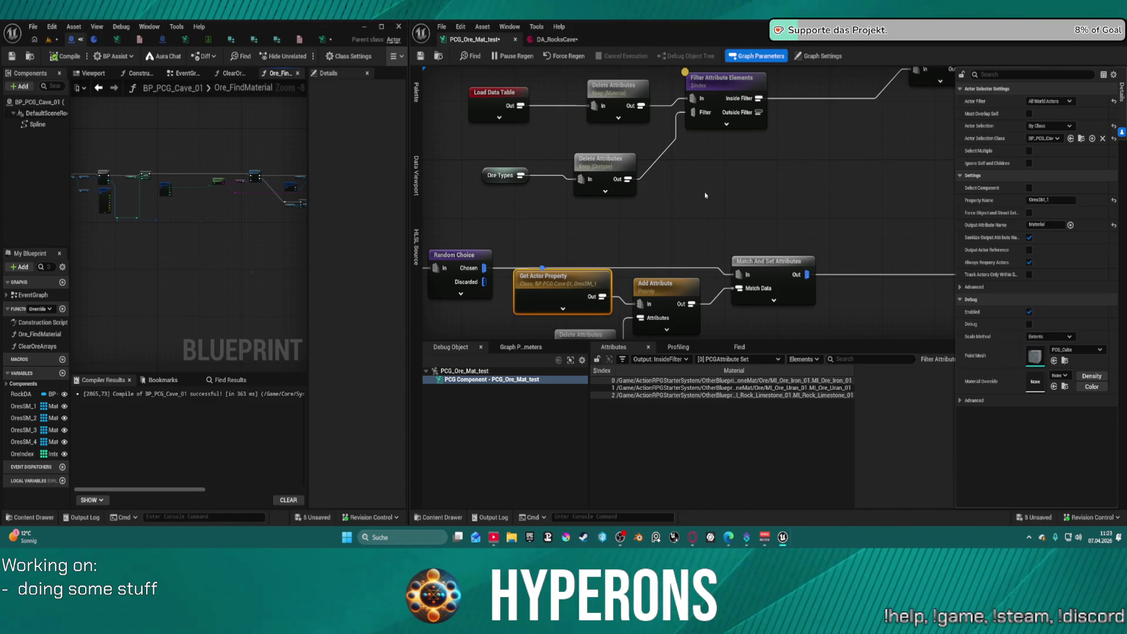
mouse_move(752, 210)
mouse_down()
mouse_move(729, 244)
mouse_move(758, 260)
mouse_move(782, 242)
mouse_move(787, 192)
mouse_move(769, 120)
mouse_up()
mouse_move(560, 199)
mouse_down()
mouse_move(579, 181)
mouse_move(574, 100)
mouse_move(560, 176)
mouse_move(553, 162)
mouse_up()
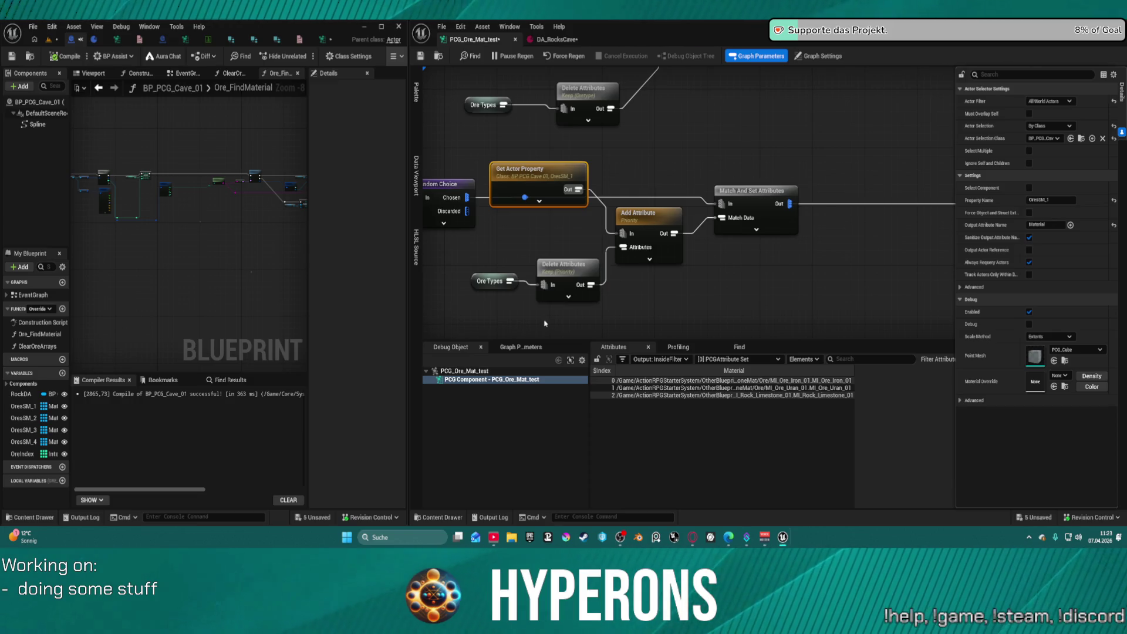
drag(546, 176, 546, 213)
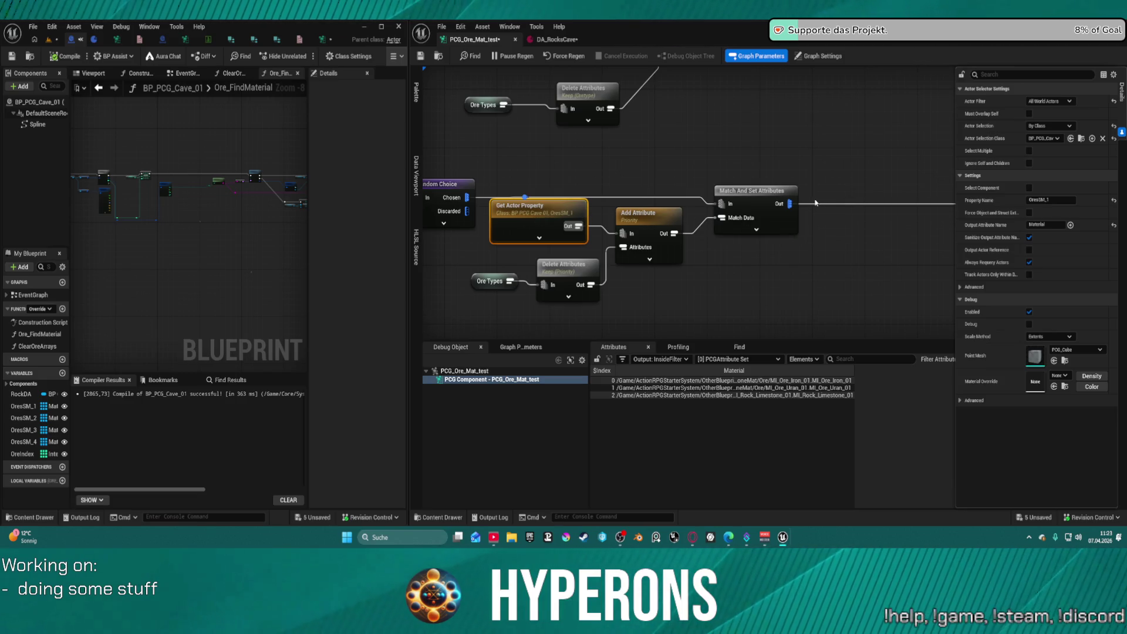
mouse_move(601, 187)
mouse_down()
mouse_move(713, 238)
mouse_move(666, 307)
mouse_move(659, 220)
mouse_move(651, 259)
mouse_up()
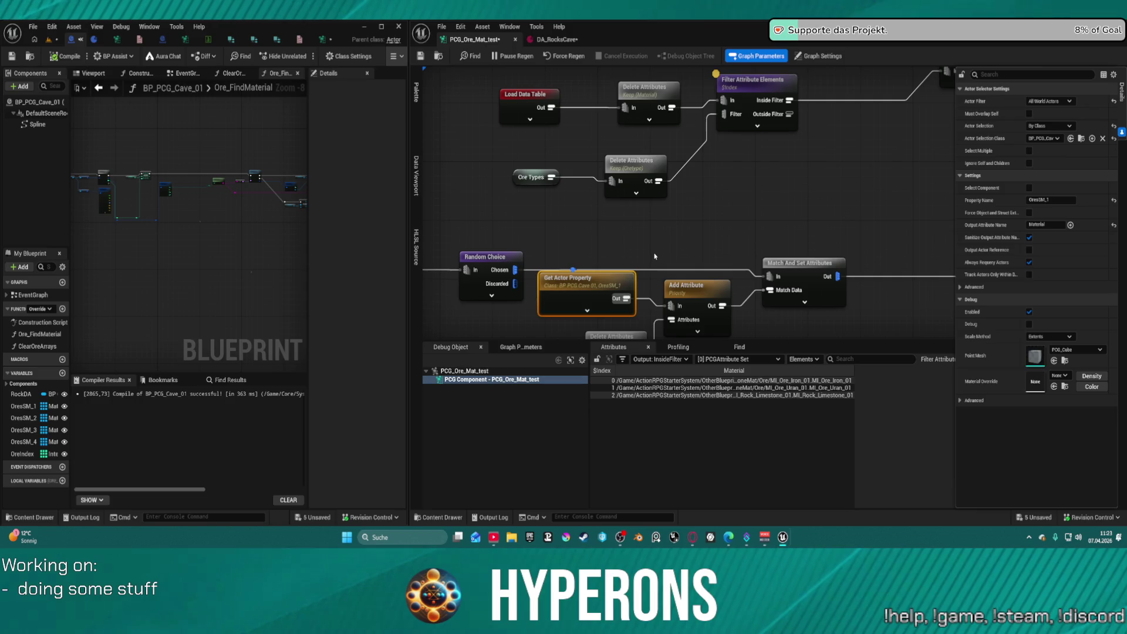
mouse_move(709, 222)
mouse_down()
mouse_move(737, 241)
mouse_move(797, 207)
mouse_up()
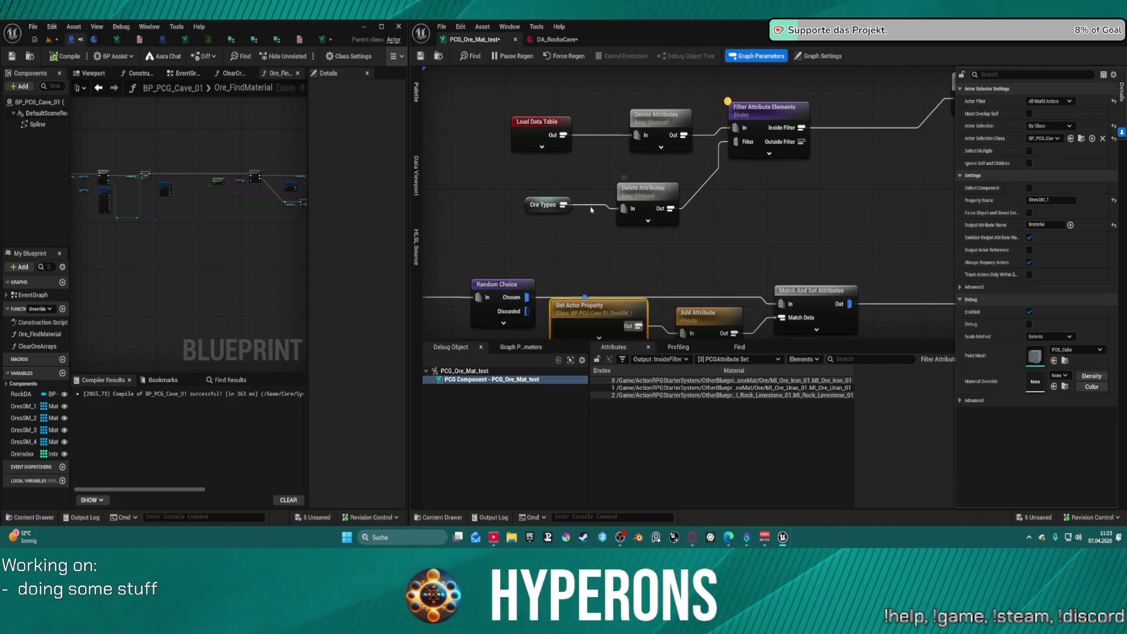
click(546, 204)
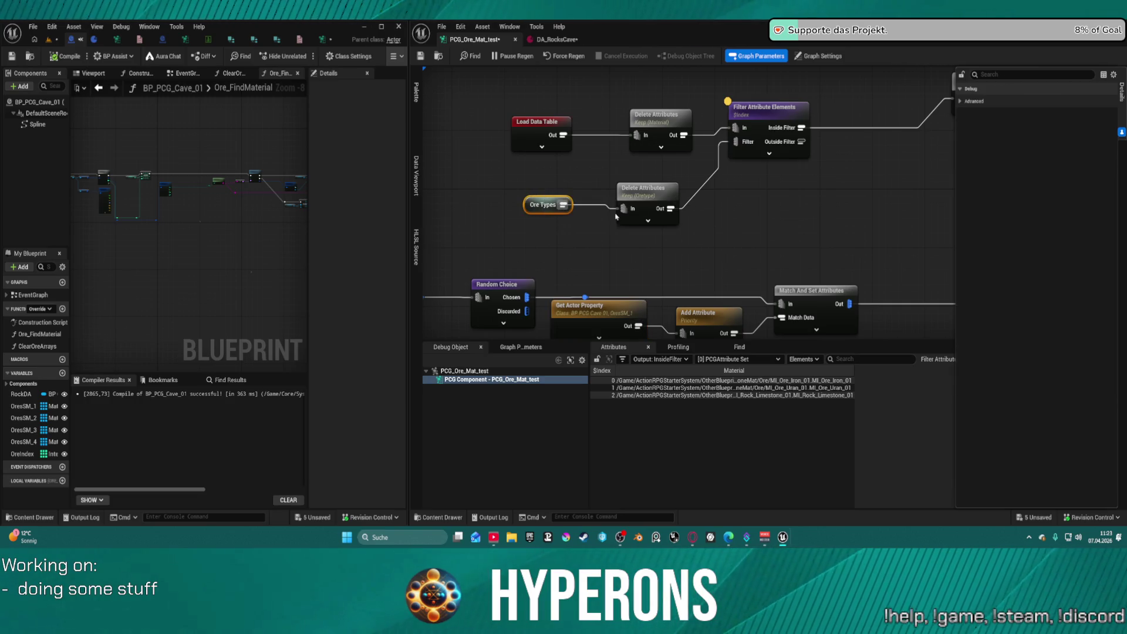
Inspect the OreType values, material paths and filtered material rows from the Delete Attributes and Filter nodes
click(649, 194)
key(a)
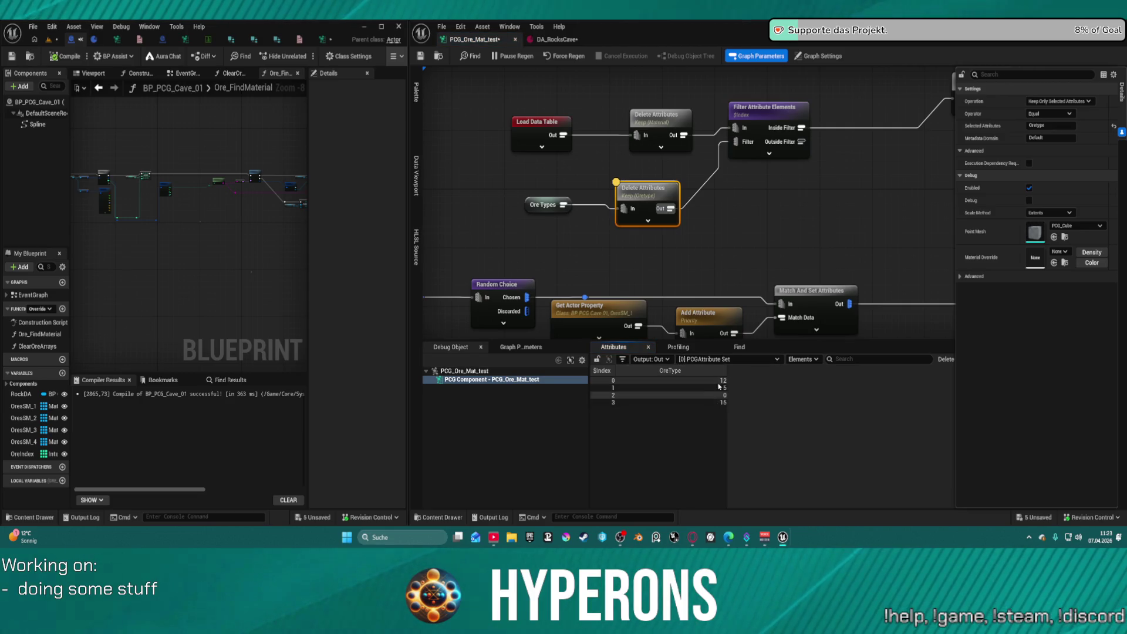
click(669, 117)
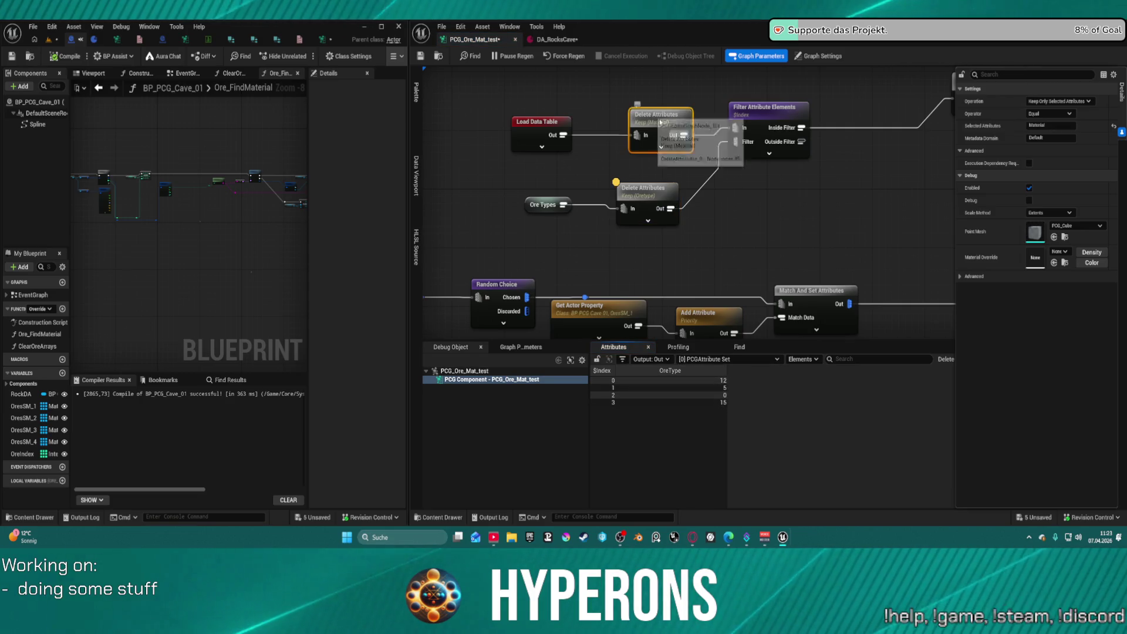
key(a)
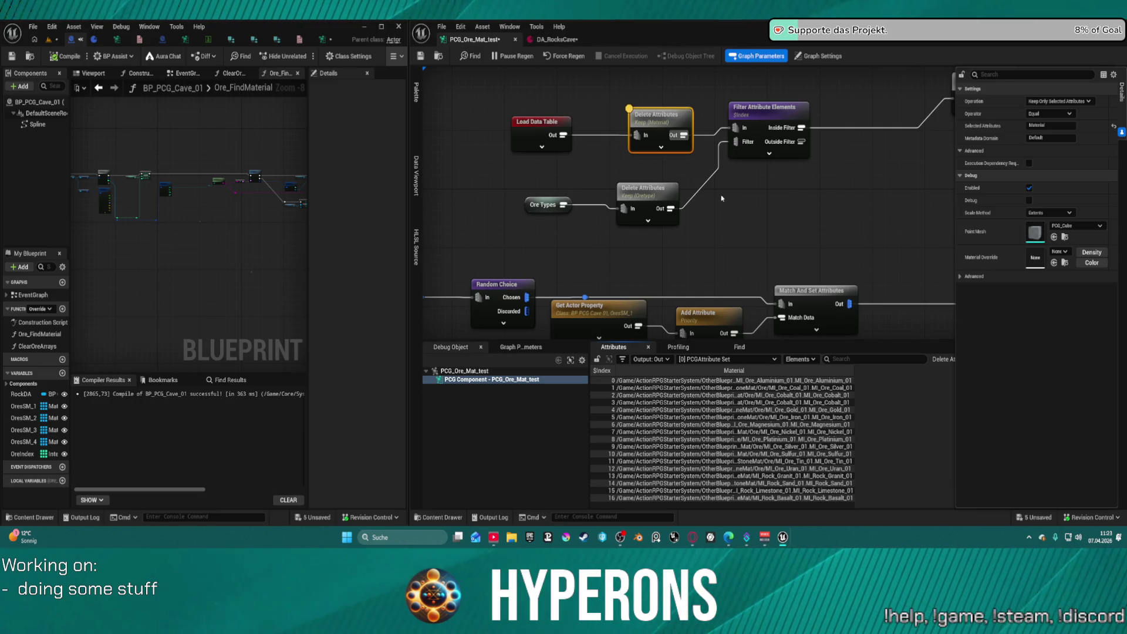
key(a)
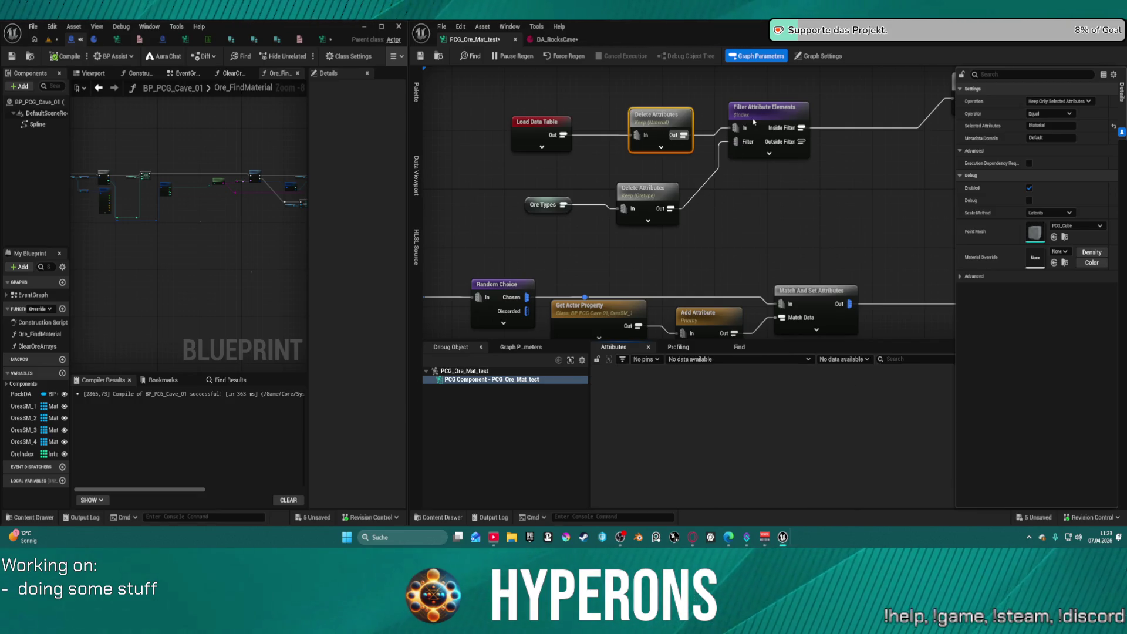
click(753, 121)
key(a)
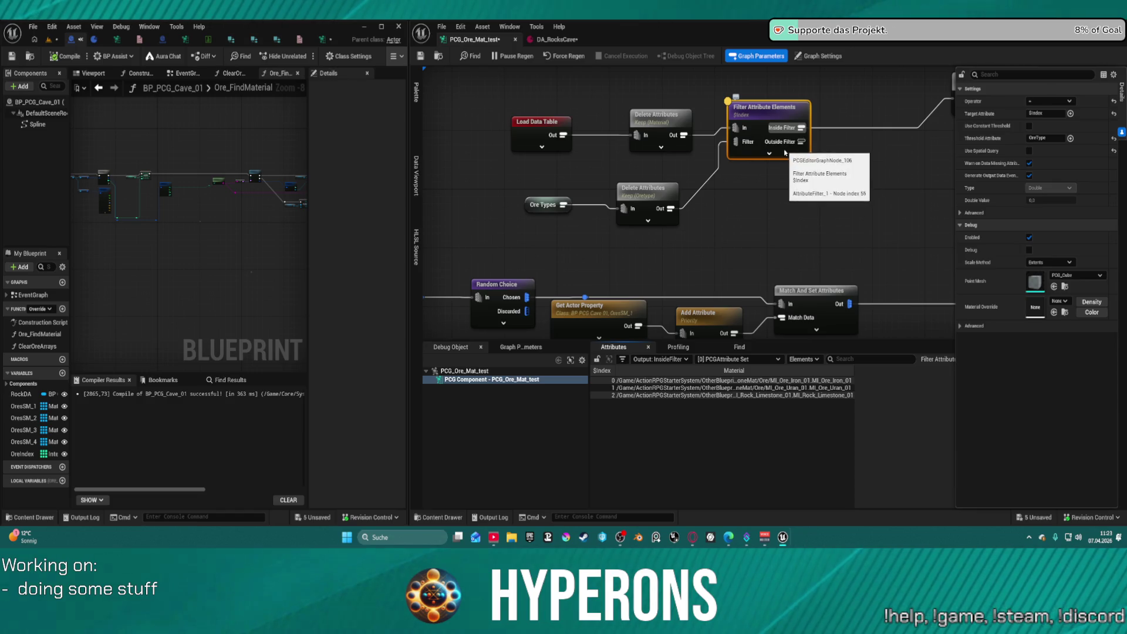
Wire Filter Attribute Elements' Inside Filter output into Add Attribute's In pin
mouse_move(805, 157)
mouse_down()
mouse_move(674, 153)
mouse_move(753, 117)
mouse_up()
drag(655, 157, 673, 184)
drag(674, 133, 654, 155)
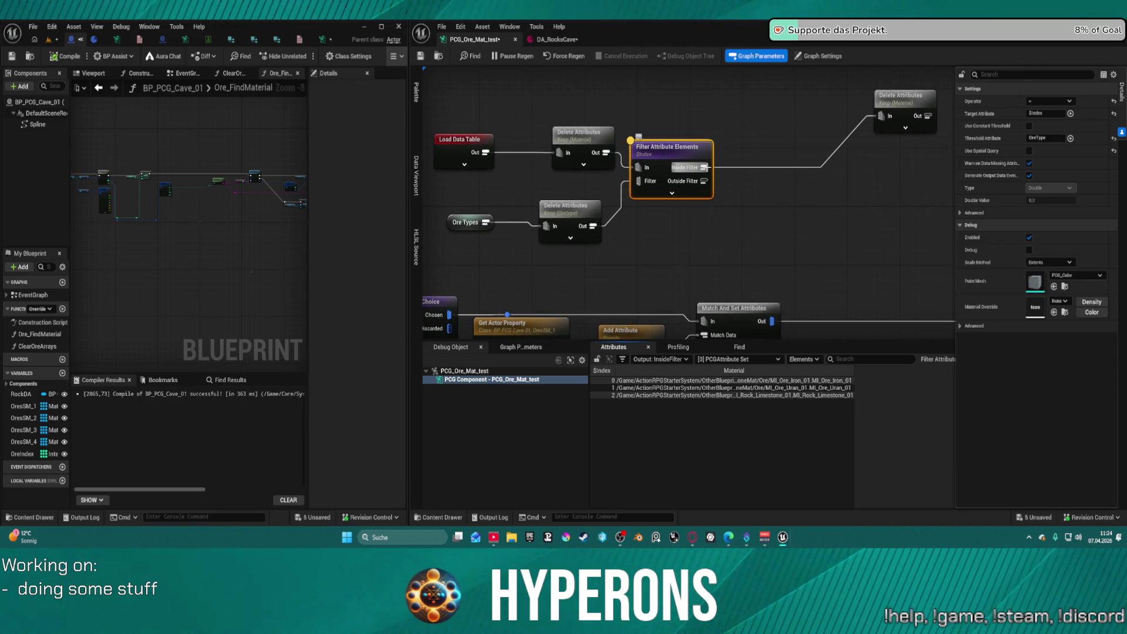
drag(759, 199, 714, 114)
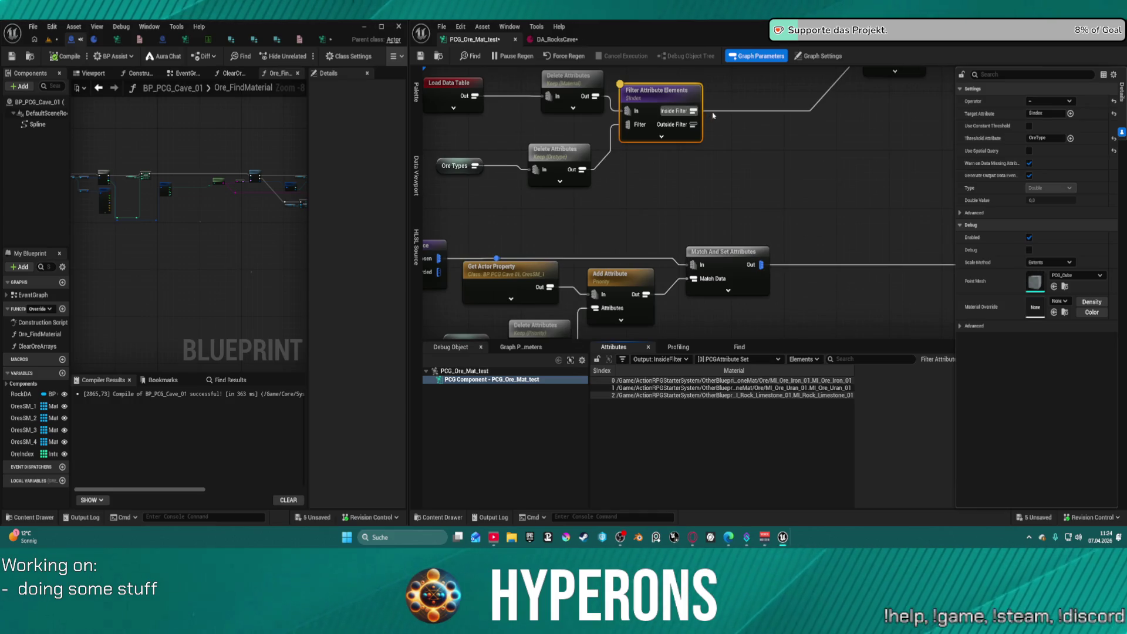
drag(694, 110, 594, 294)
click(543, 296)
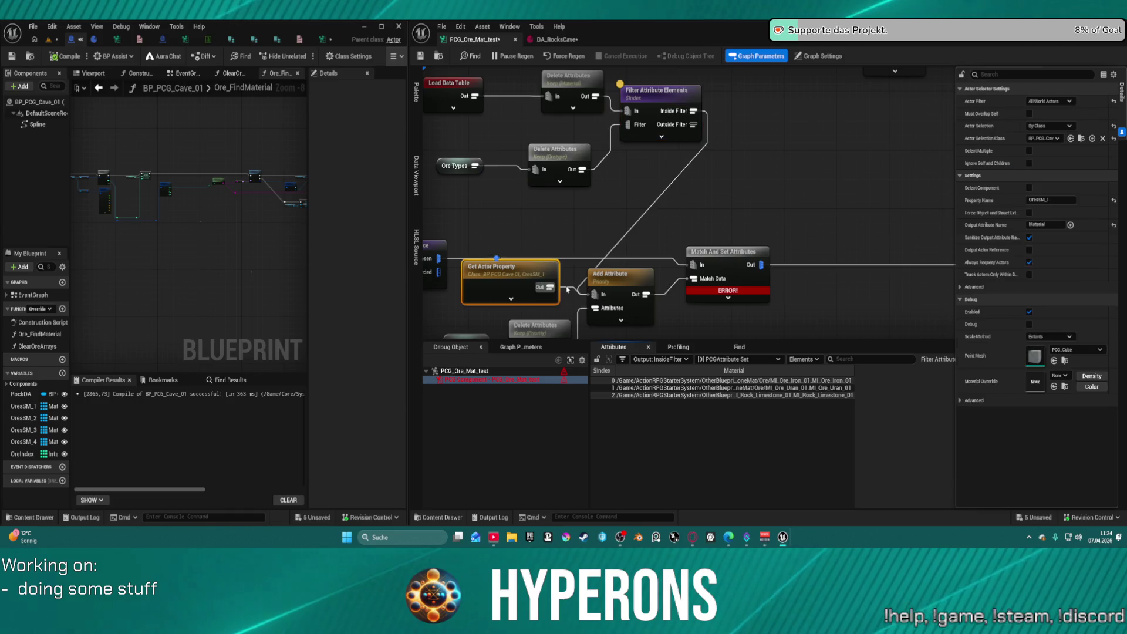